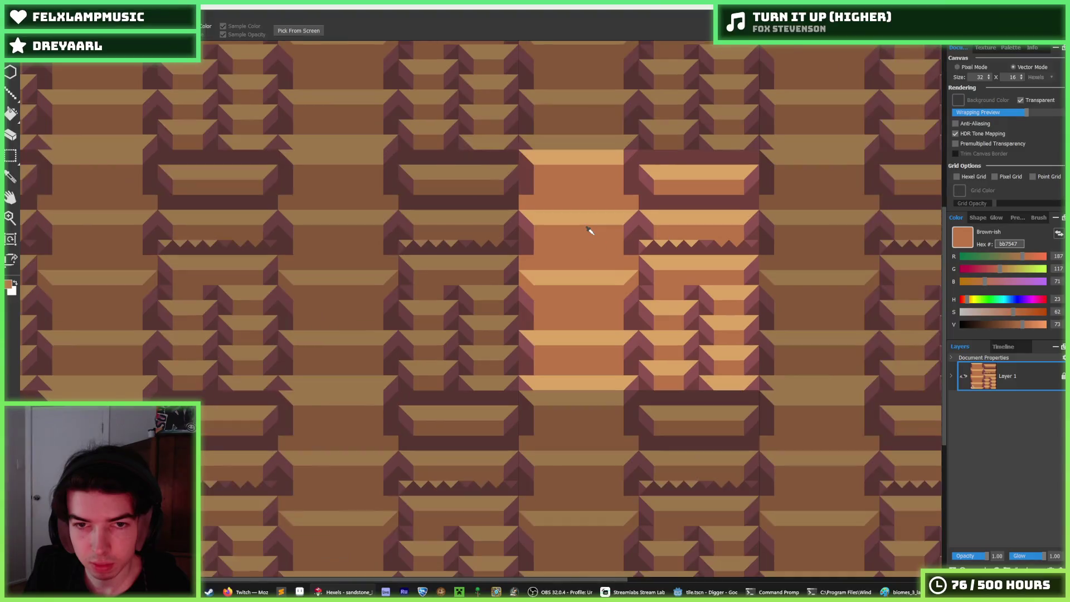
Paint brown over the light tan band in the tile's middle column
scroll(592, 282, "up", 2)
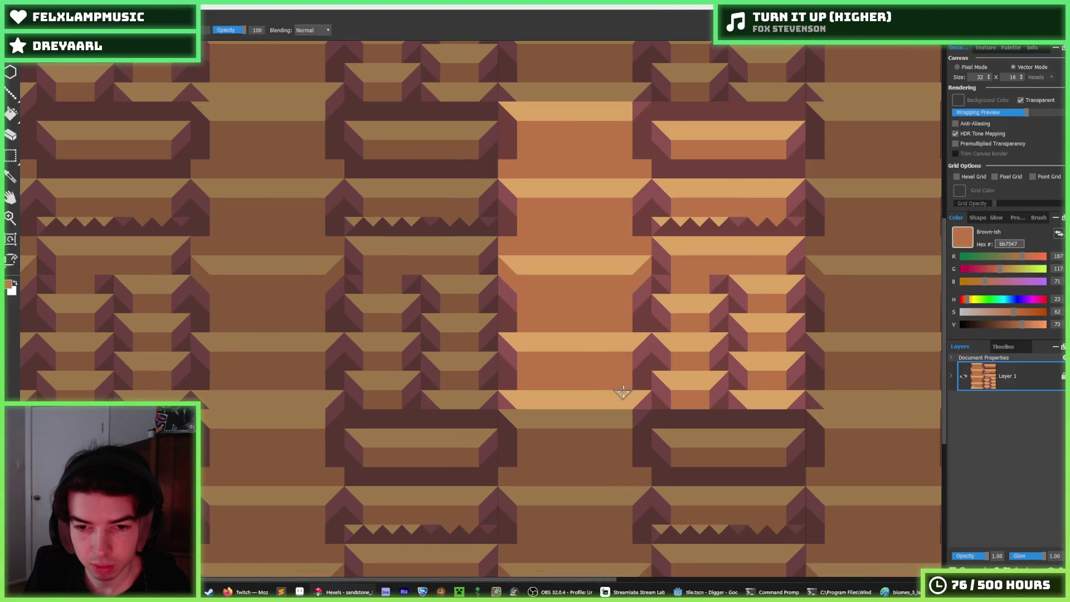
mouse_move(637, 395)
left_mouse_down()
mouse_move(504, 399)
mouse_move(627, 403)
left_mouse_up()
key("alt")
scroll(616, 323, "down", 2)
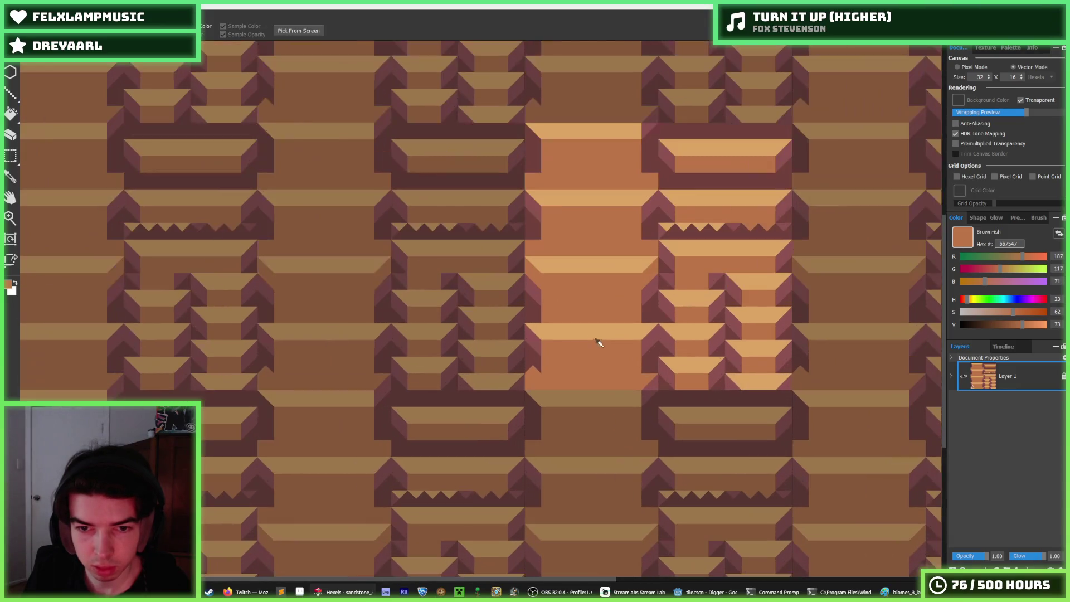
scroll(600, 342, "up", 2)
key("alt")
scroll(608, 346, "up", 3)
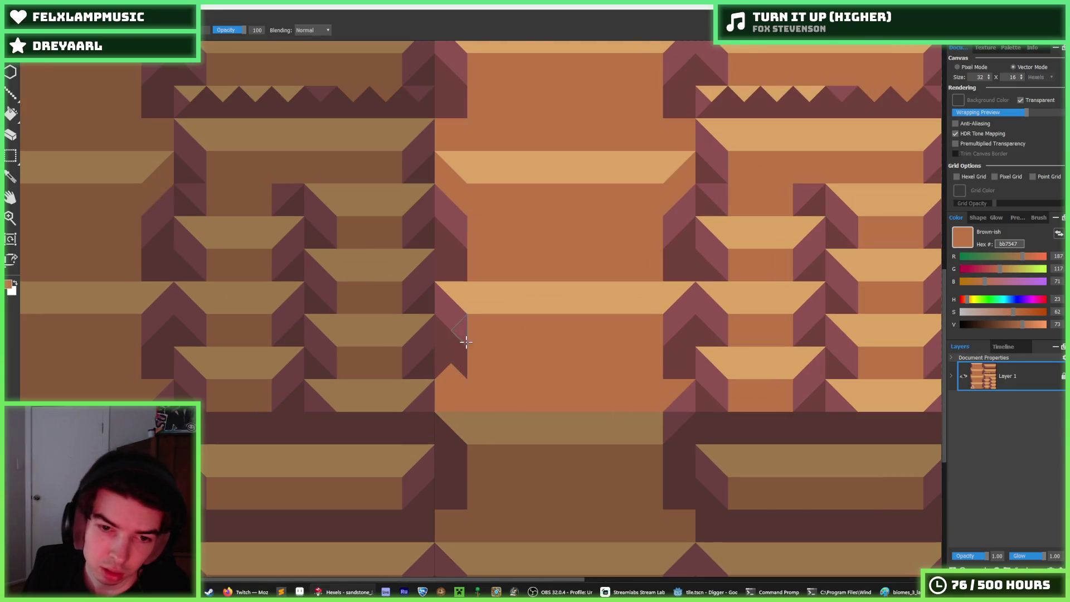
Try brown on the left and right edge hexels, then restore them to dark purple
left_click_drag(466, 341, 453, 377)
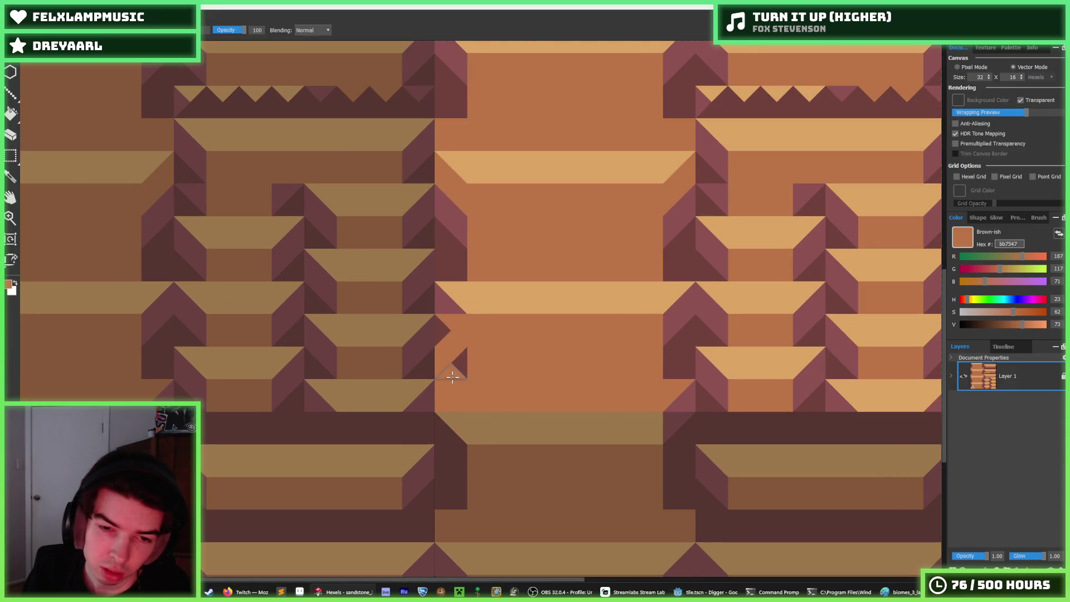
mouse_move(650, 336)
left_mouse_down()
mouse_move(680, 357)
mouse_move(680, 341)
mouse_move(677, 407)
left_mouse_up()
left_click(690, 318, "alt")
mouse_move(468, 350)
left_mouse_down()
mouse_move(446, 361)
mouse_move(442, 394)
mouse_move(442, 303)
left_mouse_up()
Eyedrop mauve 8e5252 and paint the tile's left and right edge hexels with it
left_click(442, 302, "alt")
left_click(444, 341)
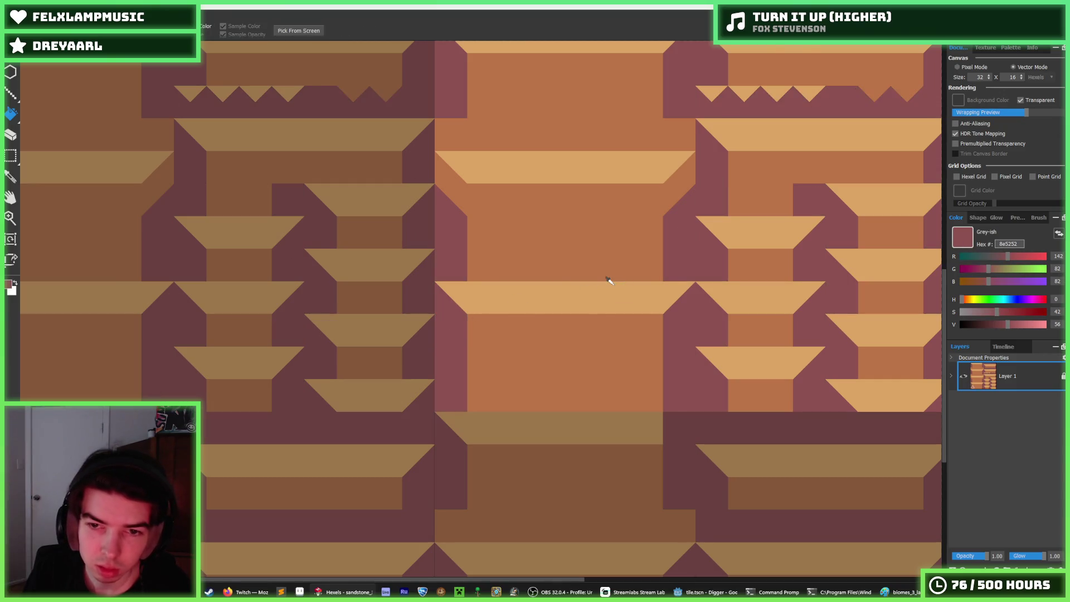
scroll(609, 281, "down", 3)
scroll(608, 280, "up", 5)
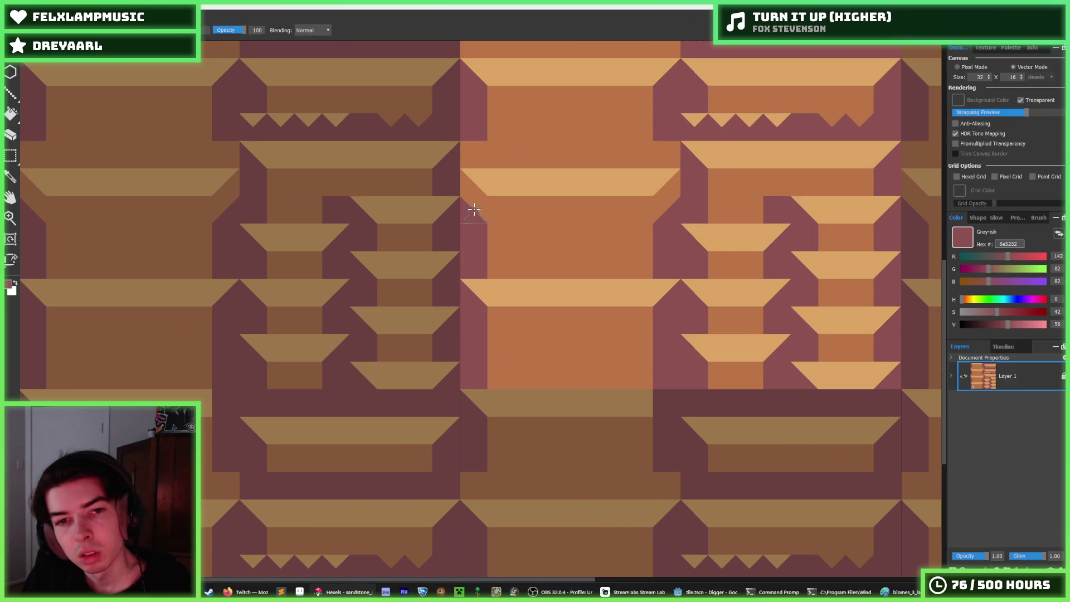
left_click(471, 210)
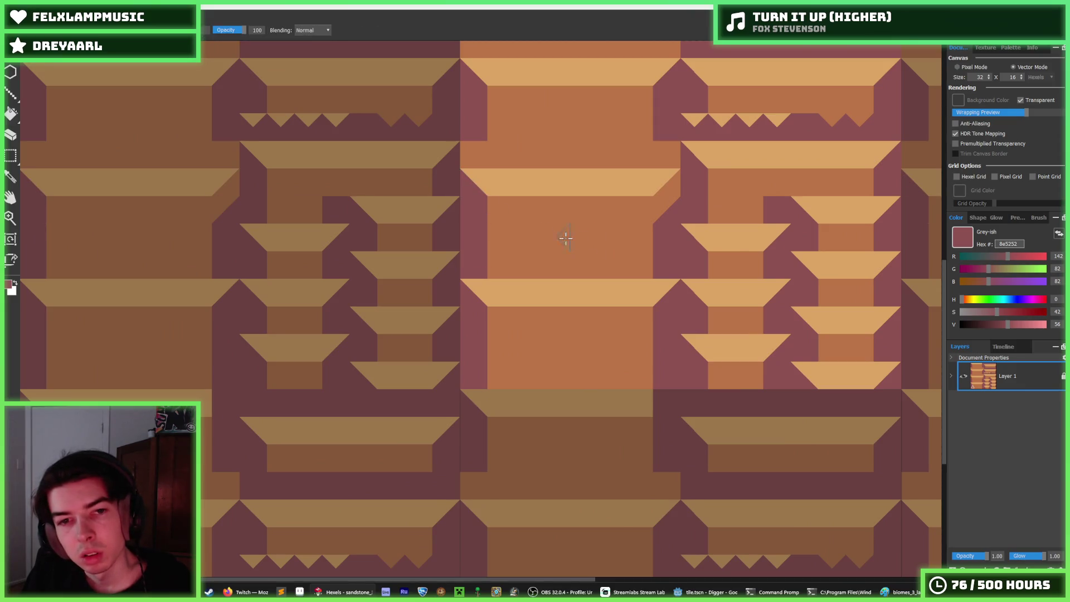
left_click(664, 214)
scroll(645, 258, "down", 3)
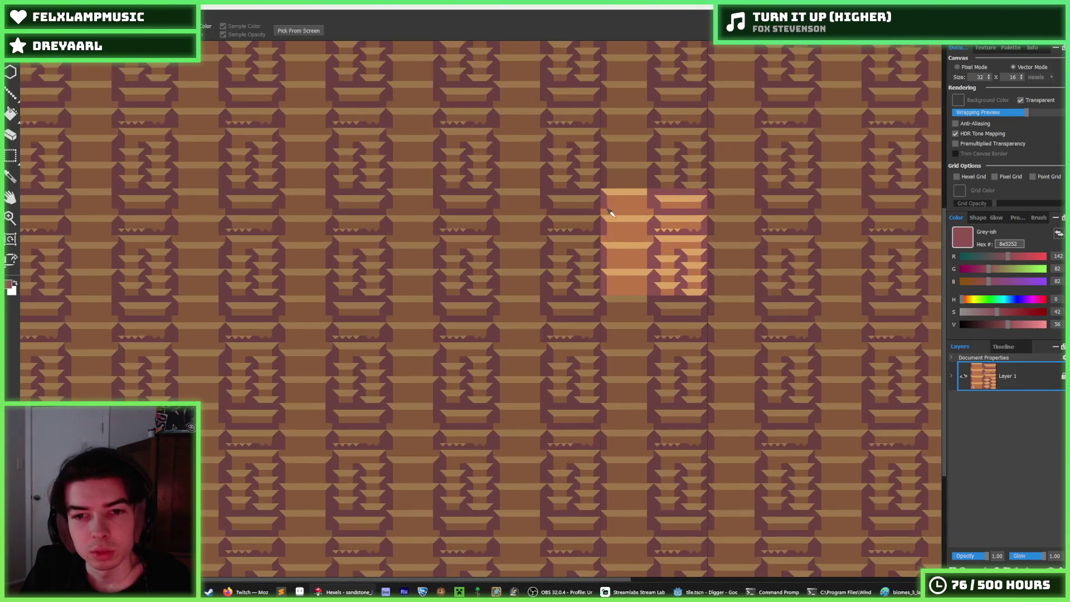
Turn the two leftover orange hexels on the tile's right edge mauve
scroll(611, 212, "up", 3)
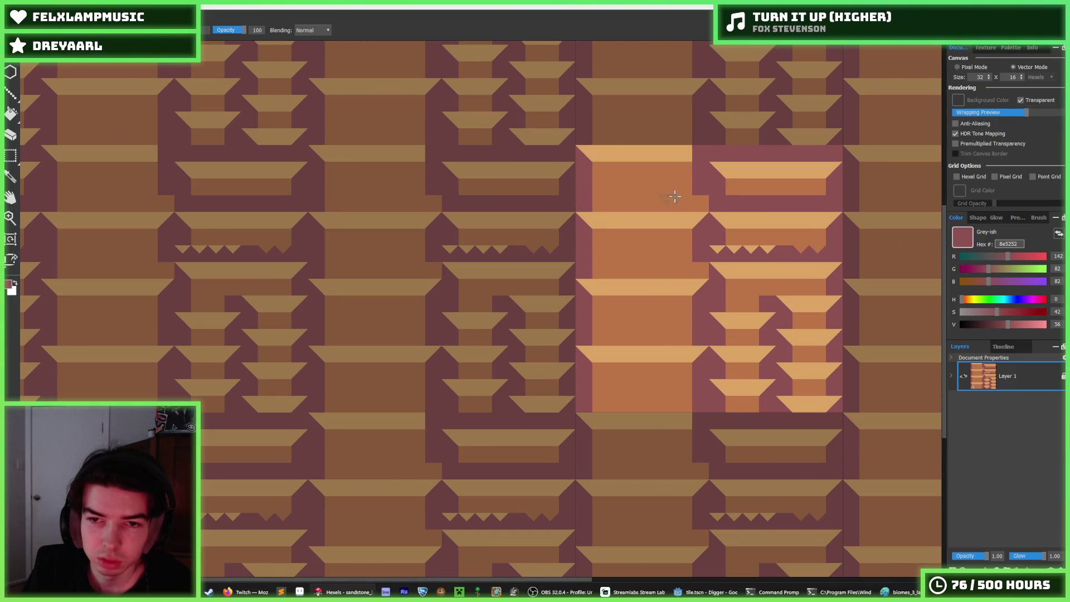
left_click(702, 204)
left_click(701, 272)
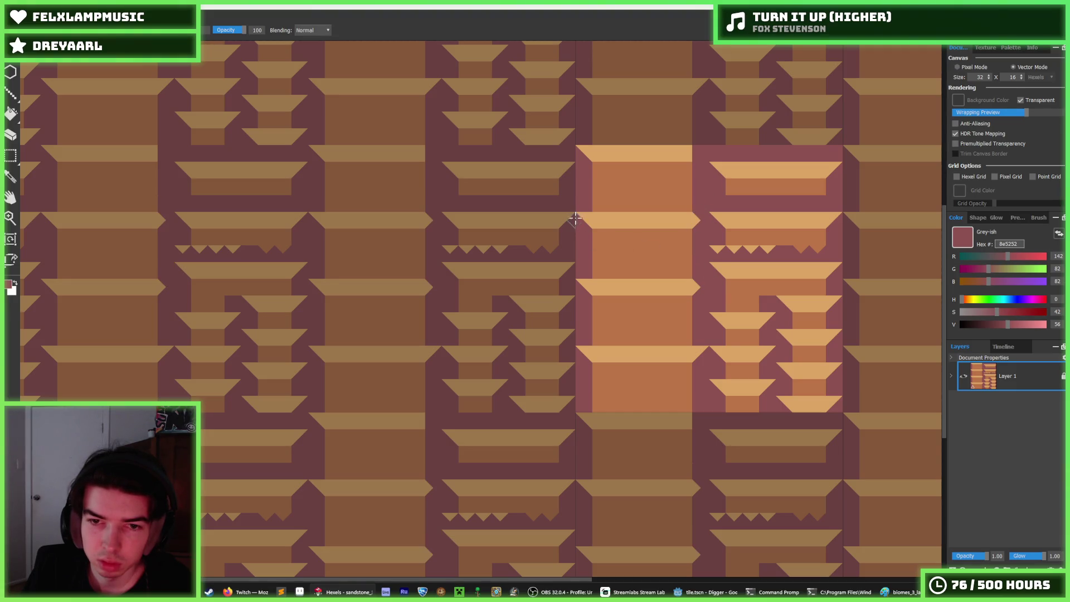
left_click_drag(575, 218, 509, 256)
Sample the light tan dba463 and paint a tan hexel on the tile
left_click(627, 323, "alt")
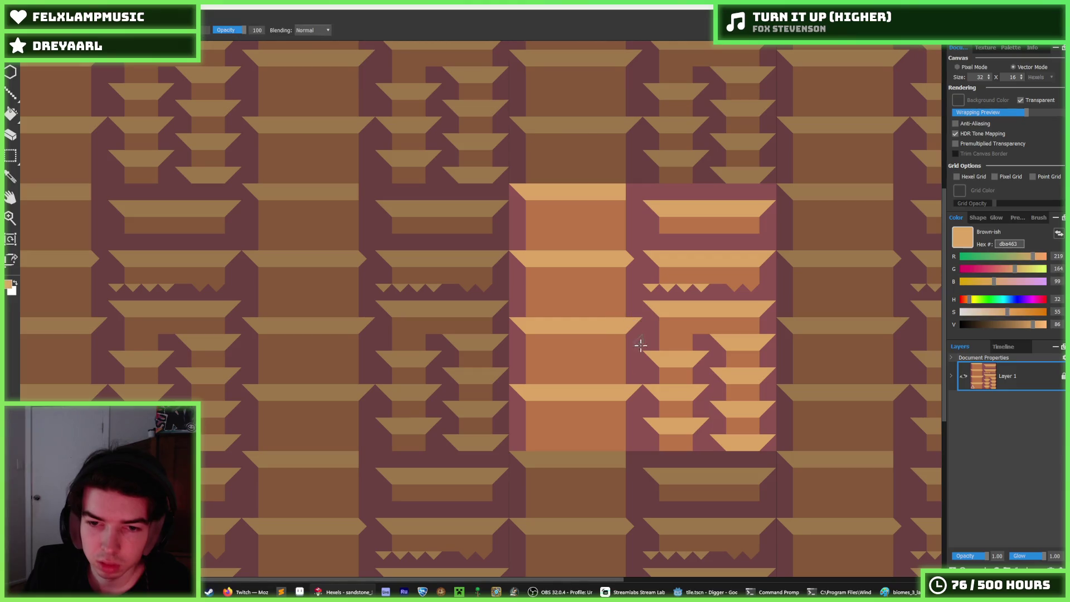
key("i")
scroll(584, 347, "down", 2)
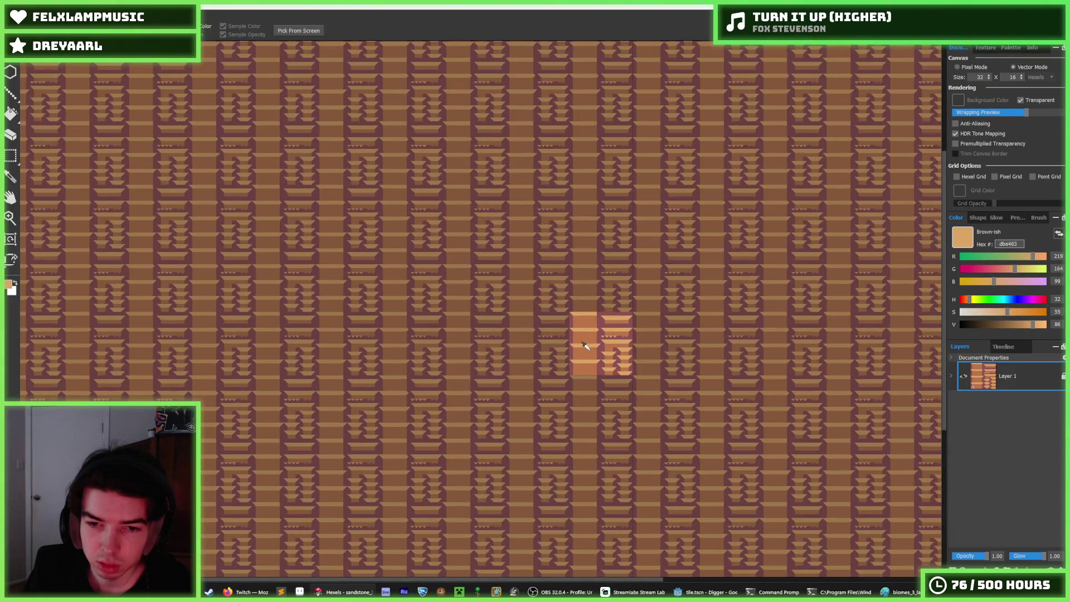
scroll(602, 317, "up", 3)
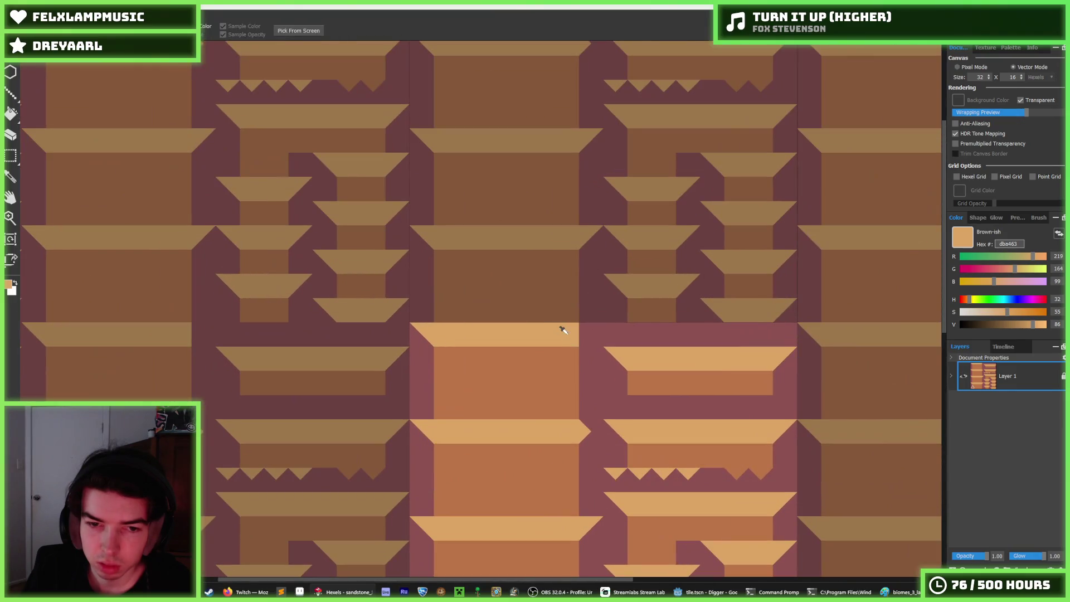
key("b")
left_click(582, 330)
Switch to the eyedropper and zoom in and out to inspect the tile
scroll(613, 367, "down", 4)
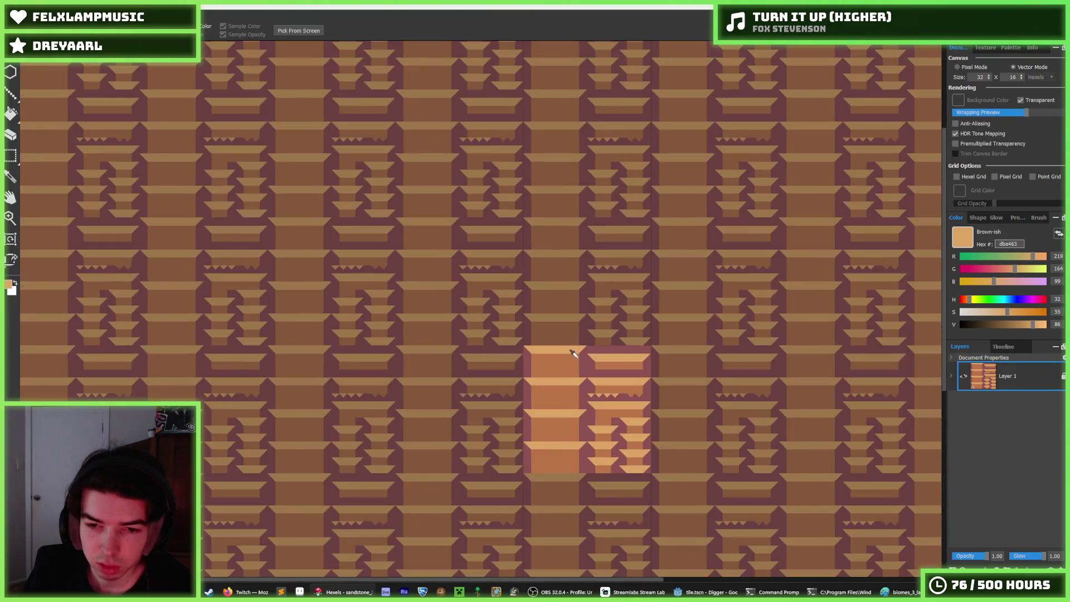
scroll(582, 335, "up", 1)
key("i")
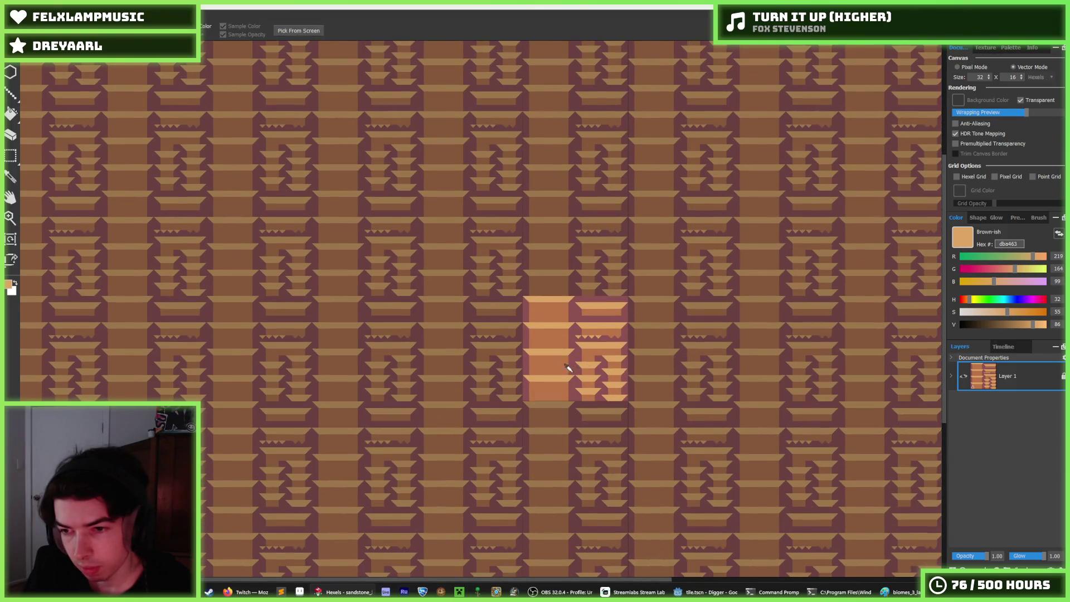
scroll(557, 348, "up", 1)
scroll(554, 353, "up", 1)
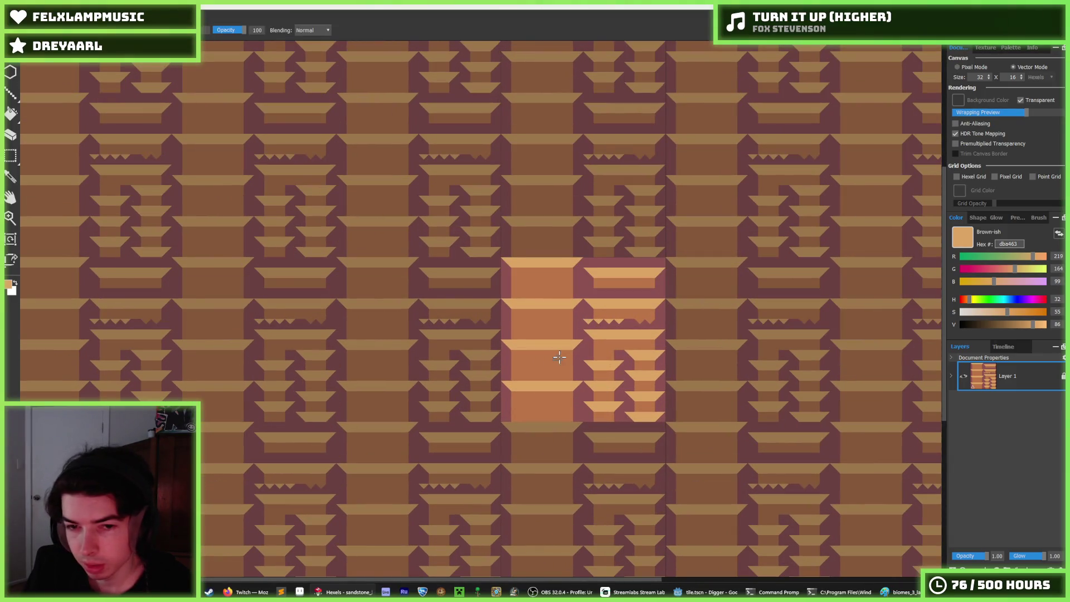
scroll(555, 353, "down", 2)
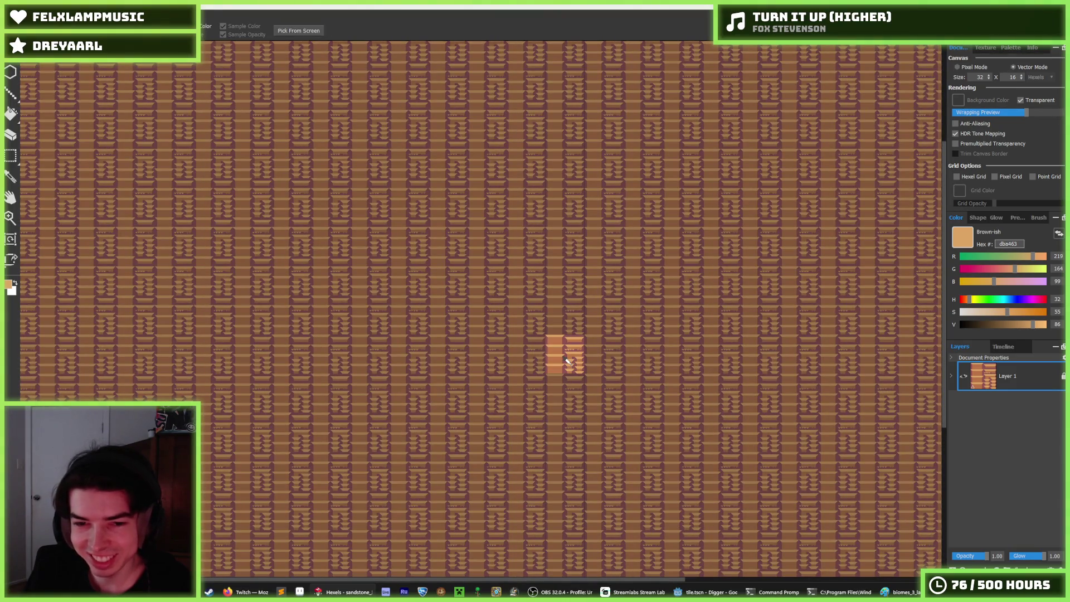
scroll(566, 361, "up", 3)
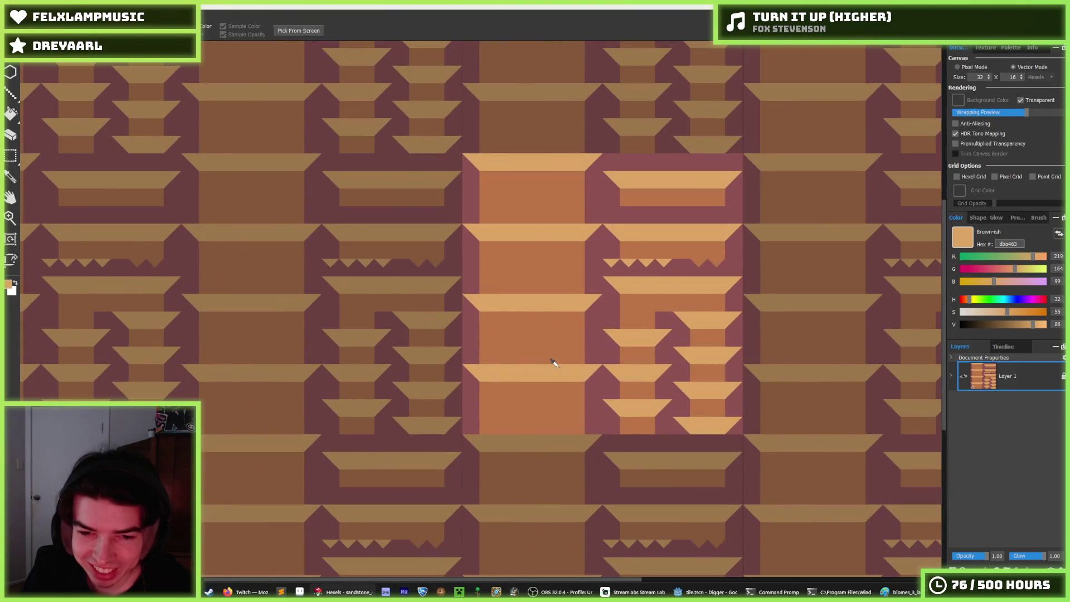
scroll(555, 364, "down", 2)
scroll(551, 368, "up", 3)
Paint a light tan band with peaks, then cover the peaks in medium brown
key("b")
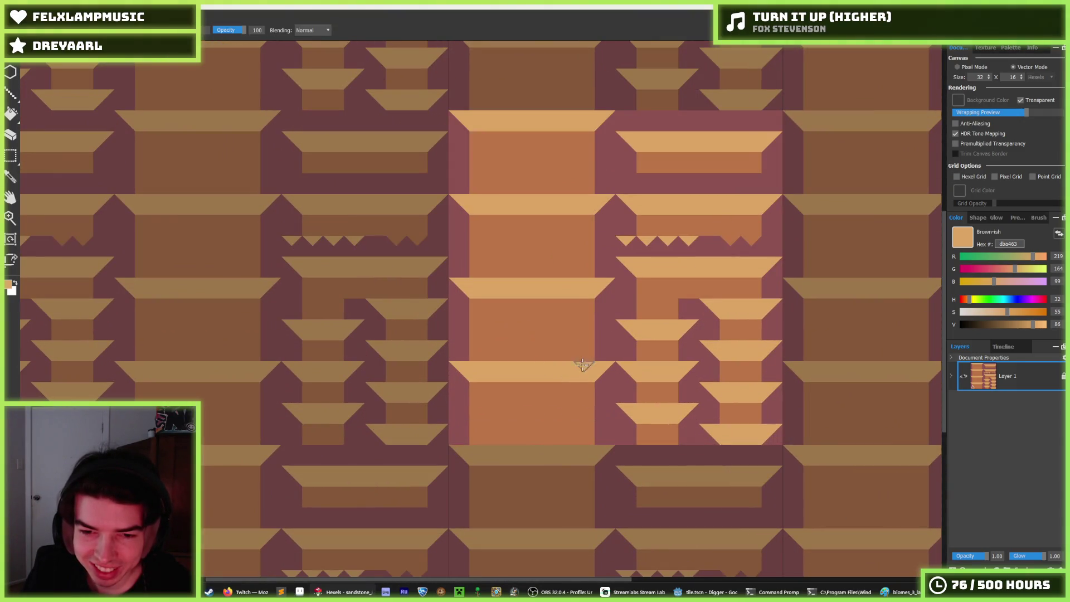
mouse_move(605, 356)
left_mouse_down()
mouse_move(462, 351)
mouse_move(577, 339)
left_mouse_up()
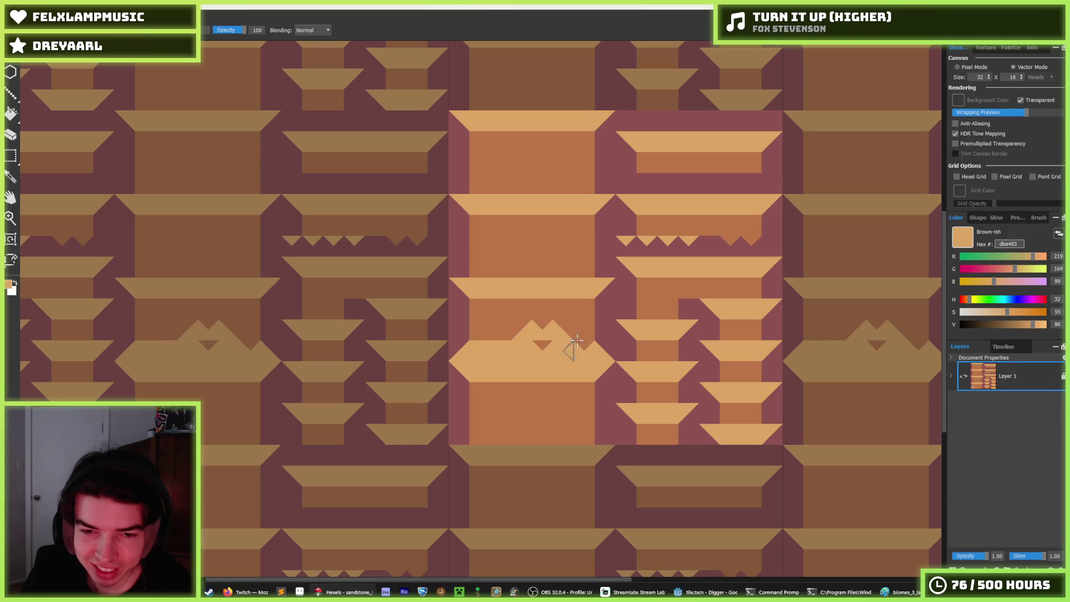
left_click_drag(467, 346, 465, 353)
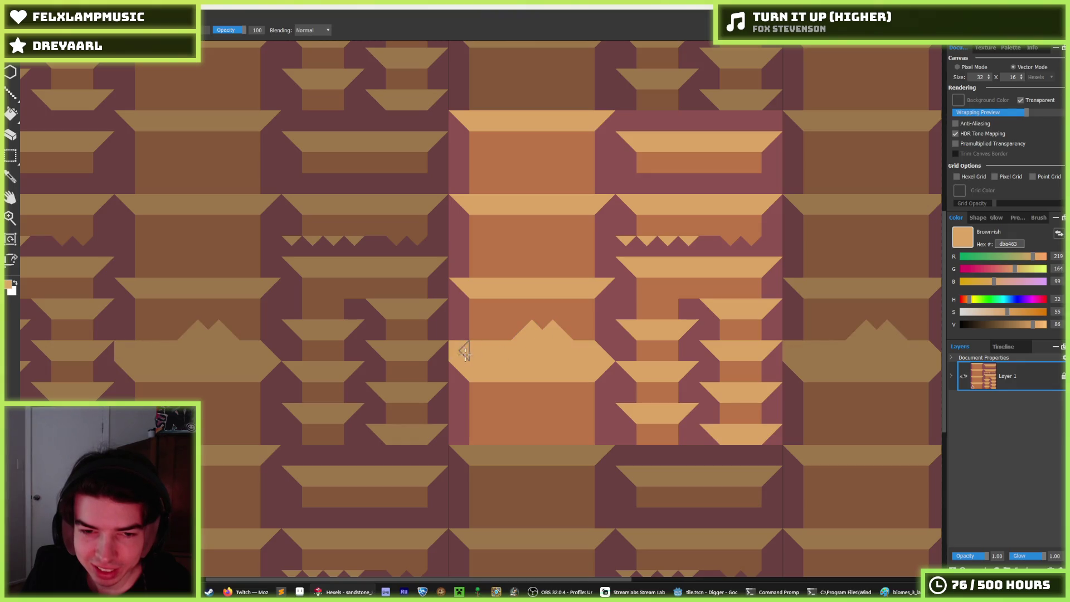
left_click(568, 325, "alt")
mouse_move(577, 332)
left_mouse_down()
mouse_move(490, 330)
mouse_move(568, 334)
left_mouse_up()
Undo the peaked band and repaint a straight wide light tan band across the tile
scroll(581, 303, "down", 3)
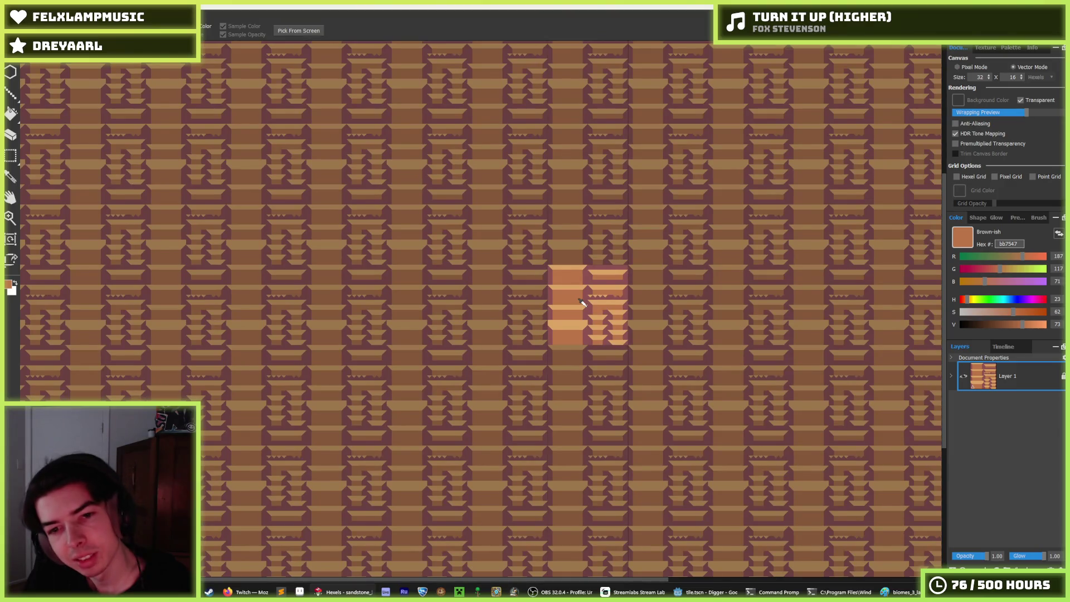
scroll(581, 303, "down", 2)
scroll(582, 301, "up", 6)
left_click(613, 279, "alt")
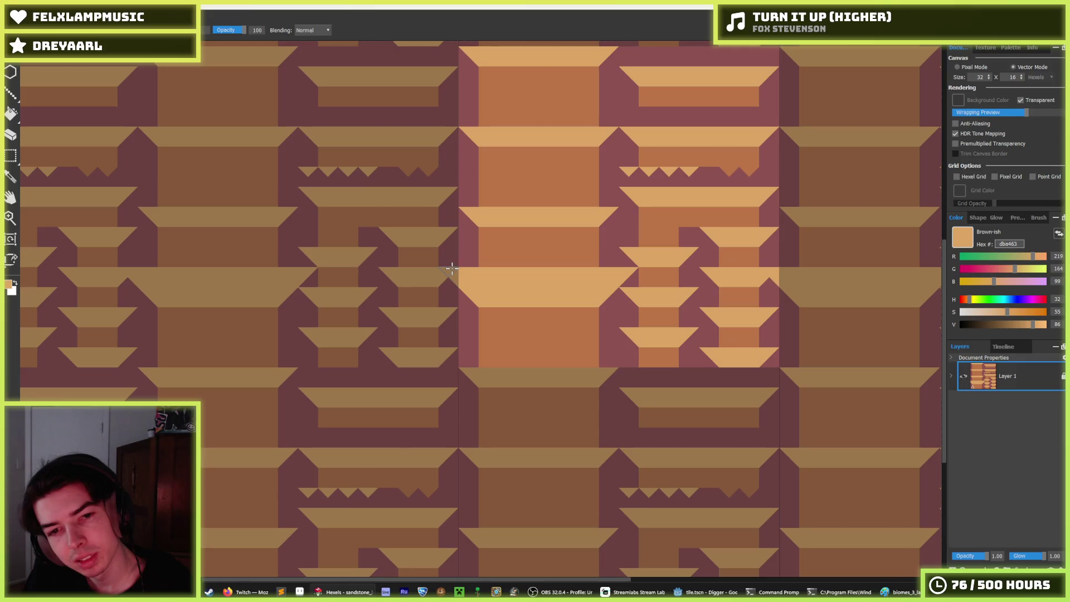
scroll(610, 269, "down", 5)
scroll(609, 266, "down", 3)
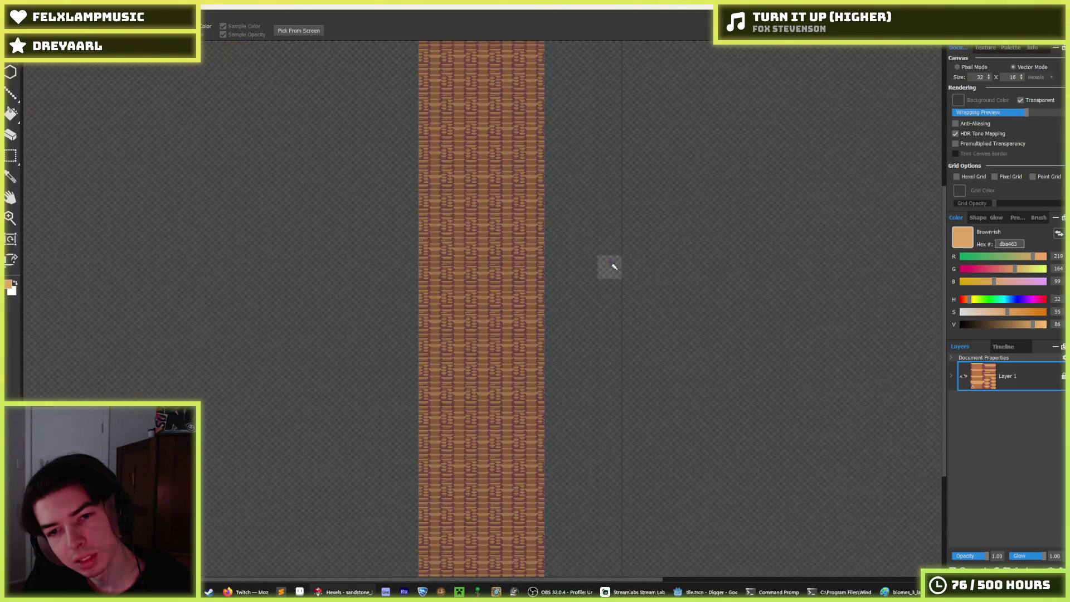
scroll(733, 291, "up", 8)
left_click_drag(622, 302, 614, 299)
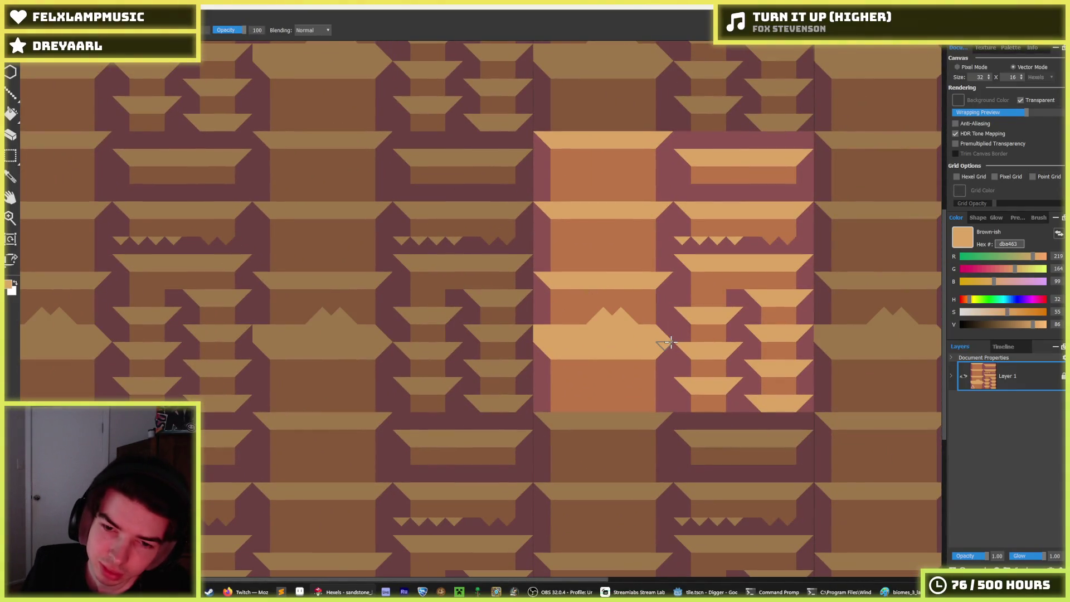
key("ctrl+z")
mouse_move(665, 356)
left_mouse_down()
mouse_move(649, 337)
mouse_move(550, 331)
mouse_move(580, 333)
mouse_move(544, 355)
left_mouse_up()
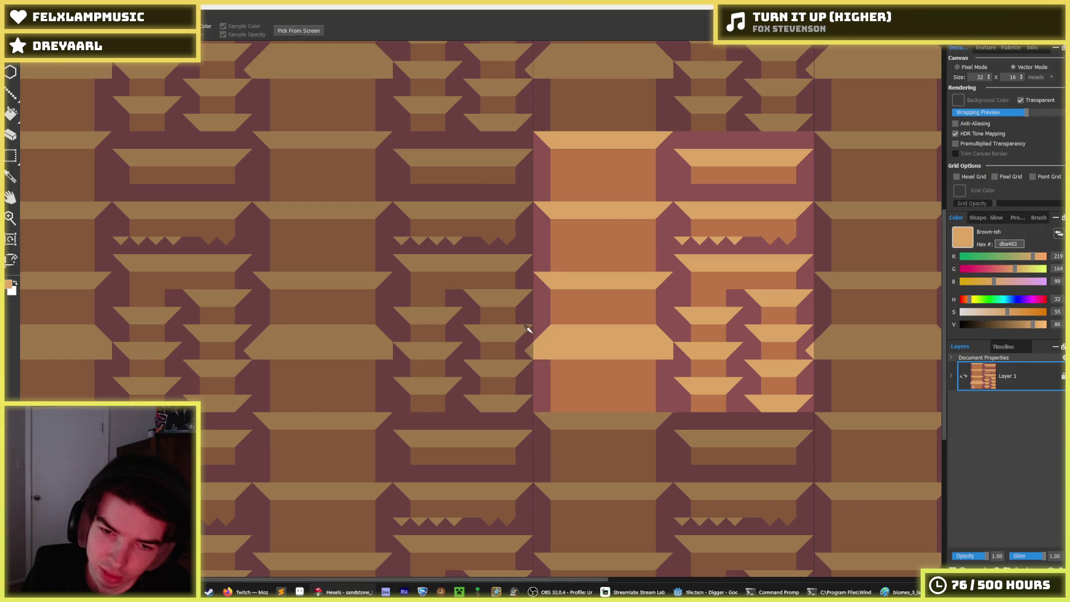
Add a small mauve notch at the tile edge, then resample light tan
left_click(534, 344, "alt")
left_click(534, 346)
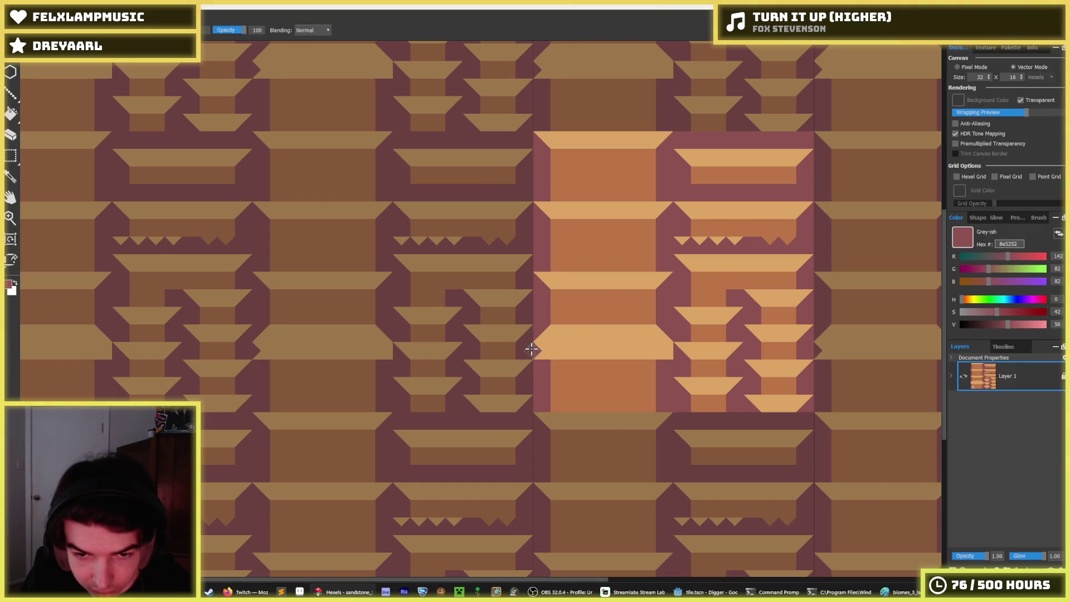
left_click(535, 341, "alt")
scroll(658, 340, "down", 4)
scroll(702, 327, "down", 1)
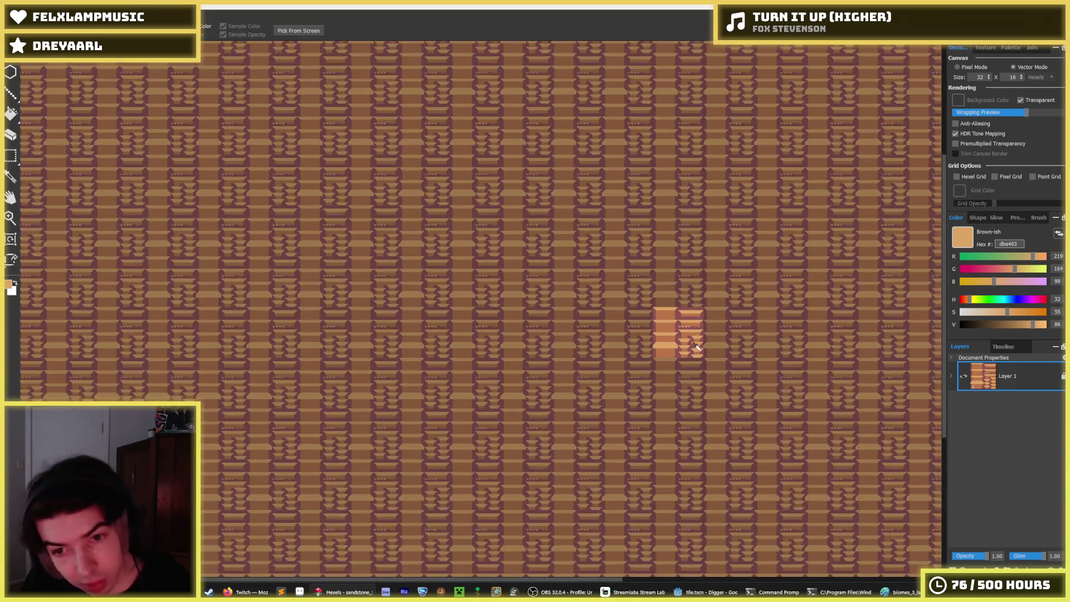
Sample orange and recolour the mauve triangle and two band-edge triangles orange
scroll(669, 356, "up", 5)
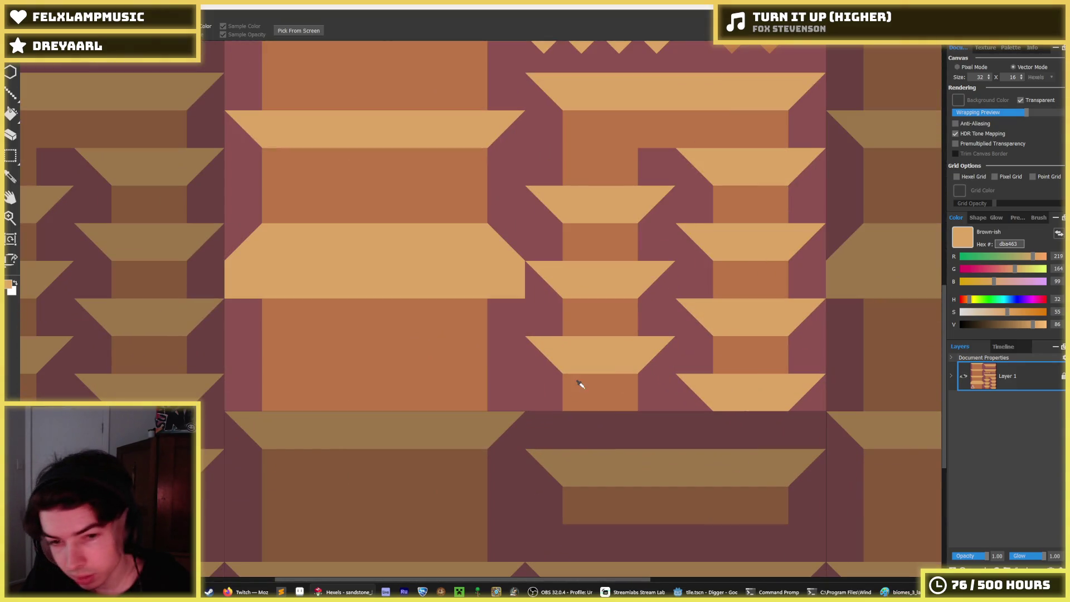
left_click(581, 383, "alt")
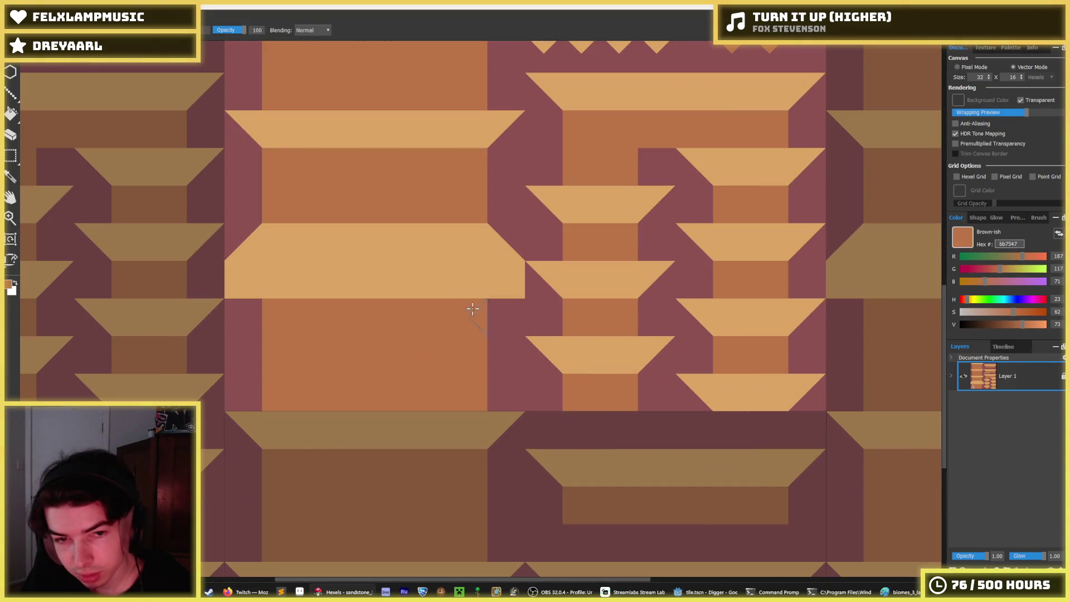
left_click(260, 313)
left_click(241, 288)
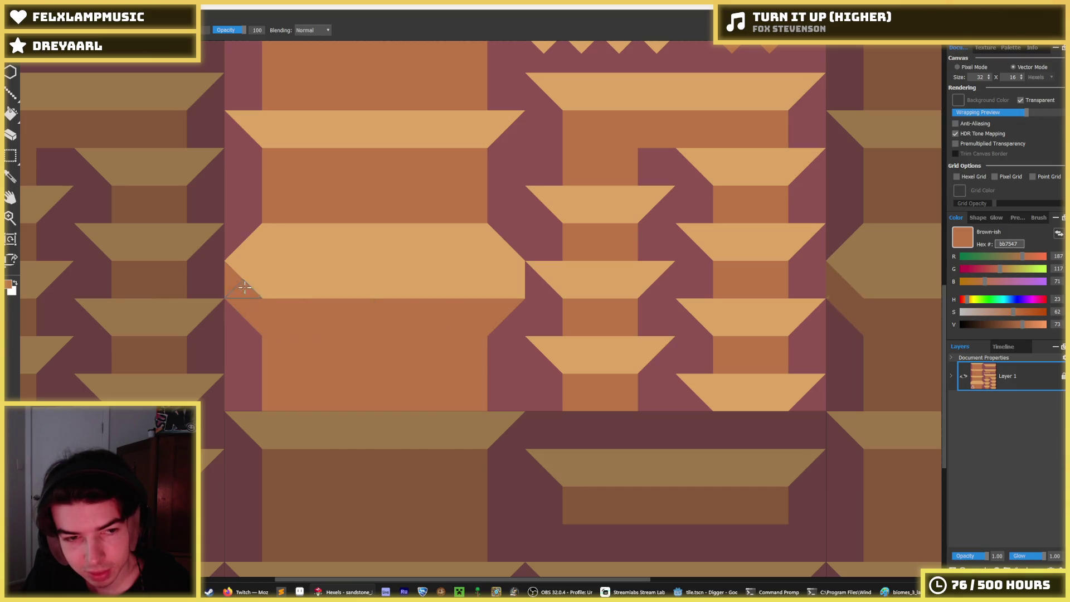
left_click(503, 291)
scroll(566, 273, "down", 5)
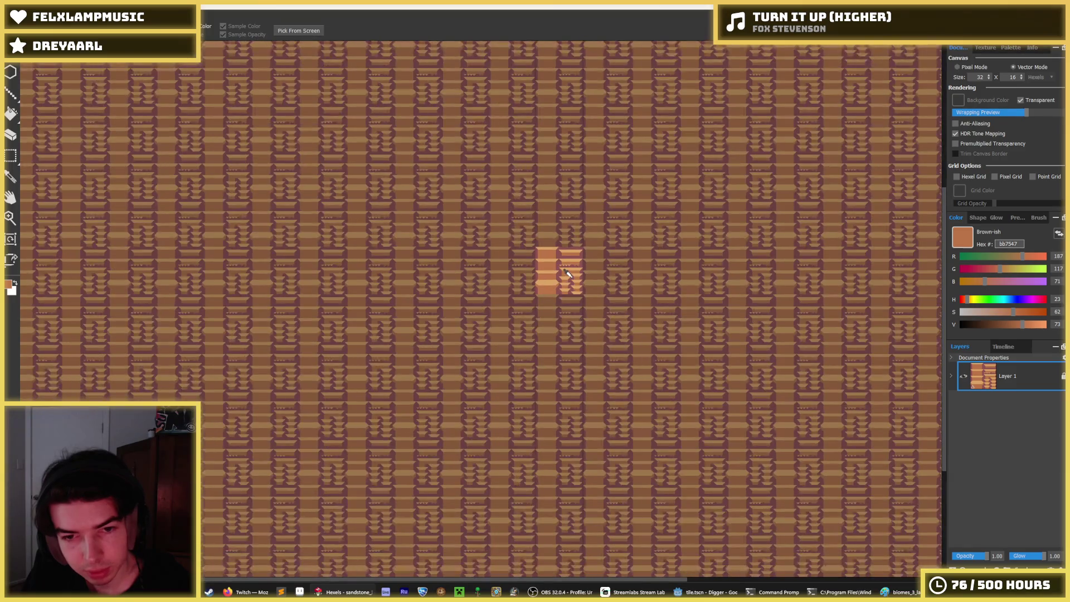
scroll(566, 273, "up", 3)
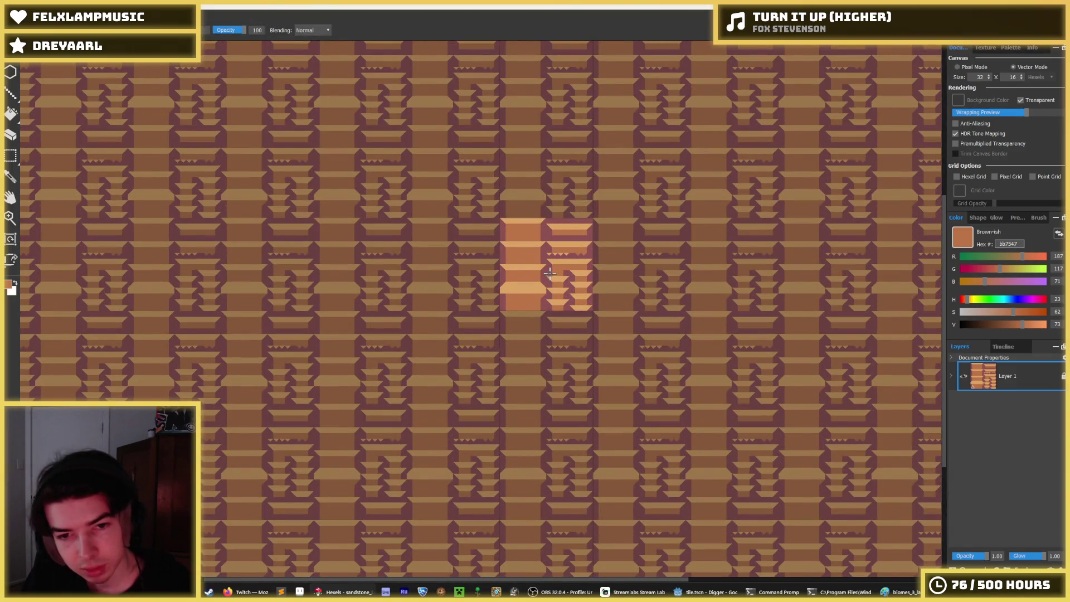
Paint a light tan band below the existing tan band
key("i")
scroll(529, 271, "down", 3)
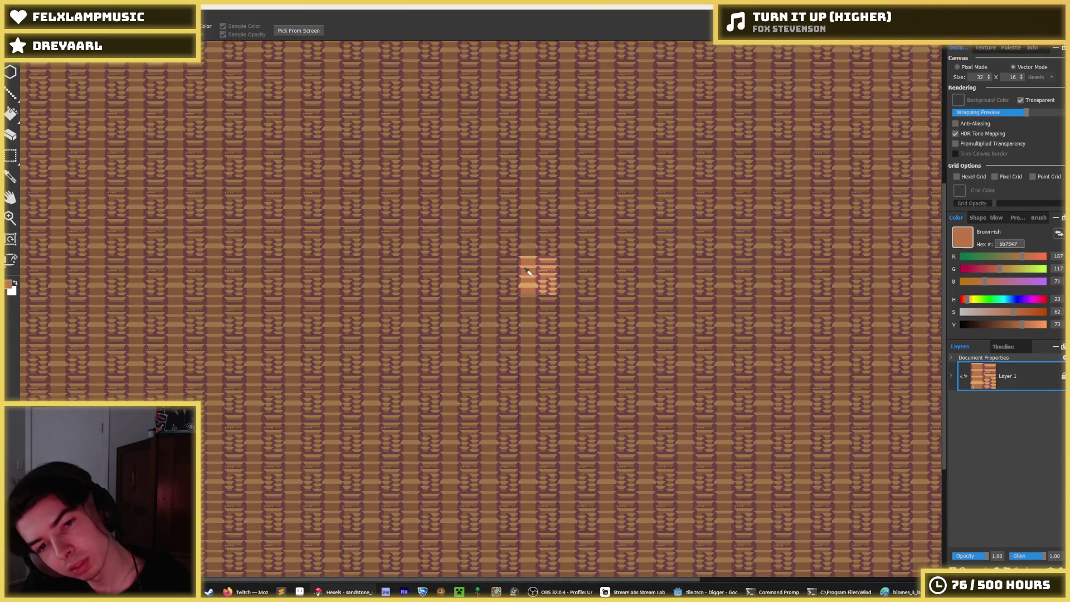
scroll(529, 271, "up", 2)
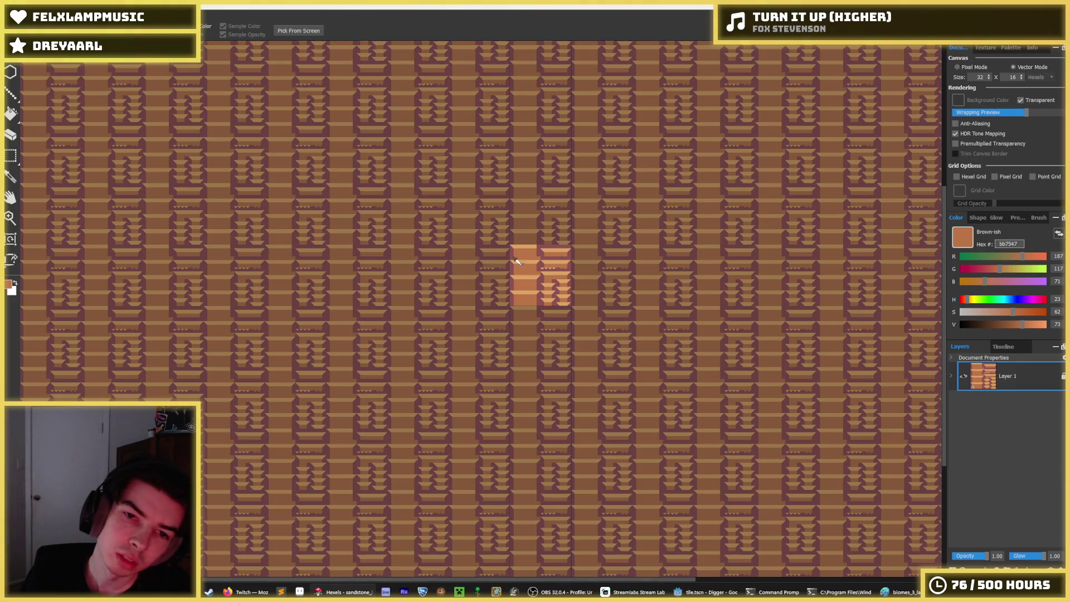
scroll(563, 263, "up", 5)
left_click(516, 294, "alt")
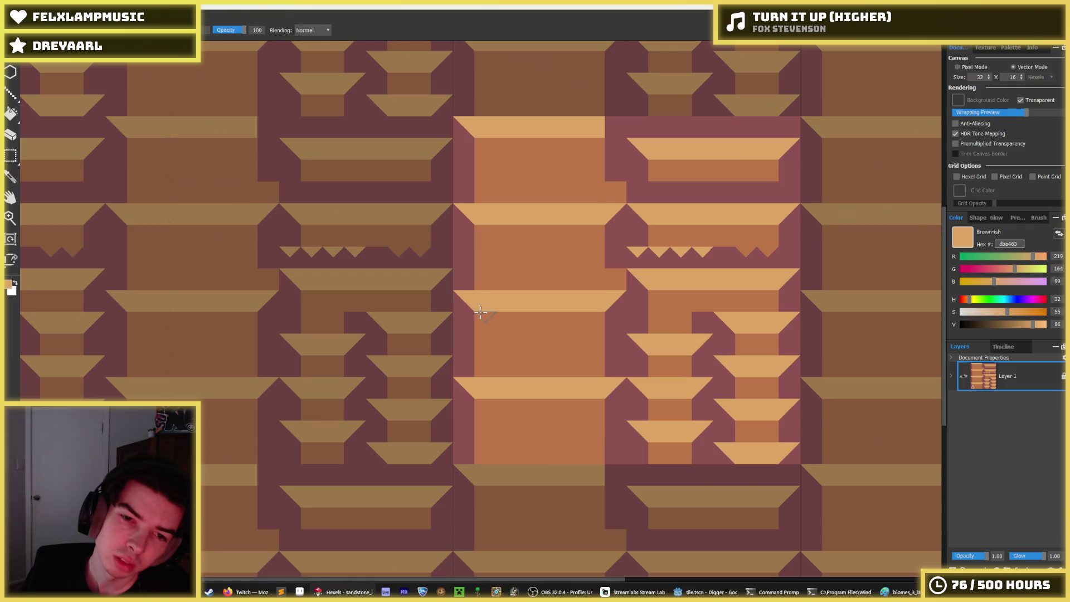
mouse_move(483, 317)
left_mouse_down()
mouse_move(524, 326)
mouse_move(591, 315)
left_mouse_up()
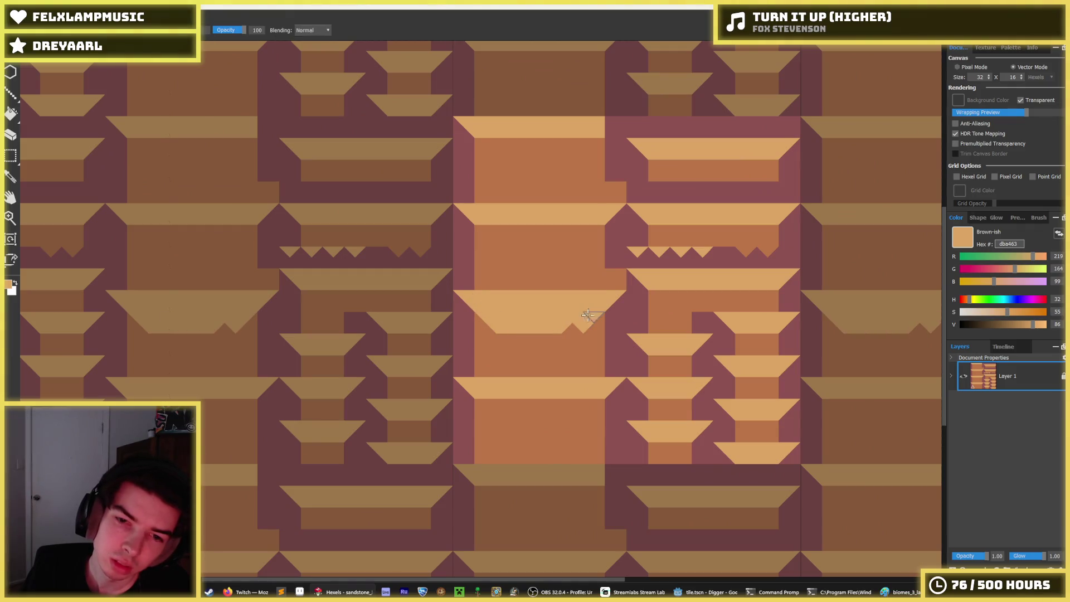
Paint small tan triangles along the band, then undo those tan strokes
key("i")
scroll(635, 304, "down", 5)
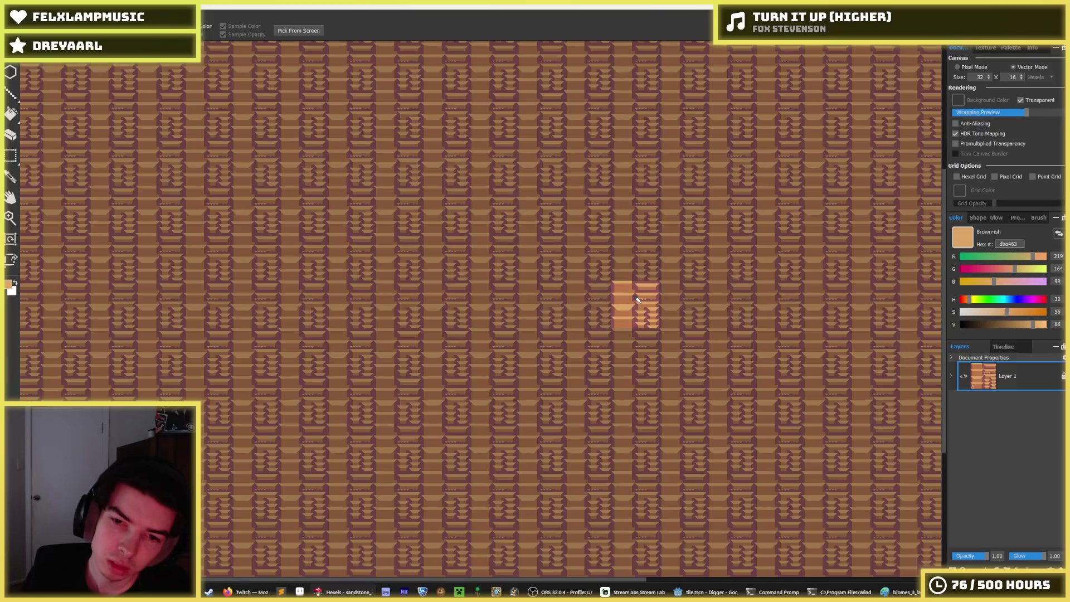
scroll(638, 301, "up", 5)
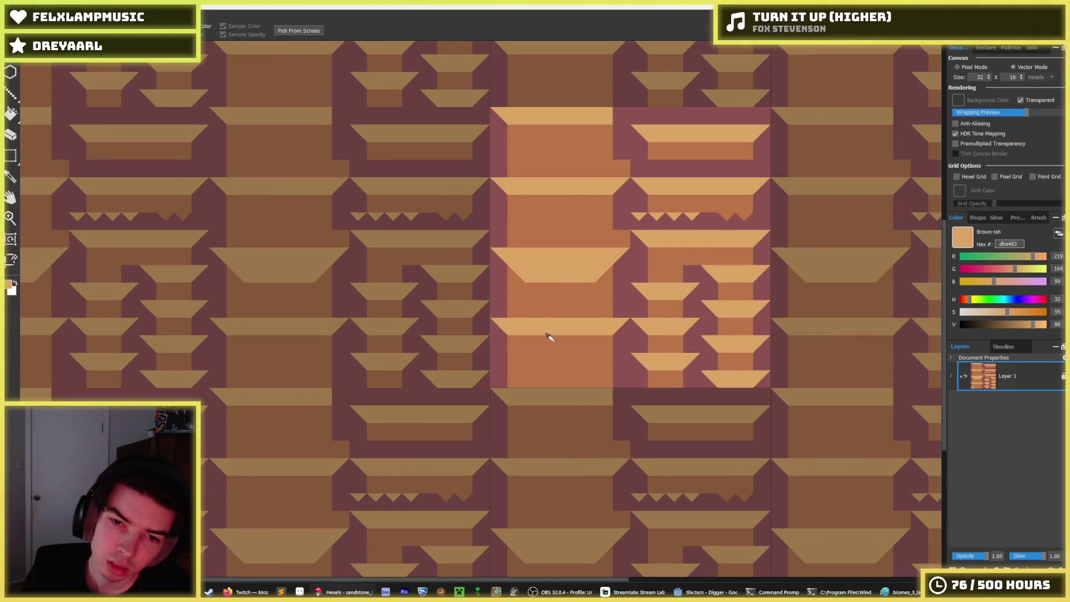
key("b")
mouse_move(510, 332)
left_mouse_down()
mouse_move(599, 341)
mouse_move(578, 342)
left_mouse_up()
key("i")
scroll(669, 312, "down", 4)
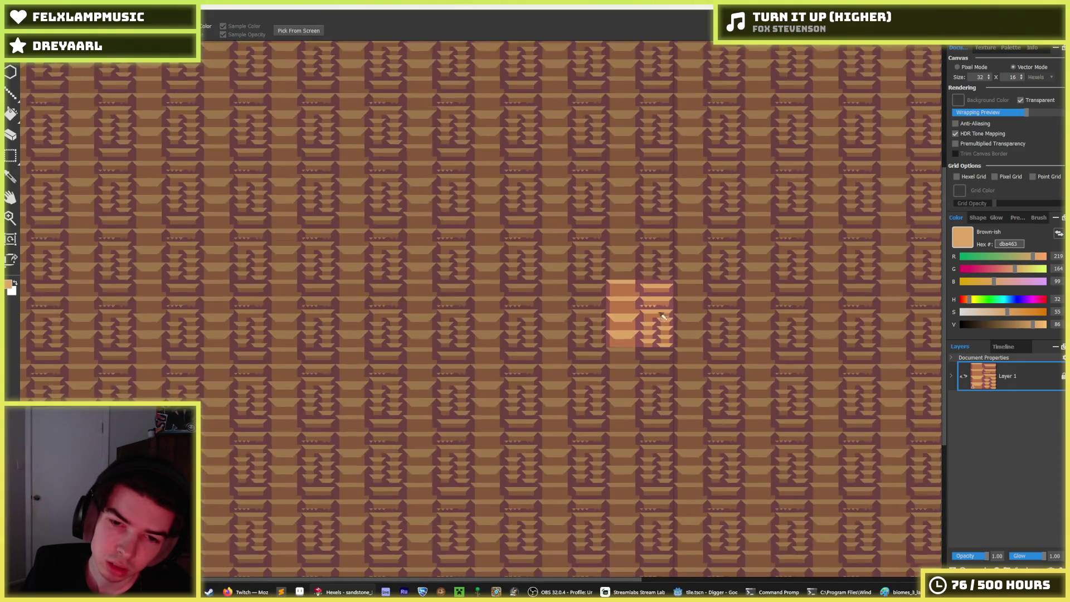
scroll(676, 306, "down", 2)
scroll(686, 309, "up", 8)
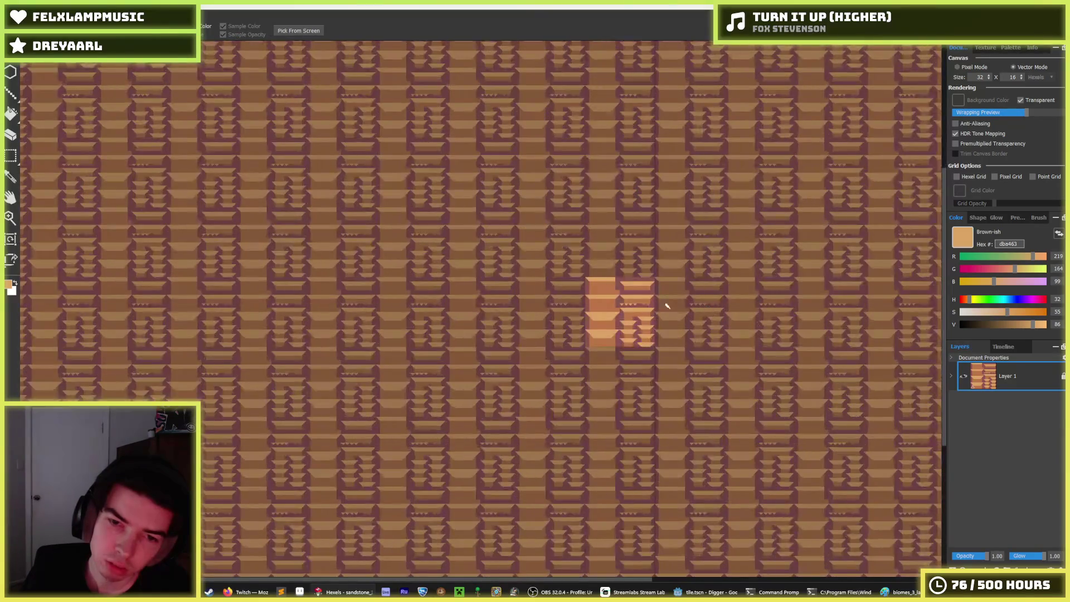
key("ctrl+z")
key("ctrl+z")
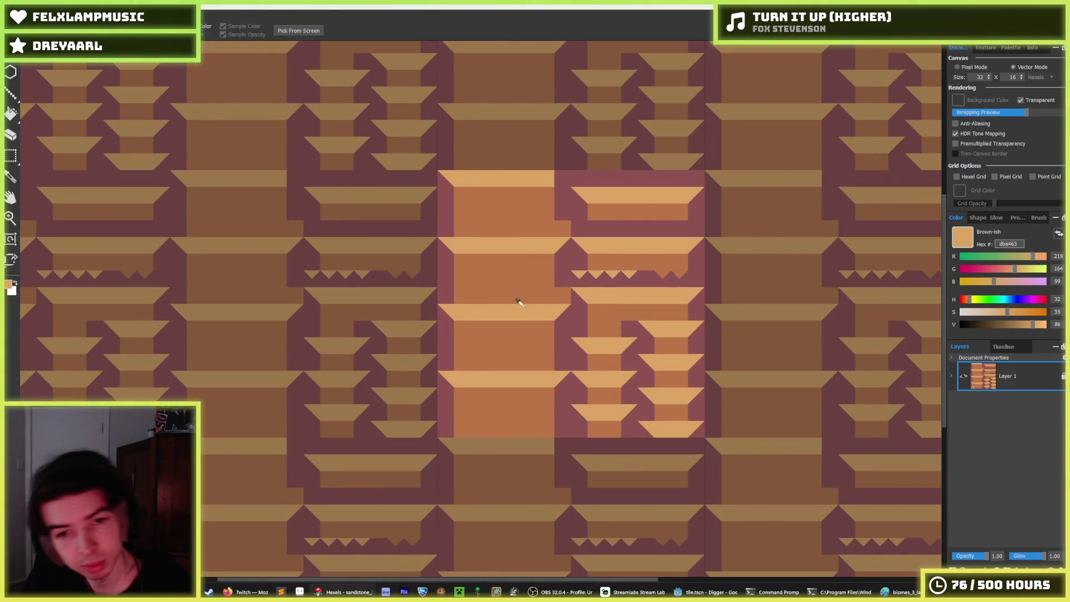
Paint mauve into the band's edge and along the zigzag row
left_click(454, 257)
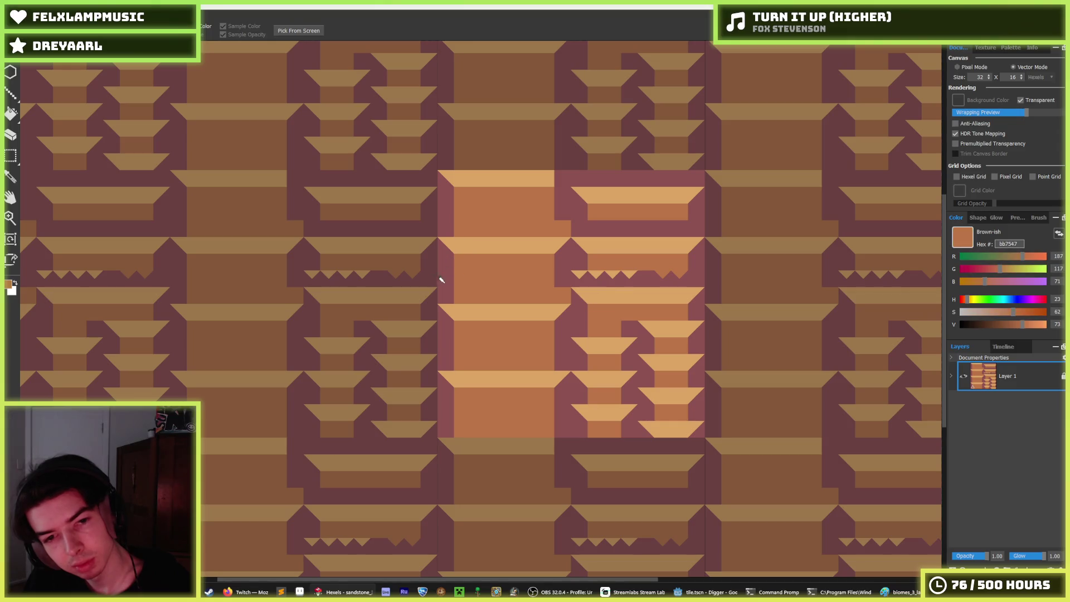
key("b")
left_click_drag(441, 293, 564, 292)
scroll(568, 284, "down", 5)
key("i")
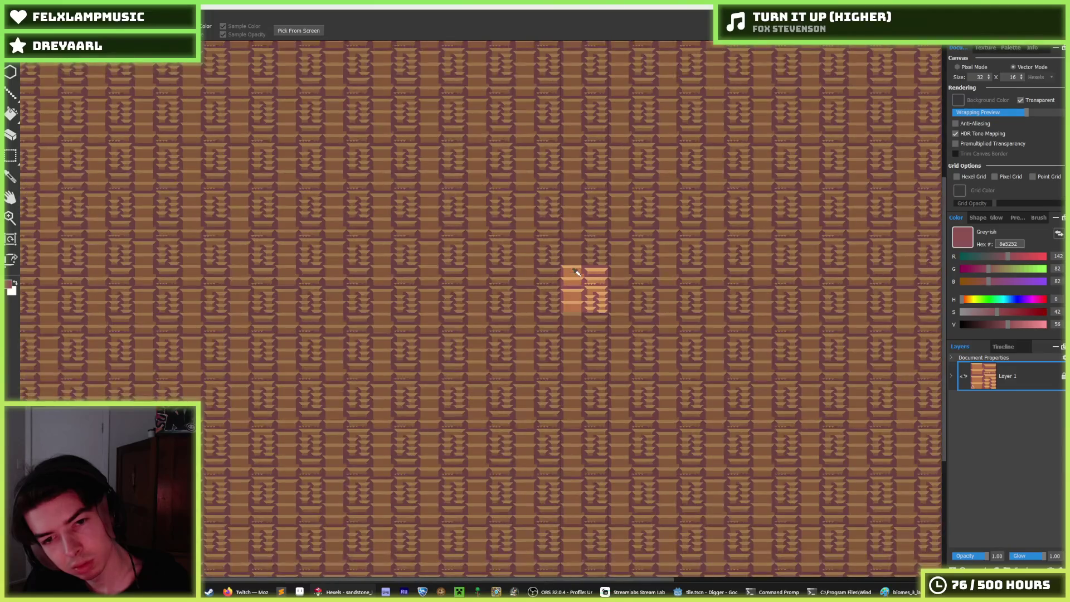
scroll(577, 272, "up", 5)
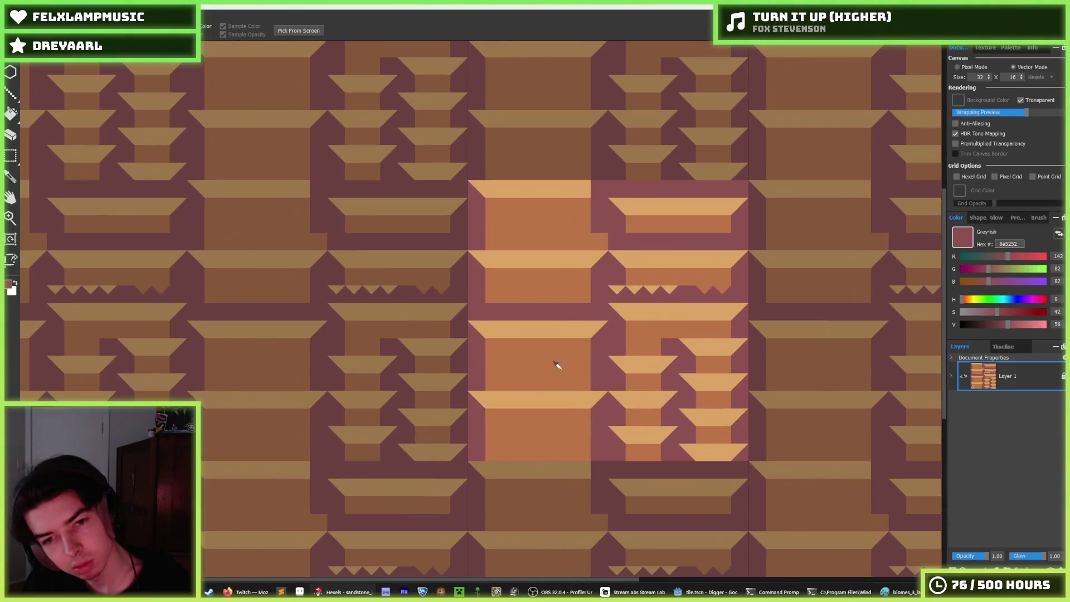
key("b")
left_click_drag(501, 388, 591, 373)
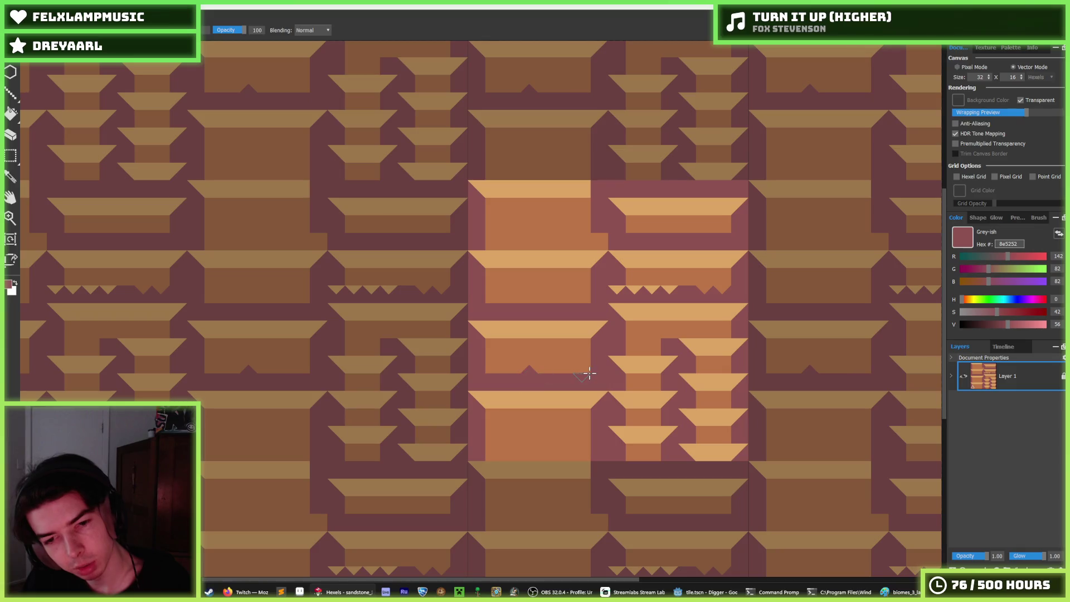
Add a small mauve hexel in the band and finish painting the zigzag row mauve
scroll(590, 373, "down", 5)
key("i")
key("b")
key("i")
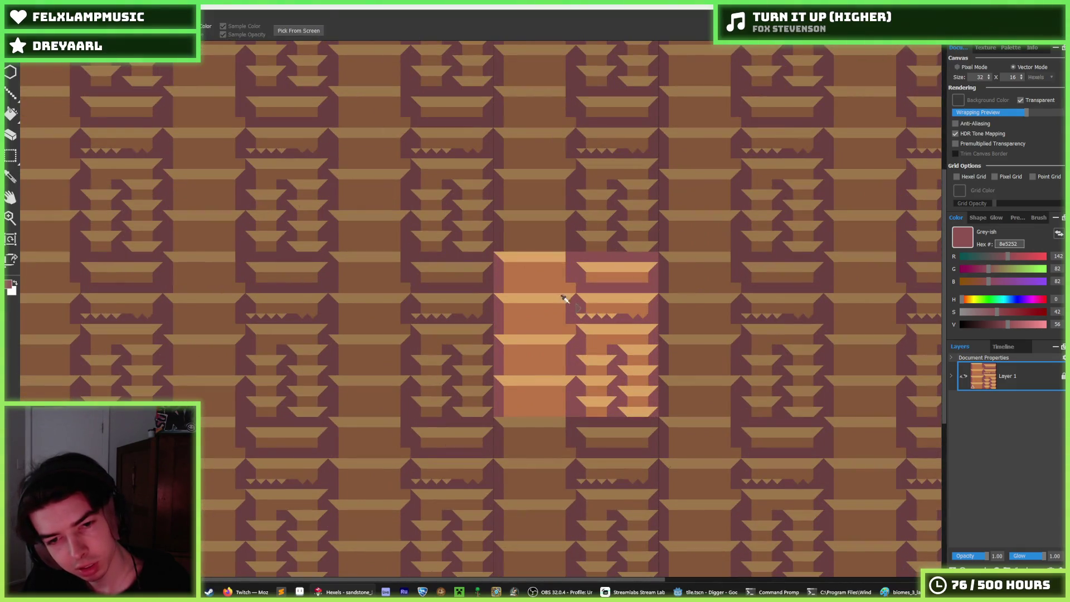
scroll(566, 296, "up", 5)
key("b")
left_click(561, 355)
key("i")
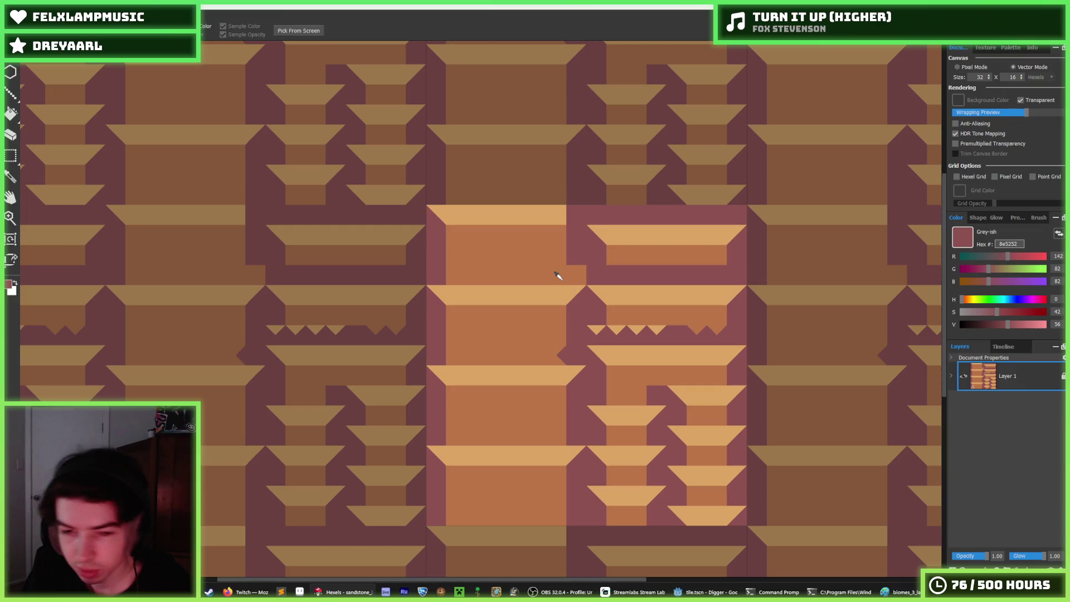
key("b")
key("space")
left_click_drag(520, 278, 540, 302)
mouse_move(585, 357)
left_mouse_down()
mouse_move(454, 363)
mouse_move(501, 379)
mouse_move(462, 346)
mouse_move(518, 343)
mouse_move(491, 357)
mouse_move(502, 373)
mouse_move(454, 382)
mouse_move(532, 379)
mouse_move(524, 359)
mouse_move(582, 374)
mouse_move(573, 358)
mouse_move(605, 387)
mouse_move(574, 354)
mouse_move(478, 353)
mouse_move(595, 367)
left_mouse_up()
Re-sample the brown and then the mauve colour from the tile
key("i")
left_click(473, 334)
key("b")
key("i")
left_click(608, 390)
key("b")
key("i")
scroll(608, 345, "down", 5)
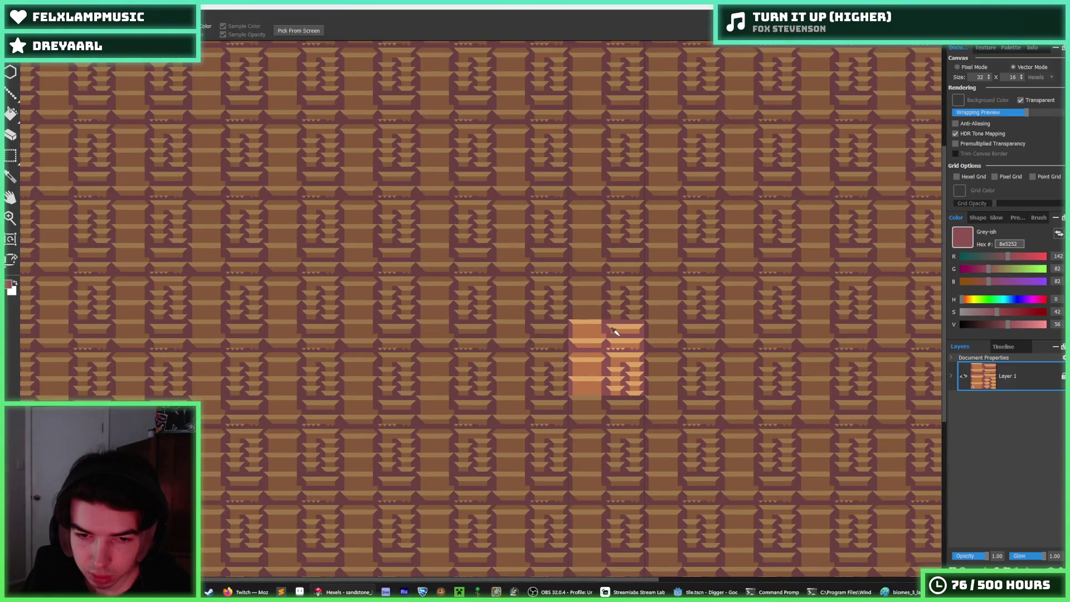
scroll(615, 333, "up", 5)
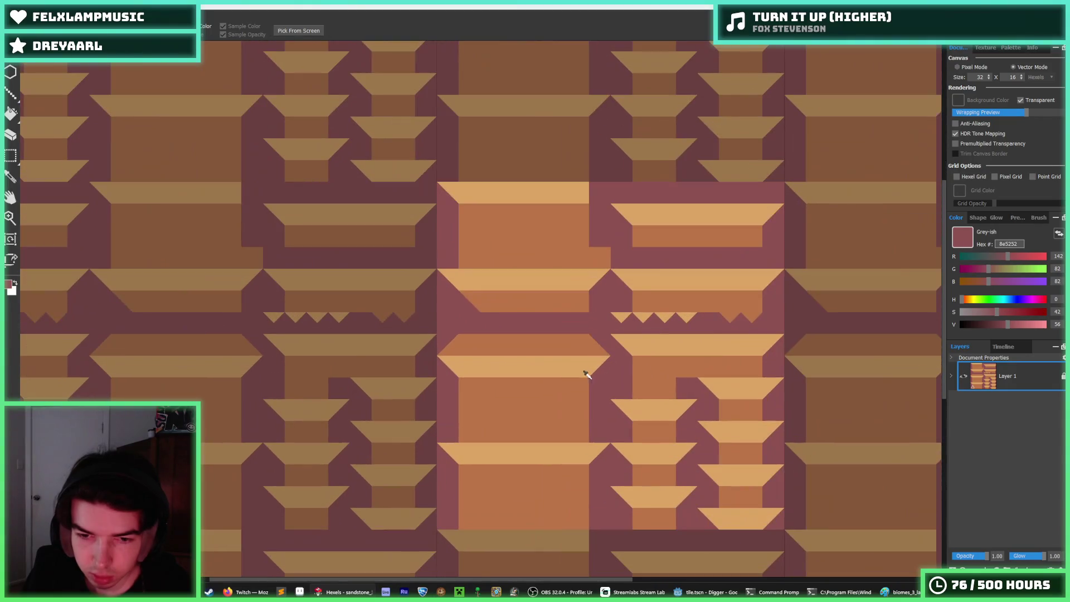
Fill the middle band's top with light tan using a connected-only fill
left_click(583, 370)
key("g")
left_click(536, 356)
key("ctrl+z")
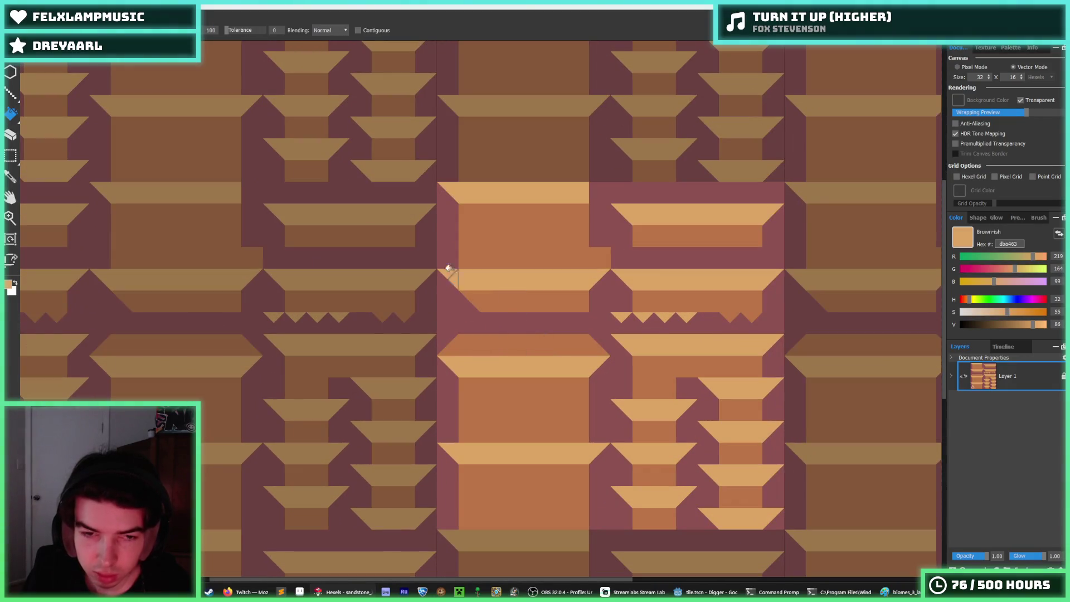
left_click(543, 343)
left_click(542, 389, "alt")
key("b")
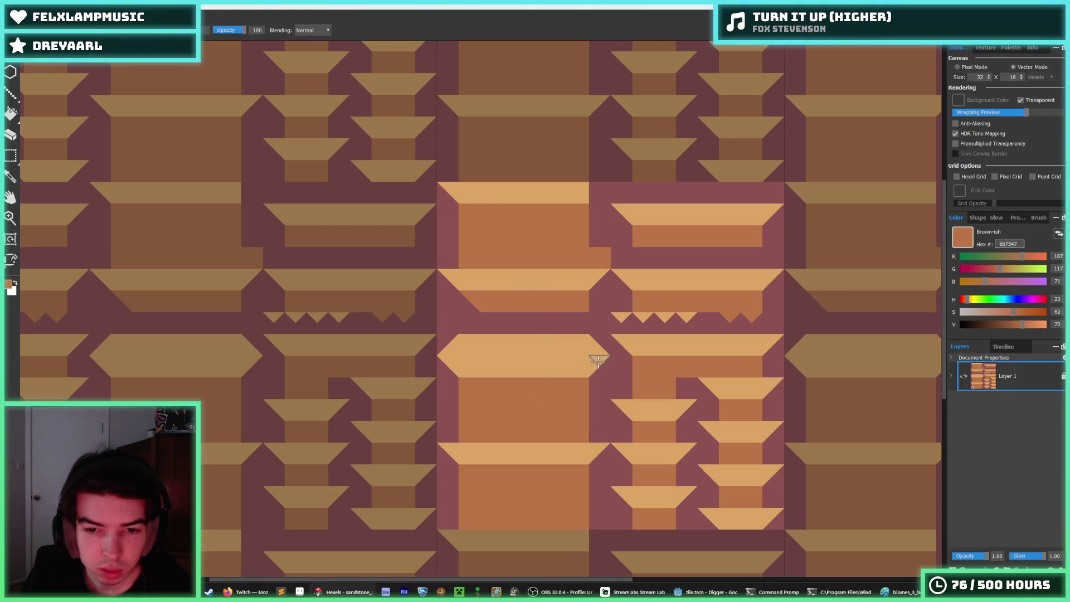
Shape brown and mauve teeth below the middle band and add tan triangles
mouse_move(604, 367)
left_mouse_down()
mouse_move(449, 368)
mouse_move(475, 377)
mouse_move(574, 370)
left_mouse_up()
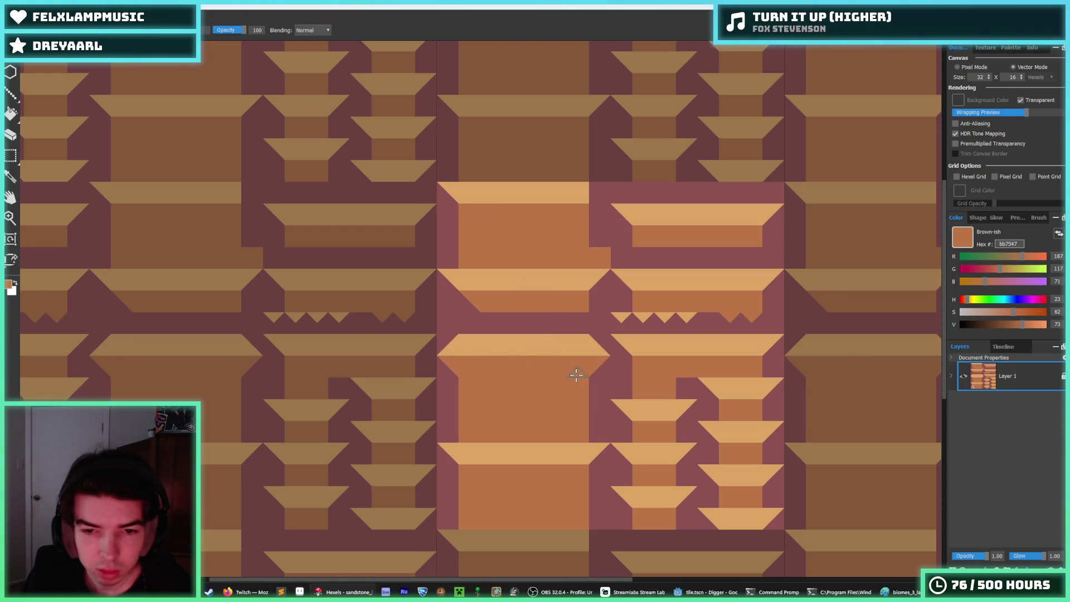
scroll(579, 373, "up", 1)
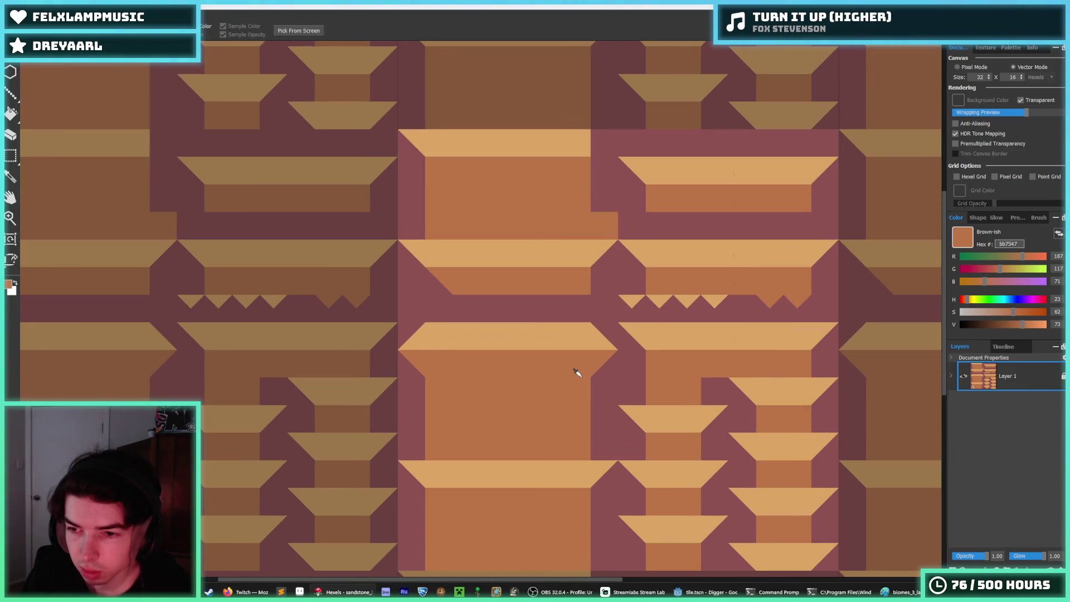
left_click(616, 383, "alt")
mouse_move(614, 385)
left_mouse_down()
mouse_move(407, 390)
mouse_move(505, 396)
left_mouse_up()
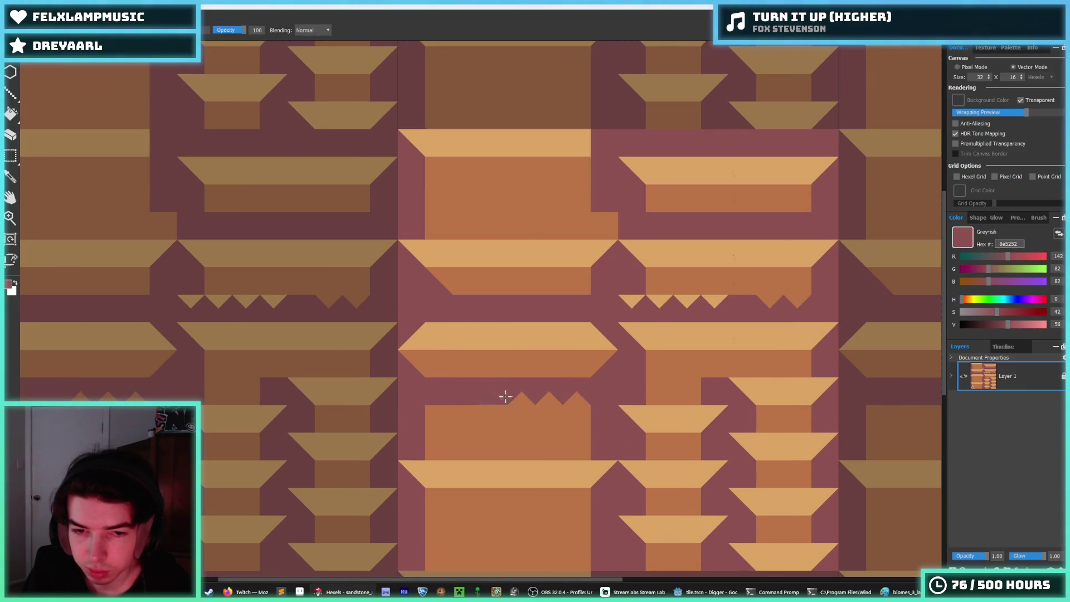
scroll(590, 385, "down", 5)
scroll(624, 367, "up", 4)
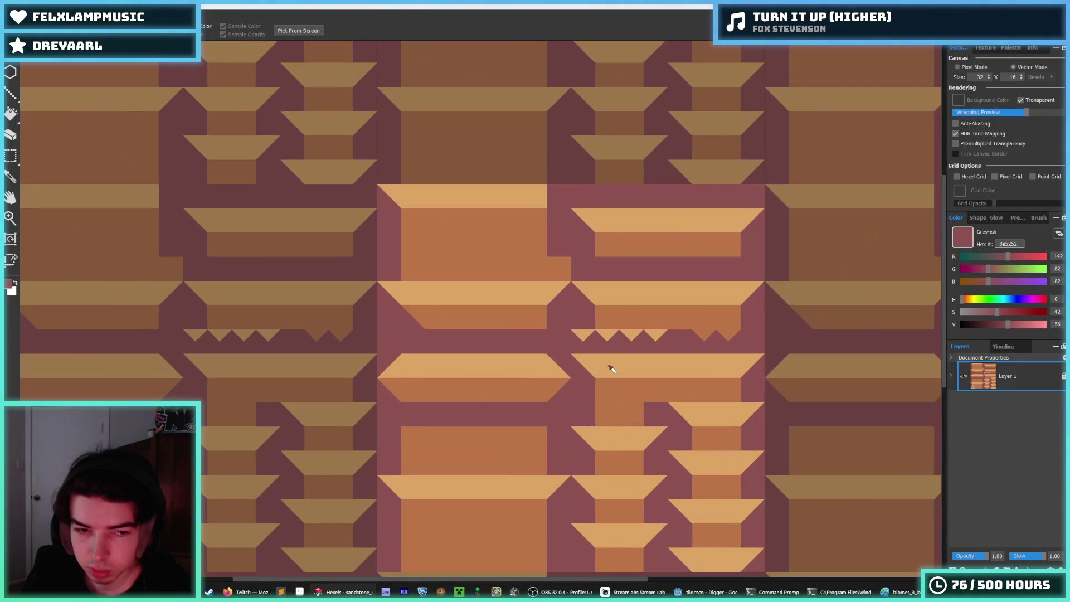
left_click(438, 375, "alt")
left_click_drag(415, 382, 407, 383)
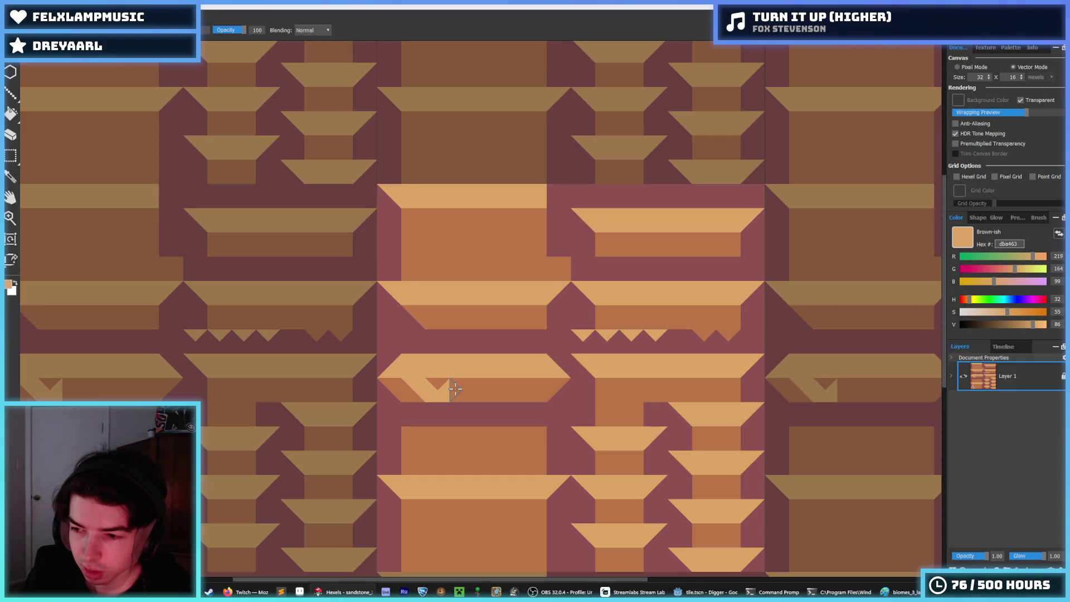
Undo the stray tan triangles on the lower band
key("ctrl+z")
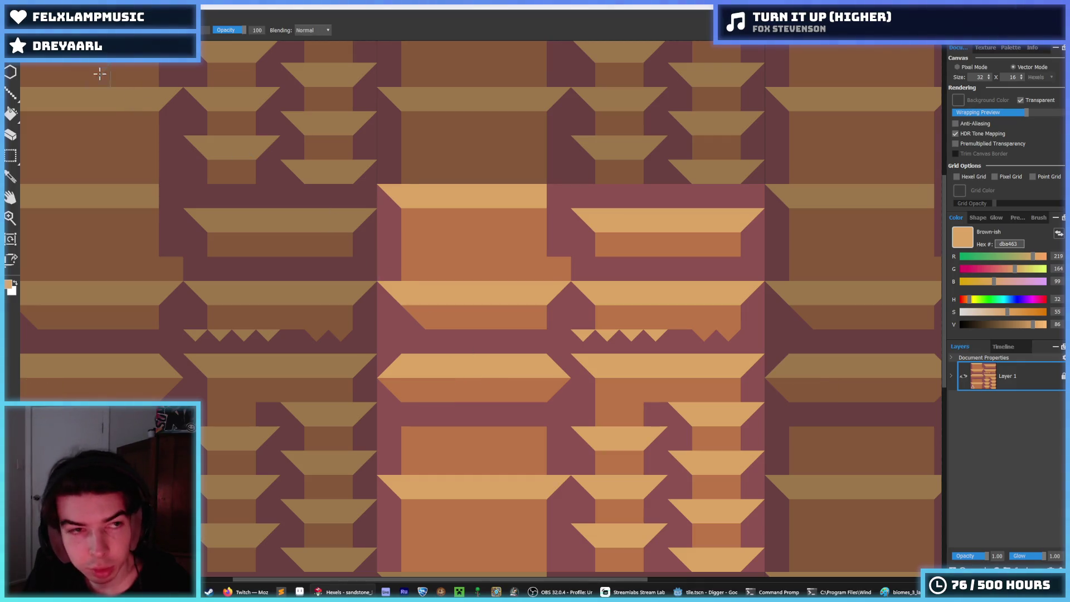
left_click(84, 22)
key("Escape")
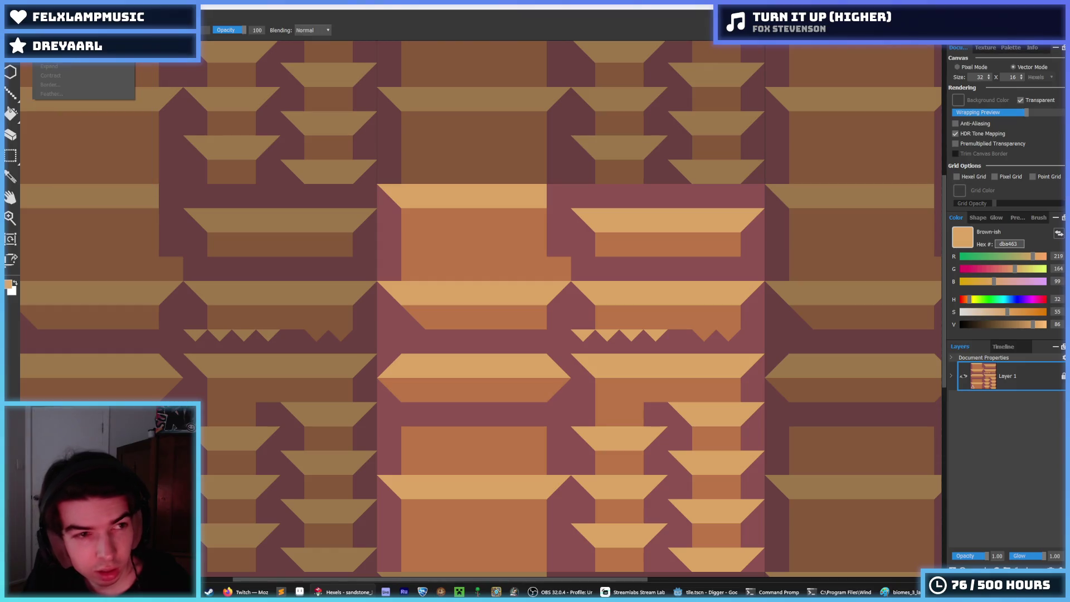
Browse the menus and apply Edit > Flip Horizontally to the tile pattern
key("alt+e")
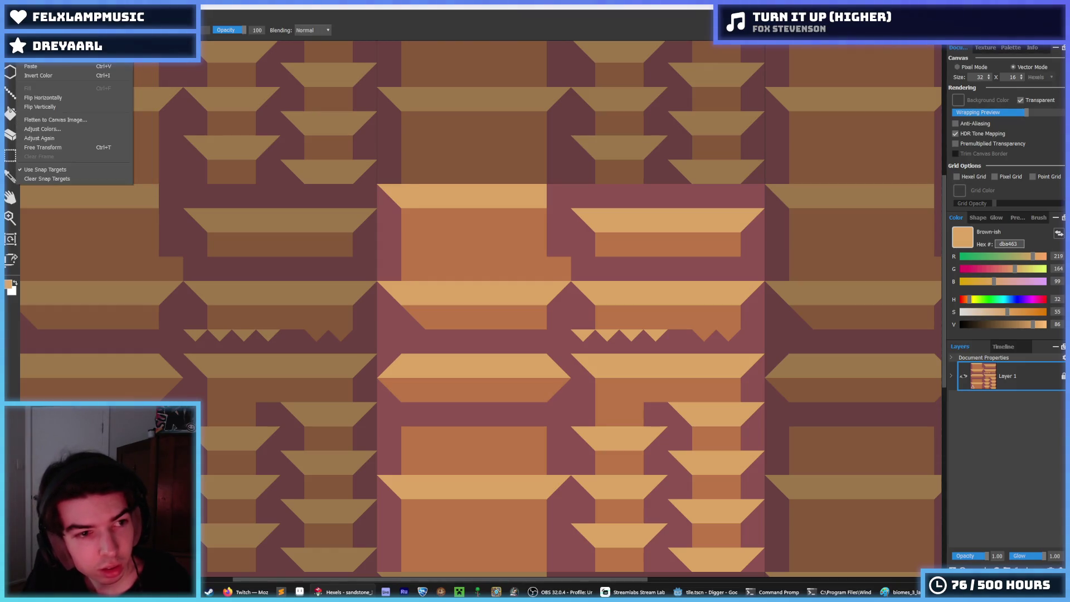
key("Right")
key("Right")
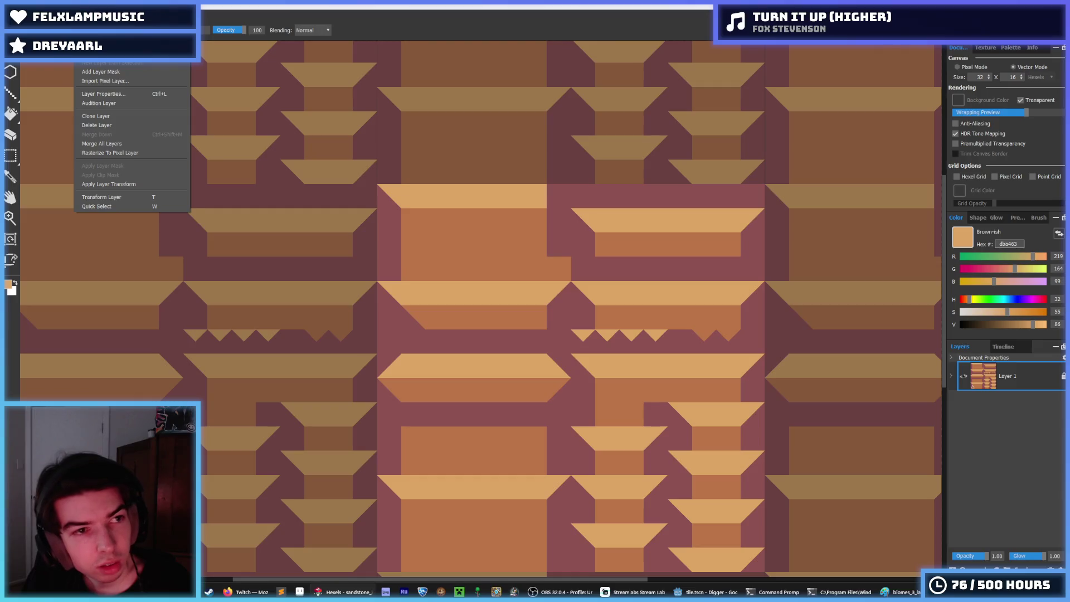
key("Right")
key("Right")
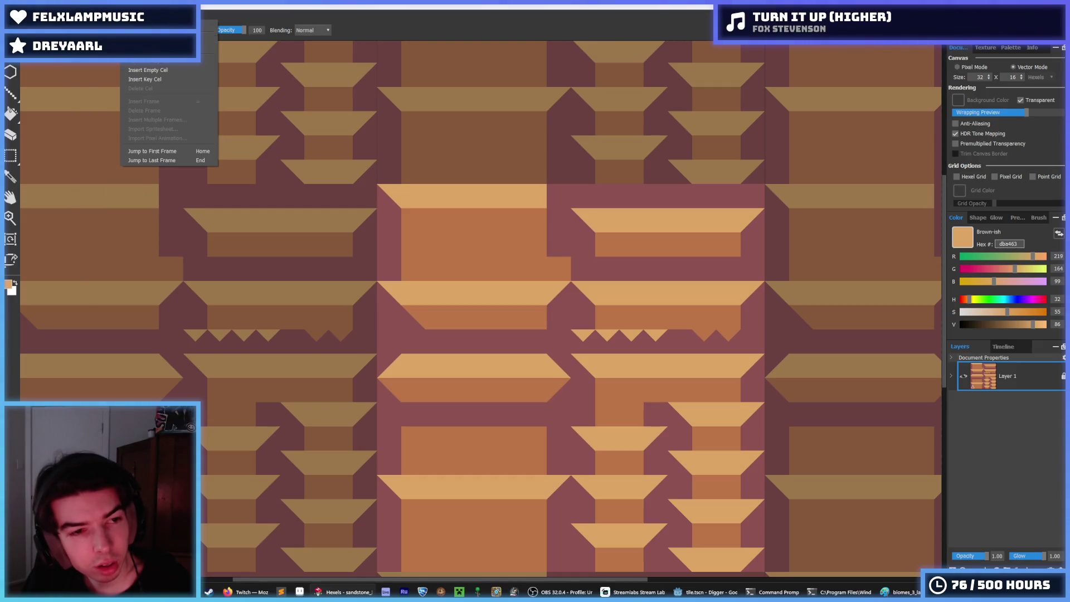
key("Right")
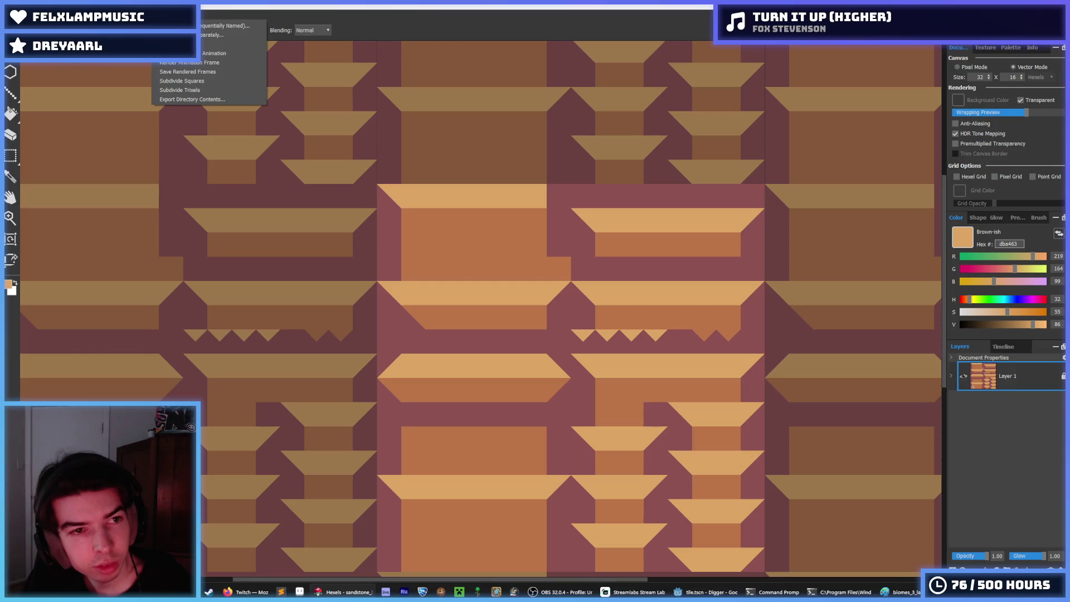
key("Right")
key("Left")
key("Left")
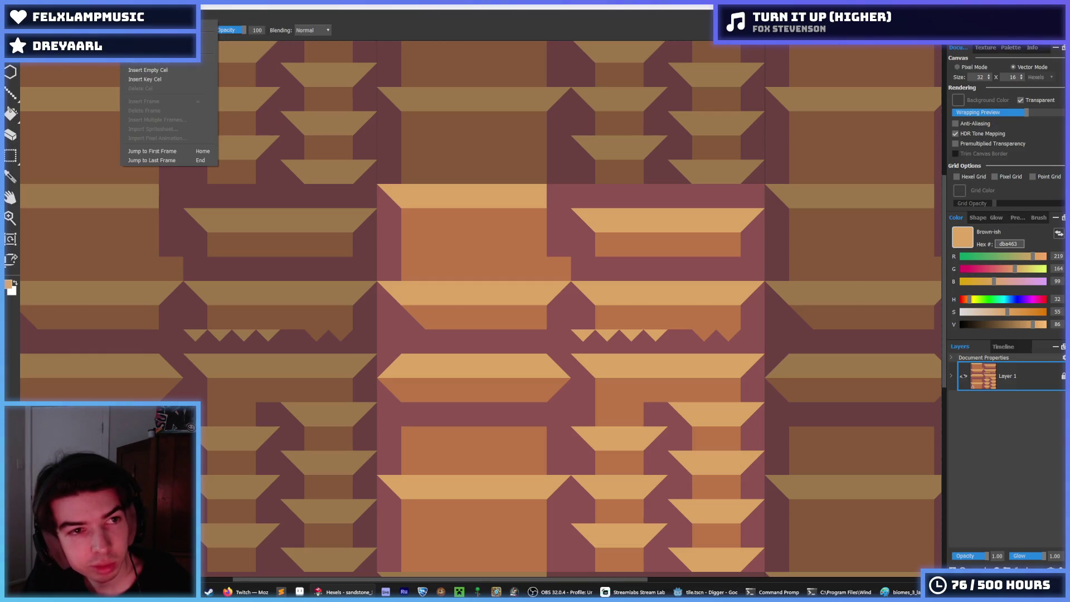
key("Left")
key("Left")
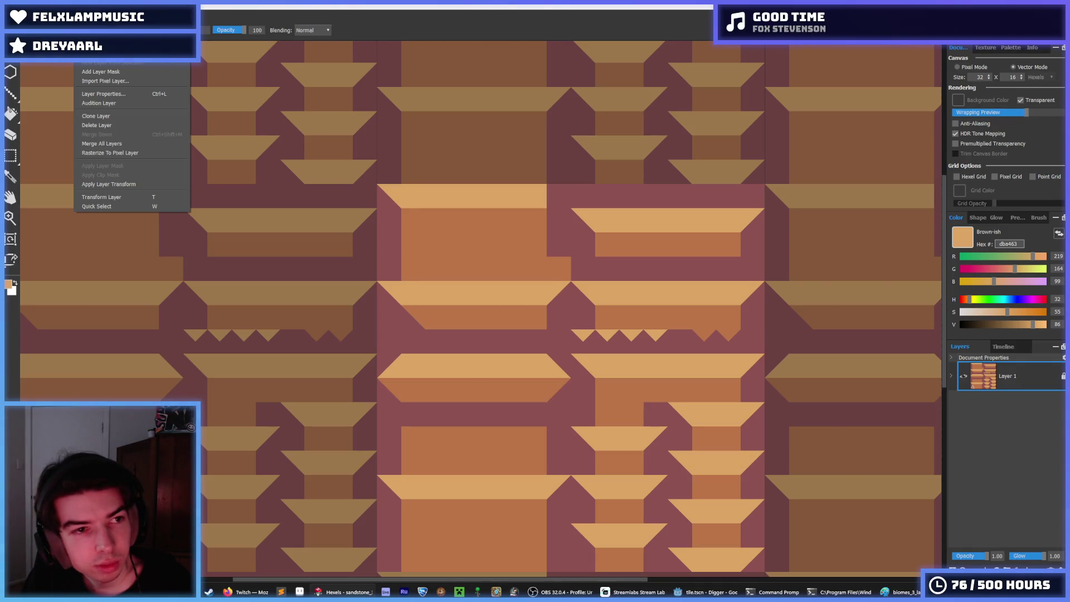
key("Left")
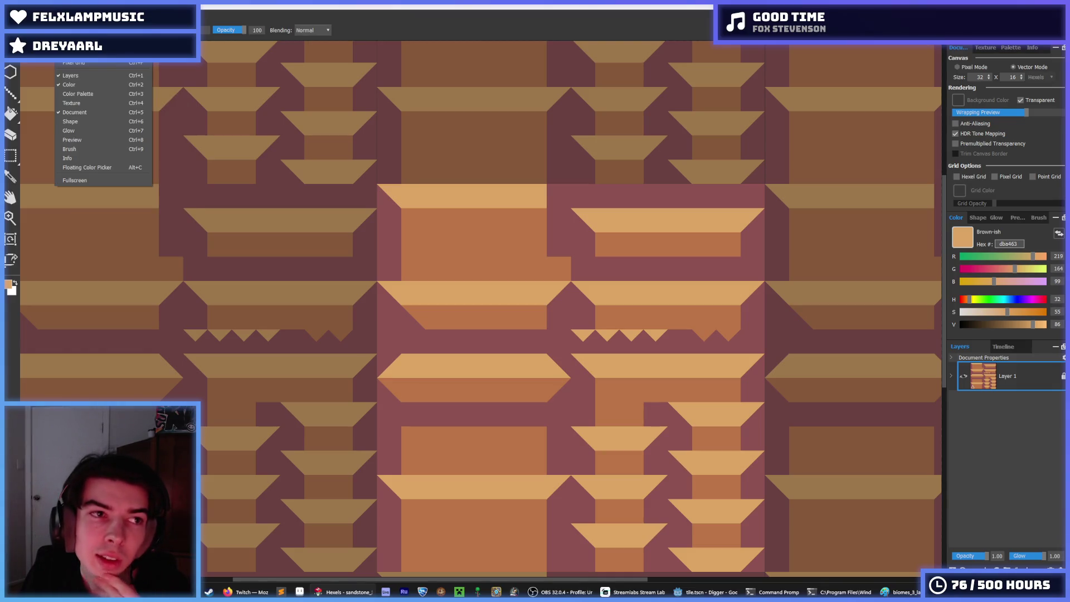
key("Left")
key("Left")
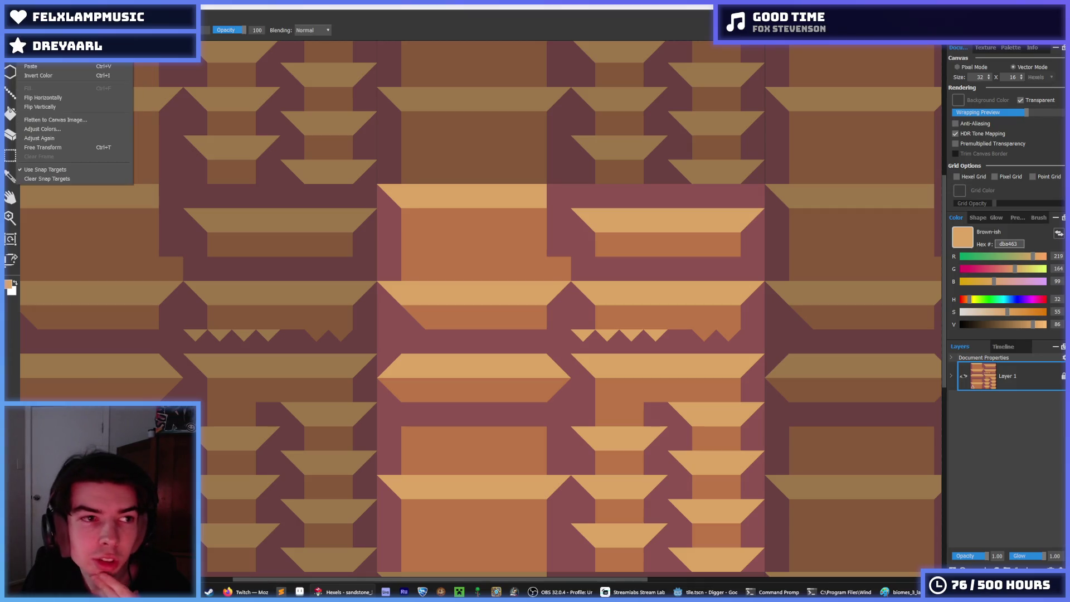
left_click(60, 105)
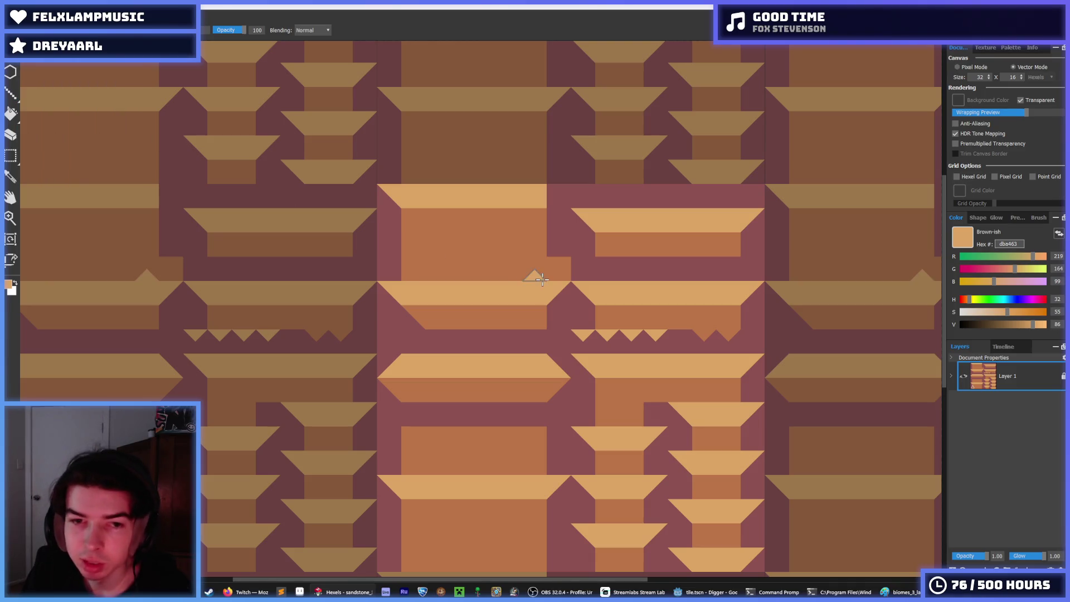
Sample the brown from the tile and paint a brown triangle at the band's end
key("ctrl+z")
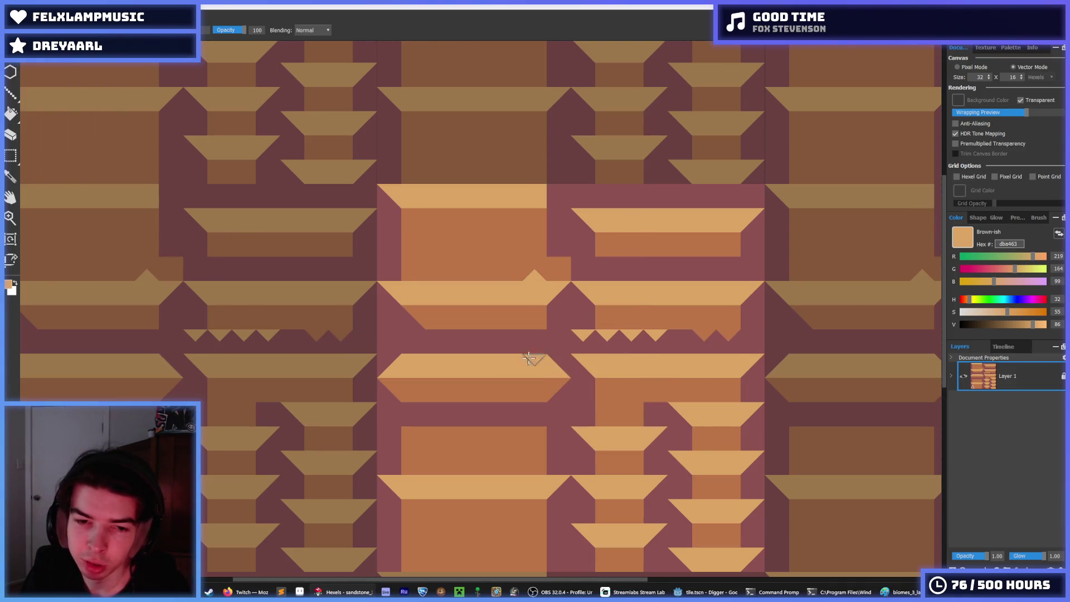
key("i")
scroll(541, 356, "down", 5)
scroll(528, 352, "up", 5)
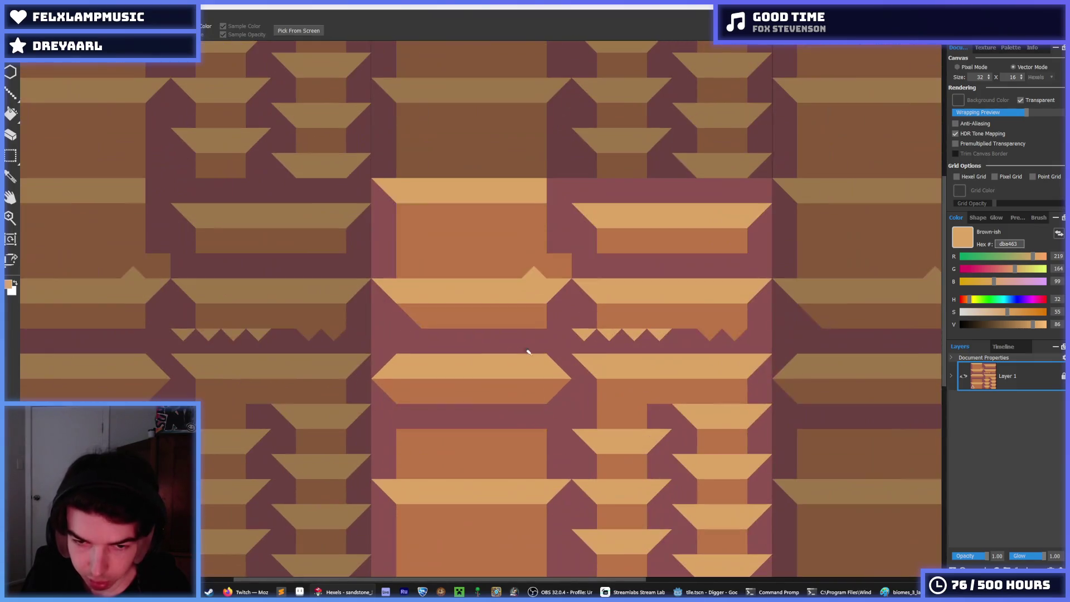
key("b")
left_click(413, 329, "alt")
left_click(411, 325)
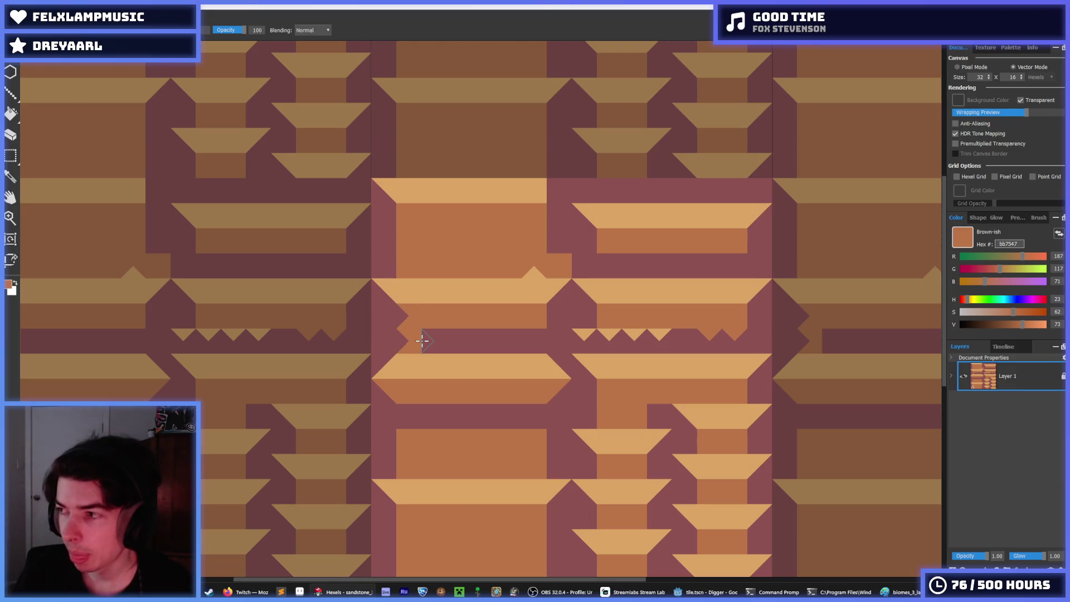
Alternate tan and brown samples to repaint the small triangles at the right and left band ends
scroll(460, 318, "up", 5)
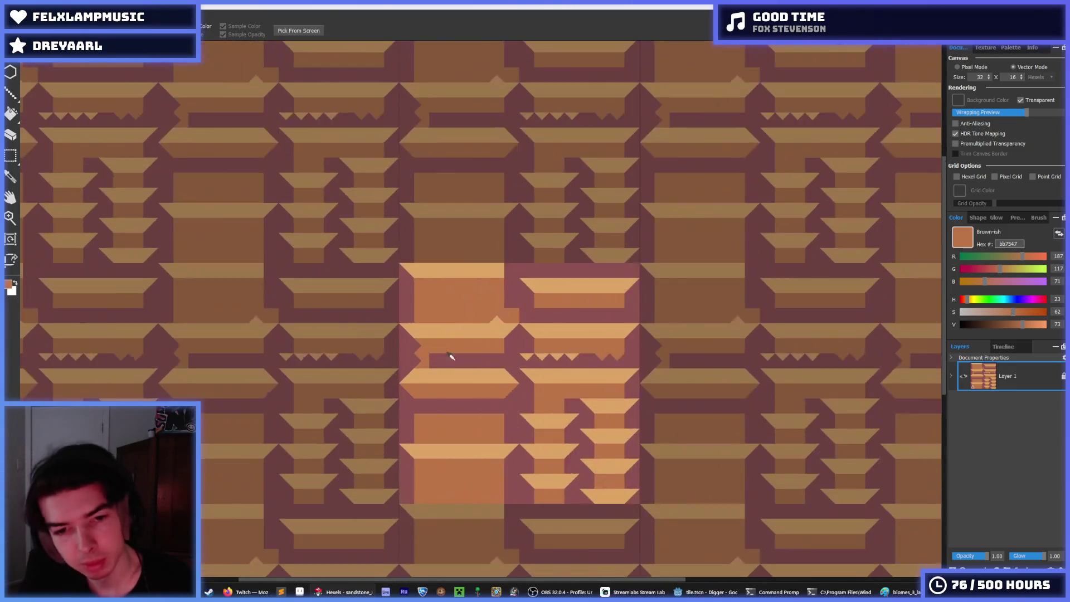
scroll(534, 337, "down", 5)
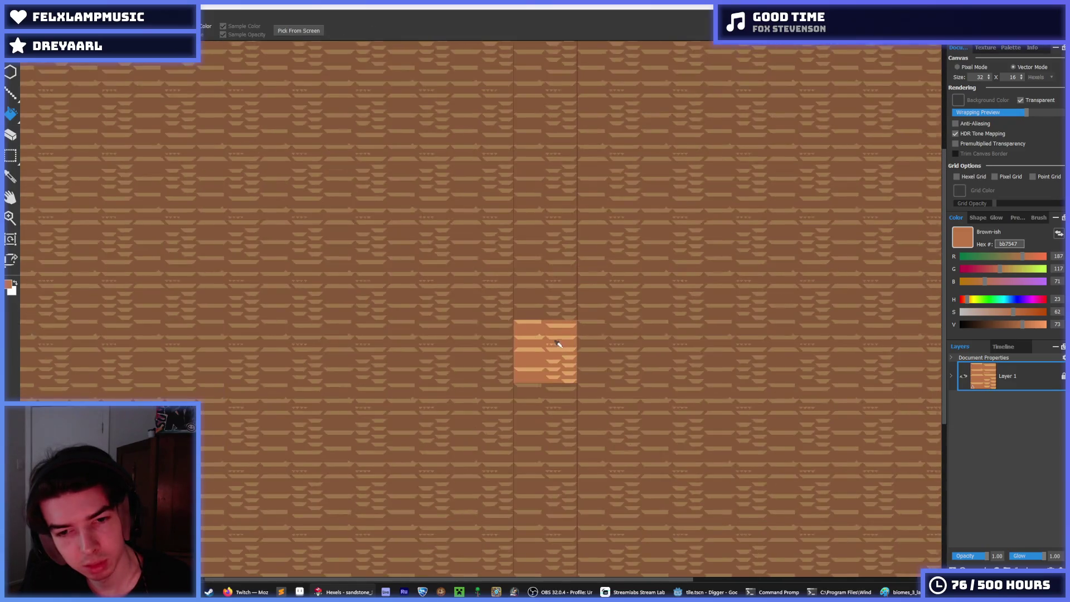
scroll(550, 346, "up", 6)
left_click(468, 336, "alt")
left_click(497, 325)
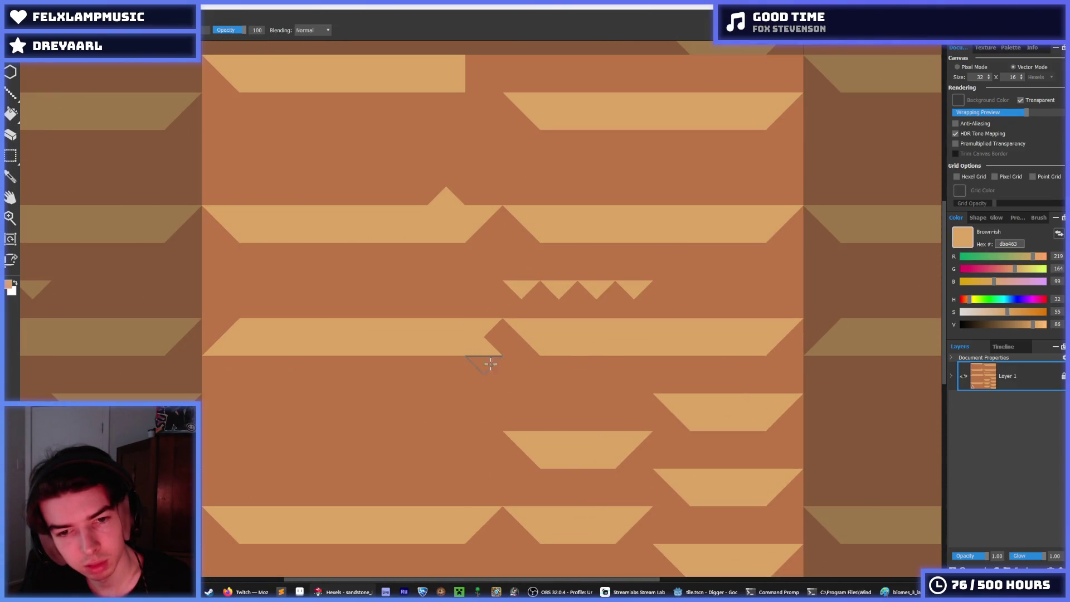
left_click(490, 363, "alt")
left_click(226, 343)
left_click(255, 333, "alt")
left_click(226, 341)
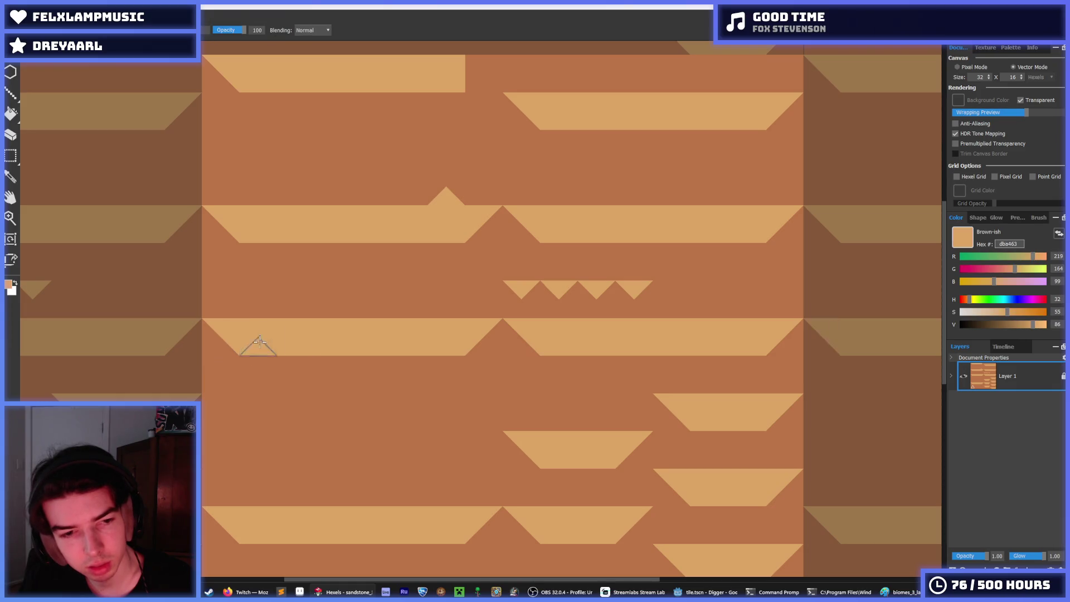
Paint the central gaps, tan triangle and leftover teeth brown, and extend the top tan band to the edge
scroll(519, 379, "down", 5)
scroll(520, 373, "up", 5)
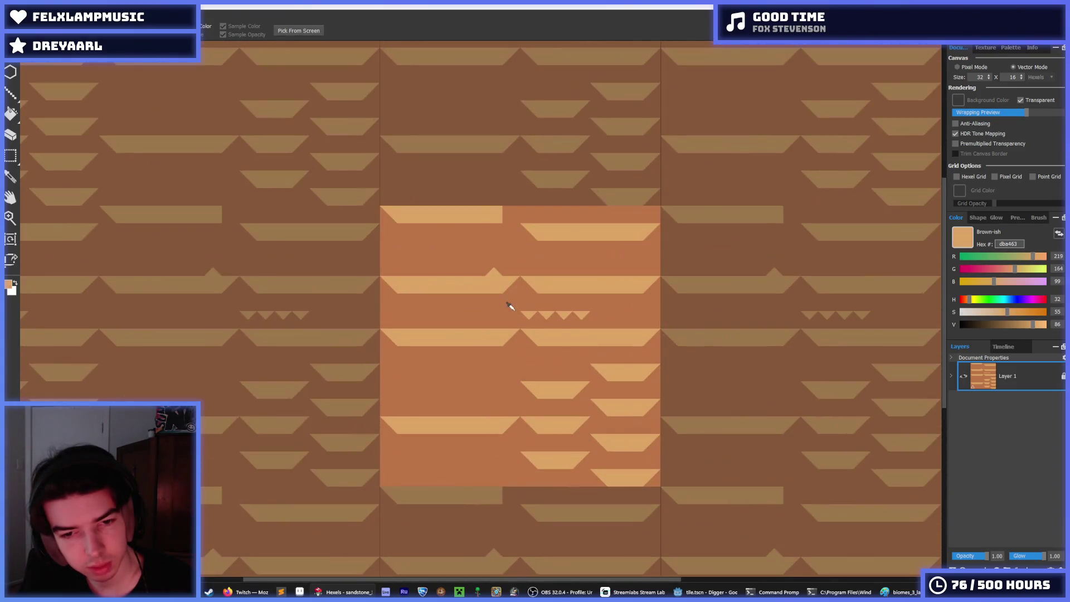
left_click(509, 306, "alt")
left_click(544, 337)
left_click(529, 283)
left_click(547, 233)
mouse_move(529, 232)
left_mouse_down()
mouse_move(578, 222)
mouse_move(657, 239)
mouse_move(550, 320)
mouse_move(563, 337)
mouse_move(592, 301)
mouse_move(599, 334)
mouse_move(654, 276)
mouse_move(570, 325)
mouse_move(554, 359)
mouse_move(573, 389)
left_mouse_up()
left_click(490, 272)
left_click(495, 220, "alt")
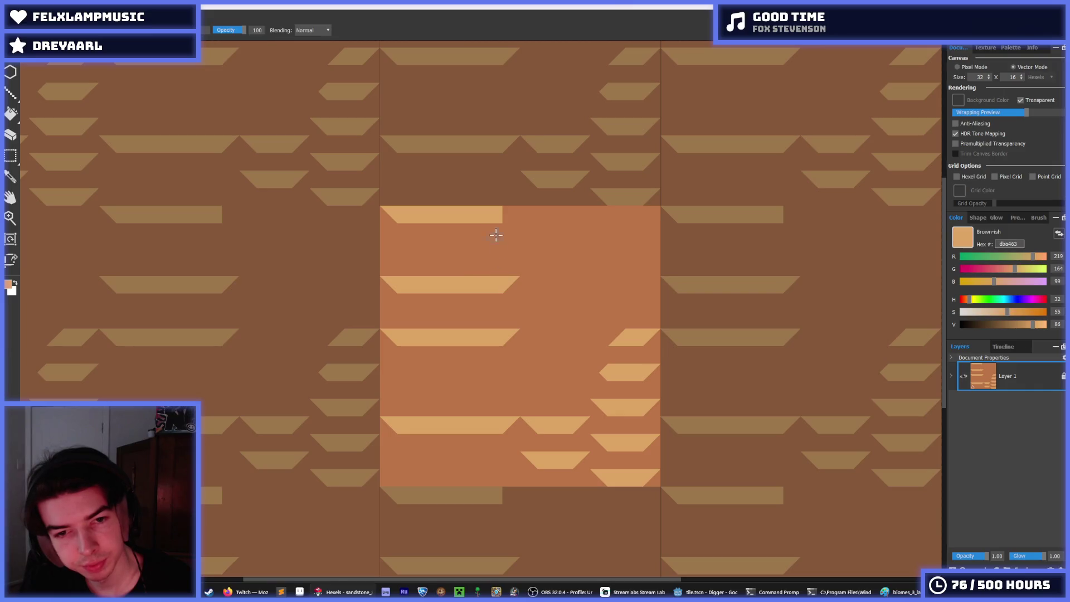
left_click(499, 214)
left_click(517, 214, "alt")
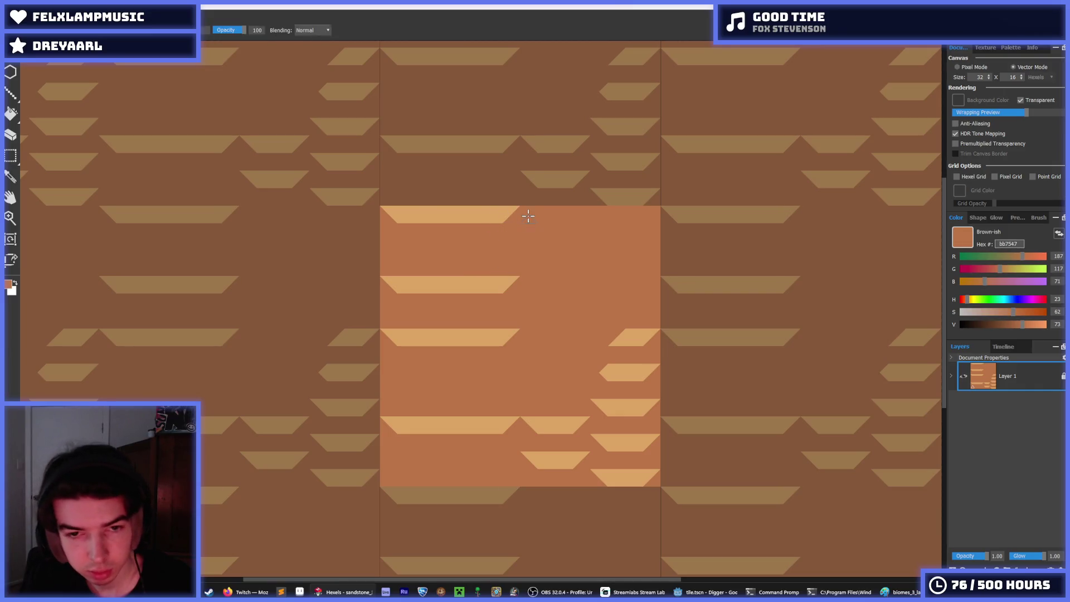
Select the top tan band and stamp copies into the right half and lower rows
key("m")
left_click_drag(520, 224, 379, 205)
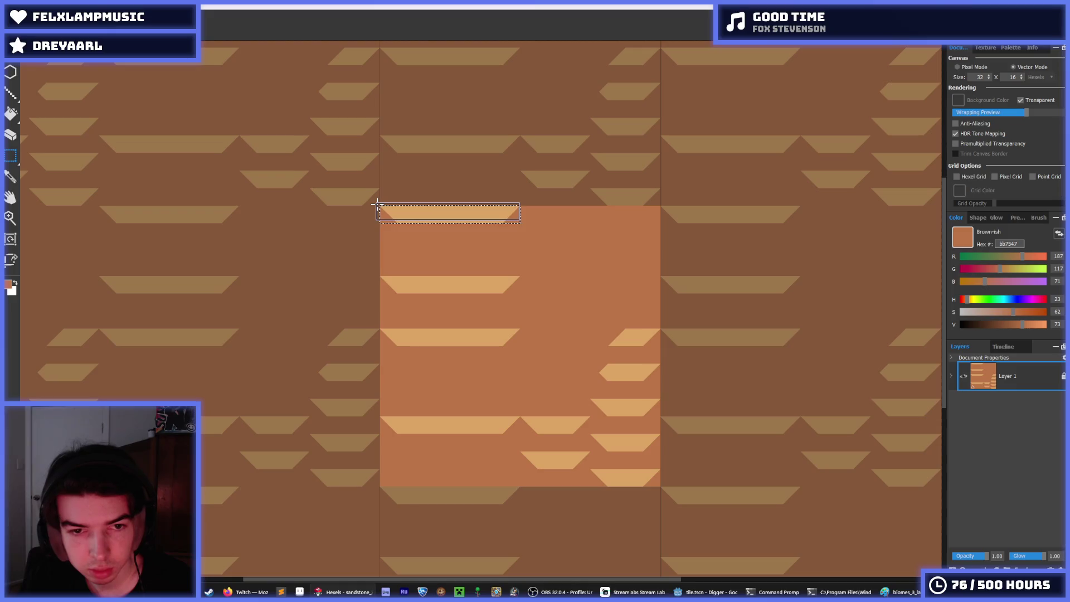
mouse_move(459, 210)
left_mouse_down()
mouse_move(591, 215)
mouse_move(596, 237)
mouse_move(603, 216)
left_mouse_up()
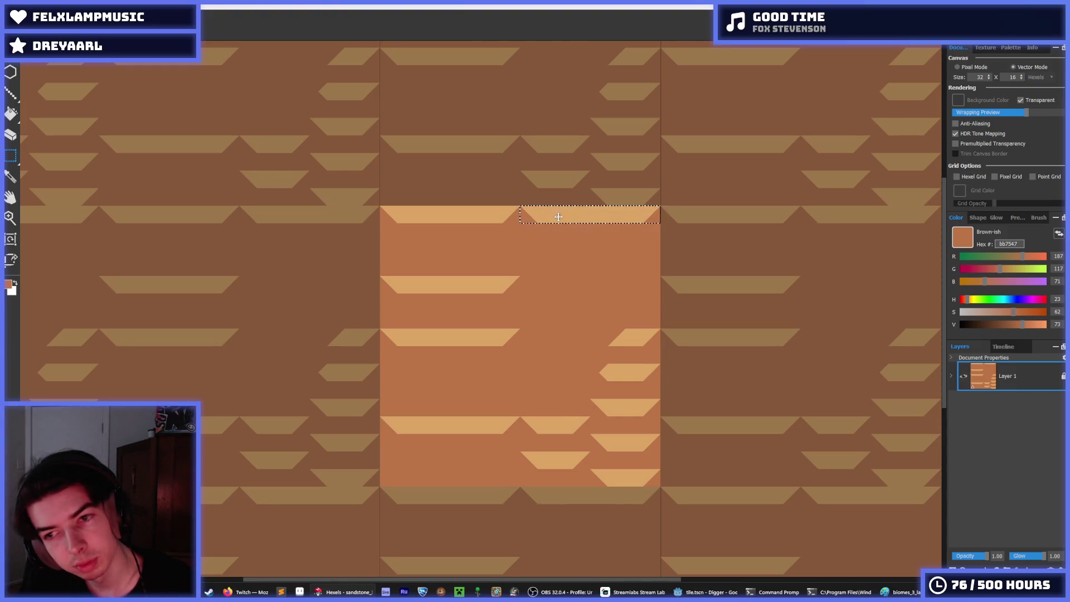
mouse_move(558, 217)
left_mouse_down()
mouse_move(557, 229)
mouse_move(420, 251)
left_mouse_up()
mouse_move(536, 247)
left_mouse_down()
mouse_move(555, 265)
mouse_move(555, 321)
left_mouse_up()
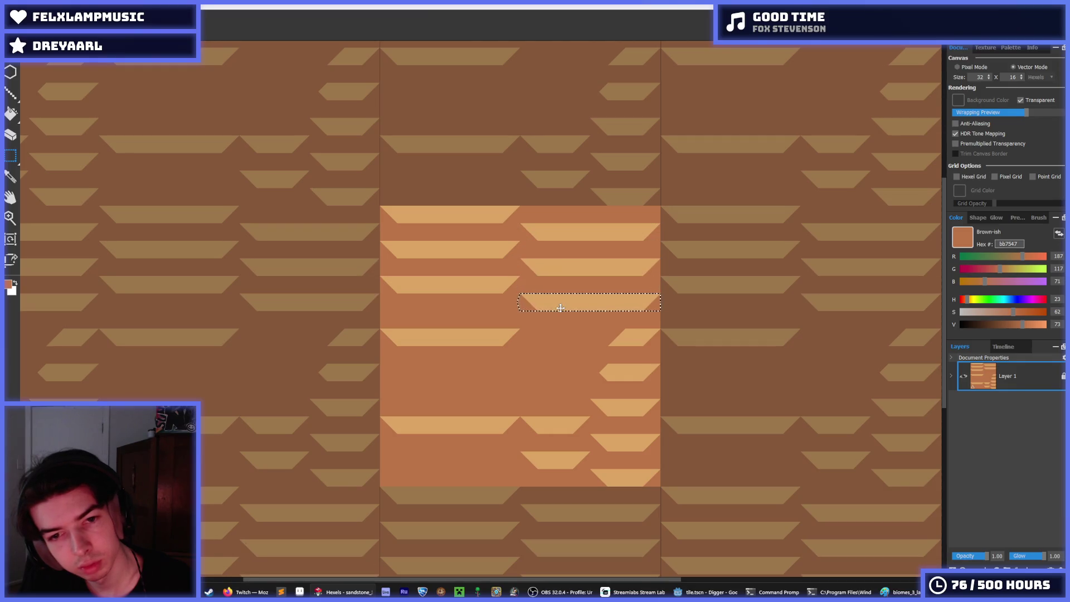
Copy the block of staggered bands further down the tile and deselect
mouse_move(381, 205)
left_mouse_down()
mouse_move(657, 310)
mouse_move(671, 306)
mouse_move(661, 310)
left_mouse_up()
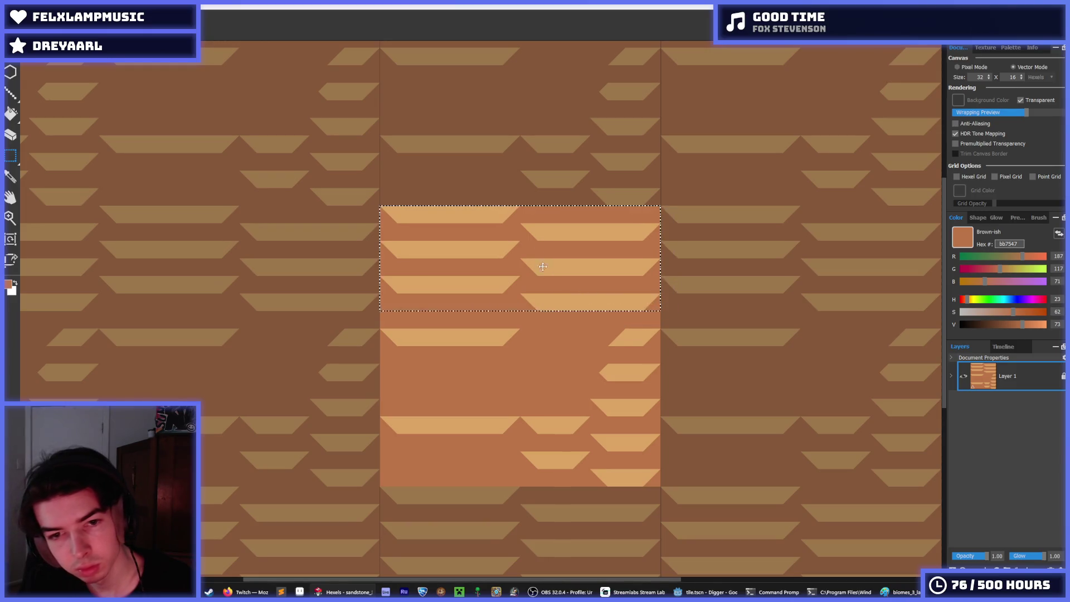
mouse_move(535, 259)
left_mouse_down()
mouse_move(543, 373)
mouse_move(529, 457)
left_mouse_up()
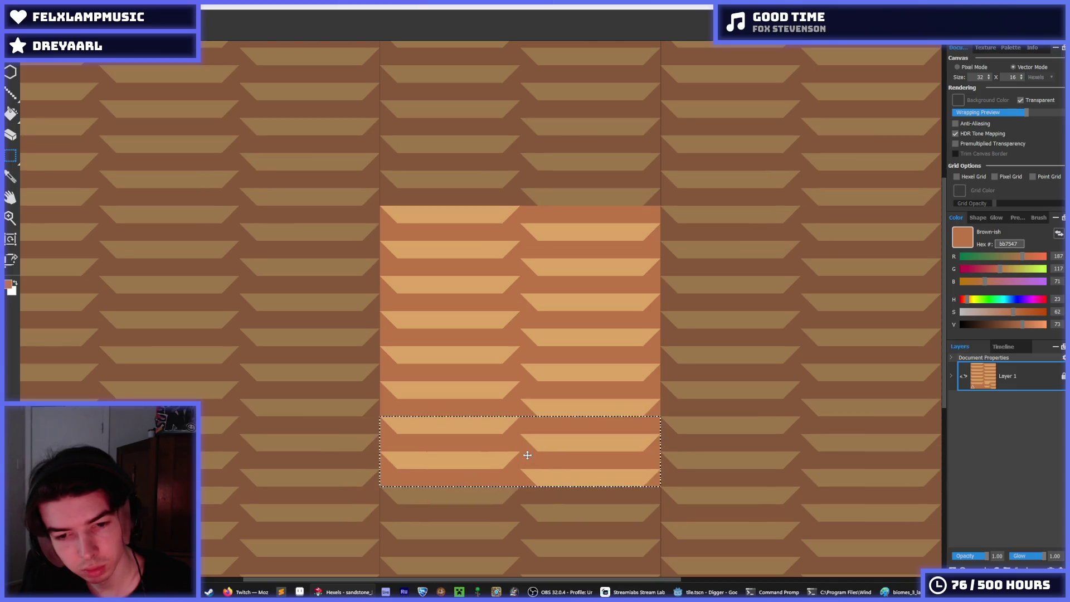
left_click(554, 369)
scroll(554, 369, "down", 5)
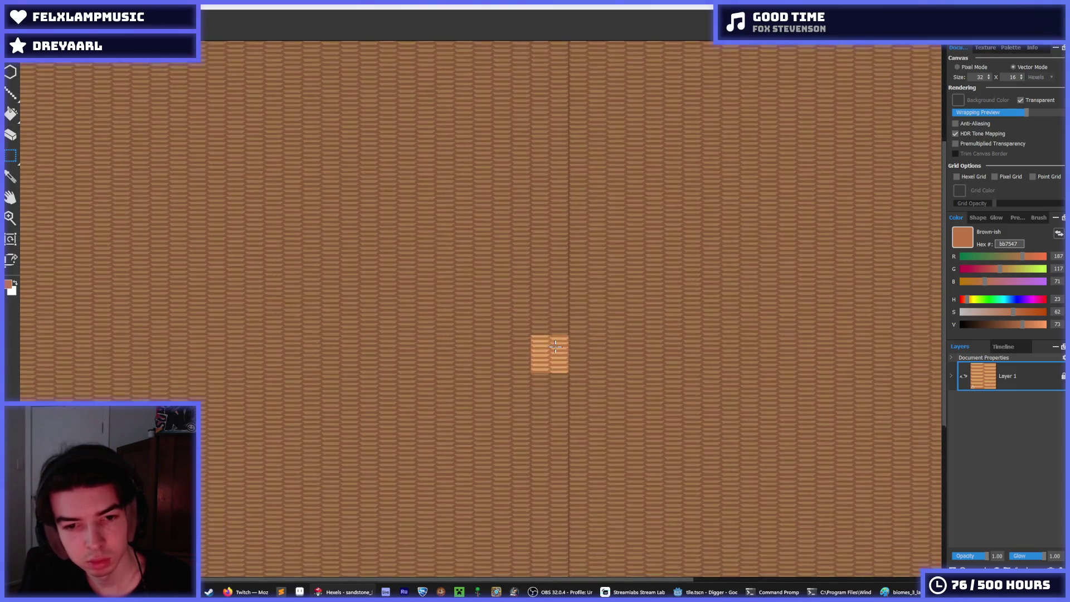
Choose mauve from the colour swatches and paint a mauve mark on the band
scroll(552, 357, "up", 3)
key("i")
scroll(546, 350, "up", 2)
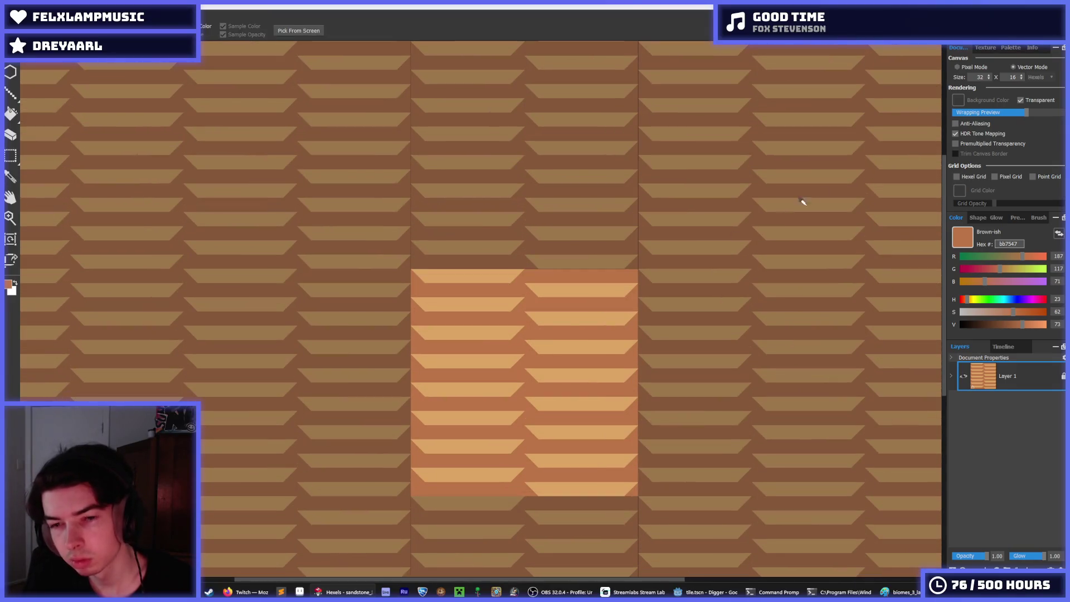
left_click(1010, 48)
left_click(1035, 71)
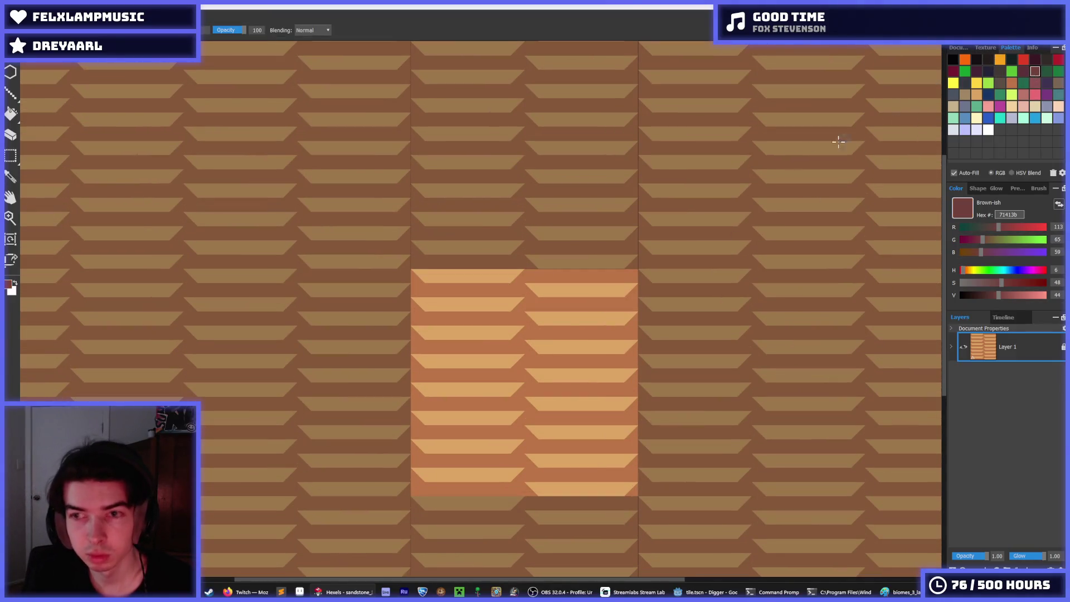
left_click(1036, 83)
left_click(514, 291)
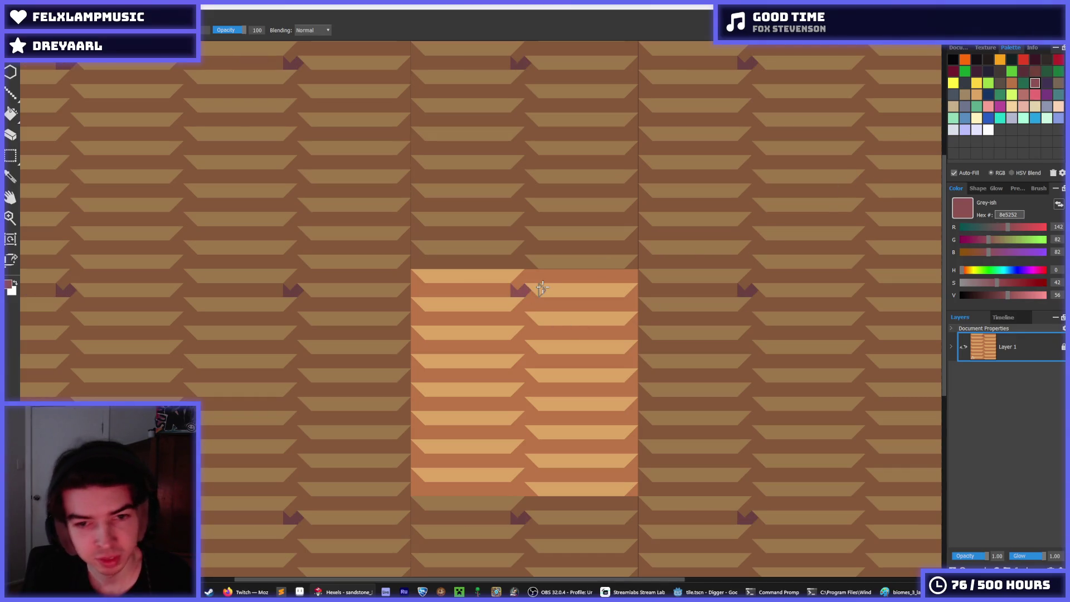
key("ctrl+z")
left_click(519, 291)
Paint mauve triangles at the left and right band tips
scroll(603, 277, "up", 3)
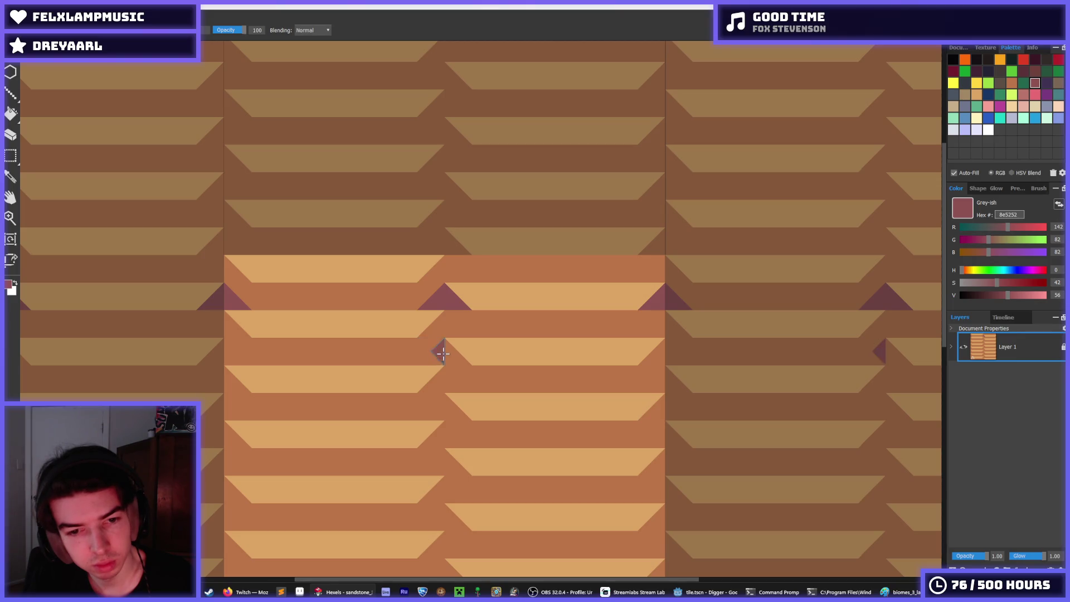
left_click_drag(443, 353, 457, 363)
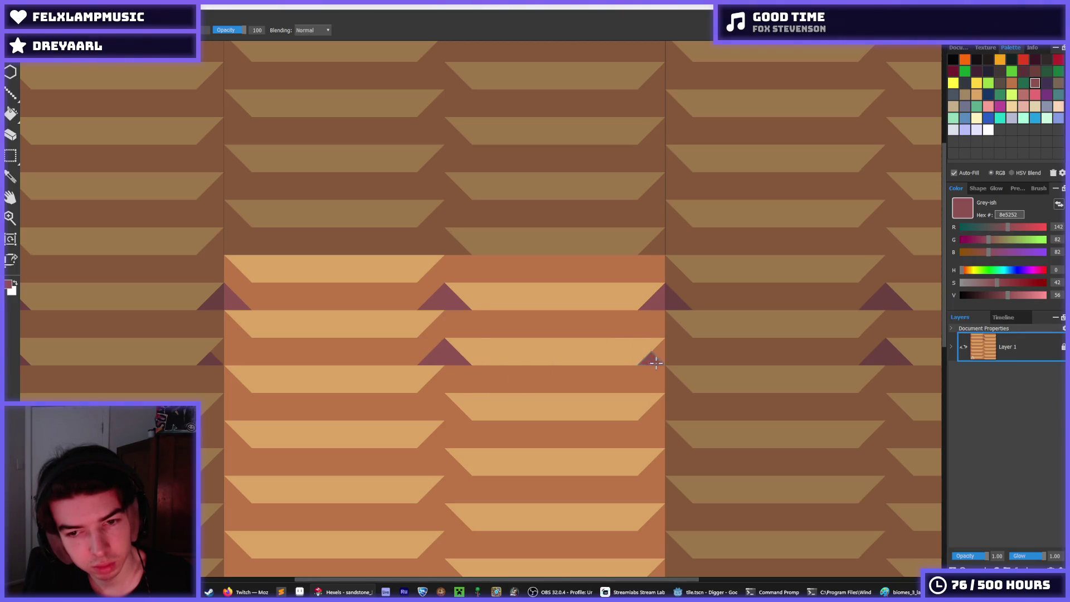
left_click_drag(656, 363, 677, 362)
left_click_drag(445, 415, 445, 429)
left_click(445, 430, "alt")
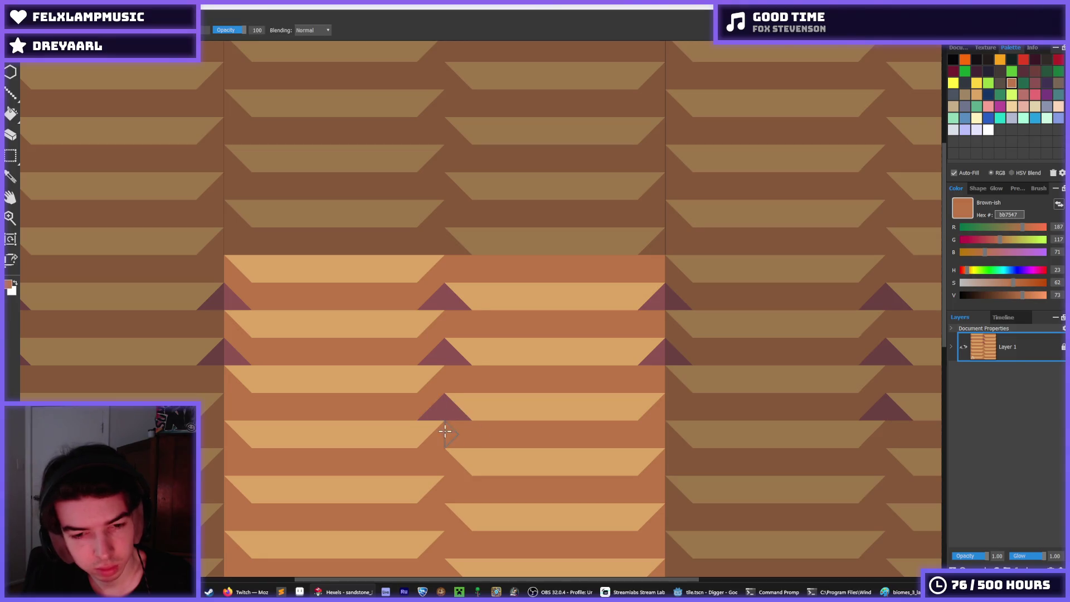
left_click(1035, 83)
Try a brown fill on the pattern, then undo it
key("f")
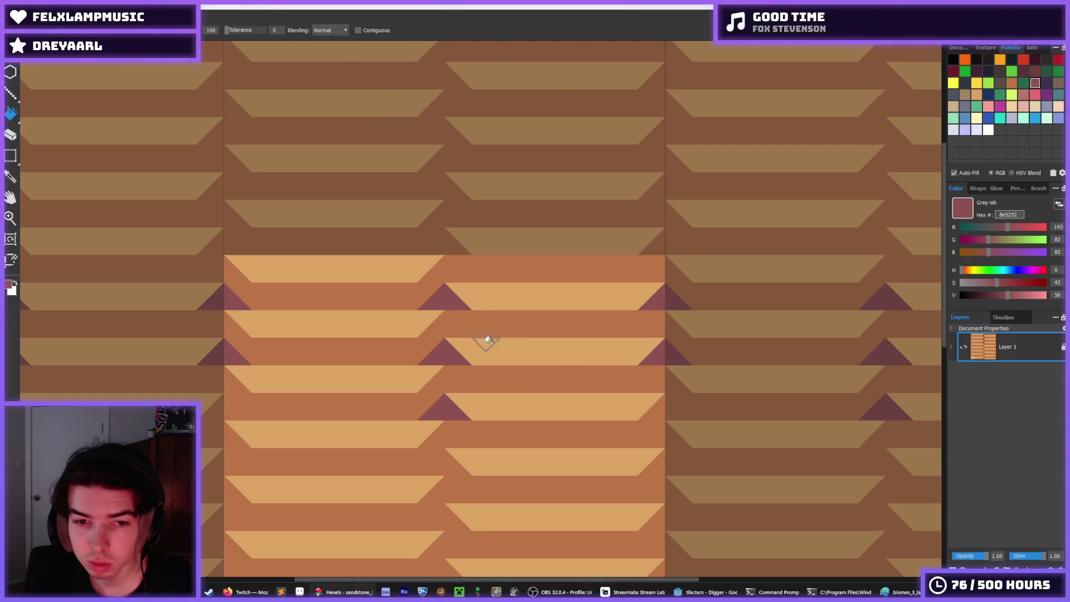
left_click(1011, 82)
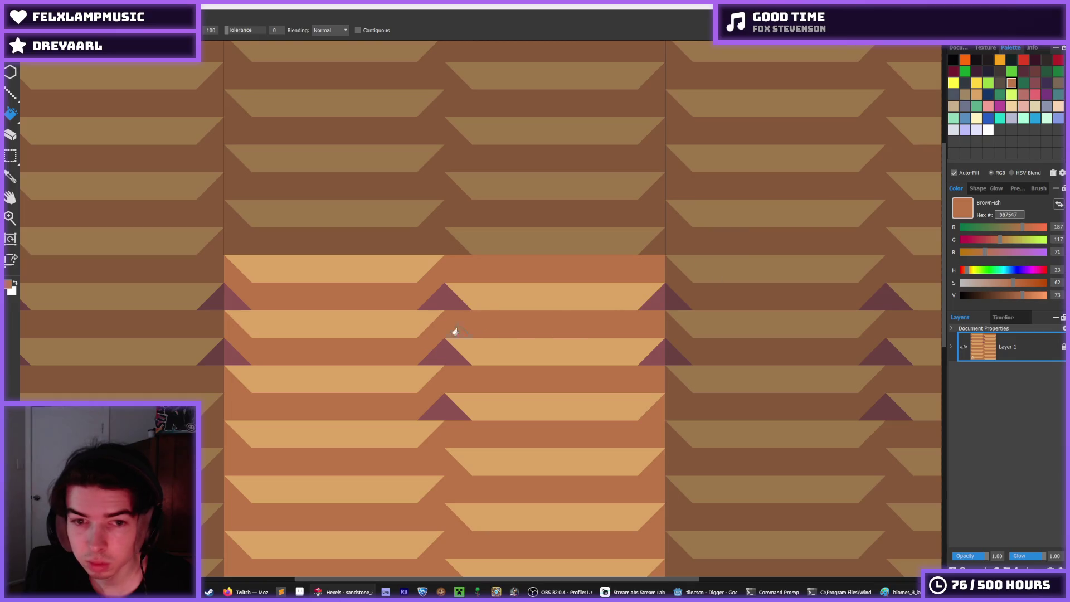
left_click(443, 356)
key("ctrl+z")
key("i")
scroll(499, 354, "down", 4)
scroll(498, 354, "up", 5)
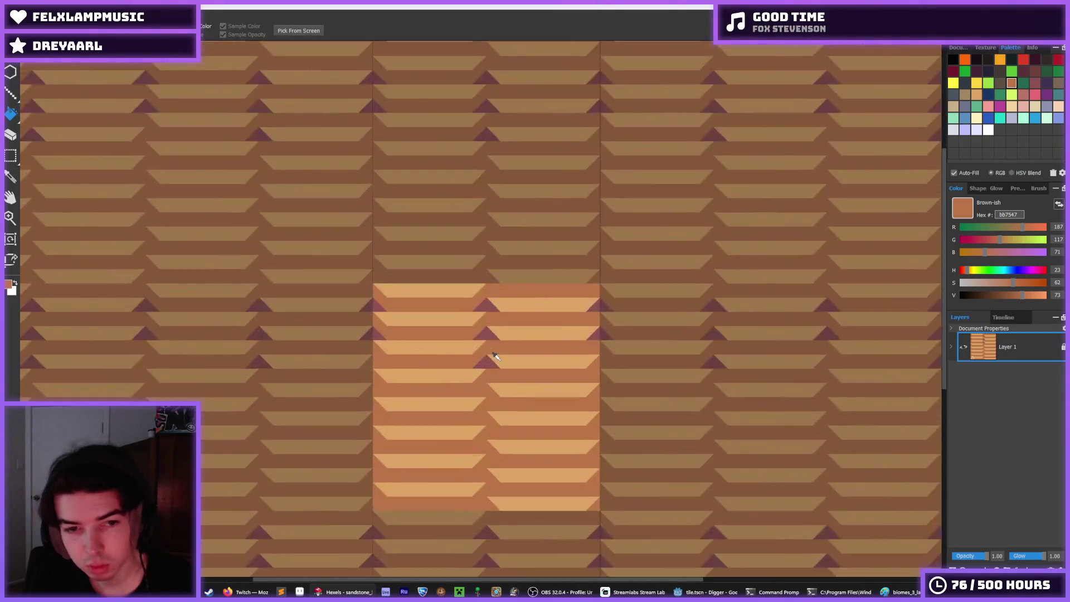
Sample mauve 8e5252 from a dark triangle and paint a mauve band across a brown stripe row
key("f")
left_click(467, 252, "alt")
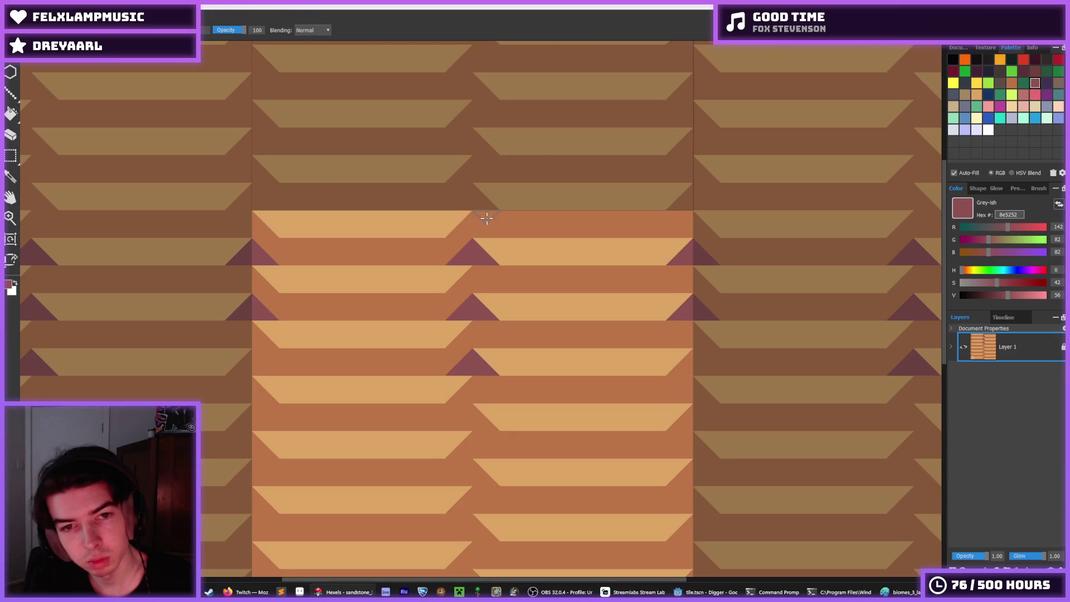
key("i")
scroll(500, 355, "down", 5)
scroll(500, 355, "down", 2)
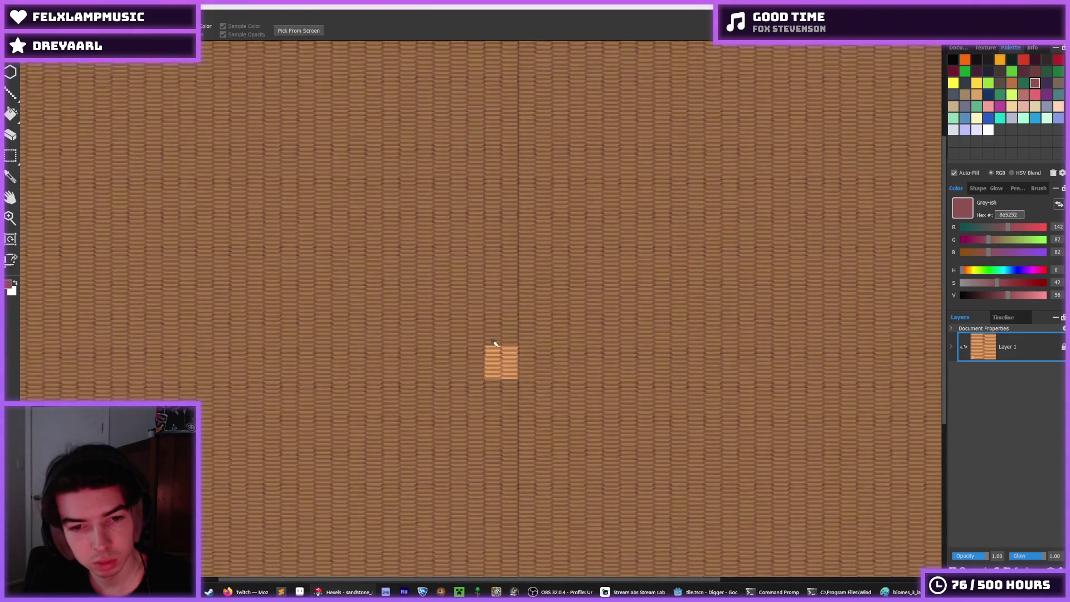
scroll(500, 355, "up", 7)
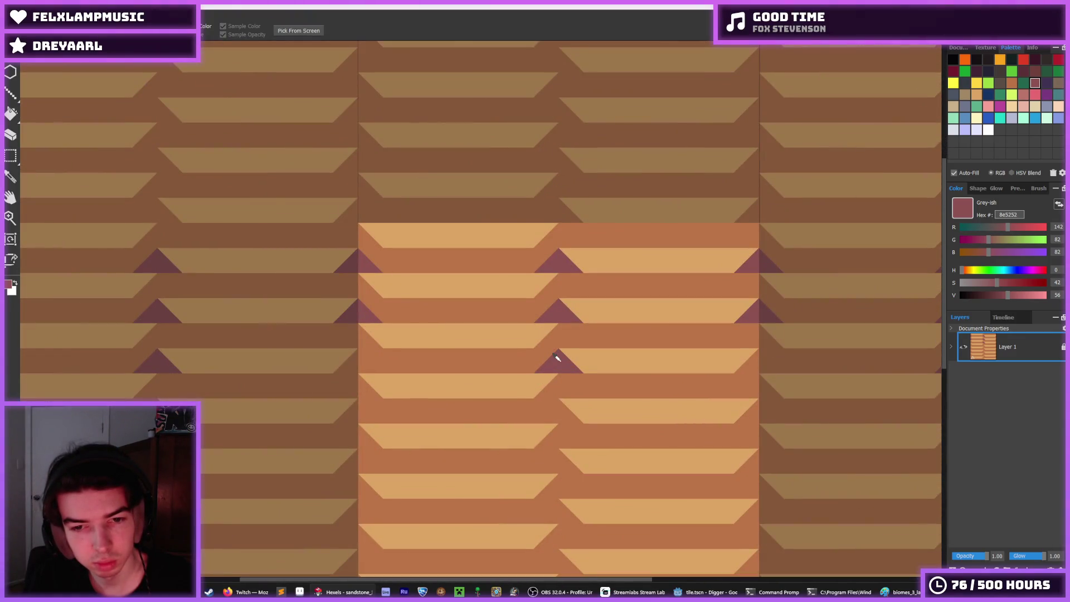
key("alt")
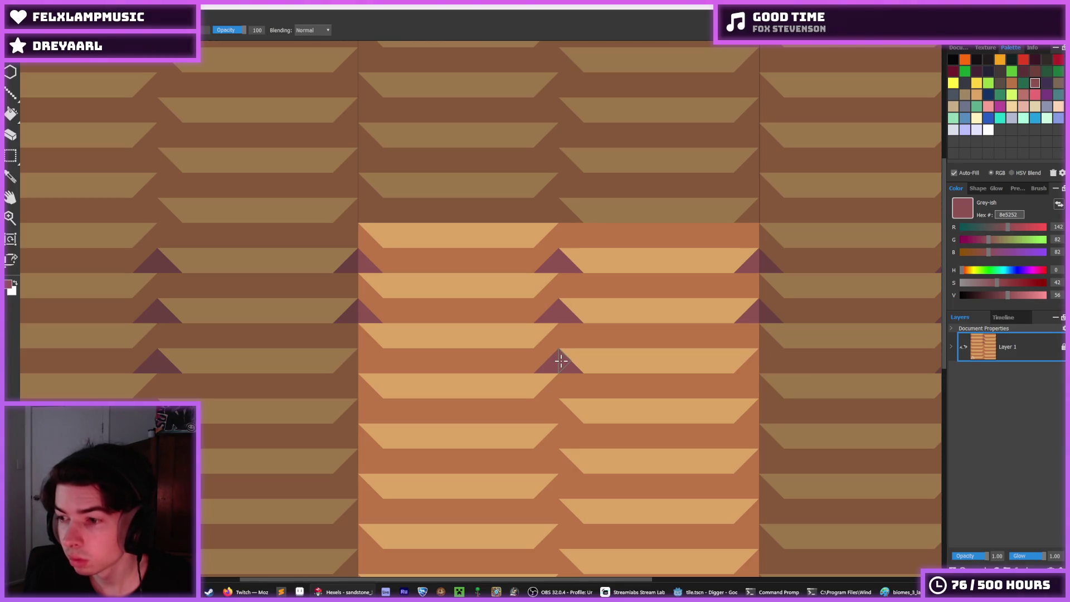
left_click_drag(513, 351, 387, 360)
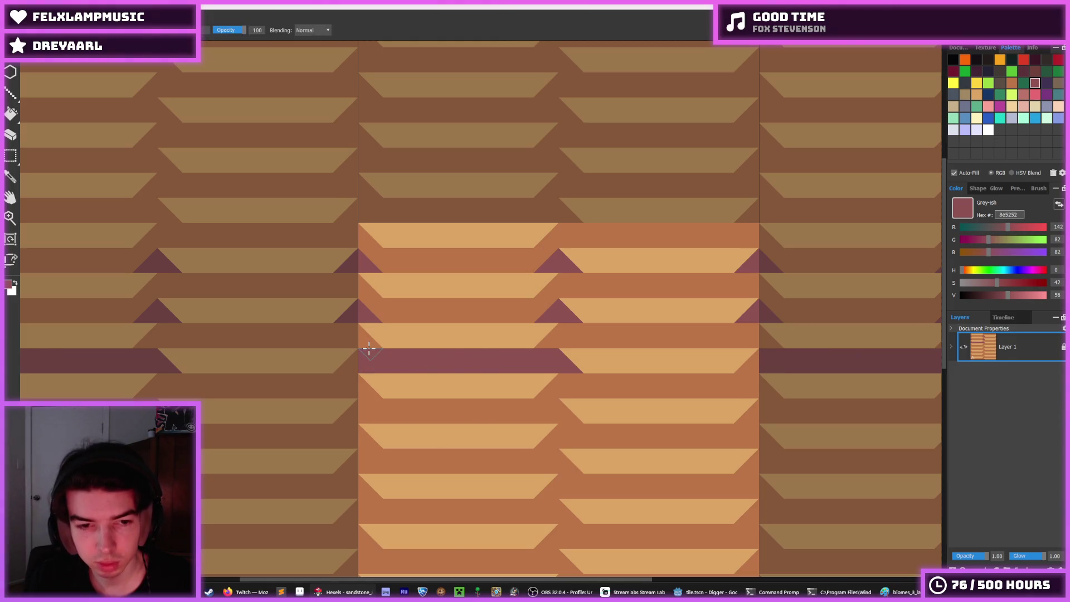
Sample brown bb7547 and paint over parts of the mauve band and zigzag
left_click(362, 337, "alt")
scroll(518, 363, "down", 5)
scroll(521, 357, "up", 5)
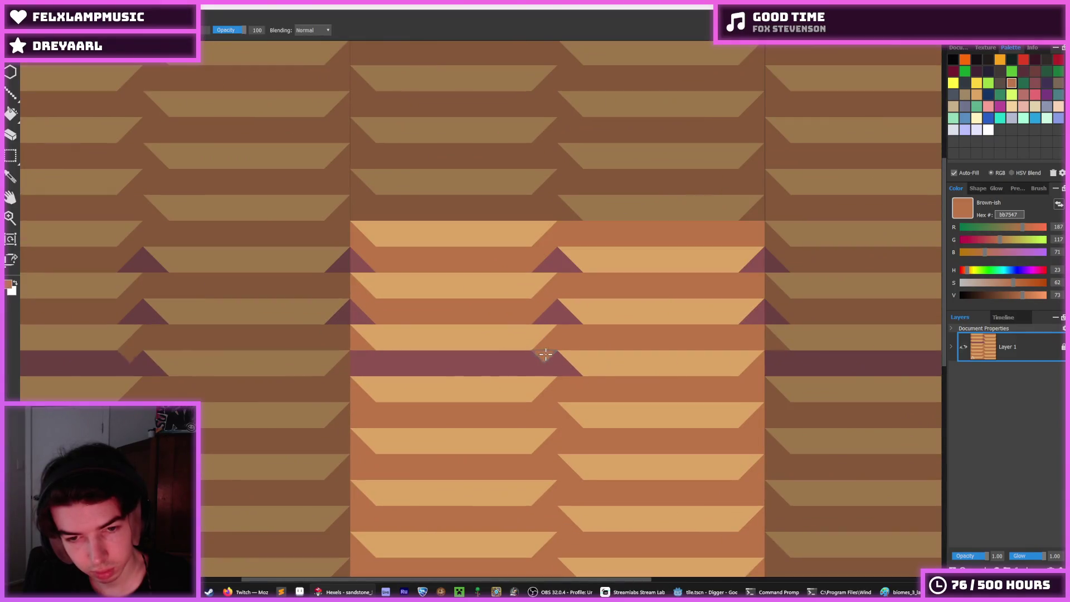
mouse_move(546, 354)
left_mouse_down()
mouse_move(348, 352)
mouse_move(385, 370)
mouse_move(516, 370)
left_mouse_up()
left_click(383, 365, "alt")
left_click(411, 366, "alt")
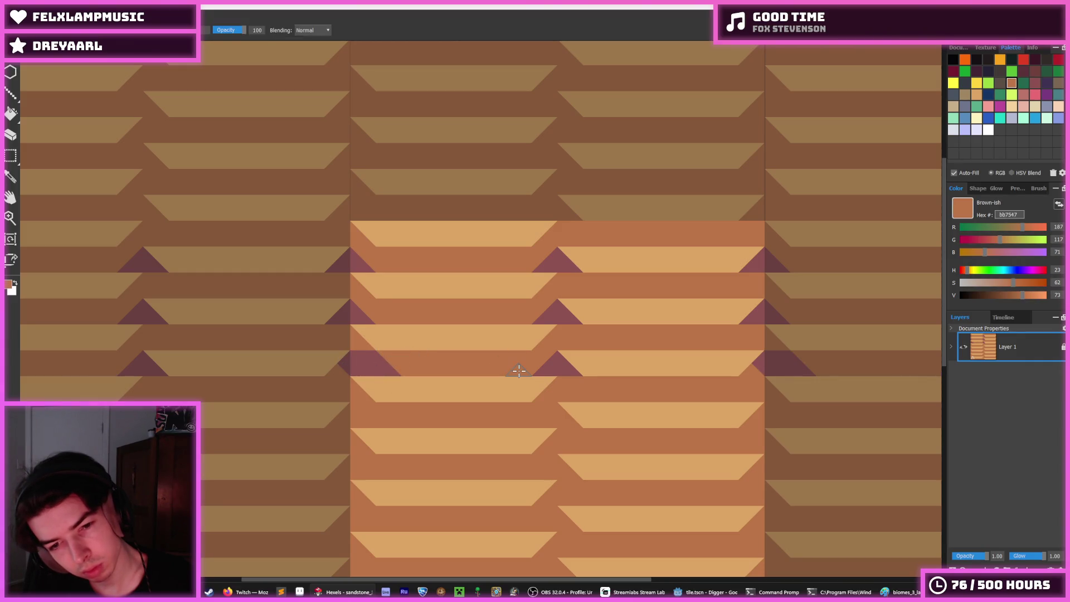
left_click(547, 366, "alt")
left_click(460, 361, "alt")
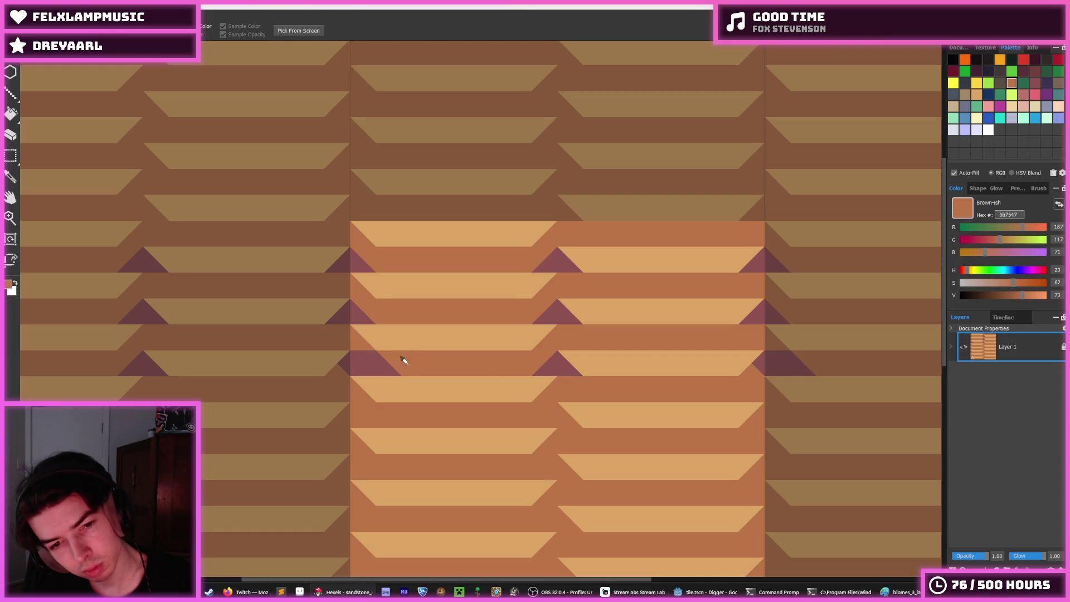
left_click_drag(403, 363, 361, 362)
Paint a mauve zigzag and band along the upper stripe row, then undo part of it
left_click(362, 312, "alt")
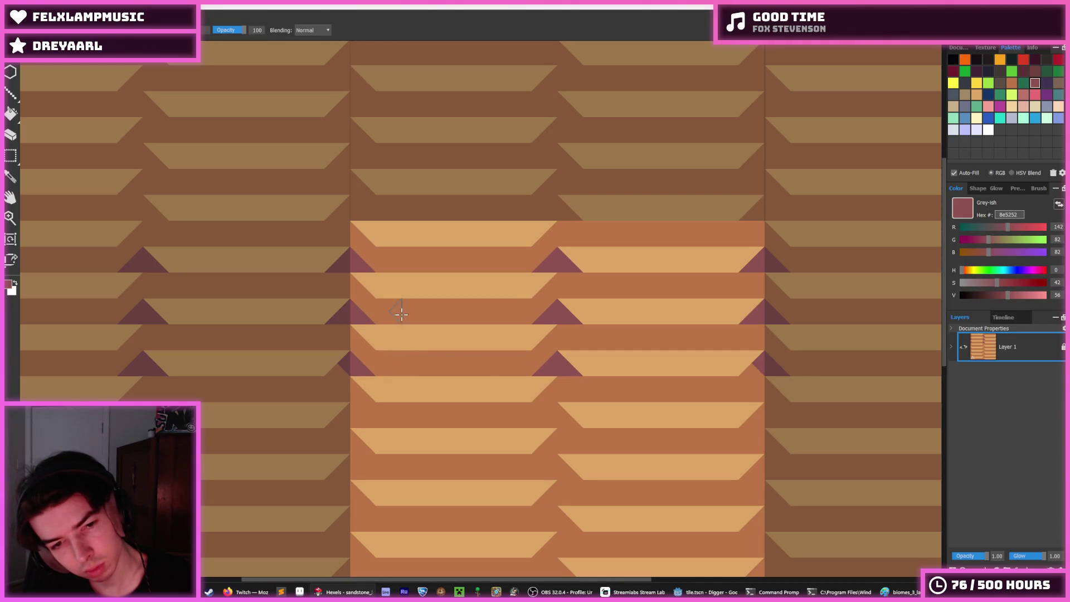
left_click_drag(383, 311, 370, 314)
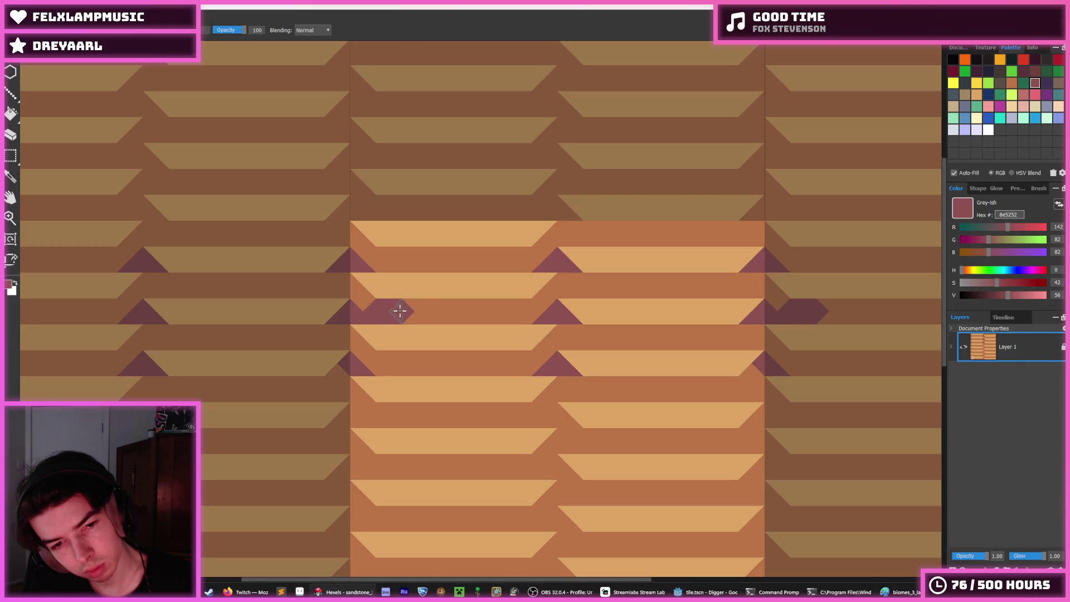
left_click_drag(392, 306, 525, 311)
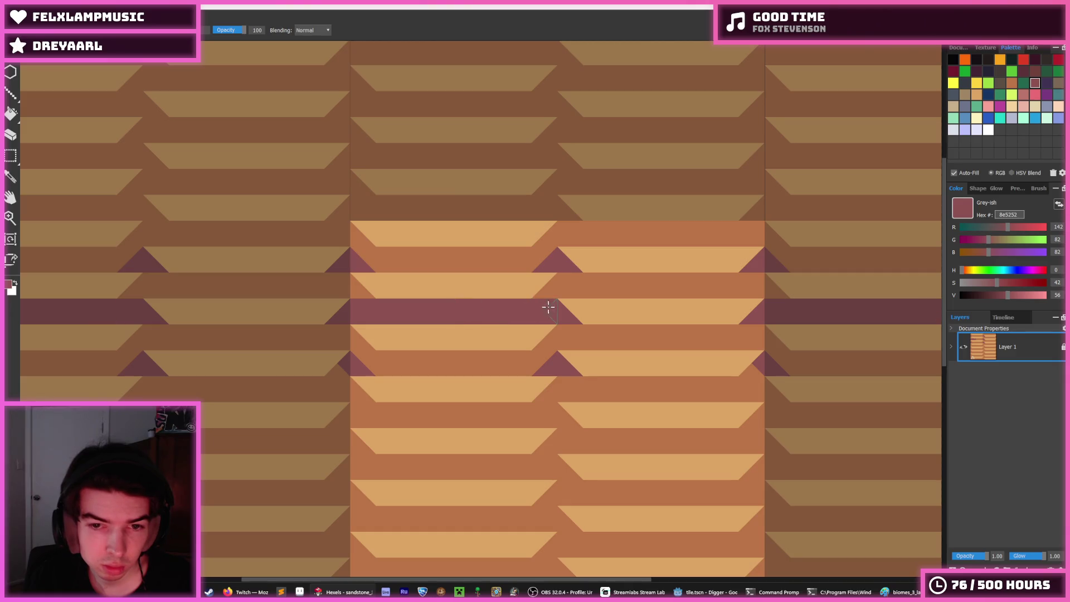
key("i")
scroll(615, 306, "down", 4)
scroll(615, 306, "up", 4)
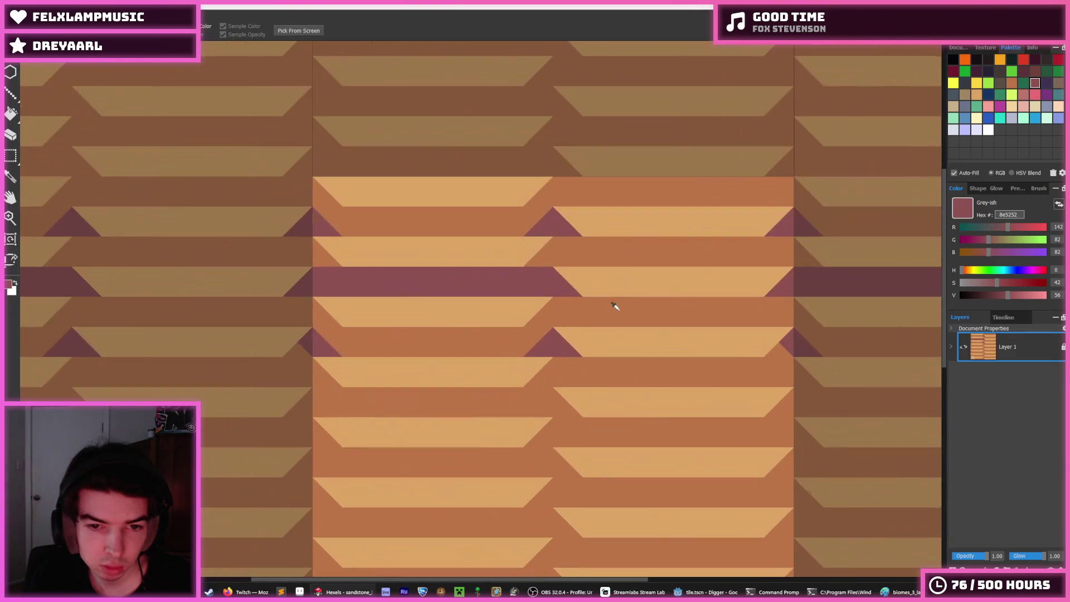
key("b")
key("ctrl+z")
key("ctrl+z")
Paint the mauve arrow tip brown and add a mauve tooth at the tile's left edge
key("i")
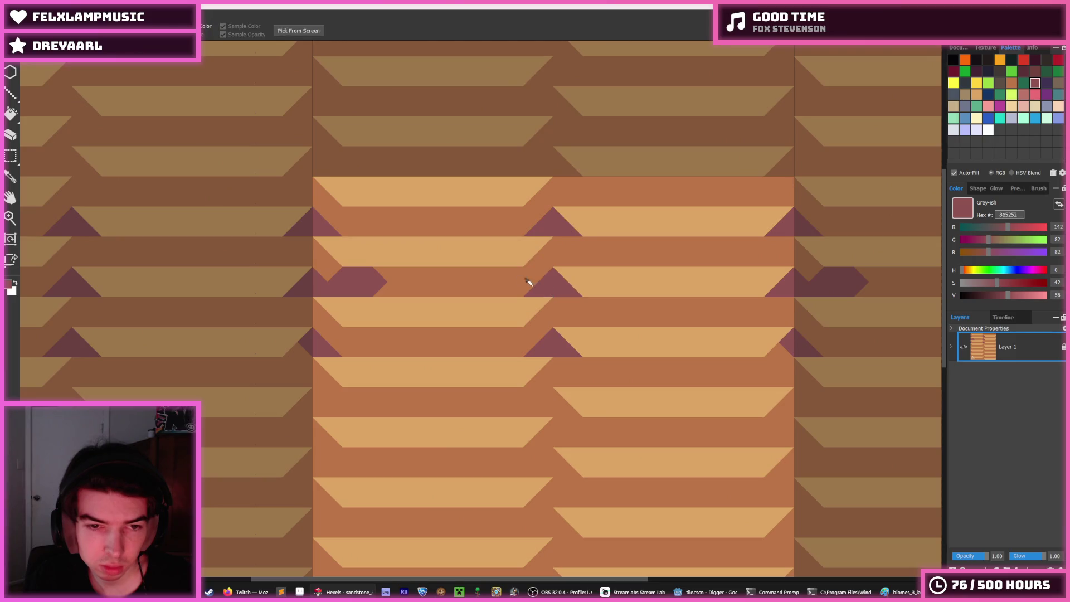
left_click(528, 283)
key("b")
left_click_drag(385, 281, 365, 292)
key("i")
left_click(326, 270)
key("b")
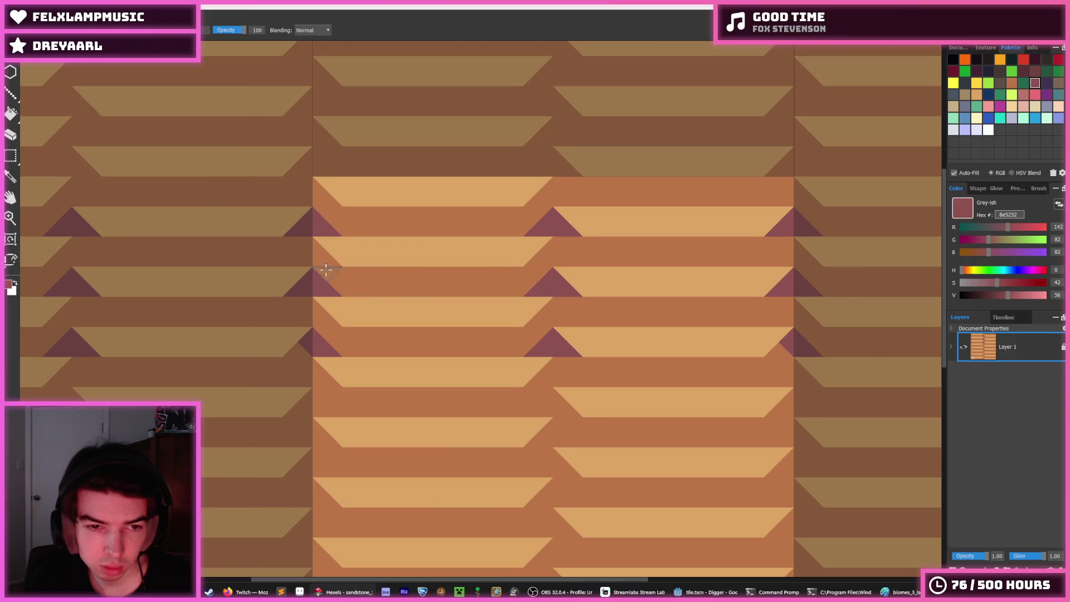
mouse_move(314, 252)
left_mouse_down()
mouse_move(326, 271)
mouse_move(298, 256)
mouse_move(349, 285)
left_mouse_up()
Trim the mauve patch and paint the left-edge mauve triangles back to brown
key("i")
left_click(359, 234)
key("b")
left_click(318, 268, "alt")
left_click(352, 285, "alt")
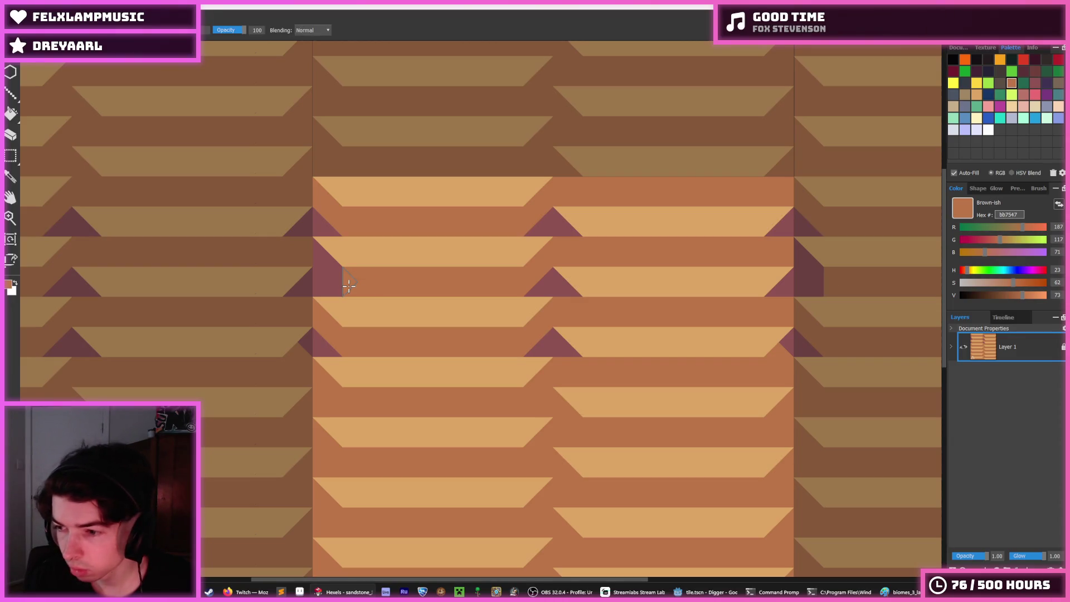
key("i")
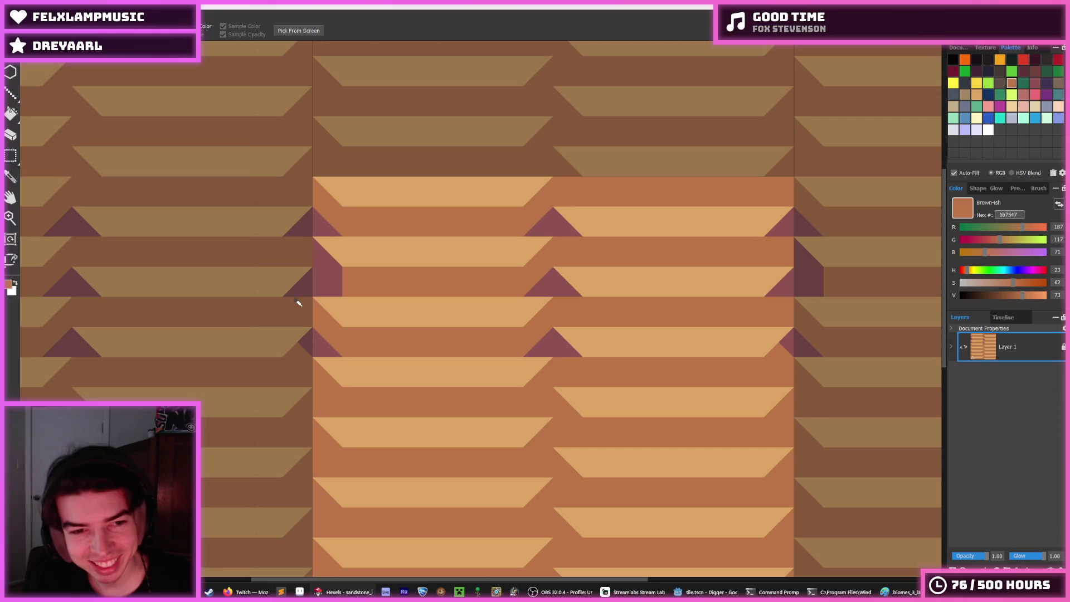
key("b")
left_click(298, 281)
left_click(295, 226)
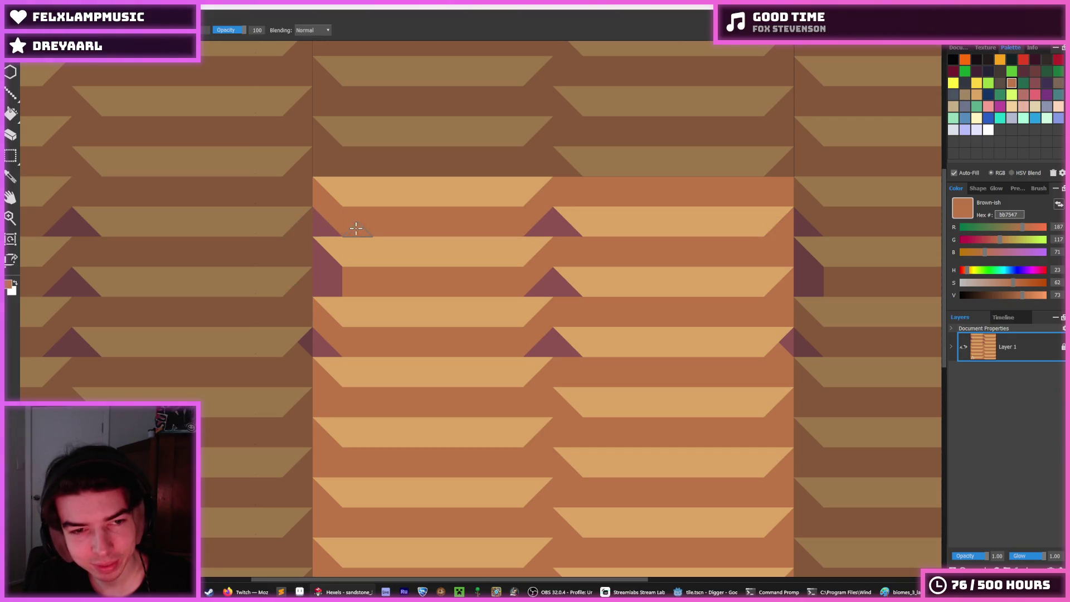
left_click(318, 223)
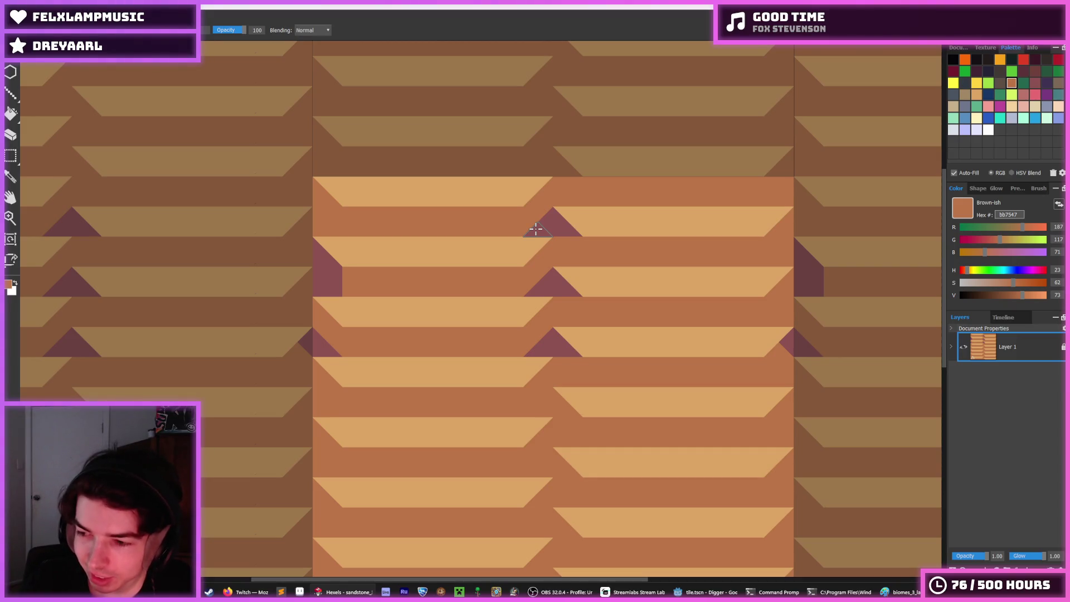
Sample mauve 8e5252 and paint a mauve triangle near the right edge
key("i")
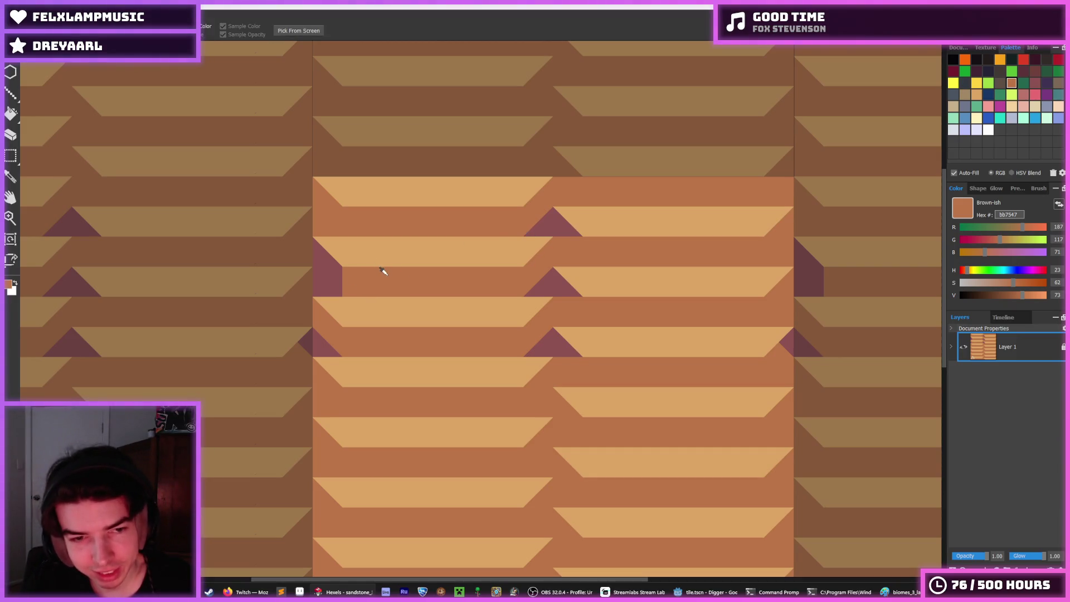
left_click(557, 287)
key("b")
left_click(538, 272)
scroll(535, 287, "down", 5)
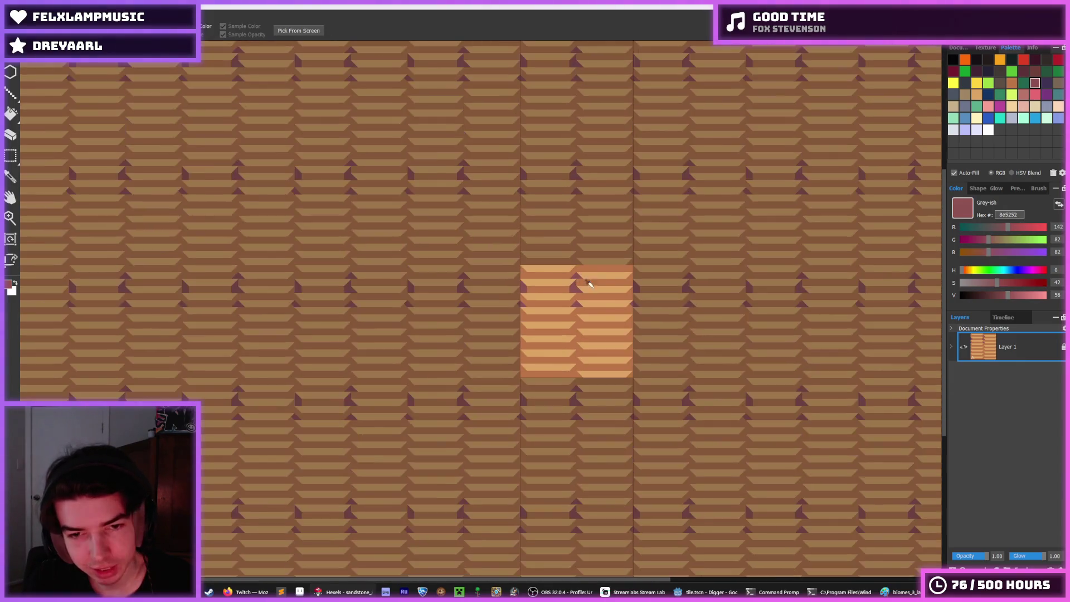
scroll(566, 296, "up", 6)
Paint the stripe-end and left-edge triangles mauve, then touch up the excess in brown
left_click(581, 308)
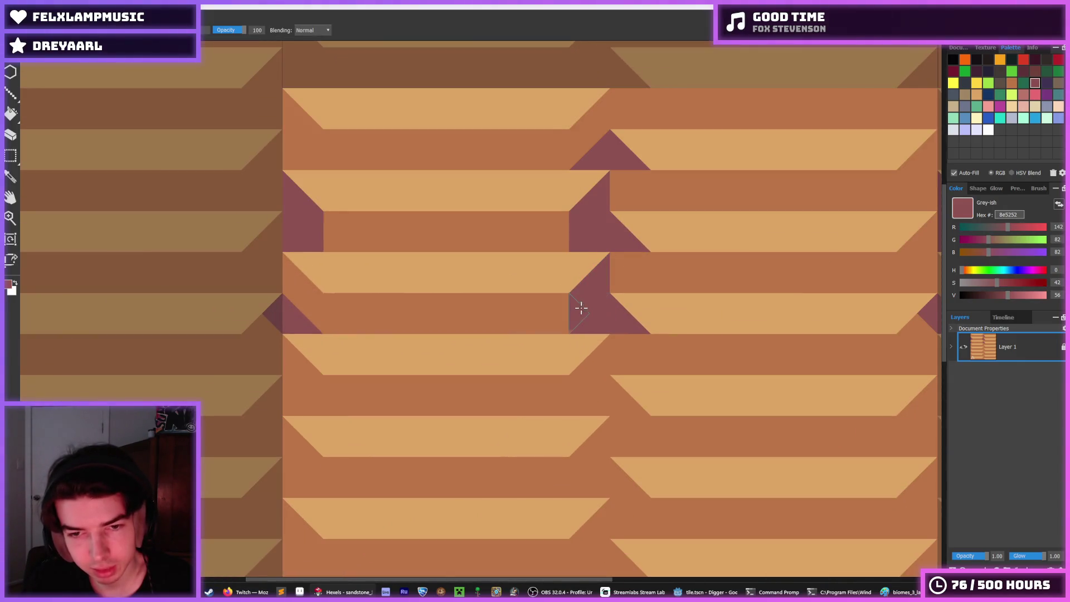
left_click(304, 312)
left_click(282, 282)
key("i")
left_click(282, 310)
key("b")
left_click(273, 312)
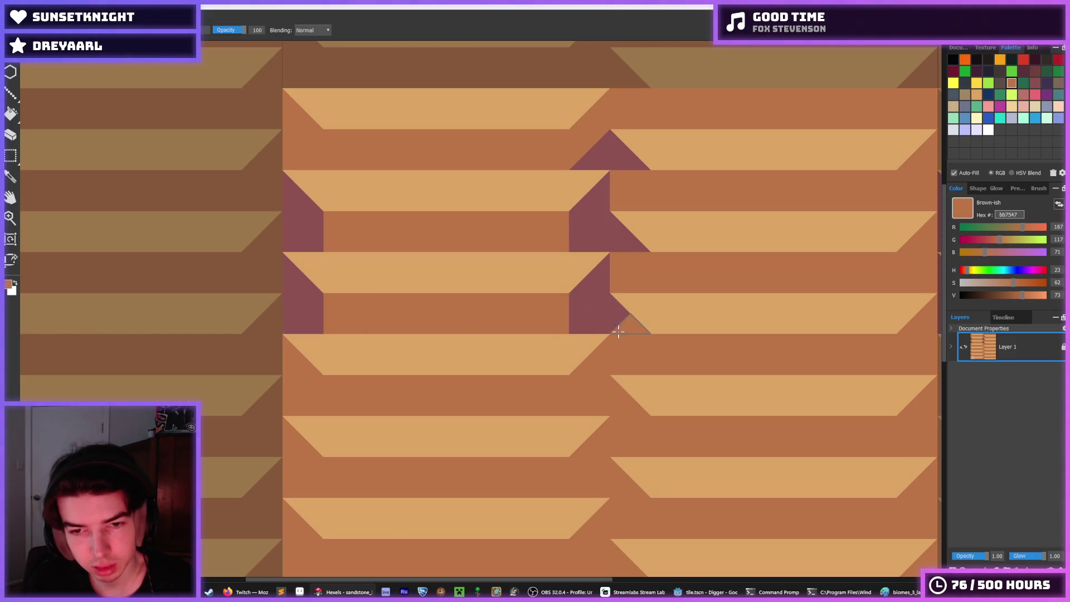
left_click(618, 332)
Paint the top triangle's left half brown, then the seam triangles mauve down the column
mouse_move(626, 306)
left_mouse_down()
mouse_move(490, 258)
mouse_move(657, 274)
left_mouse_up()
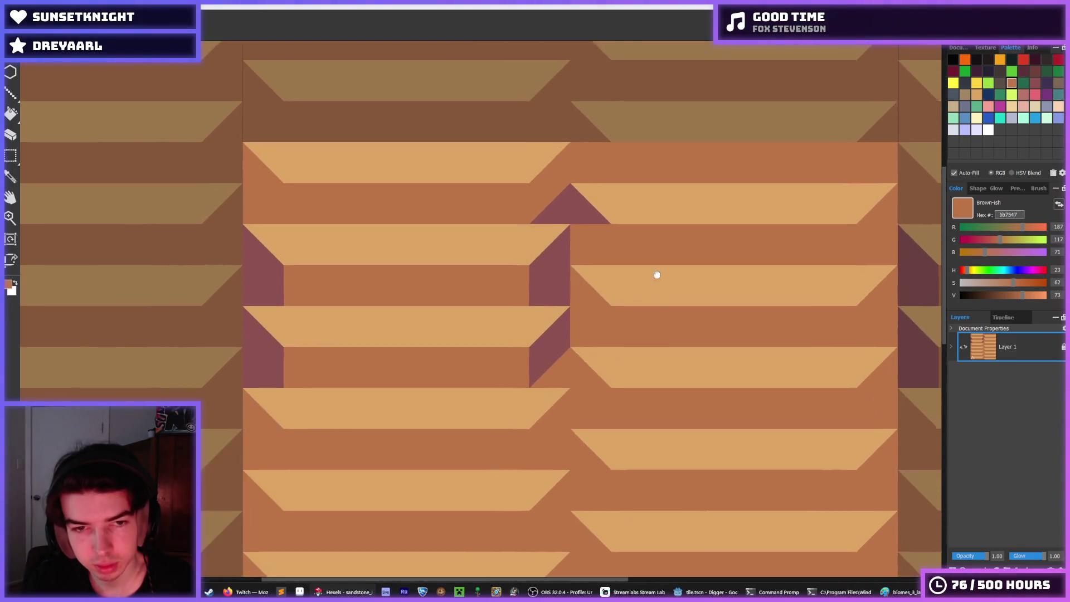
left_click(574, 210)
key("i")
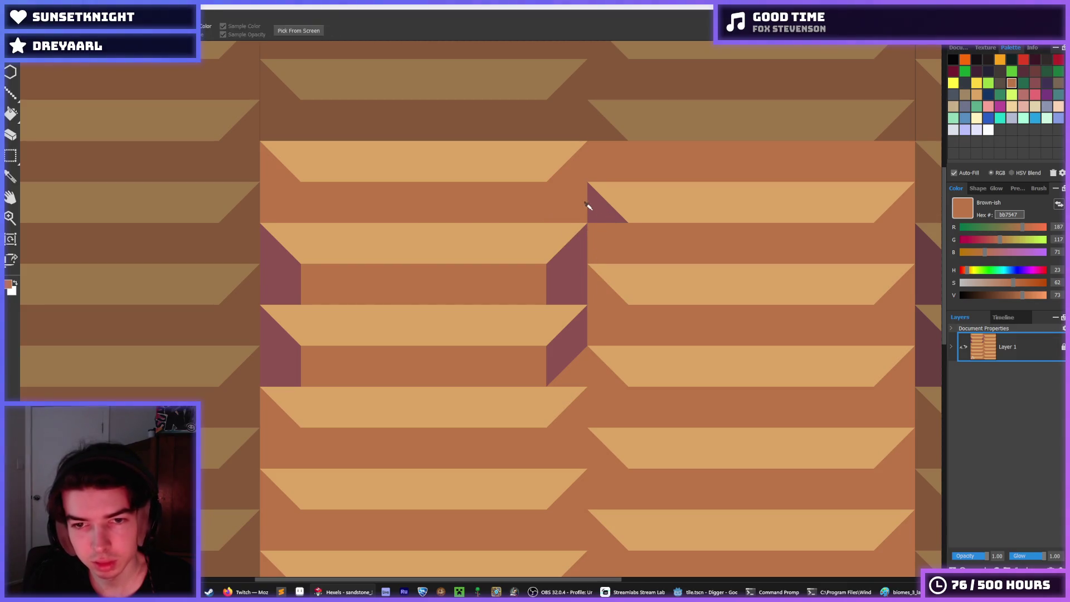
left_click(588, 206)
key("b")
left_click(609, 294)
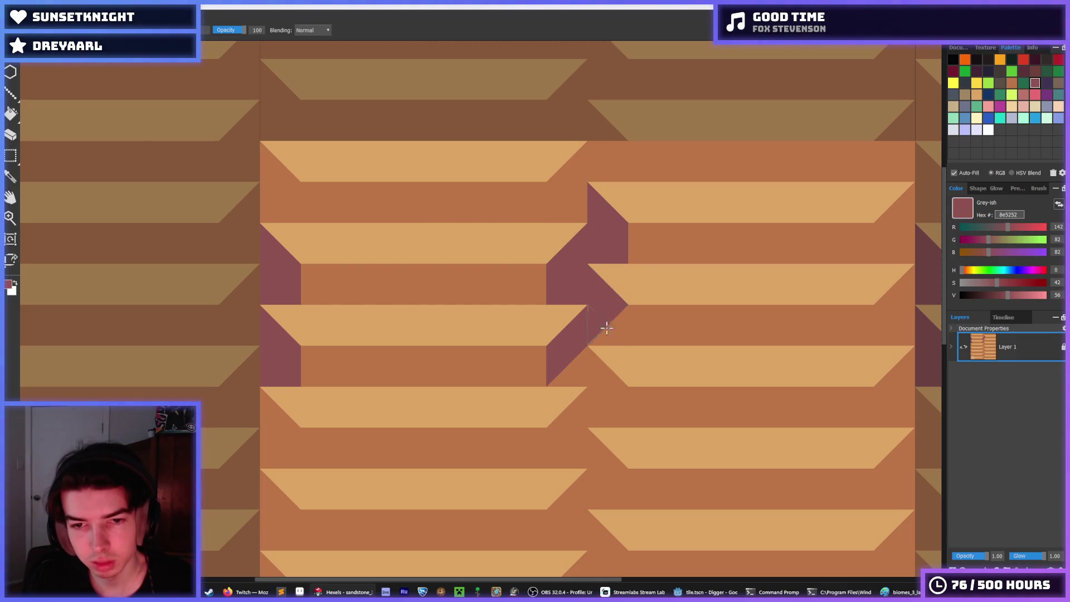
mouse_move(580, 378)
left_mouse_down()
mouse_move(605, 388)
mouse_move(568, 440)
mouse_move(602, 468)
mouse_move(603, 489)
mouse_move(581, 422)
left_mouse_up()
mouse_move(545, 358)
left_mouse_down()
mouse_move(545, 377)
mouse_move(583, 426)
mouse_move(534, 453)
mouse_move(526, 470)
mouse_move(564, 507)
mouse_move(552, 411)
mouse_move(504, 411)
mouse_move(542, 405)
mouse_move(569, 444)
mouse_move(506, 490)
mouse_move(539, 488)
mouse_move(521, 391)
left_mouse_up()
mouse_move(499, 435)
left_mouse_down()
mouse_move(518, 421)
mouse_move(532, 434)
left_mouse_up()
Paint the seam triangles along the column edge in the sampled mauve
left_click(479, 459)
scroll(449, 349, "down", 6)
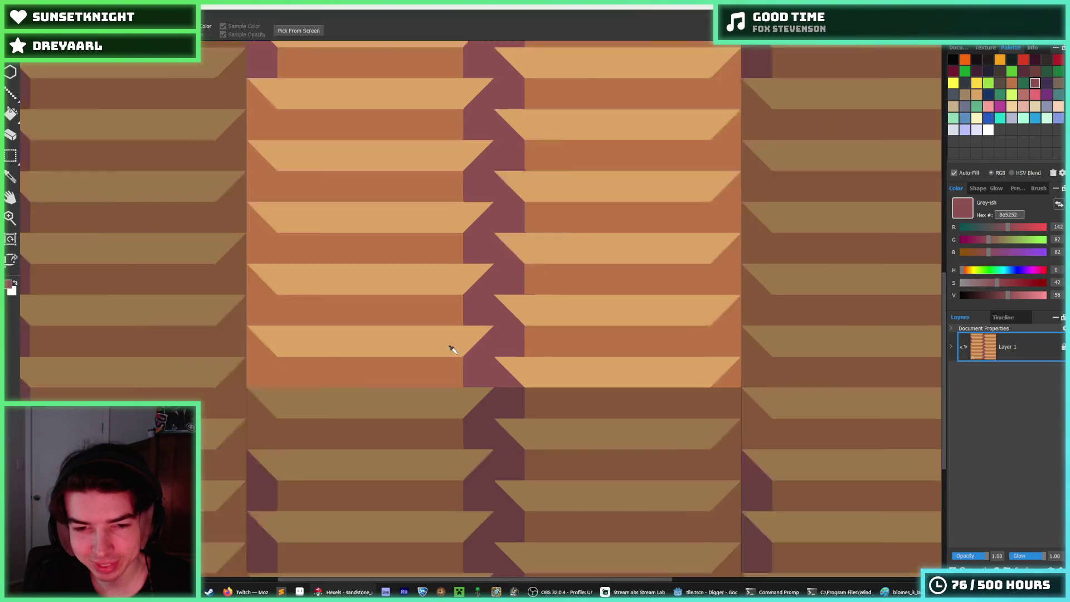
scroll(444, 285, "up", 5)
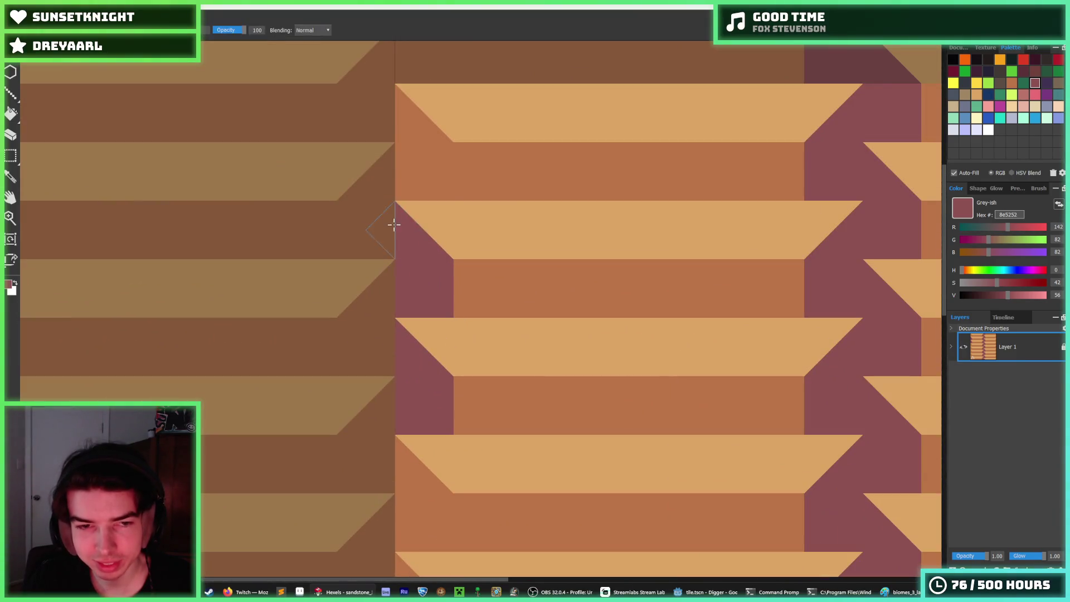
left_click(600, 312, "alt")
left_click(431, 256, "alt")
mouse_move(435, 219)
left_mouse_down()
mouse_move(530, 246)
mouse_move(473, 318)
mouse_move(487, 366)
mouse_move(461, 442)
mouse_move(503, 418)
mouse_move(540, 494)
mouse_move(511, 375)
mouse_move(466, 378)
mouse_move(443, 444)
mouse_move(474, 442)
mouse_move(502, 497)
mouse_move(449, 404)
mouse_move(408, 454)
mouse_move(476, 494)
mouse_move(483, 521)
mouse_move(466, 387)
mouse_move(418, 394)
left_mouse_up()
left_click(488, 267)
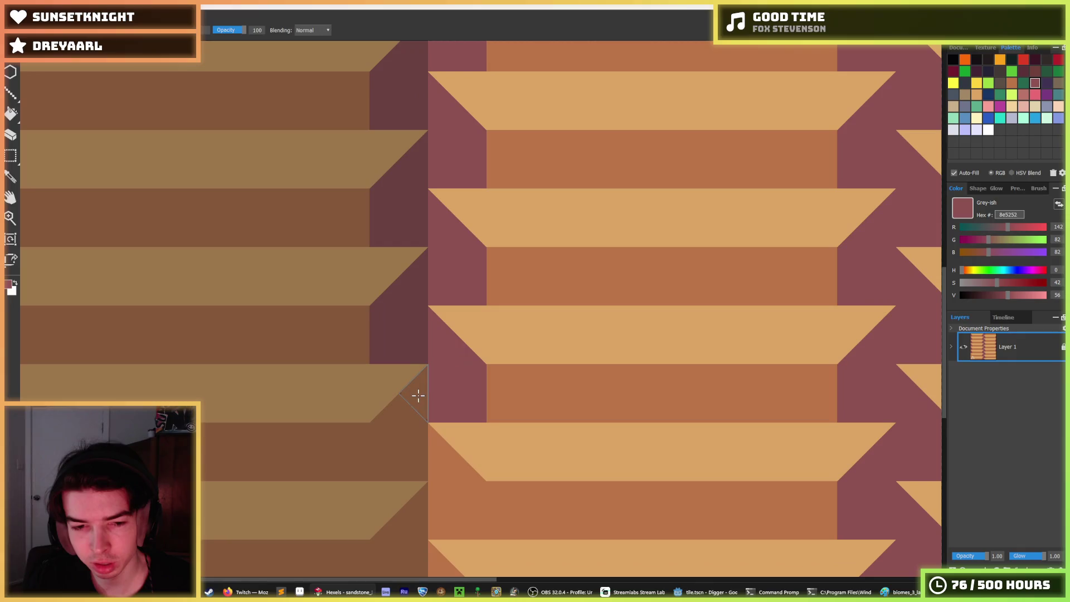
mouse_move(420, 459)
left_mouse_down()
mouse_move(454, 496)
mouse_move(466, 492)
mouse_move(473, 337)
mouse_move(391, 412)
mouse_move(437, 437)
mouse_move(442, 502)
mouse_move(411, 526)
mouse_move(401, 553)
mouse_move(430, 457)
left_mouse_up()
Sample the brown and paint the edge and pink triangles beside the stripes brown
scroll(471, 330, "down", 5)
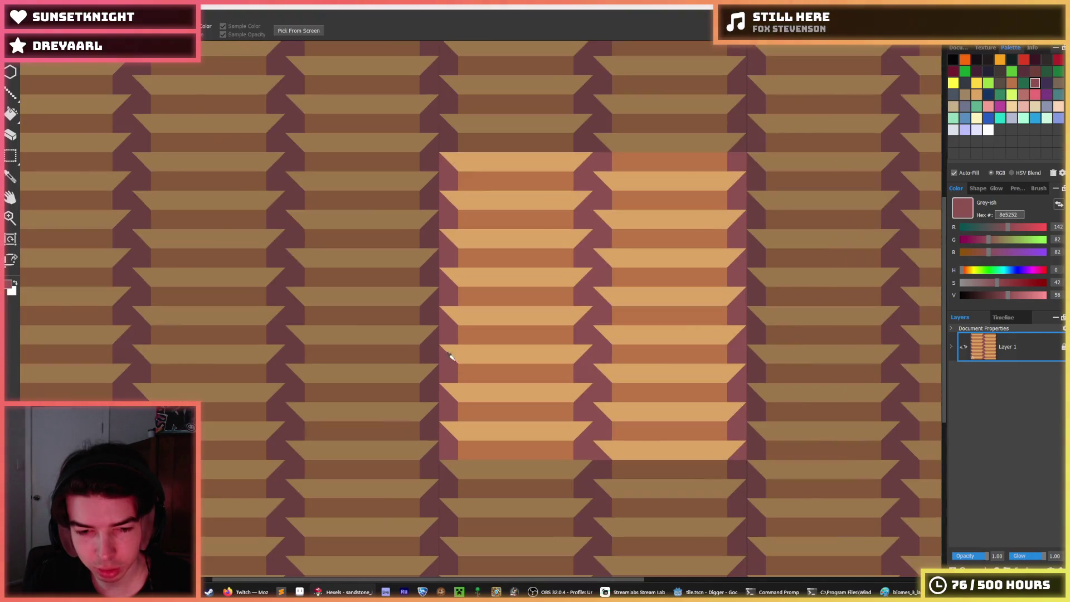
scroll(495, 301, "up", 3)
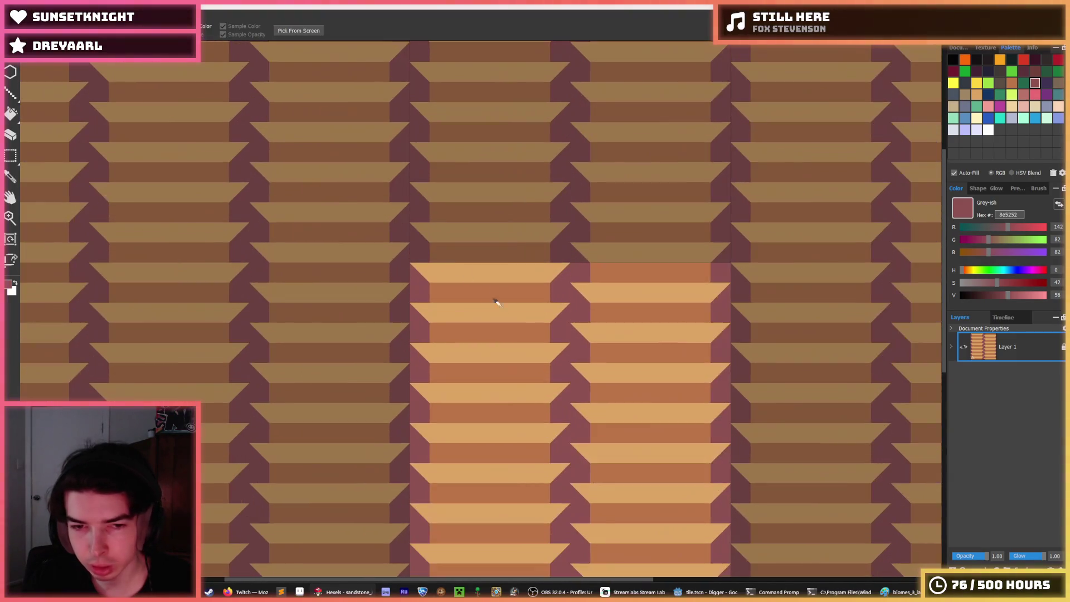
scroll(521, 318, "down", 2)
scroll(513, 324, "up", 2)
left_click(462, 320)
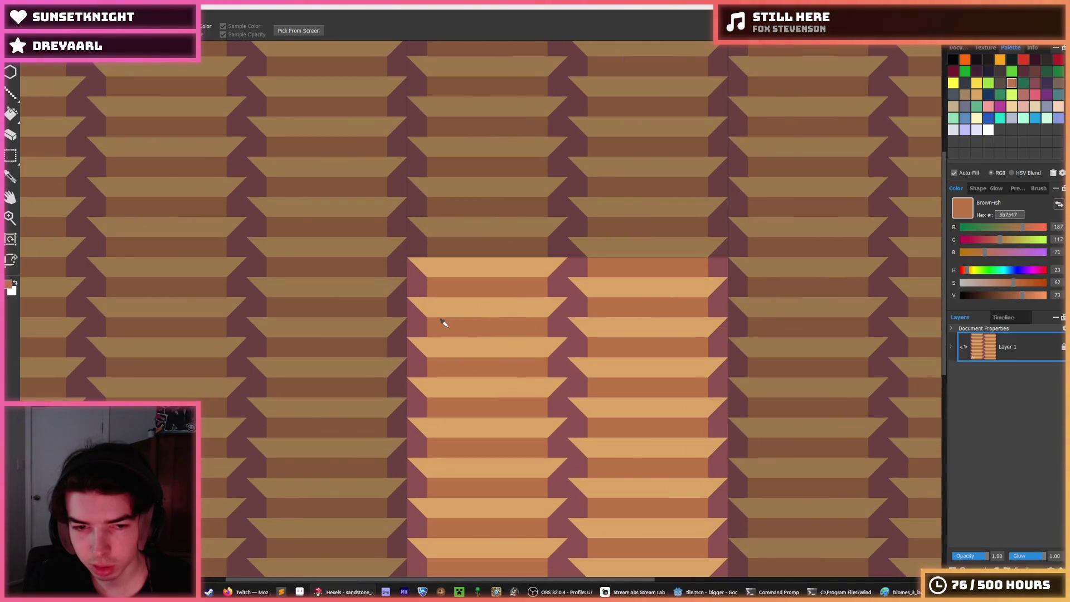
scroll(440, 321, "up", 2)
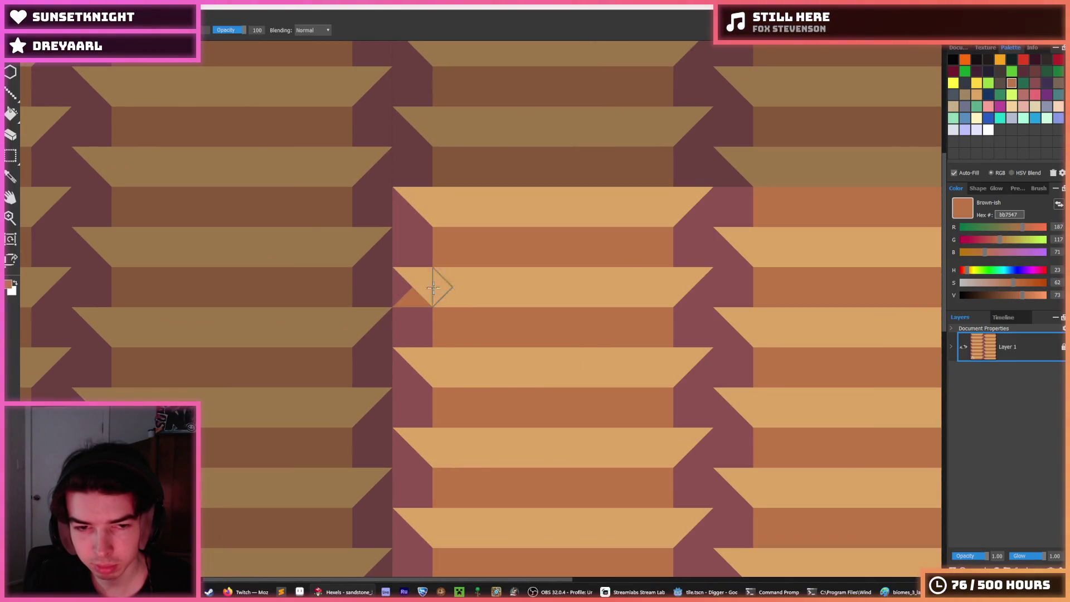
left_click(684, 293)
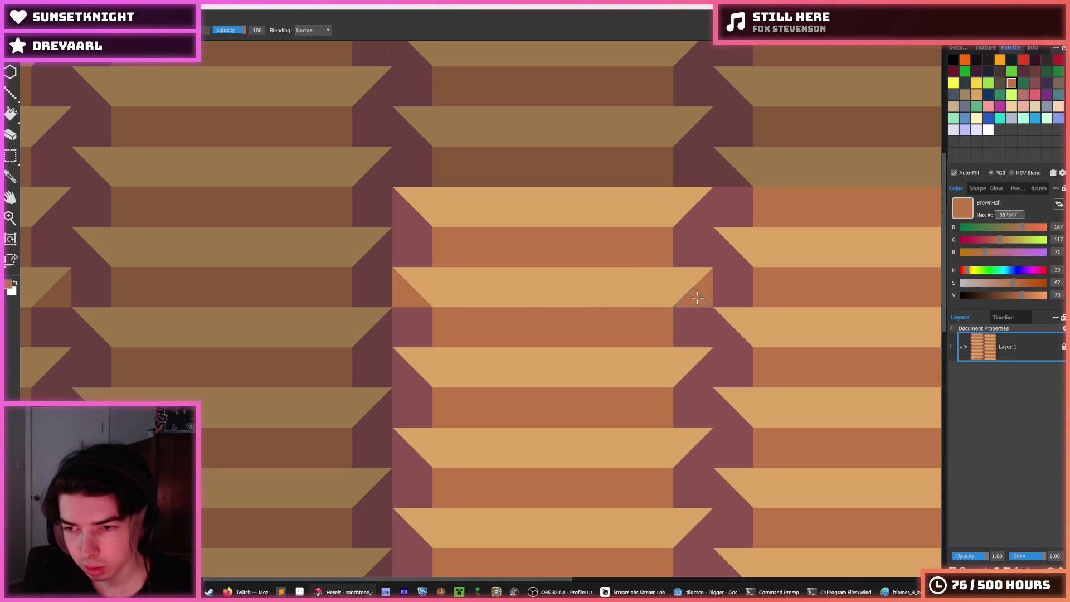
key("i")
scroll(583, 277, "down", 5)
scroll(608, 269, "up", 4)
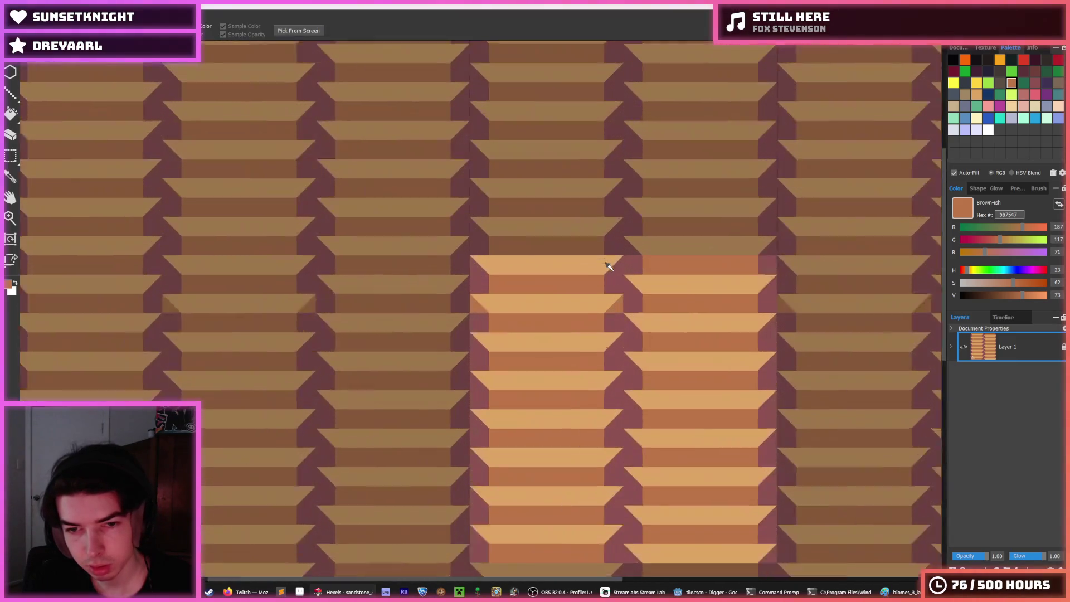
scroll(609, 266, "up", 1)
key("b")
left_click(436, 317)
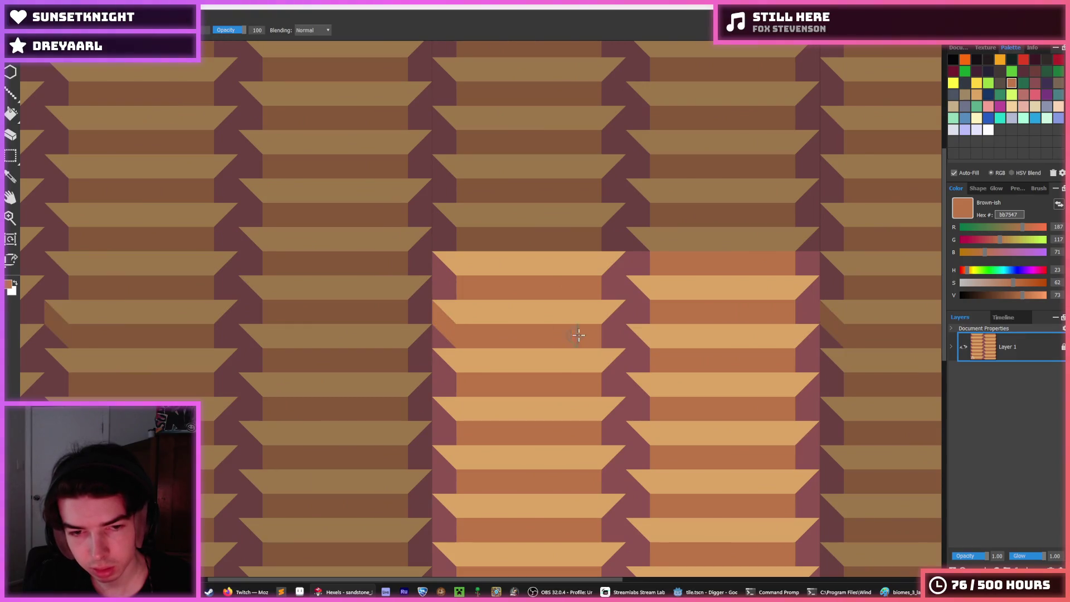
left_click_drag(617, 315, 619, 312)
Paint the dark purple triangles at the tile edge brown
key("i")
scroll(664, 285, "down", 6)
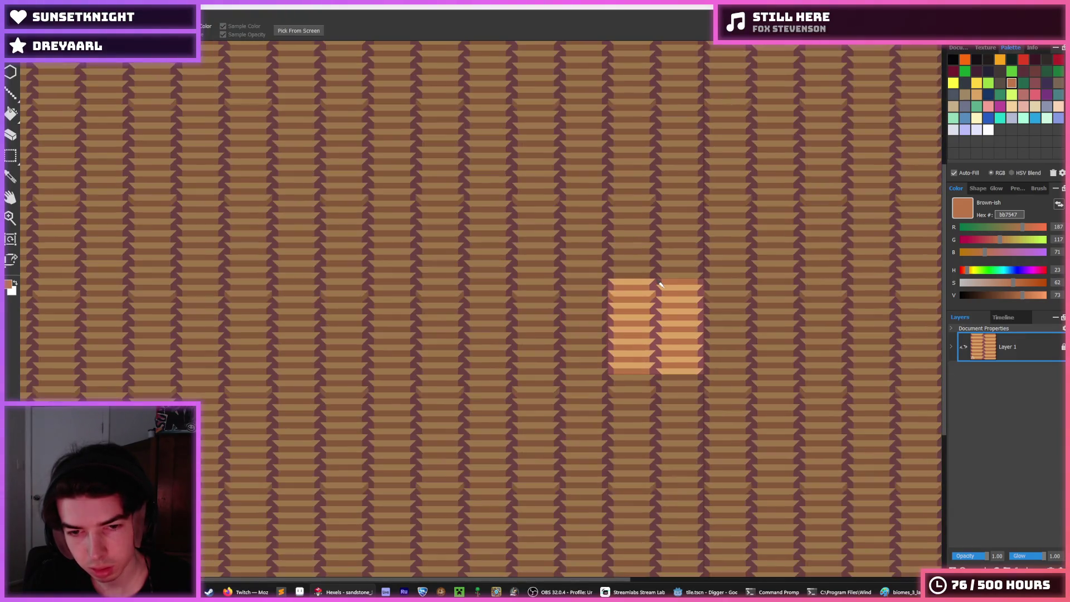
scroll(648, 282, "up", 6)
key("b")
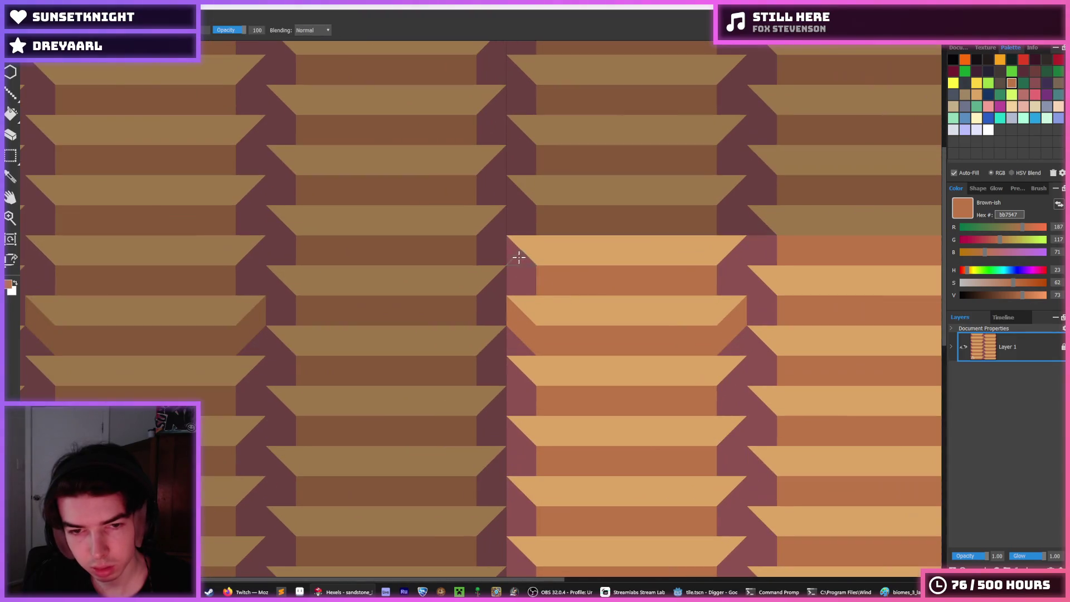
left_click_drag(712, 207, 716, 212)
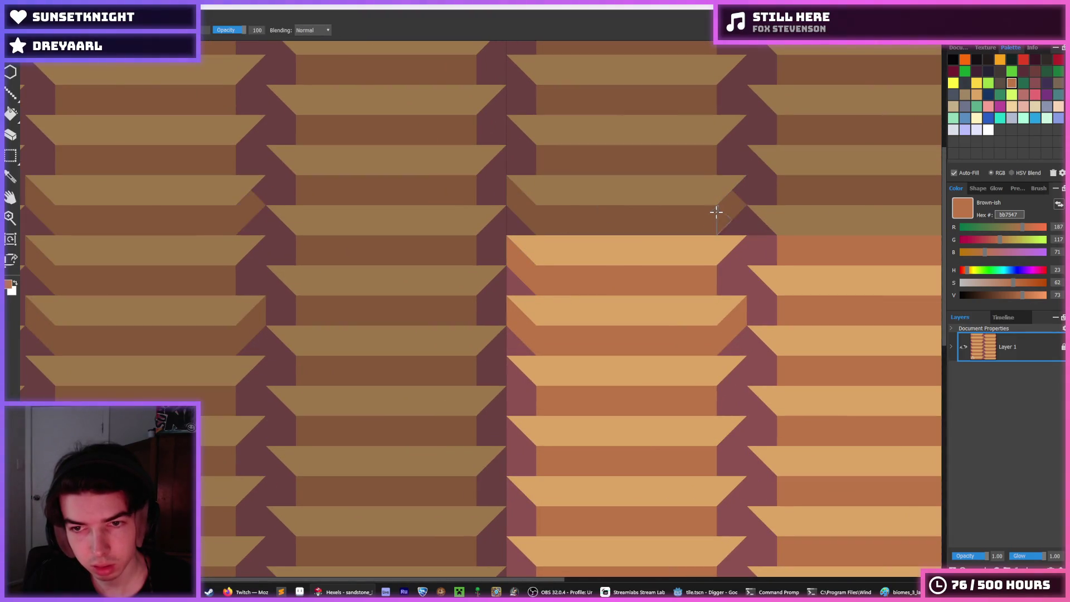
key("i")
scroll(708, 301, "down", 5)
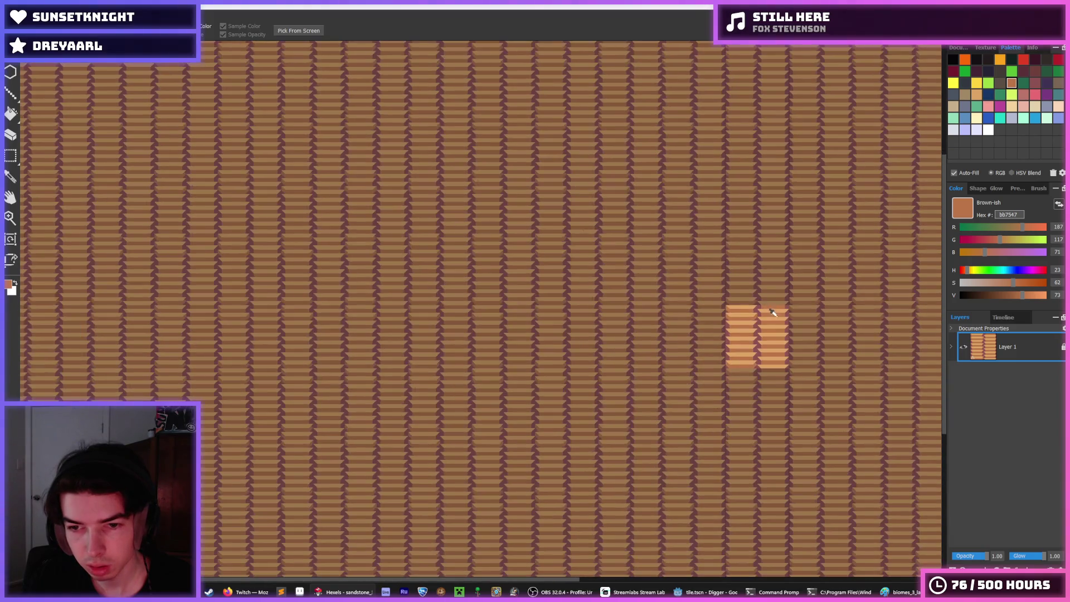
scroll(772, 310, "up", 2)
scroll(747, 323, "up", 1)
scroll(819, 349, "down", 4)
scroll(795, 354, "up", 3)
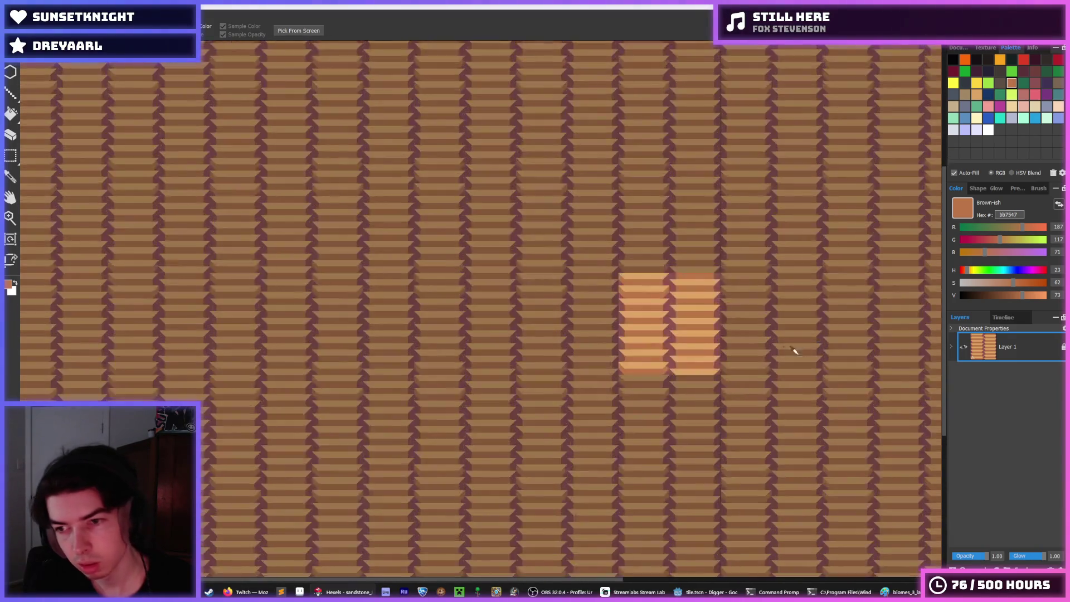
scroll(590, 300, "up", 4)
key("b")
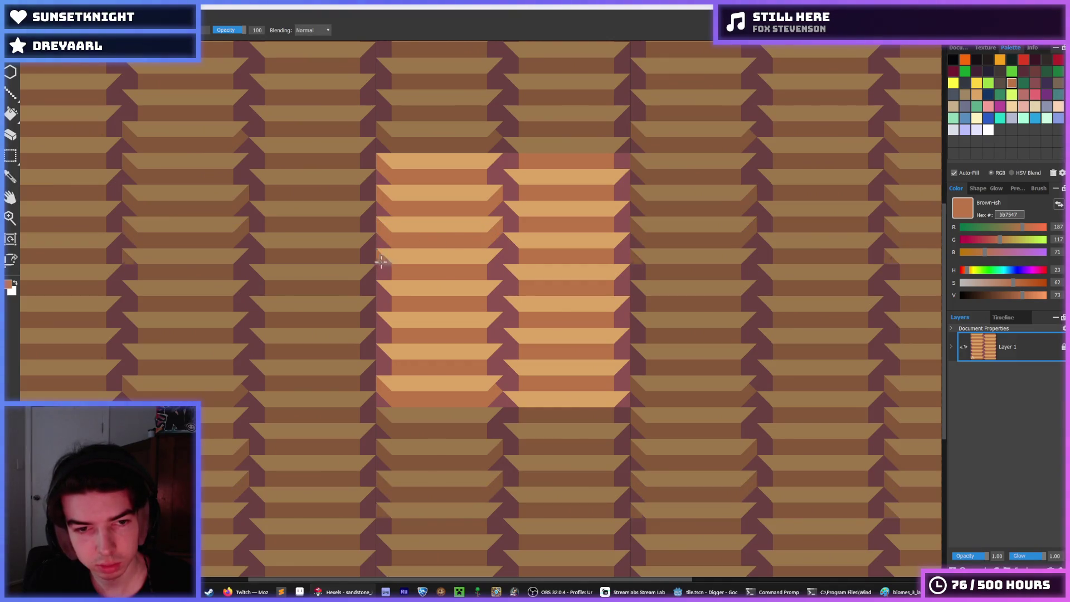
Recolour small spots at the column's edge, turning a stray orange spot back to purple
left_click(385, 291)
left_click(497, 290)
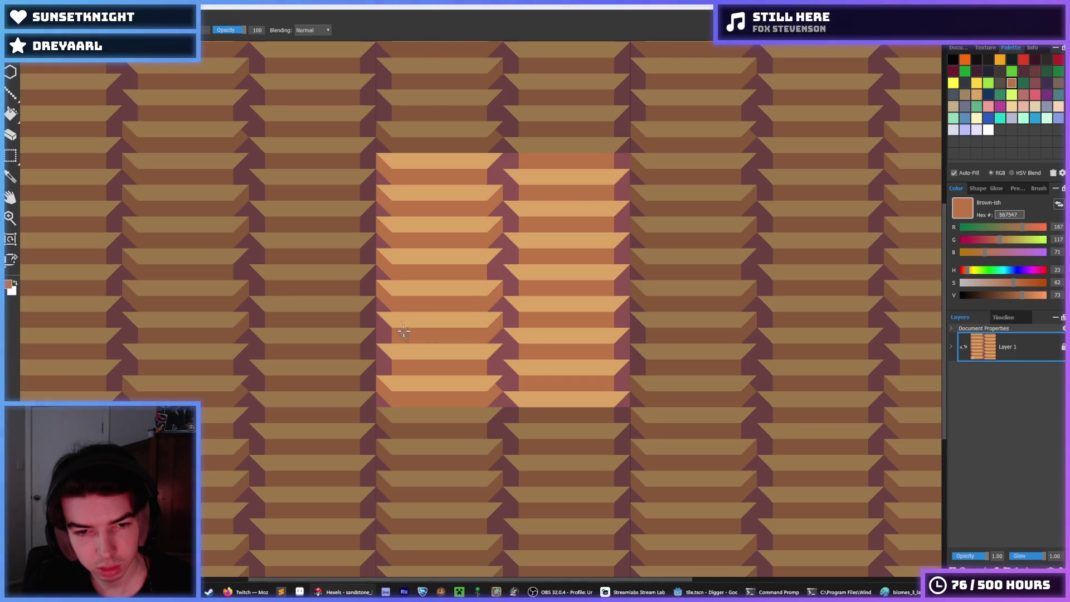
scroll(385, 326, "up", 2)
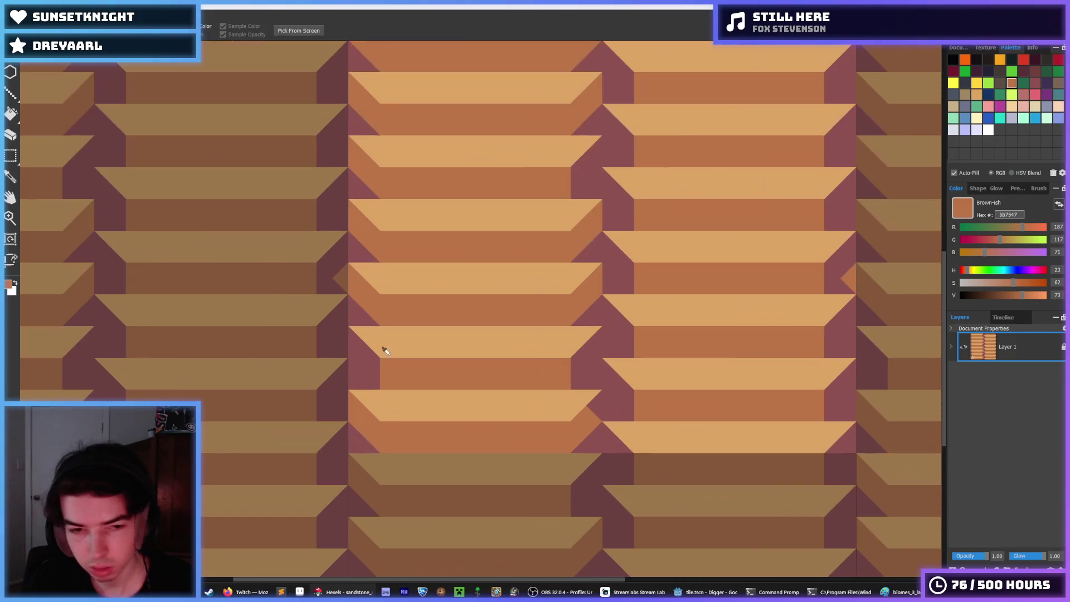
left_click(346, 279)
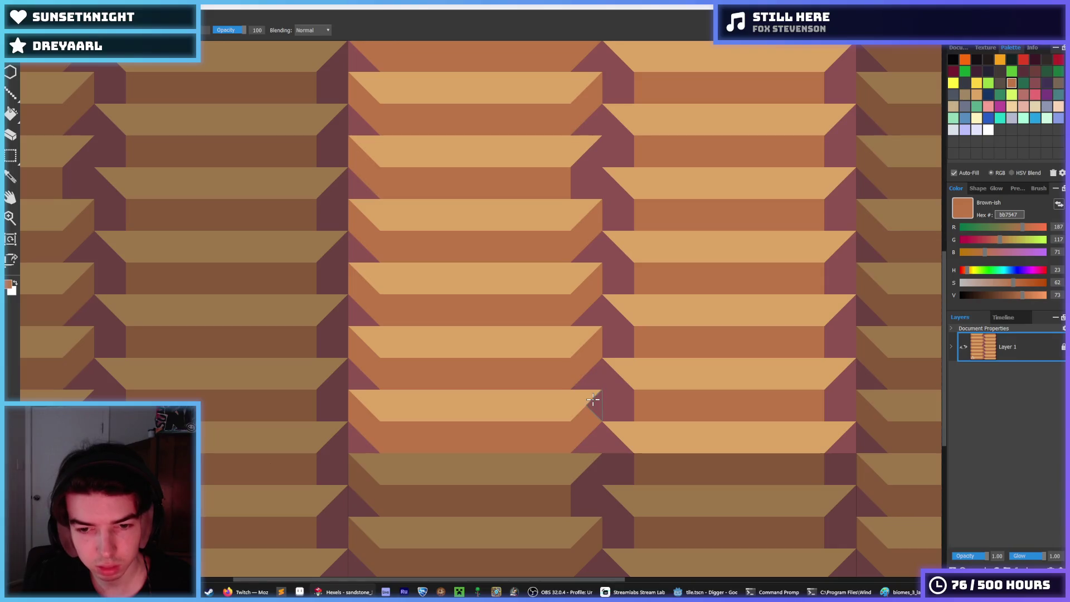
Paint the purple gap cells down the column brown, then select the light column
scroll(581, 399, "down", 1)
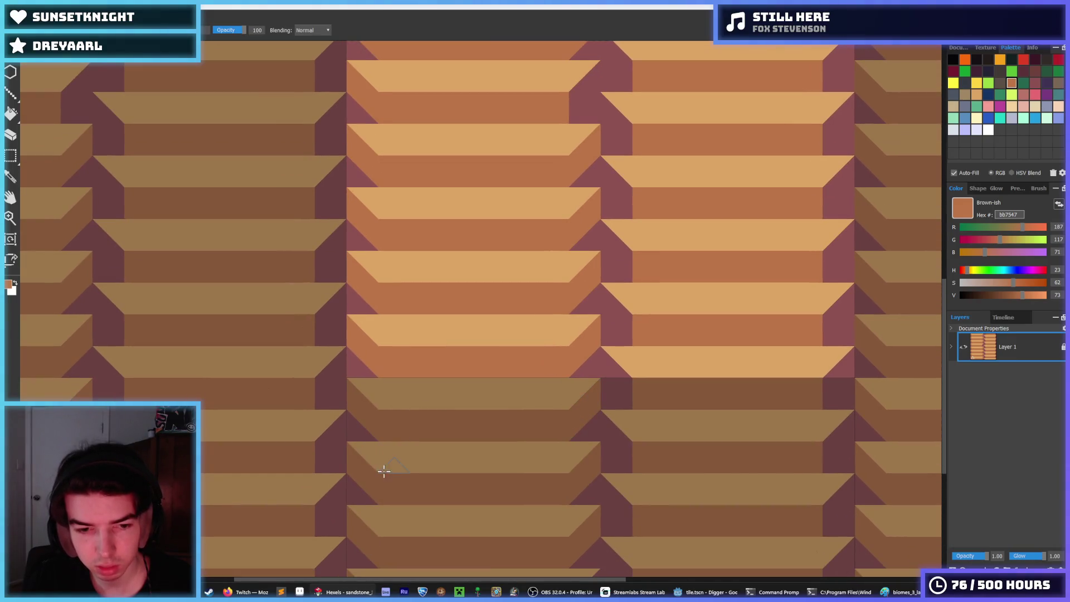
scroll(585, 286, "down", 3)
key("i")
scroll(535, 190, "down", 2)
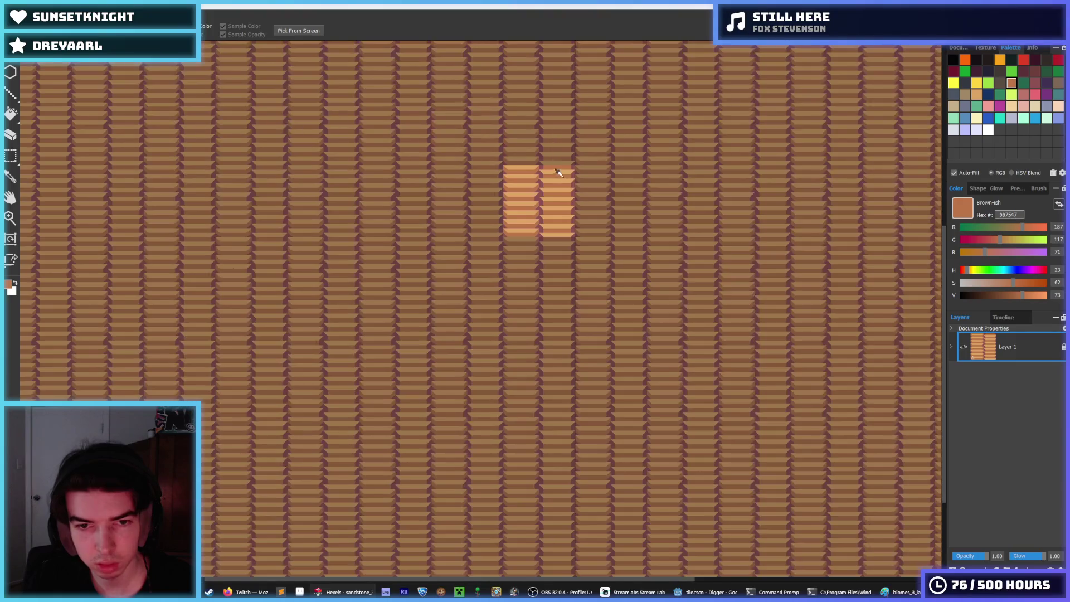
scroll(552, 174, "up", 2)
scroll(516, 187, "down", 2)
scroll(516, 187, "up", 2)
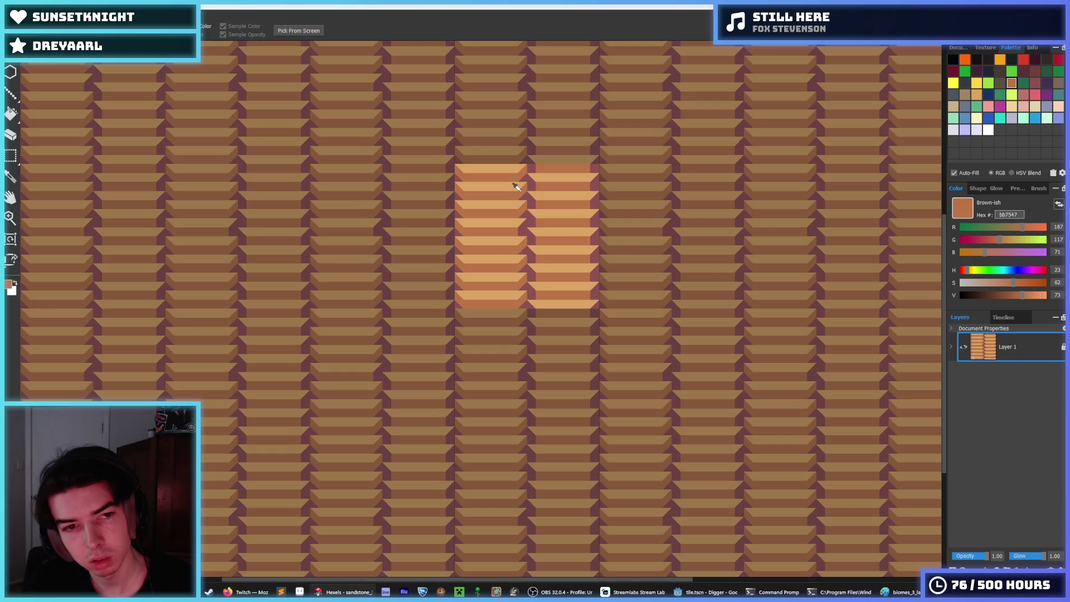
scroll(516, 187, "up", 2)
key("b")
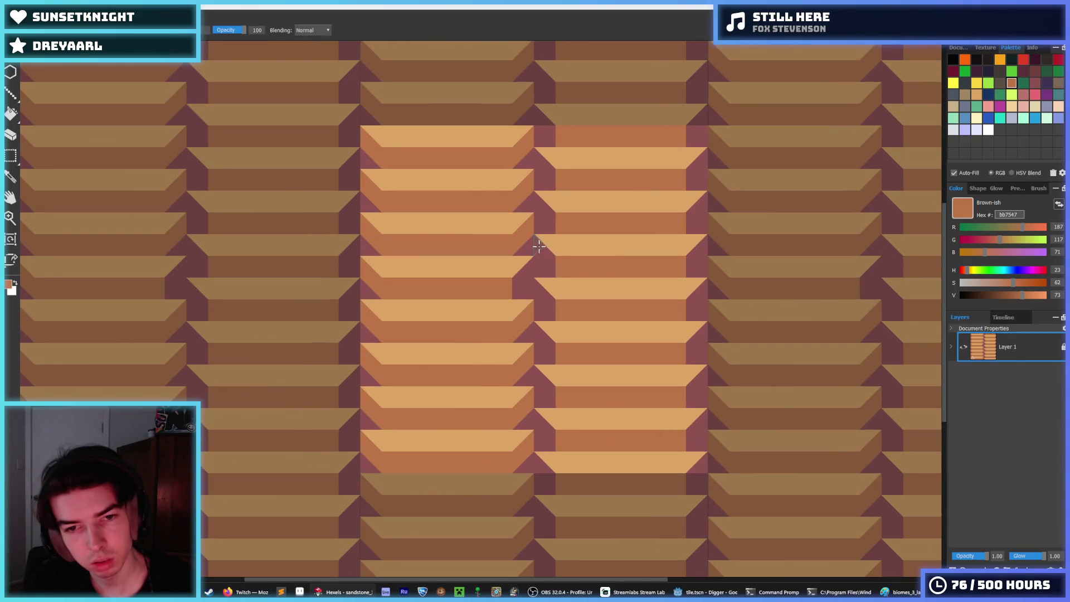
left_click(538, 246)
left_click_drag(540, 208, 556, 225)
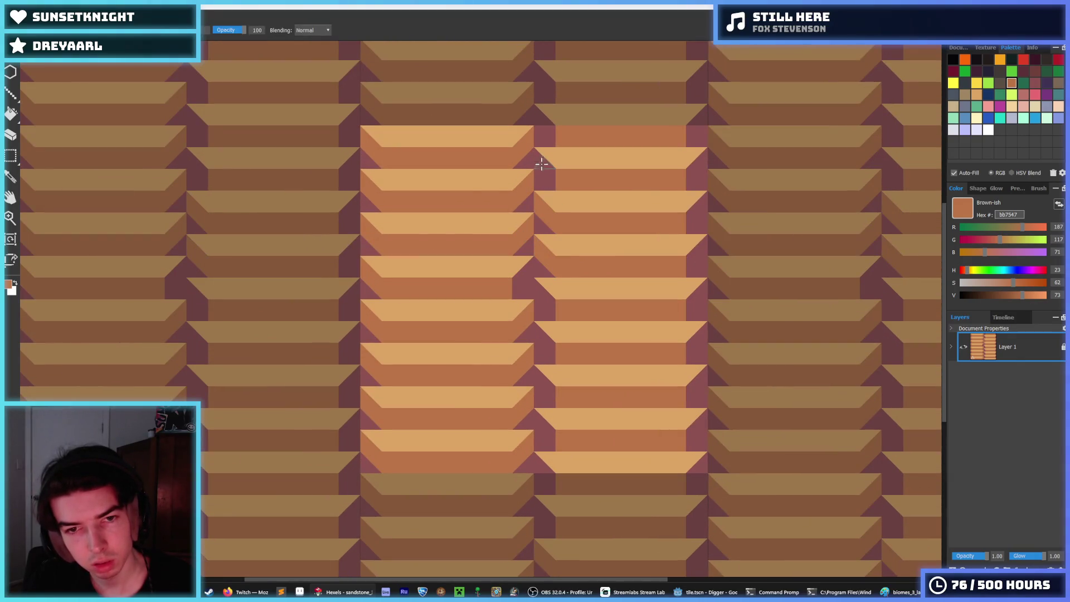
mouse_move(541, 163)
left_mouse_down()
mouse_move(549, 177)
mouse_move(540, 112)
mouse_move(558, 174)
left_mouse_up()
scroll(558, 174, "up", 2)
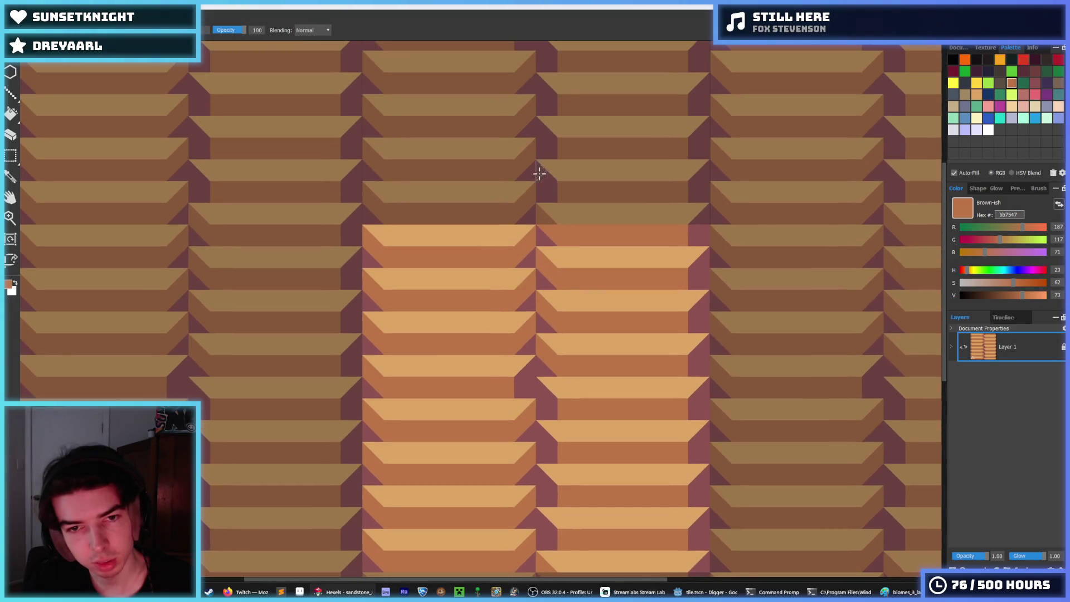
left_click(539, 174)
scroll(552, 186, "up", 1)
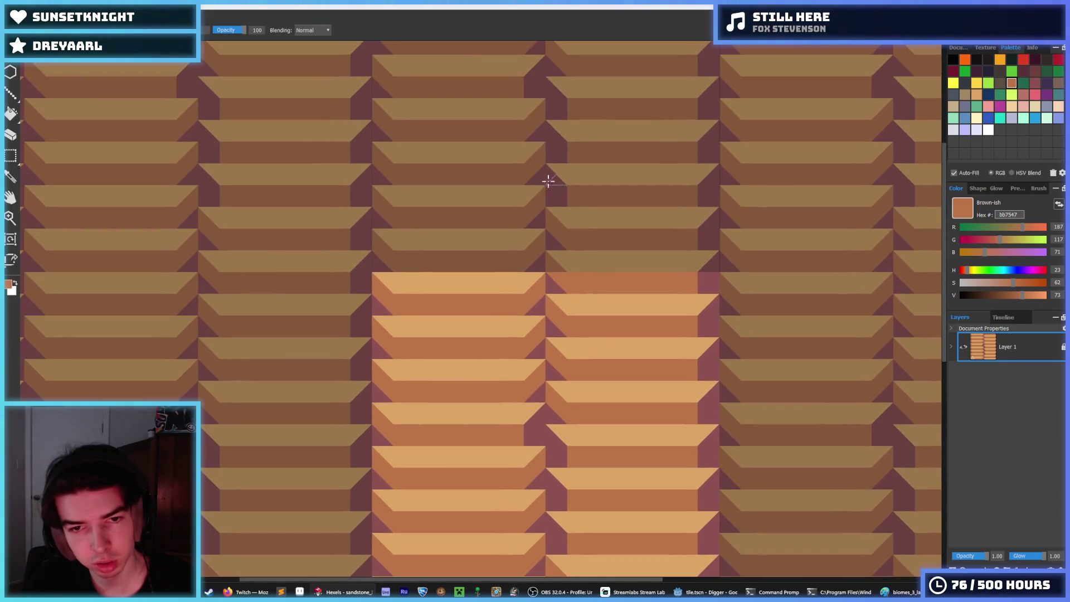
mouse_move(548, 181)
left_mouse_down()
mouse_move(557, 196)
mouse_move(547, 131)
mouse_move(563, 143)
mouse_move(549, 125)
mouse_move(540, 143)
left_mouse_up()
scroll(563, 165, "up", 1)
scroll(602, 361, "down", 5)
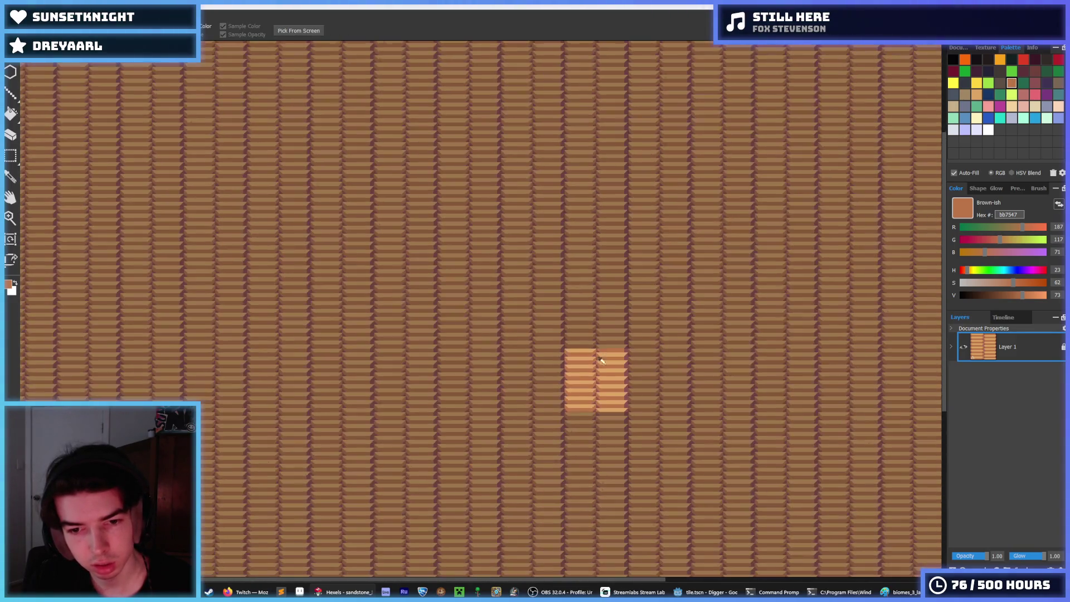
scroll(605, 411, "up", 5)
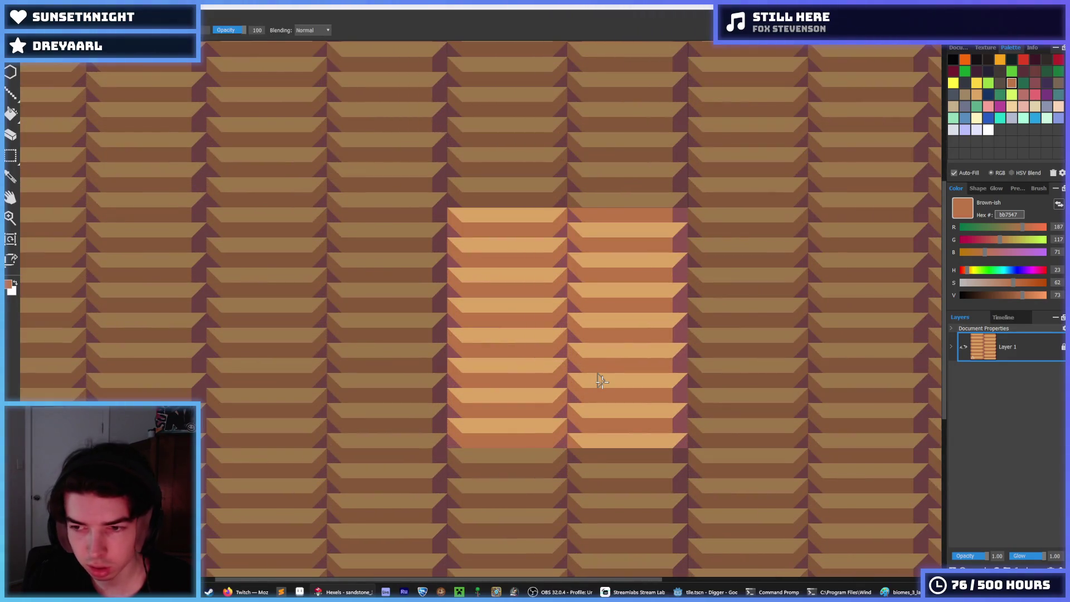
key("m")
mouse_move(598, 223)
left_mouse_down()
mouse_move(516, 382)
mouse_move(549, 442)
mouse_move(538, 449)
left_mouse_up()
scroll(592, 381, "down", 1)
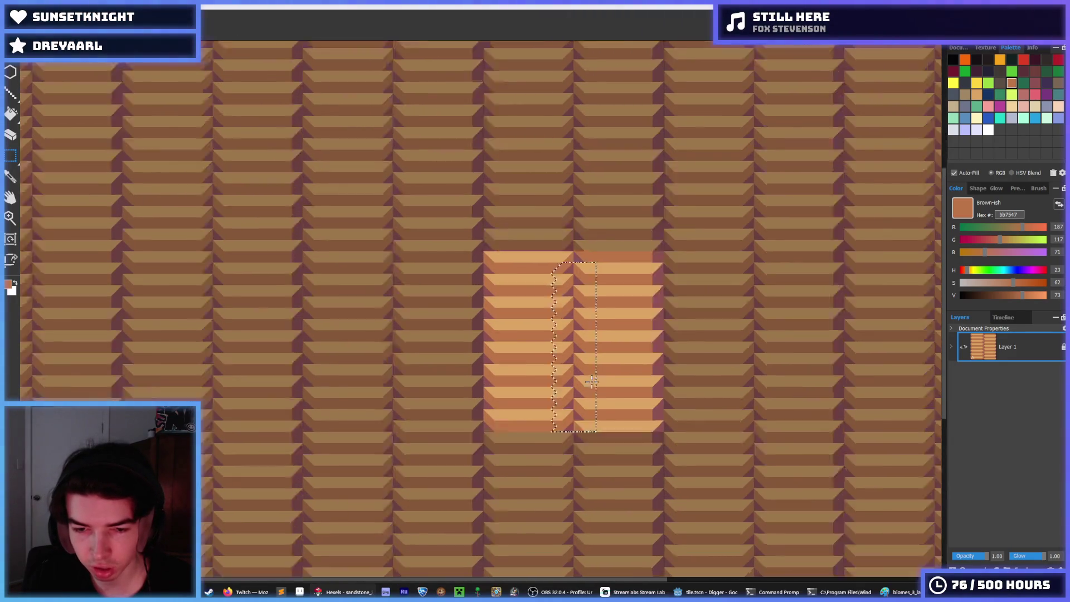
scroll(591, 381, "down", 3)
scroll(591, 381, "up", 3)
left_click(563, 379)
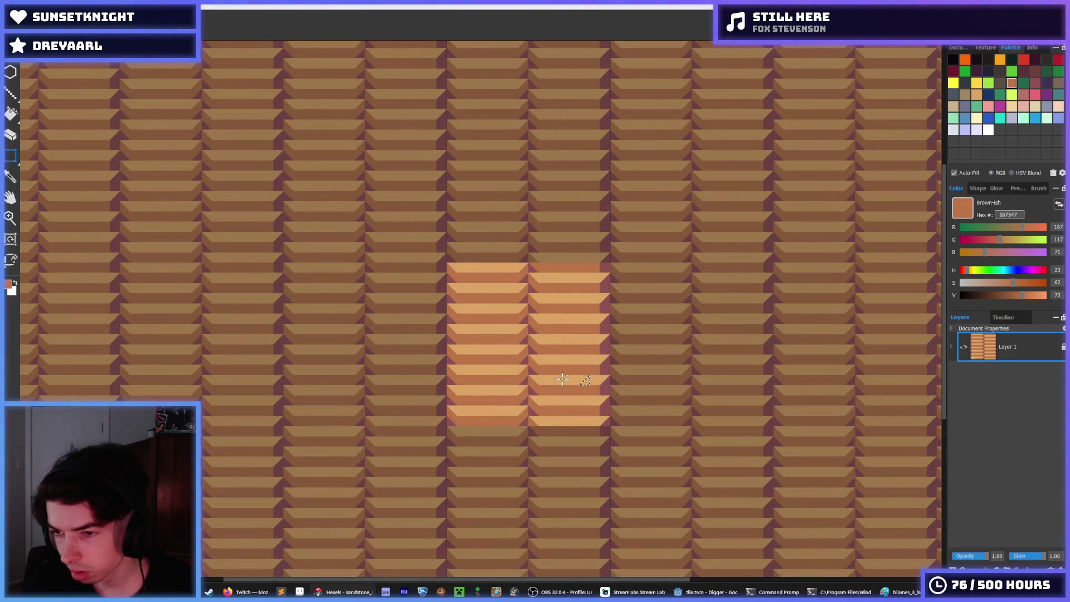
scroll(563, 379, "down", 1)
scroll(607, 382, "up", 3)
scroll(634, 379, "down", 3)
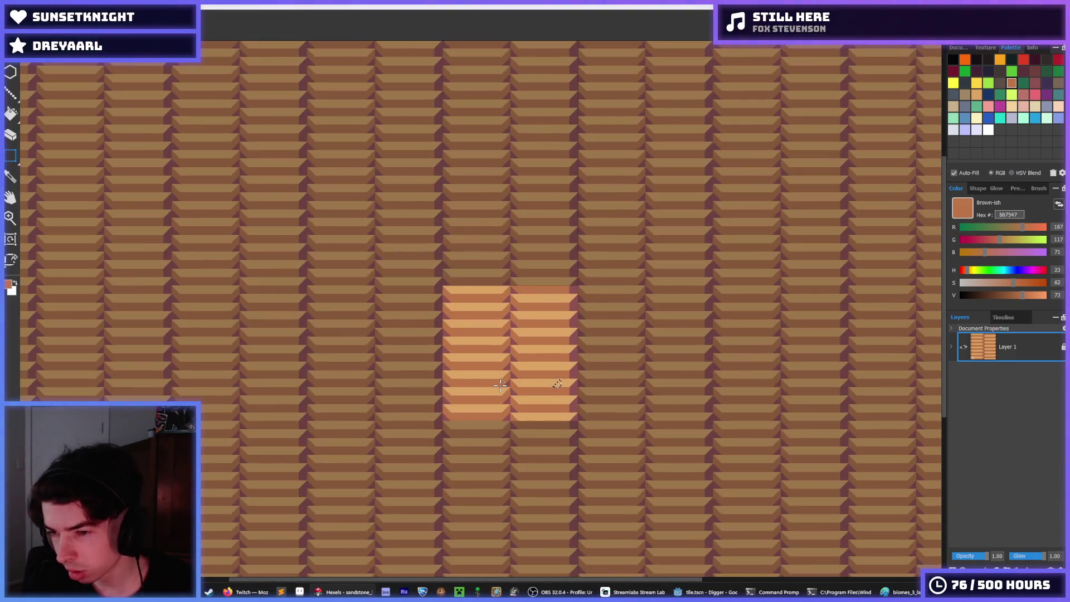
scroll(502, 390, "up", 2)
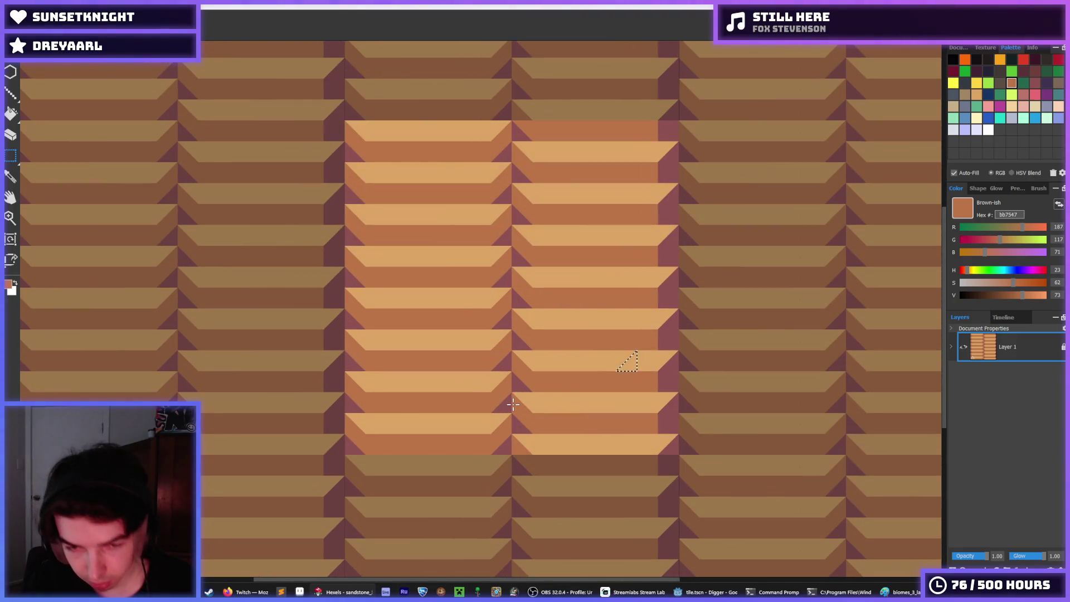
scroll(512, 404, "down", 2)
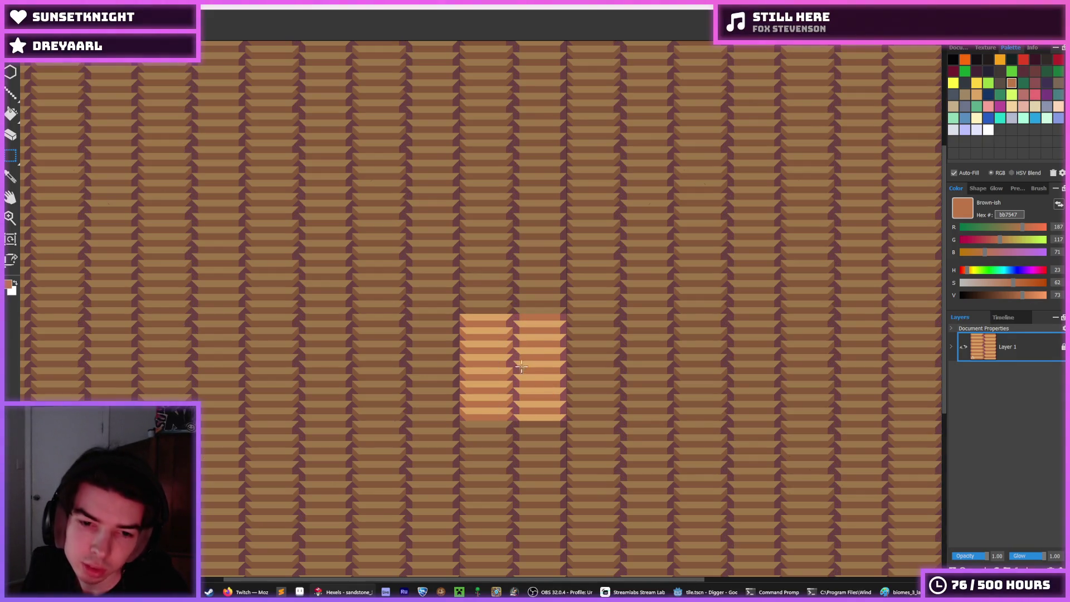
scroll(519, 376, "up", 3)
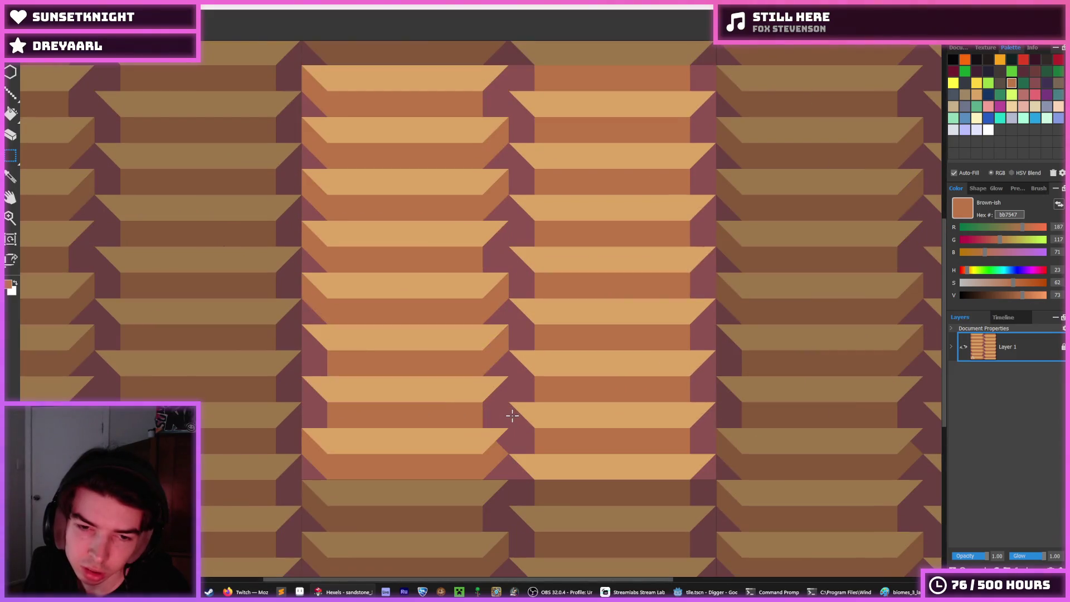
left_click_drag(500, 326, 532, 305)
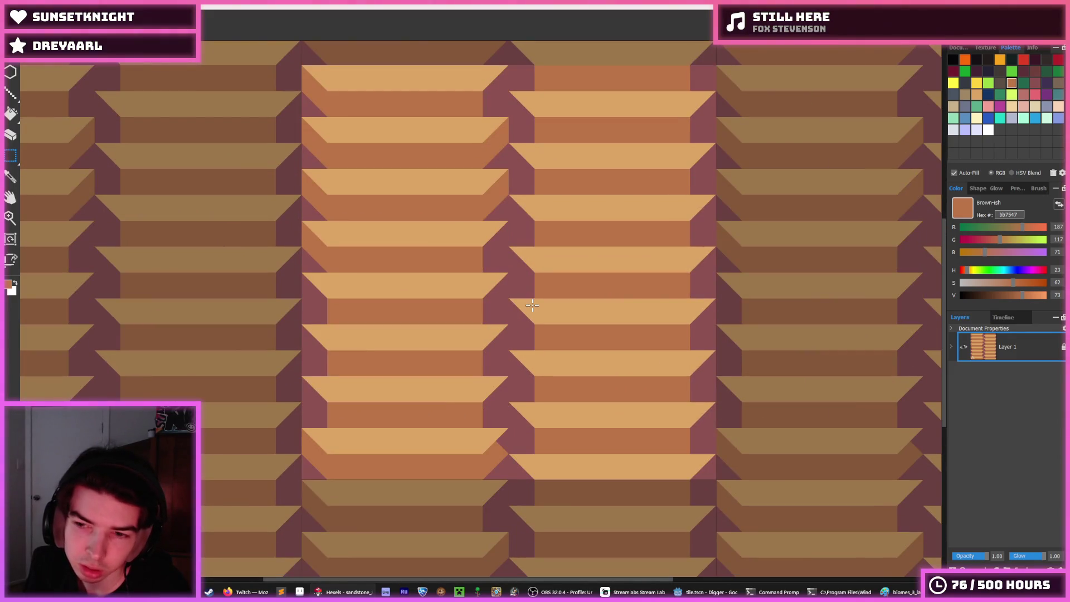
scroll(532, 305, "down", 3)
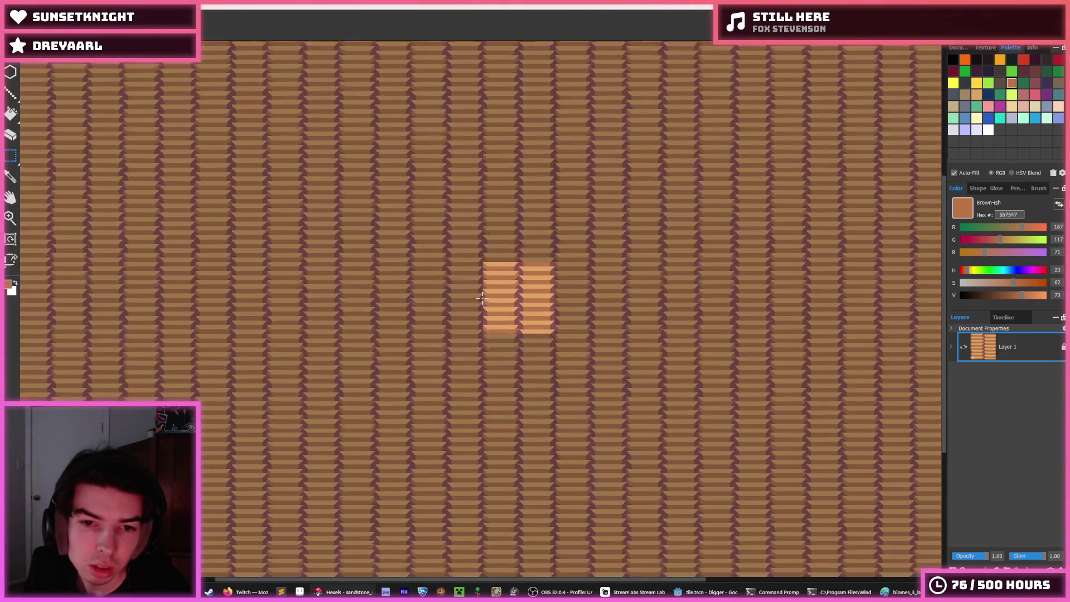
scroll(488, 299, "up", 3)
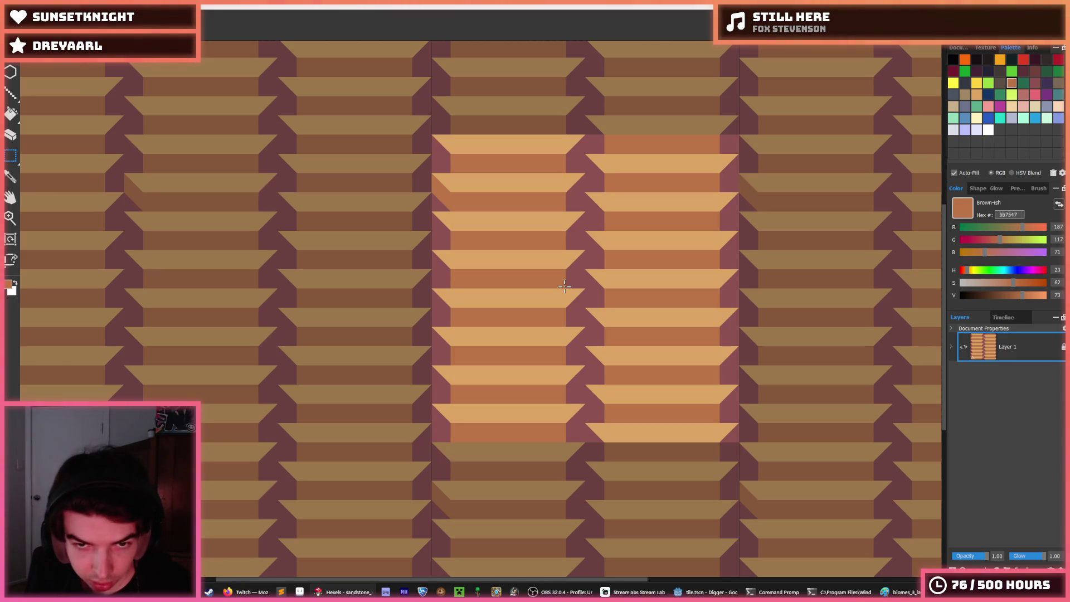
scroll(564, 286, "down", 4)
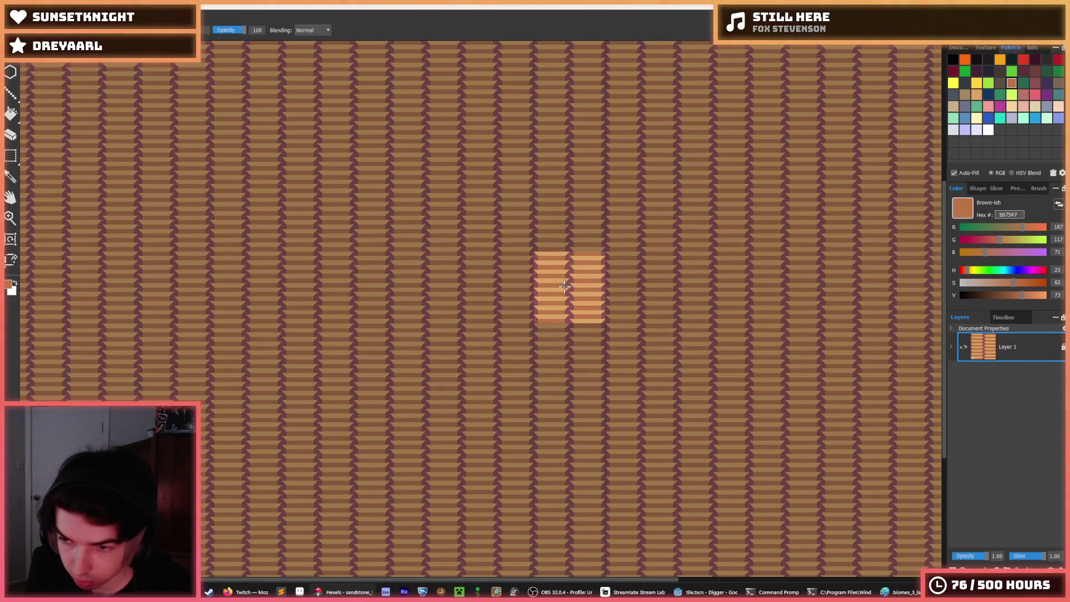
scroll(564, 283, "up", 4)
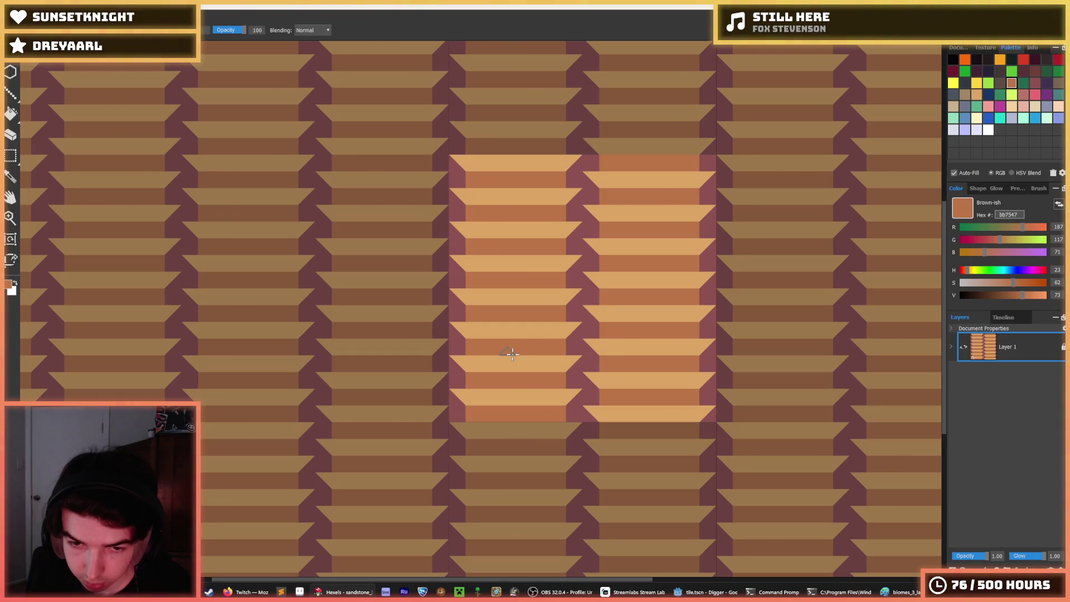
scroll(521, 342, "down", 3)
scroll(521, 343, "up", 4)
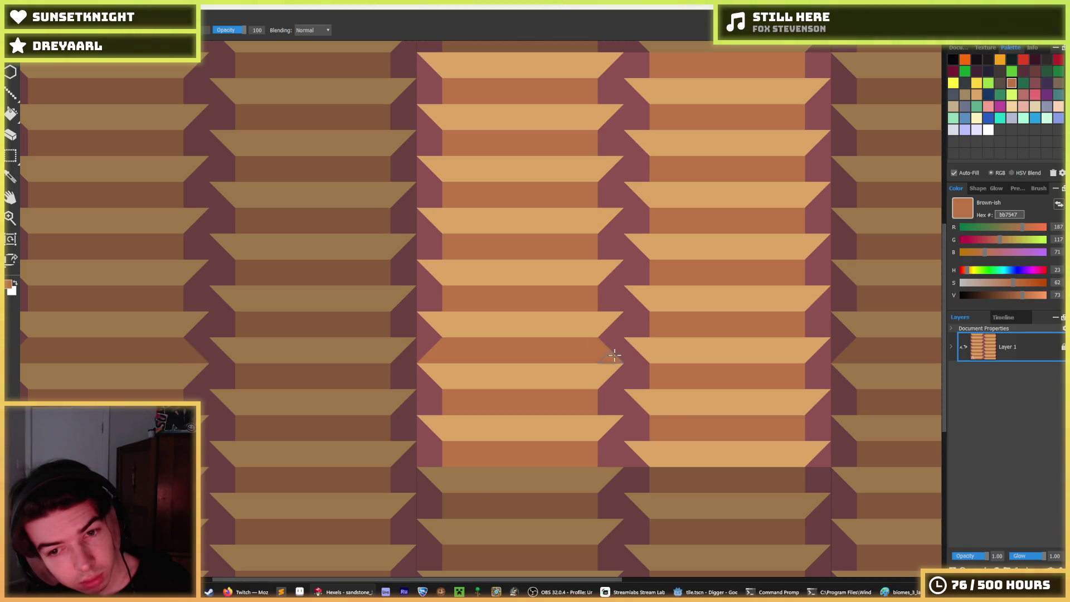
key("i")
scroll(639, 320, "down", 4)
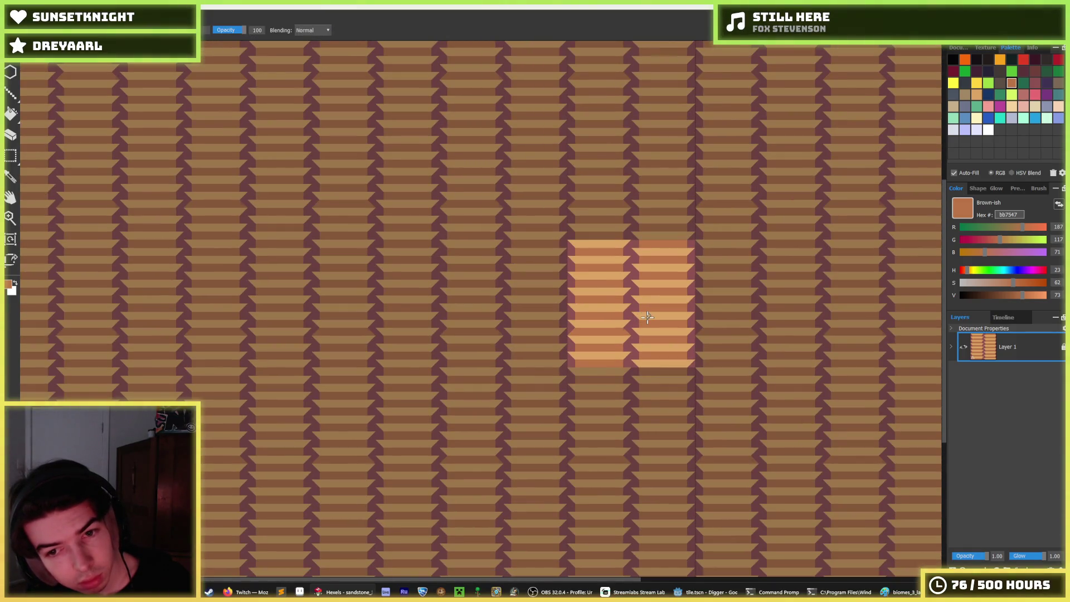
scroll(591, 337, "up", 5)
key("g")
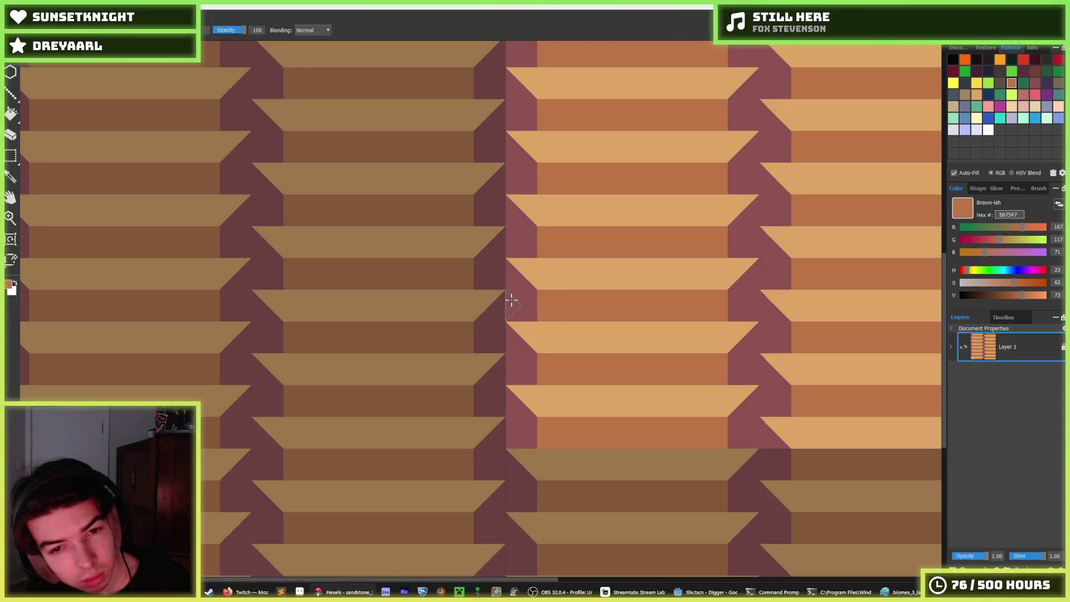
Bucket-fill both purple columns with brown
left_click(508, 300)
scroll(641, 309, "down", 5)
key("g")
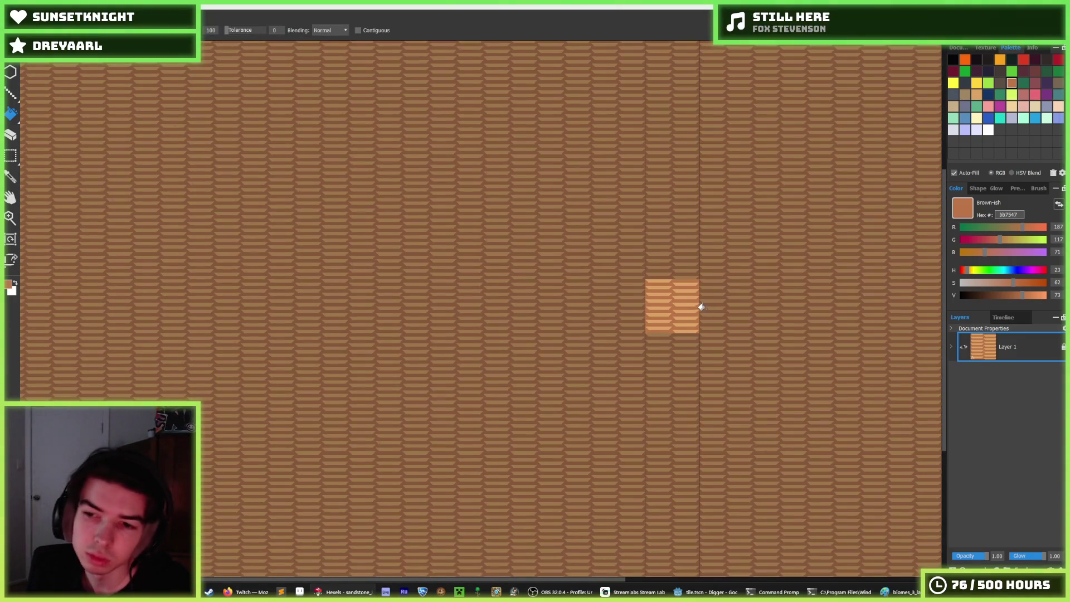
scroll(701, 309, "up", 6)
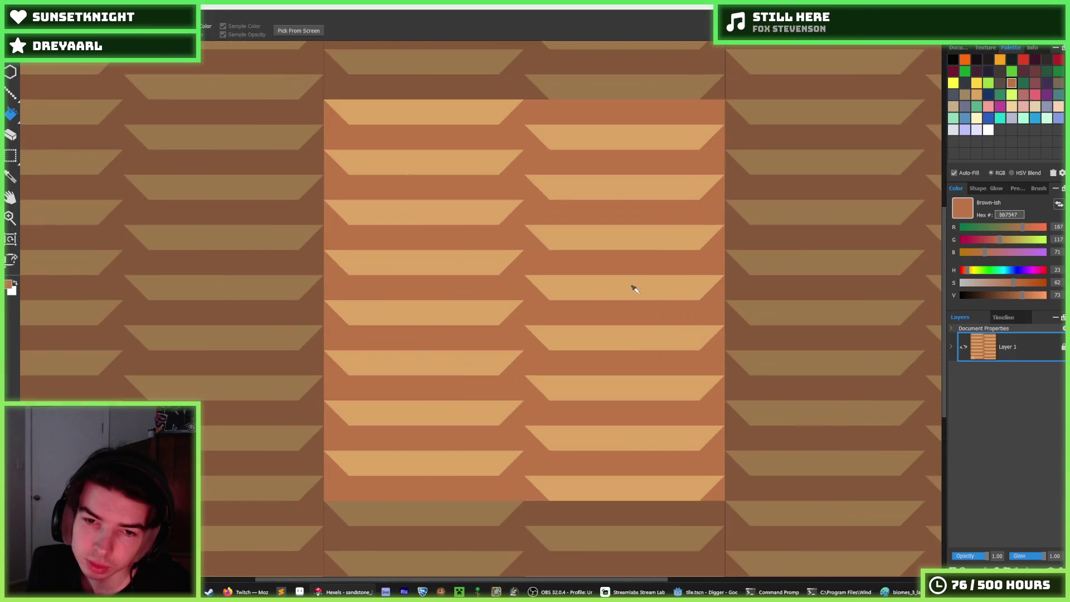
key("ctrl+z")
scroll(580, 310, "down", 5)
scroll(569, 313, "up", 1)
key("i")
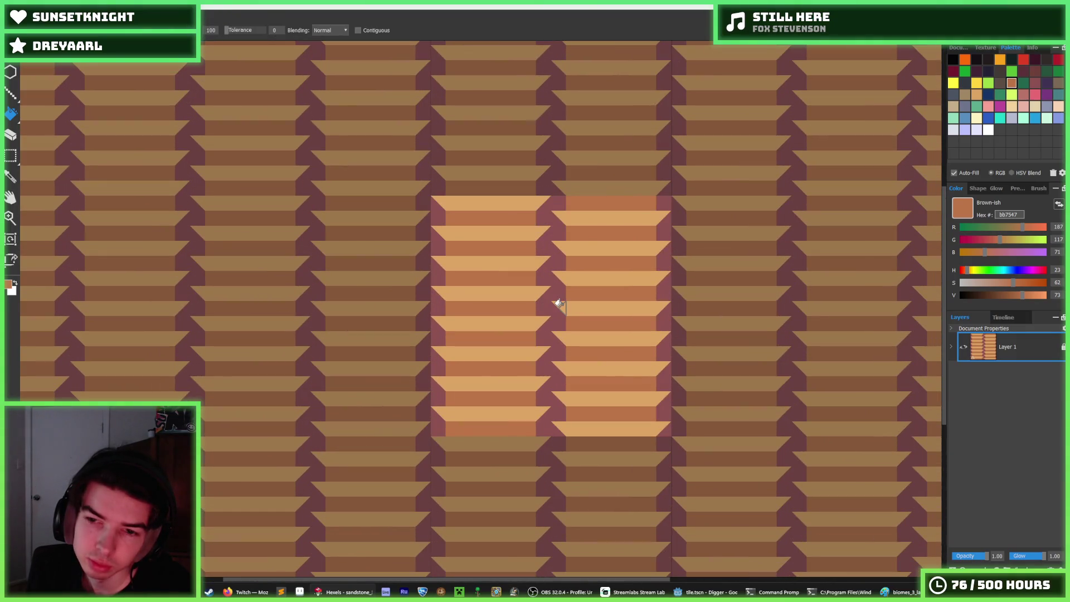
scroll(556, 301, "up", 4)
key("g")
left_click(494, 269)
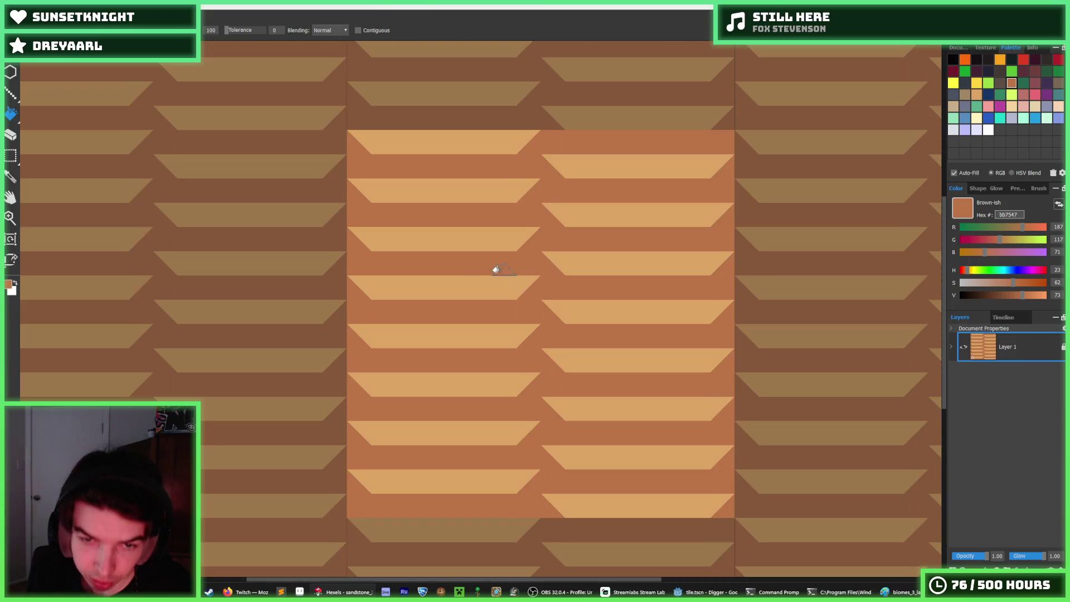
Brush brown over the light stripe row
key("i")
key("b")
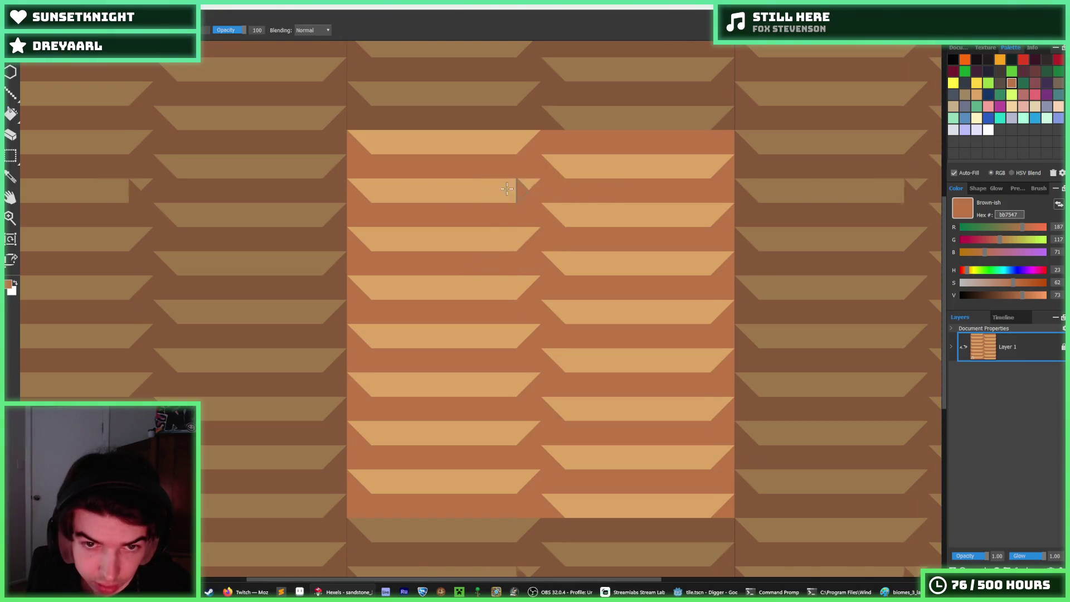
mouse_move(526, 184)
left_mouse_down()
mouse_move(629, 184)
mouse_move(679, 208)
mouse_move(683, 260)
mouse_move(658, 262)
mouse_move(690, 252)
mouse_move(677, 284)
mouse_move(557, 287)
mouse_move(591, 306)
mouse_move(700, 305)
mouse_move(717, 320)
mouse_move(493, 365)
mouse_move(513, 401)
left_mouse_up()
Clear the lower part of the centre tile and fill it with brown
key("m")
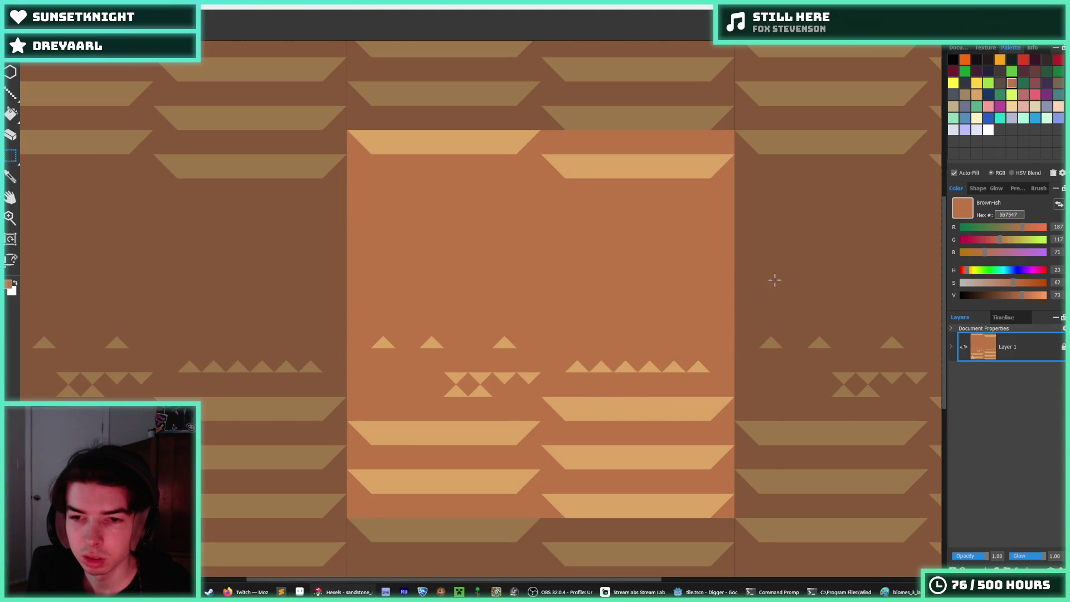
left_click_drag(774, 276, 219, 511)
key("Delete")
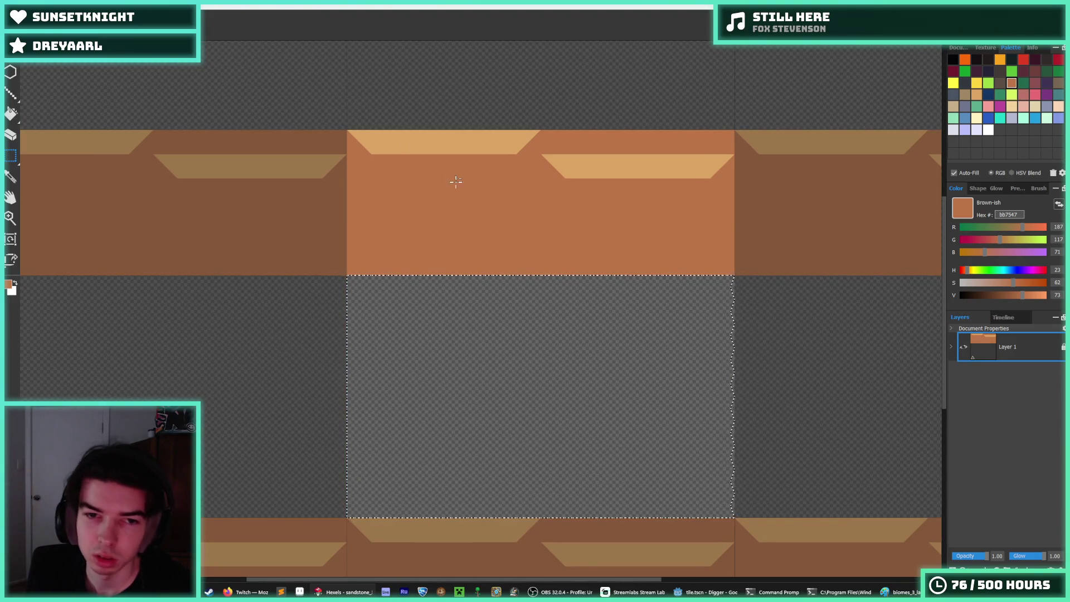
key("f")
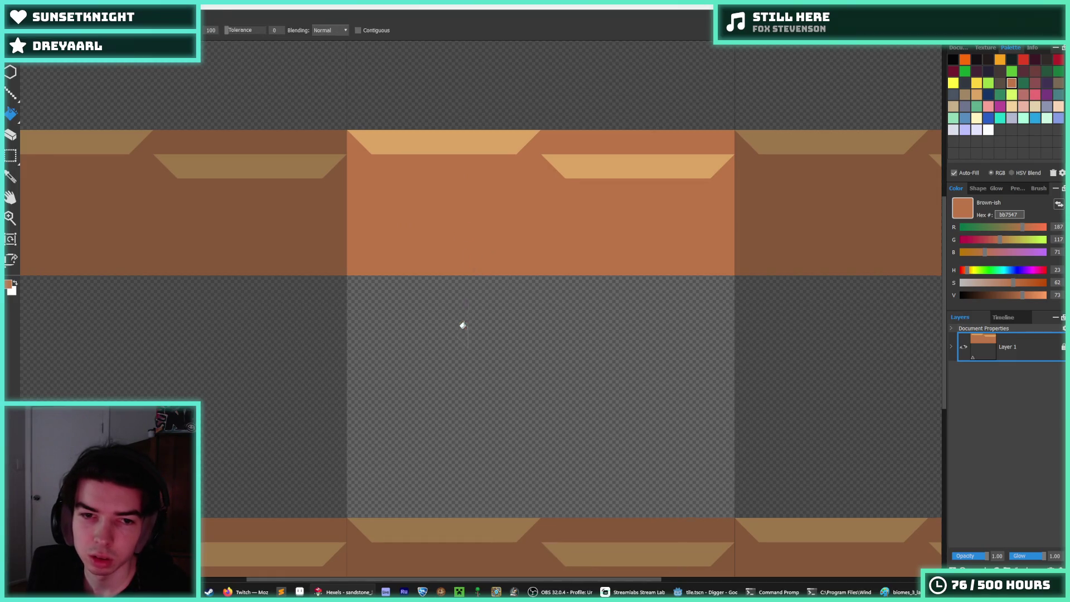
left_click(462, 326)
Paint a light tan zigzag band along the stripe row near the top
scroll(556, 225, "up", 1)
left_click(591, 143)
key("b")
mouse_move(519, 120)
left_mouse_down()
mouse_move(788, 119)
mouse_move(641, 151)
mouse_move(748, 148)
left_mouse_up()
left_click(760, 146, "alt")
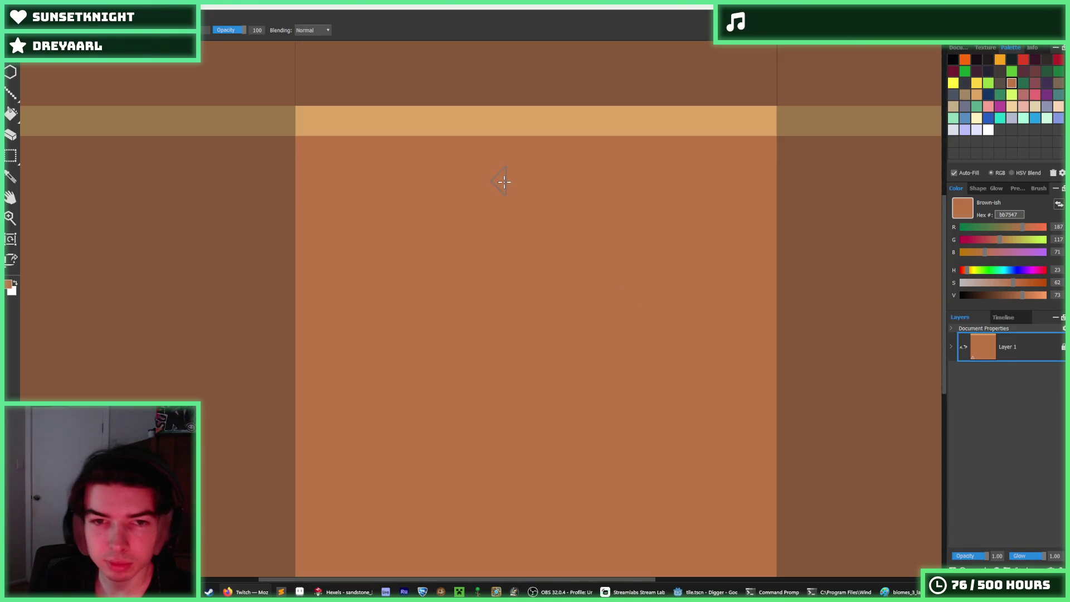
Sample the light tan colour from the band with the eyedropper
key("i")
left_click(408, 122)
Paint two light tan trapezoid notches under the stripe and fill the small notch triangle
key("b")
mouse_move(312, 139)
left_mouse_down()
mouse_move(440, 150)
mouse_move(431, 141)
left_mouse_up()
mouse_move(592, 144)
left_mouse_down()
mouse_move(630, 154)
mouse_move(731, 139)
mouse_move(682, 177)
left_mouse_up()
key("i")
left_click(760, 160)
Repaint one light notch dark brown, then resample the tan and pick dark maroon
key("b")
scroll(650, 215, "down", 2)
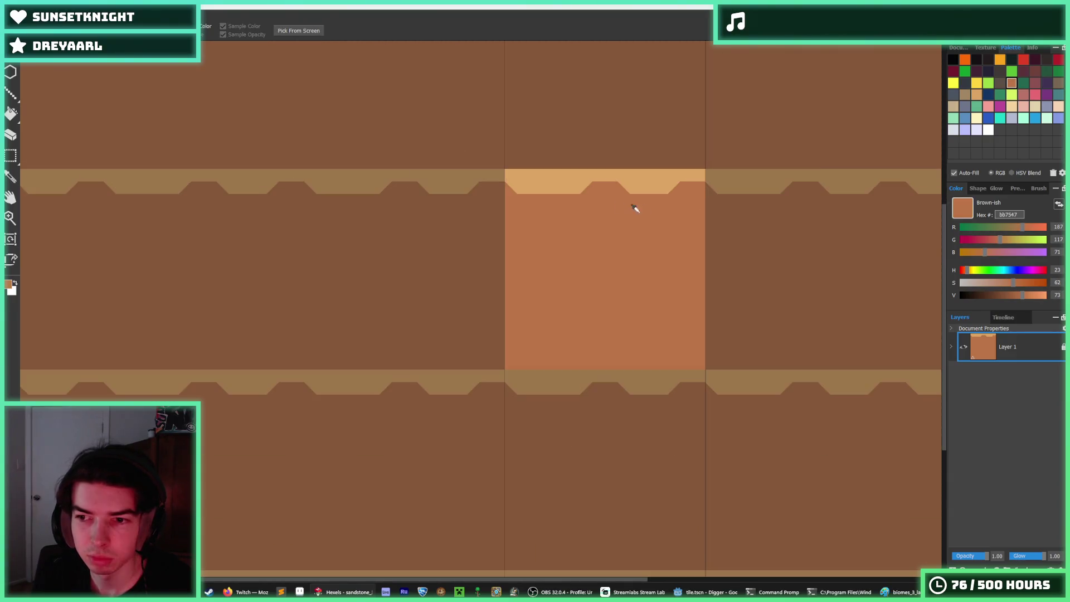
scroll(635, 208, "up", 4)
mouse_move(379, 177)
left_mouse_down()
mouse_move(338, 163)
mouse_move(406, 220)
left_mouse_up()
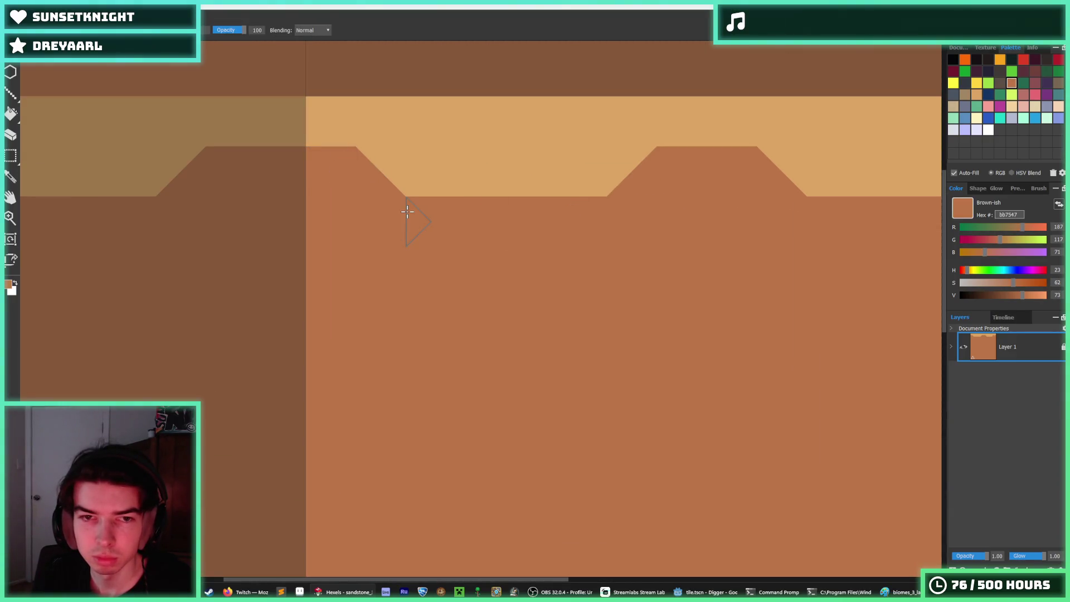
key("i")
scroll(527, 261, "down", 3)
scroll(526, 261, "up", 3)
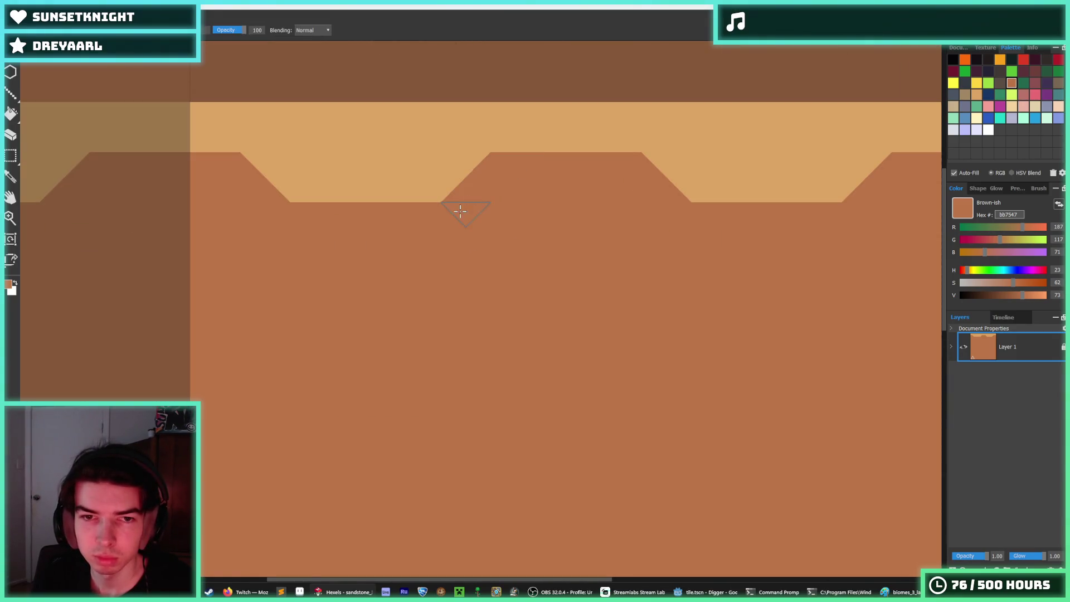
scroll(464, 211, "down", 3)
scroll(715, 215, "up", 2)
left_click(662, 165)
scroll(705, 196, "down", 2)
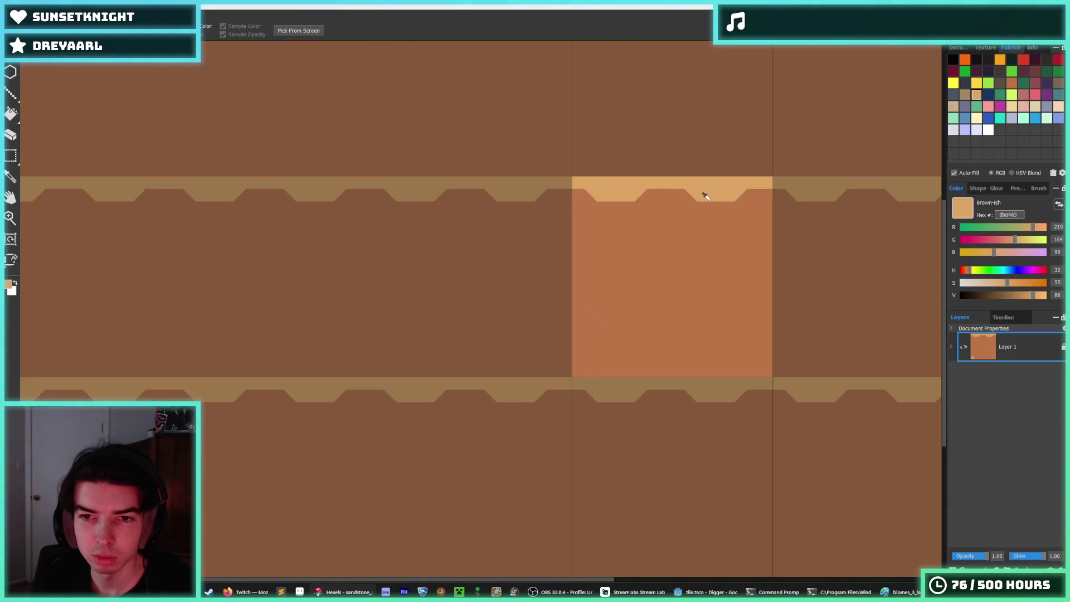
scroll(705, 195, "up", 2)
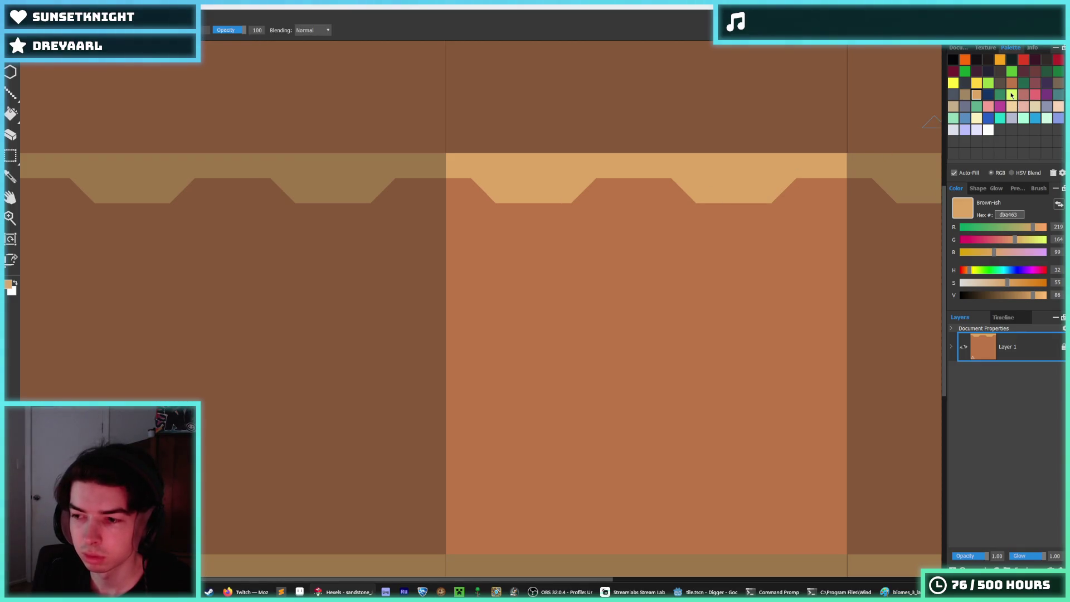
left_click(1035, 71)
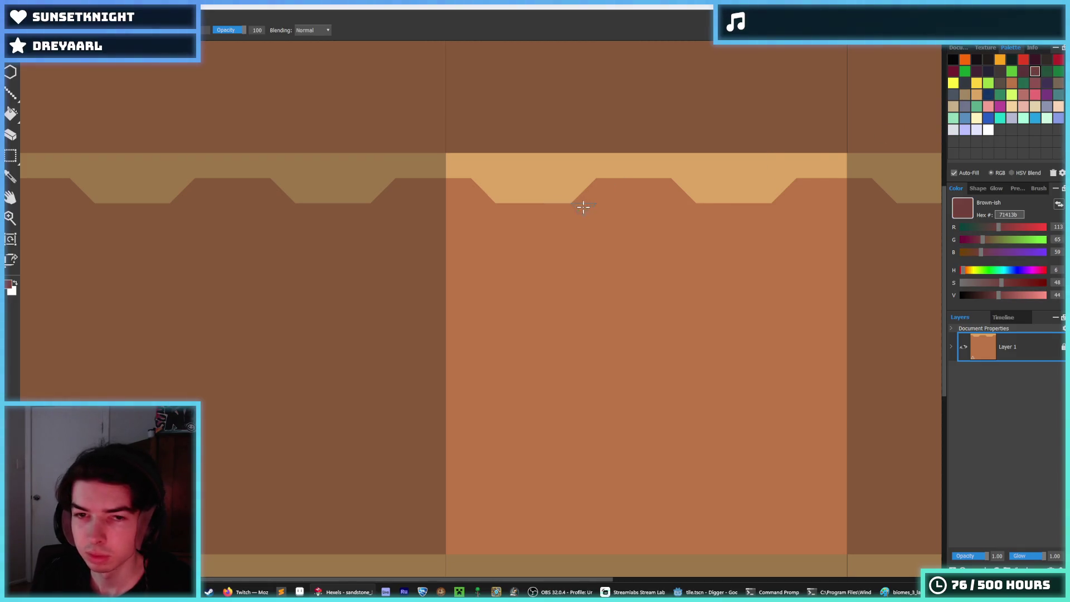
Fill a notch patch tan-orange and paint dark maroon diamonds along the notches
scroll(583, 208, "up", 1)
left_click_drag(585, 191, 618, 179)
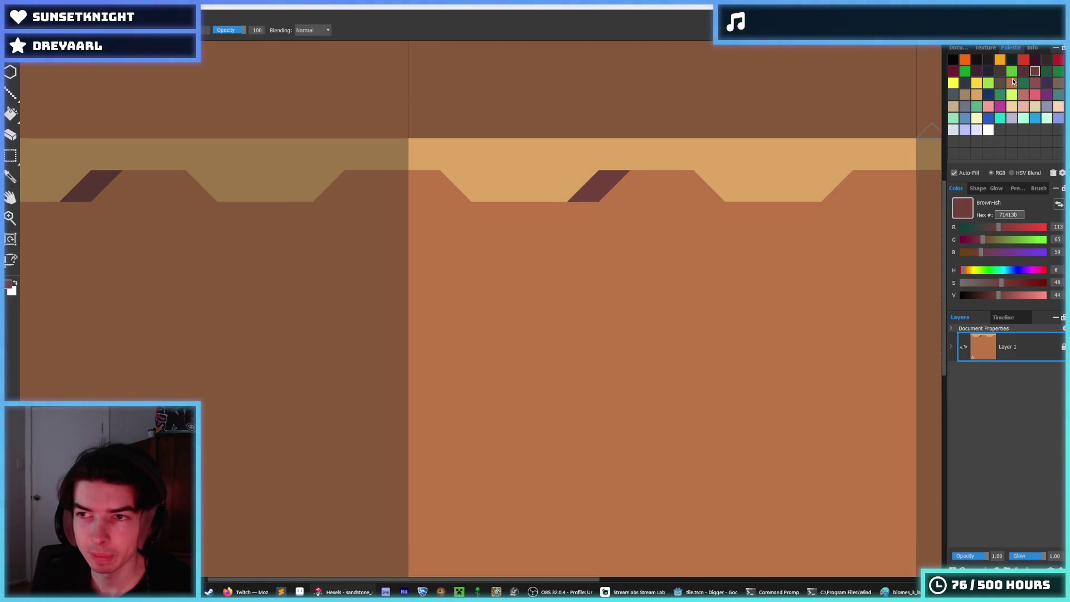
left_click(1012, 83)
key("f")
left_click(599, 184)
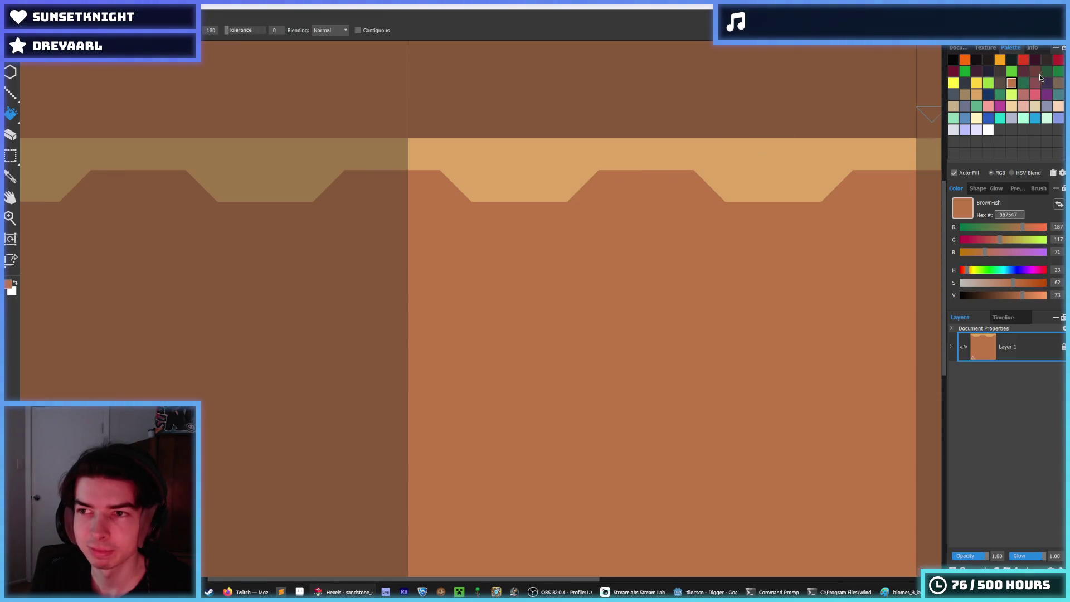
left_click(1035, 71)
key("b")
mouse_move(605, 178)
left_mouse_down()
mouse_move(674, 184)
mouse_move(669, 193)
left_mouse_up()
Fill the notch beside the dark trapezoid with mauve 8e5252 and stroke the band dark
left_click(1036, 82)
key("f")
left_click(645, 189)
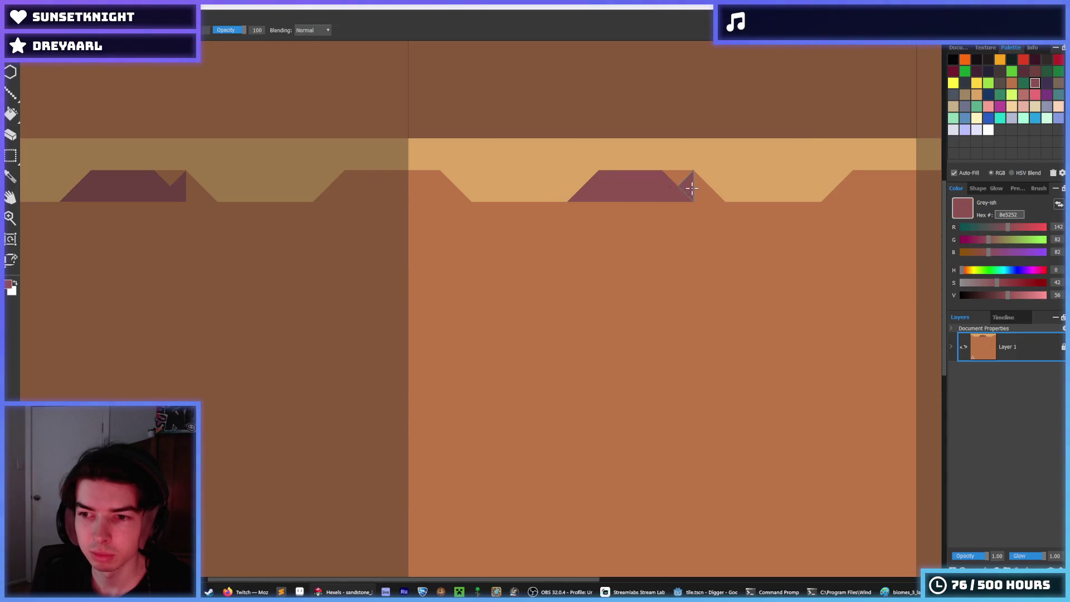
left_click(700, 198)
scroll(692, 236, "down", 2)
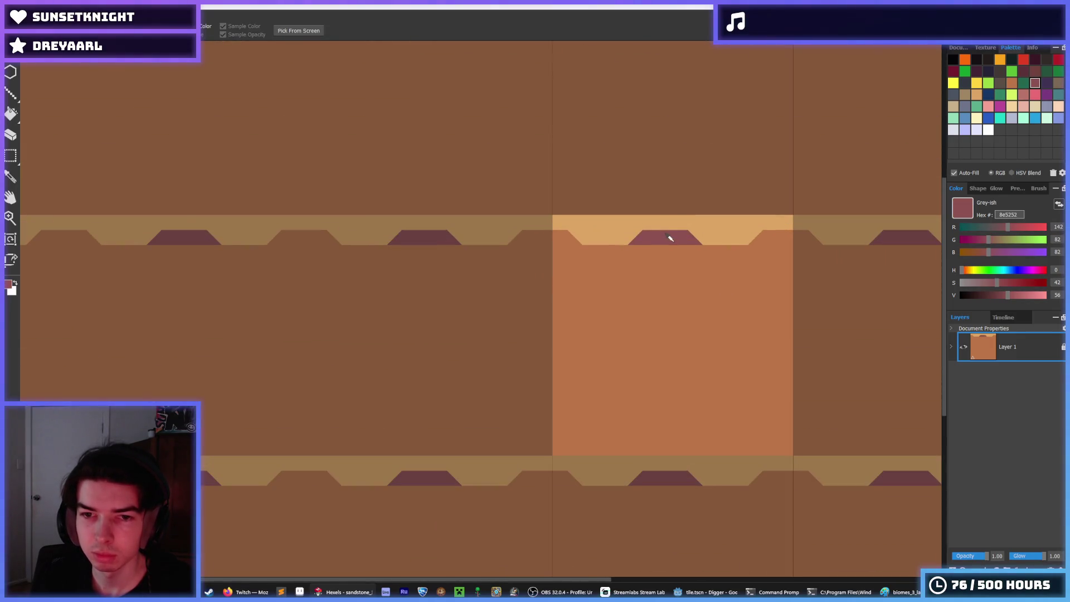
scroll(669, 237, "up", 2)
key("b")
mouse_move(485, 231)
left_mouse_down()
mouse_move(395, 243)
mouse_move(442, 227)
mouse_move(505, 261)
mouse_move(359, 292)
mouse_move(658, 290)
mouse_move(621, 284)
mouse_move(781, 295)
left_mouse_up()
Repaint stray notches and the maroon trapezoid brown, adding light sand strokes over the mauve
key("i")
left_click(527, 264)
key("b")
left_click(499, 260)
scroll(673, 258, "down", 2)
scroll(585, 248, "up", 3)
left_click(534, 271, "alt")
left_click(536, 319, "alt")
left_click(501, 308)
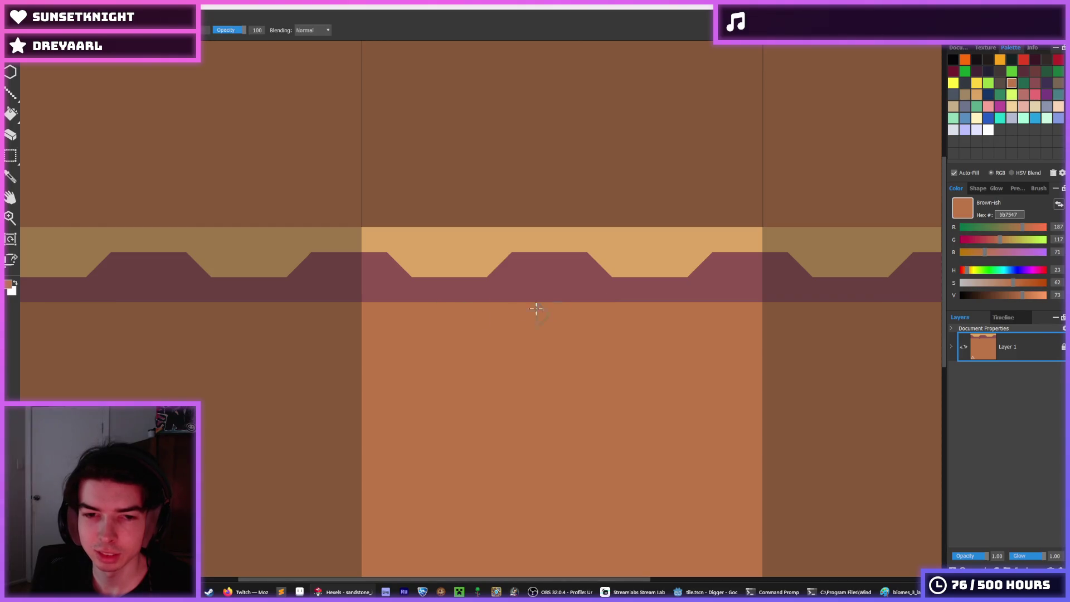
left_click(508, 267)
mouse_move(510, 267)
left_mouse_down()
mouse_move(590, 262)
mouse_move(598, 272)
left_mouse_up()
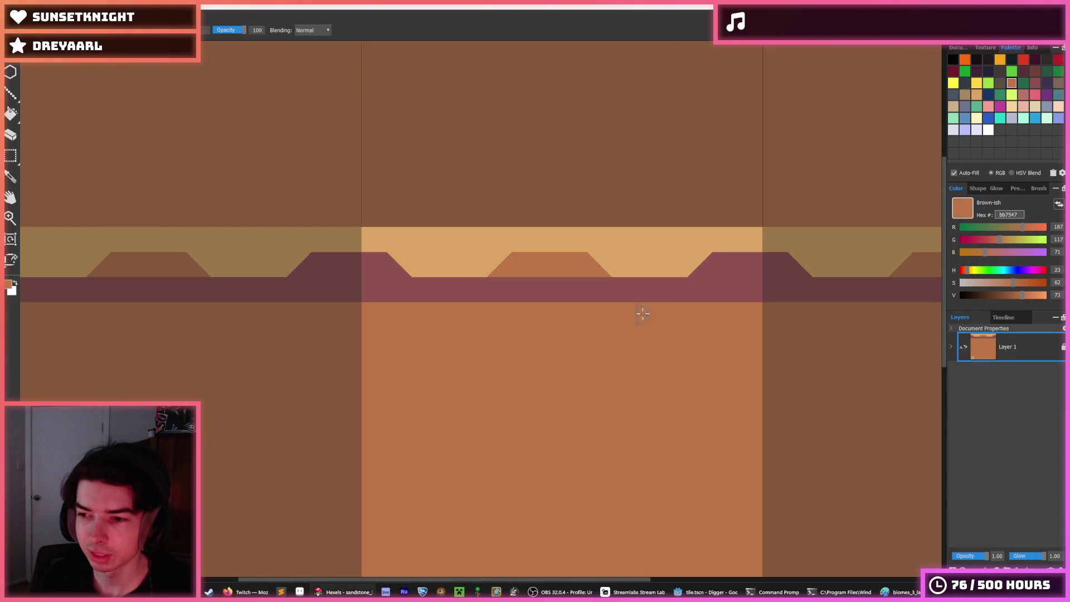
mouse_move(711, 271)
left_mouse_down()
mouse_move(717, 256)
mouse_move(795, 270)
left_mouse_up()
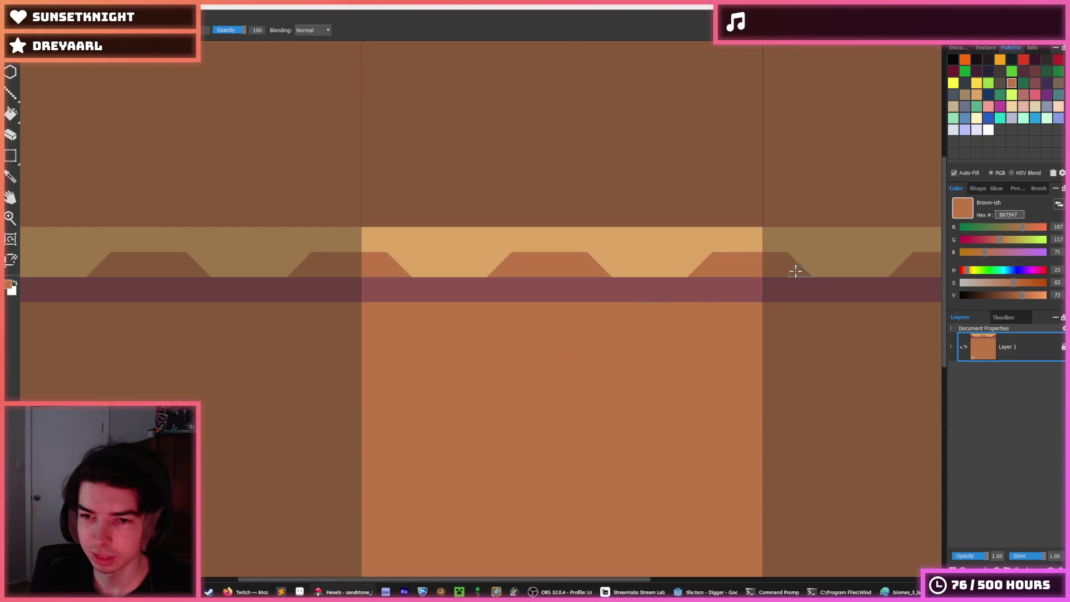
key("i")
scroll(706, 270, "down", 3)
scroll(706, 270, "down", 3)
scroll(685, 275, "up", 4)
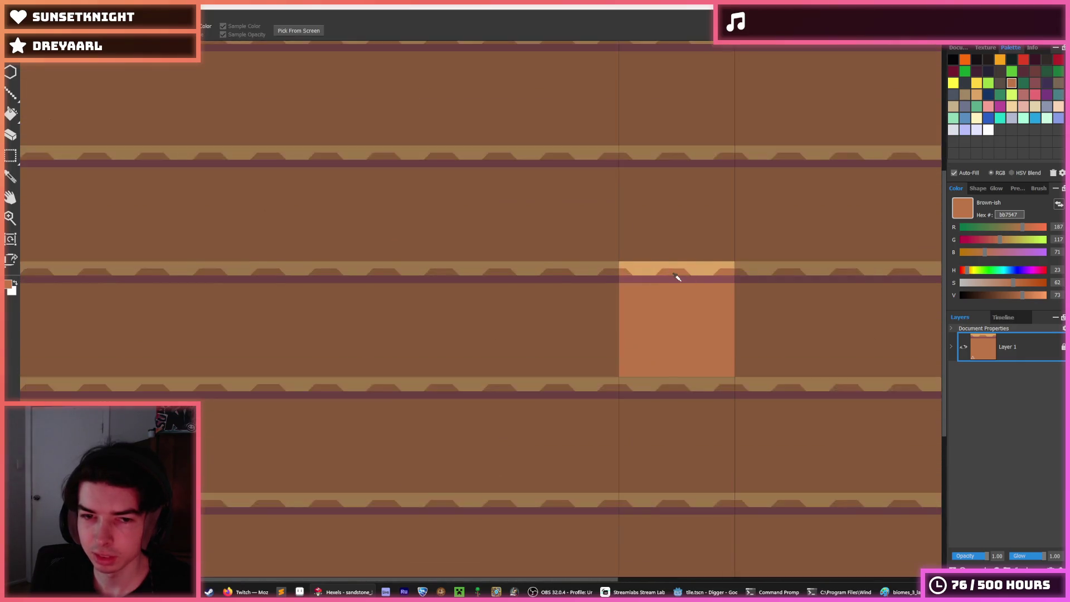
scroll(657, 277, "up", 2)
key("b")
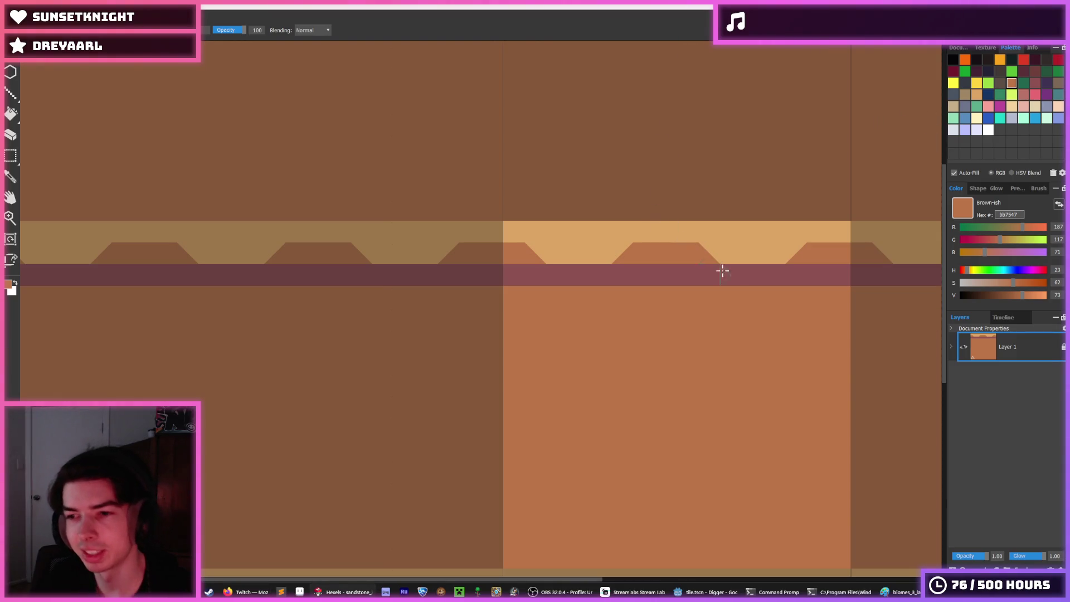
Brush sampled mauve below the band and paint brown over the notches beneath it
left_click(695, 269, "alt")
mouse_move(694, 287)
left_mouse_down()
mouse_move(600, 301)
mouse_move(500, 288)
mouse_move(817, 292)
mouse_move(733, 293)
mouse_move(749, 304)
left_mouse_up()
left_click(606, 323, "alt")
mouse_move(606, 323)
left_mouse_down()
mouse_move(602, 311)
mouse_move(526, 316)
left_mouse_up()
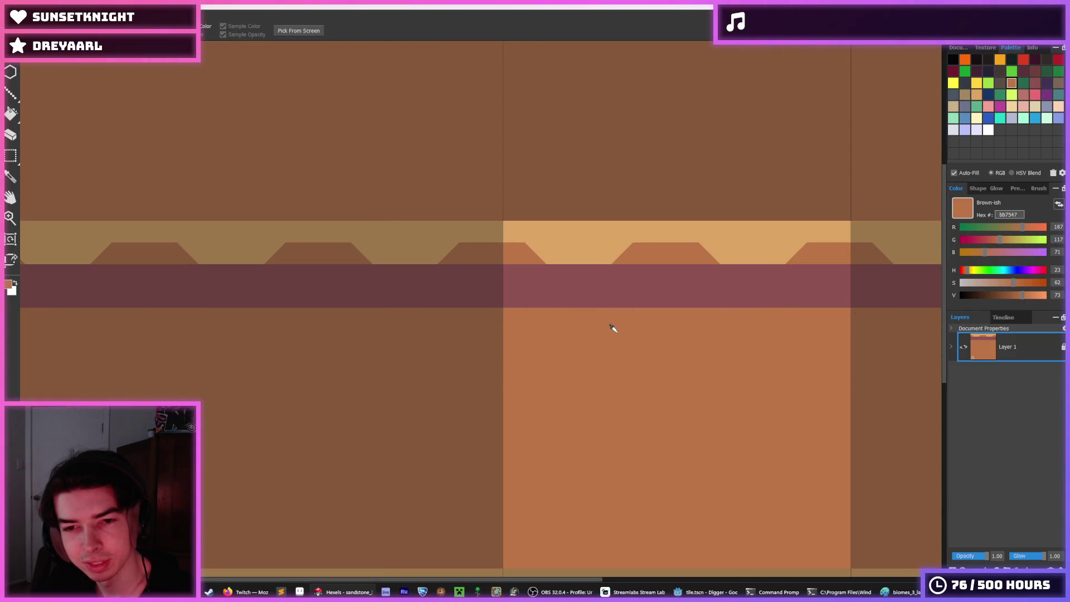
key("b")
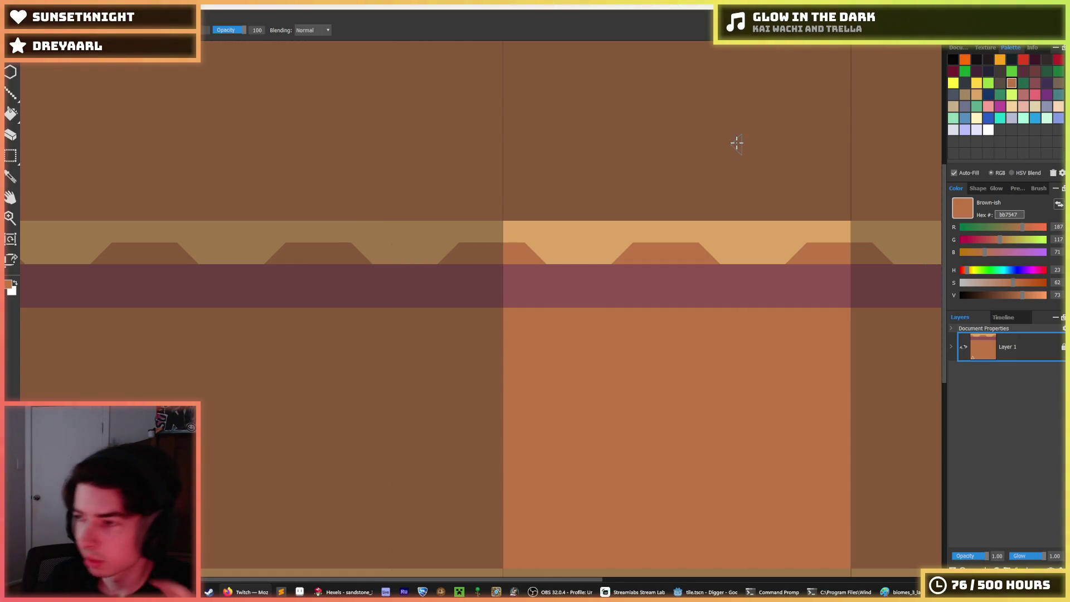
key("i")
scroll(744, 287, "up", 2)
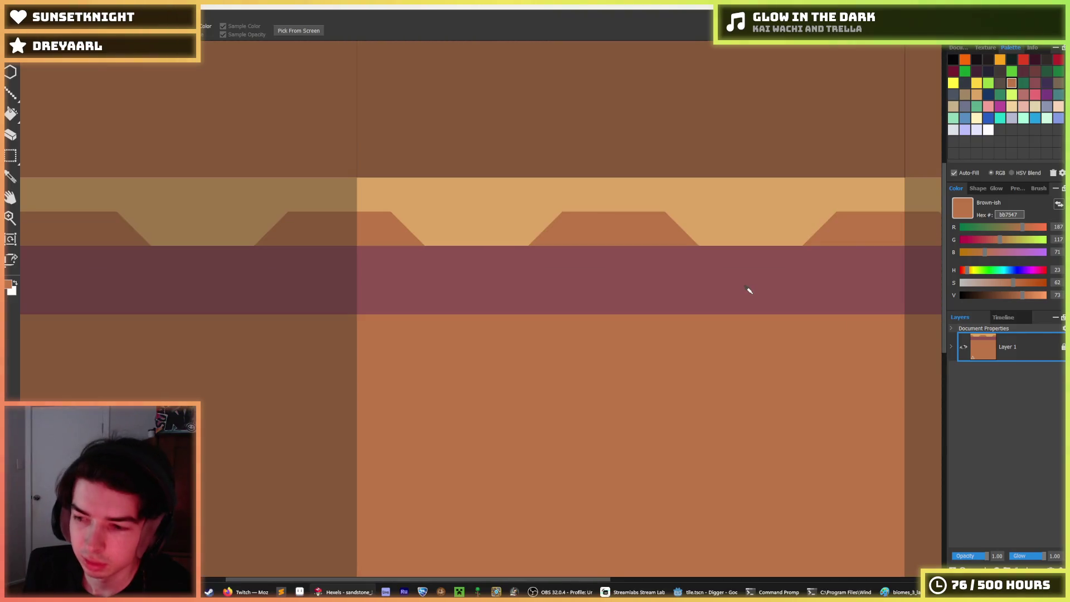
scroll(743, 287, "down", 1)
key("b")
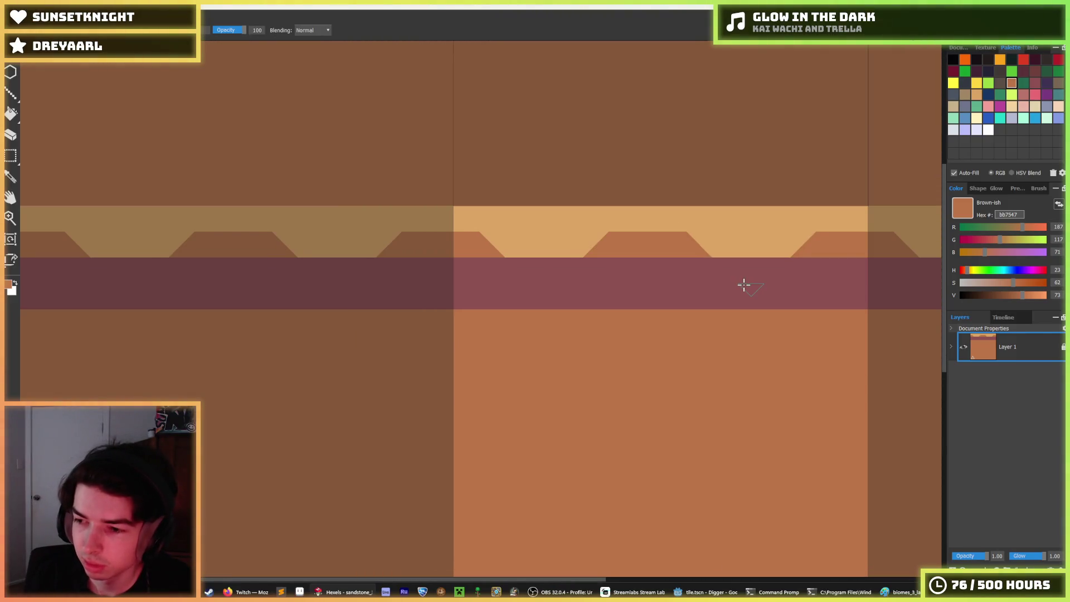
scroll(655, 277, "up", 1)
left_click_drag(334, 260, 535, 260)
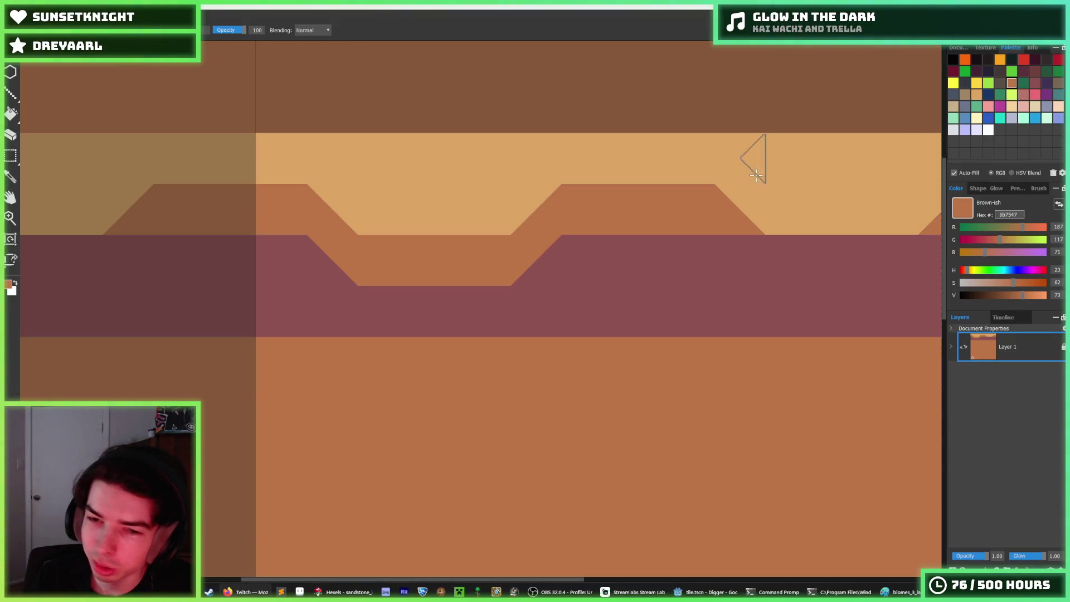
left_click(619, 273, "alt")
left_click_drag(552, 251, 471, 276)
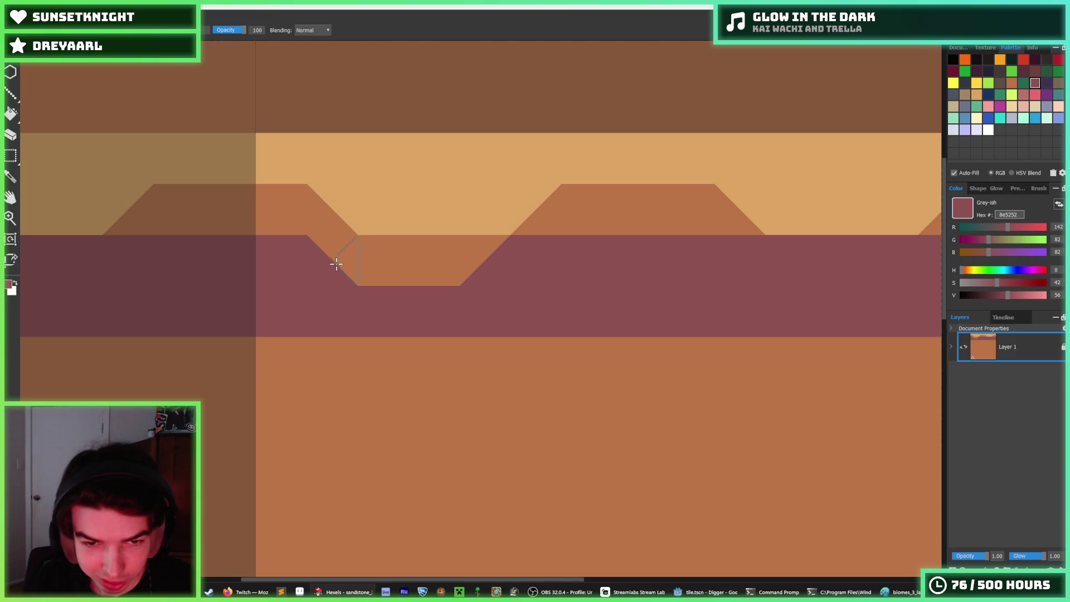
left_click_drag(334, 258, 382, 280)
left_click(422, 258, "alt")
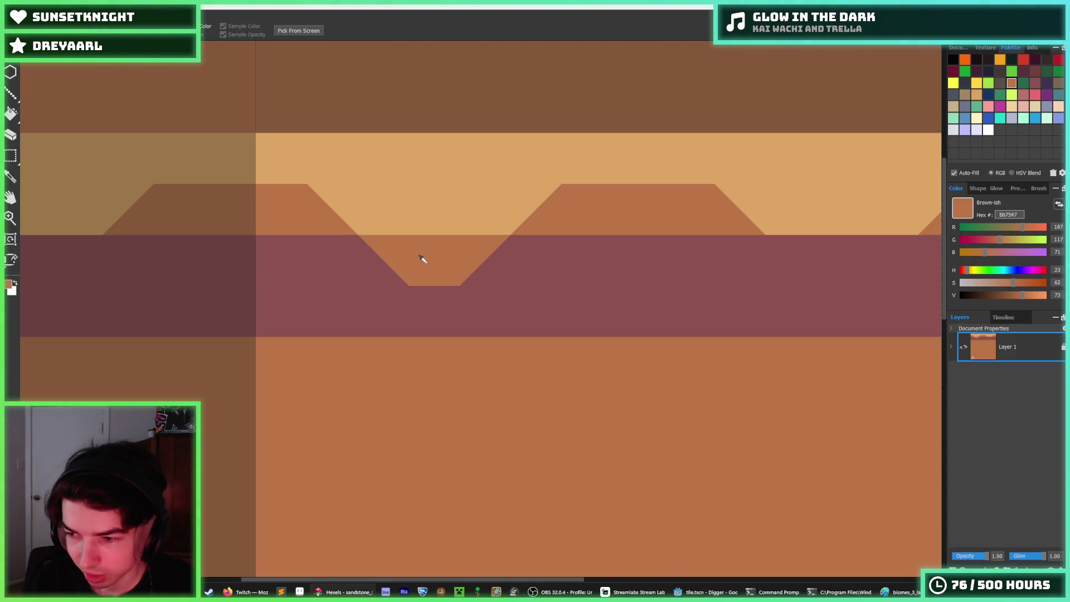
scroll(422, 258, "down", 3)
scroll(439, 263, "up", 4)
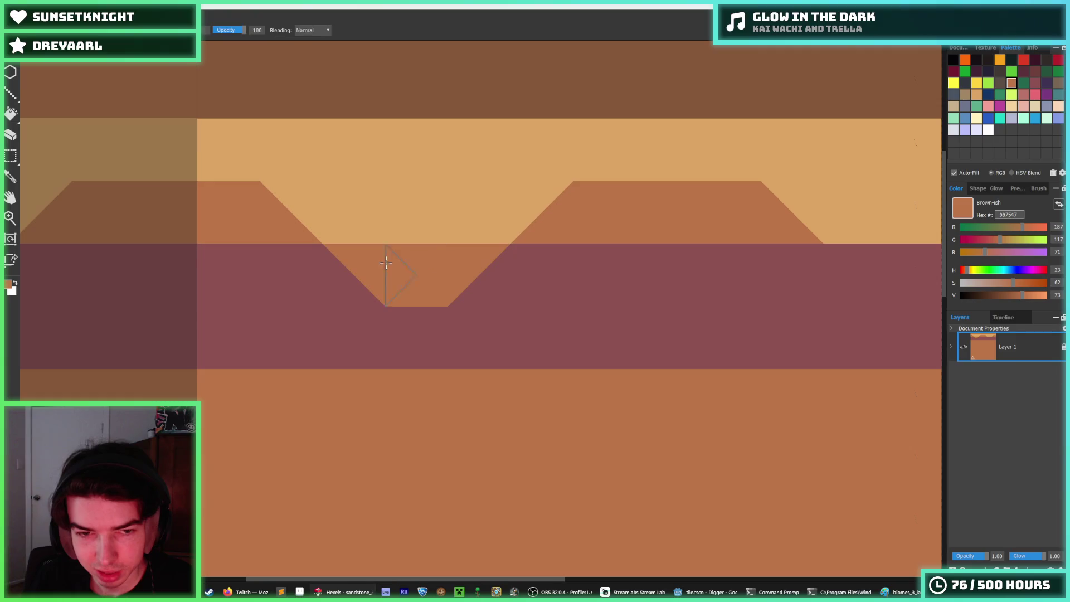
left_click(303, 280, "alt")
mouse_move(446, 276)
left_mouse_down()
mouse_move(332, 277)
mouse_move(334, 268)
left_mouse_up()
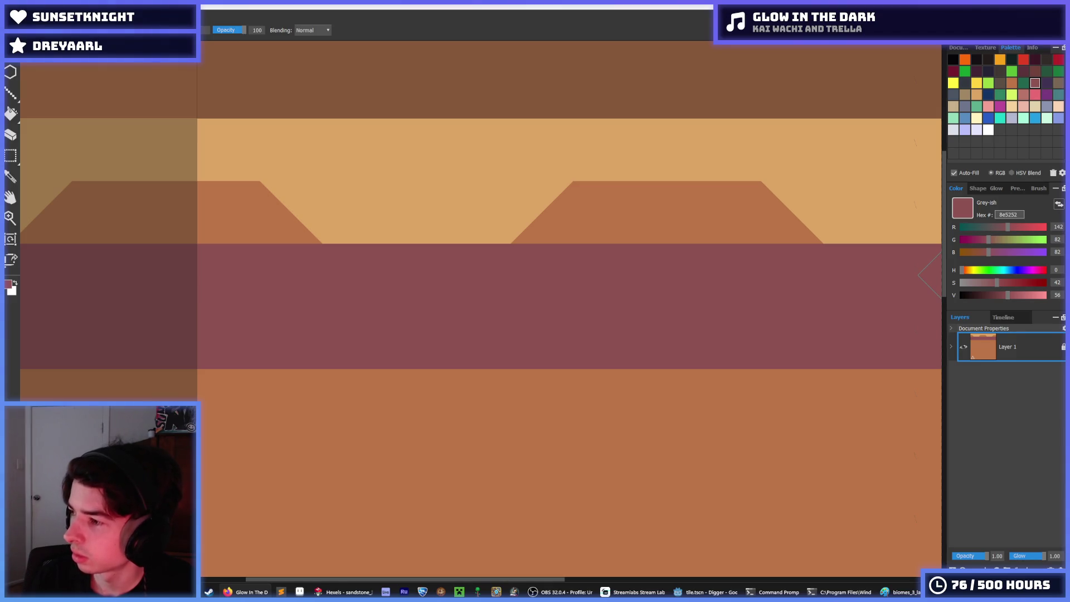
Fill two brown bb7547 triangular teeth along the mauve stripe's lower edge
scroll(940, 276, "down", 5)
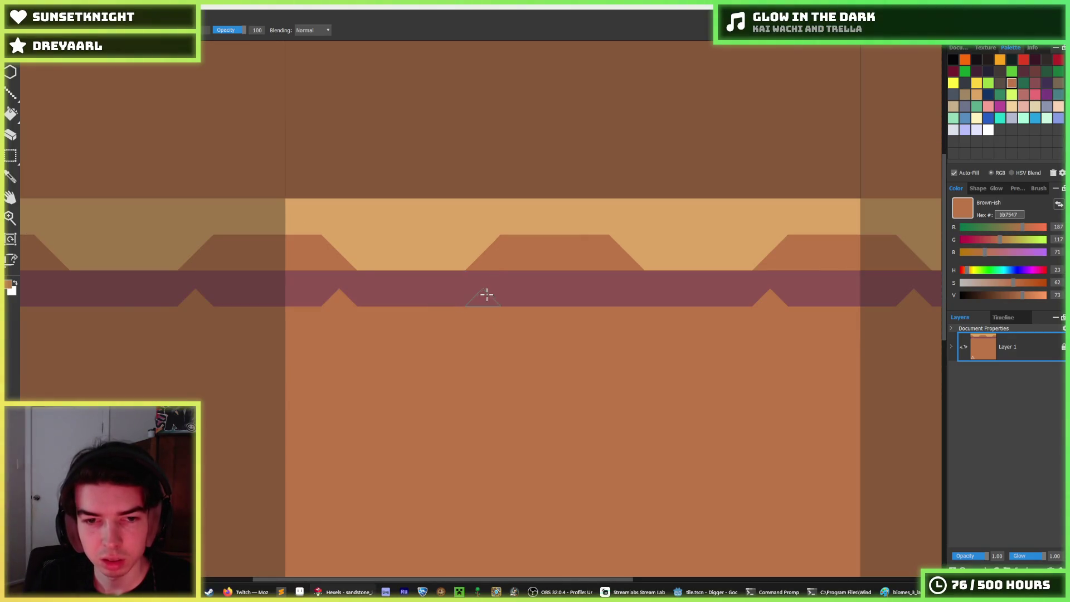
left_click(481, 297)
left_click(638, 303)
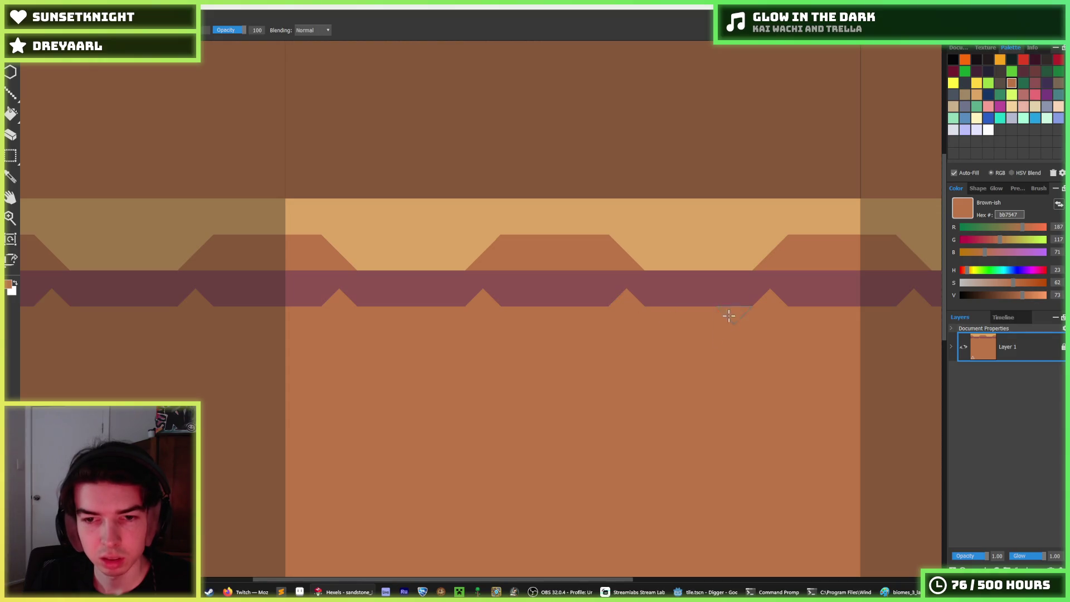
scroll(641, 298, "down", 5)
scroll(638, 296, "down", 3)
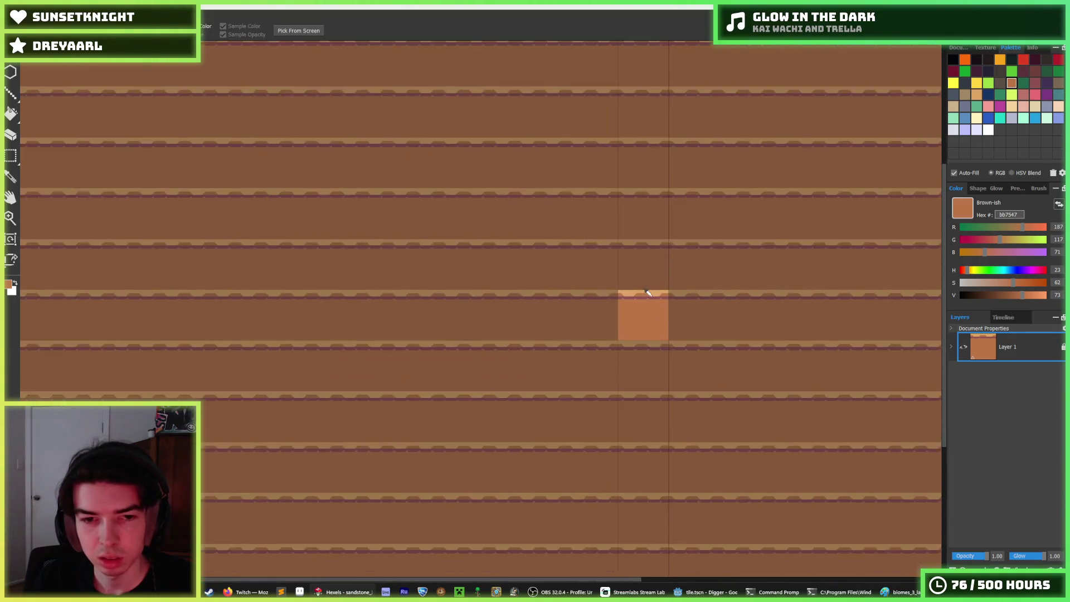
scroll(639, 295, "up", 8)
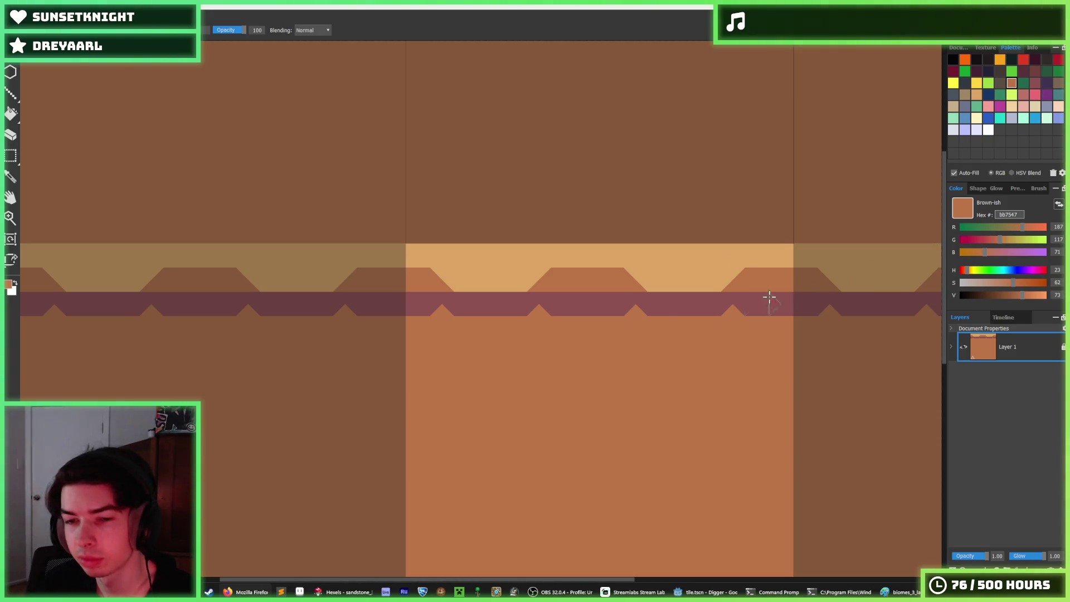
Try a brown stroke along the teeth row, then undo it
scroll(568, 328, "up", 1)
scroll(567, 319, "down", 2)
scroll(566, 320, "up", 1)
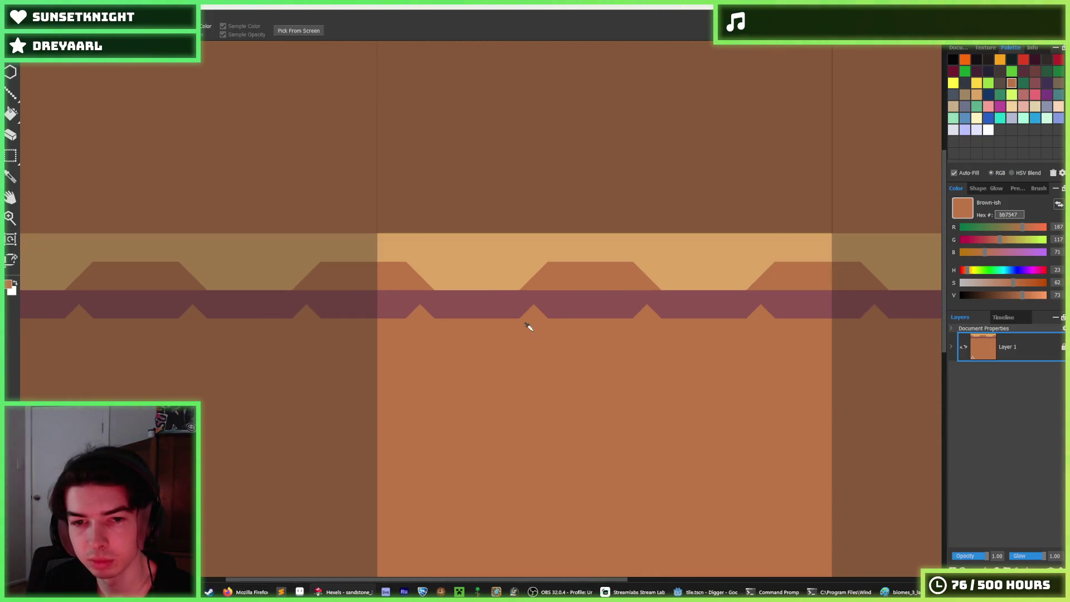
key("b")
mouse_move(530, 327)
left_mouse_down()
mouse_move(530, 301)
mouse_move(504, 325)
left_mouse_up()
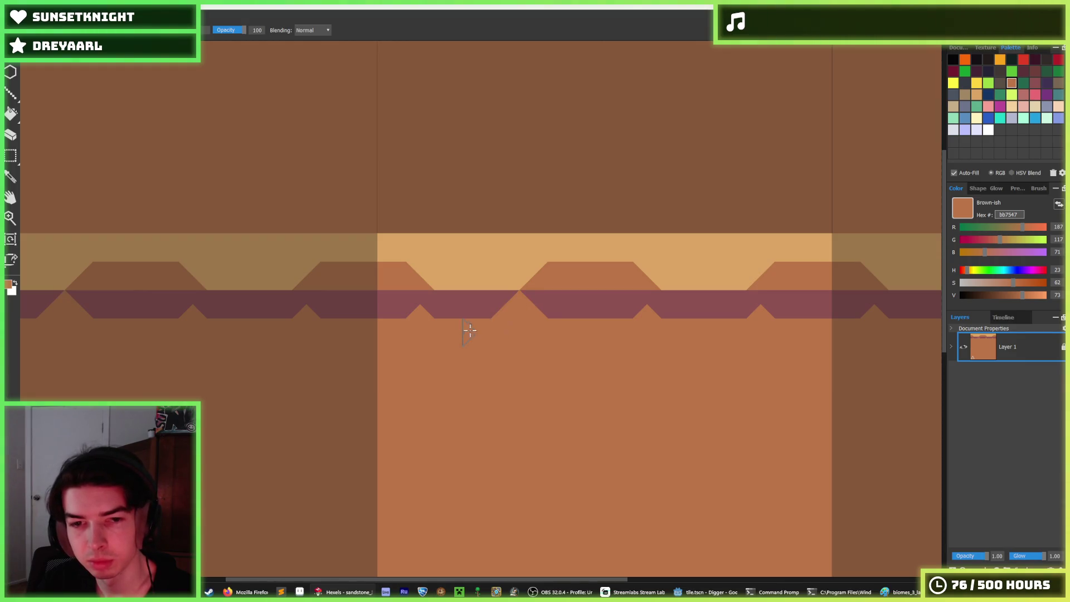
key("ctrl+z")
key("ctrl+z")
Sample the tan band colour and paint tan over the big brown trapezoids
key("i")
scroll(533, 308, "down", 2)
scroll(496, 275, "up", 3)
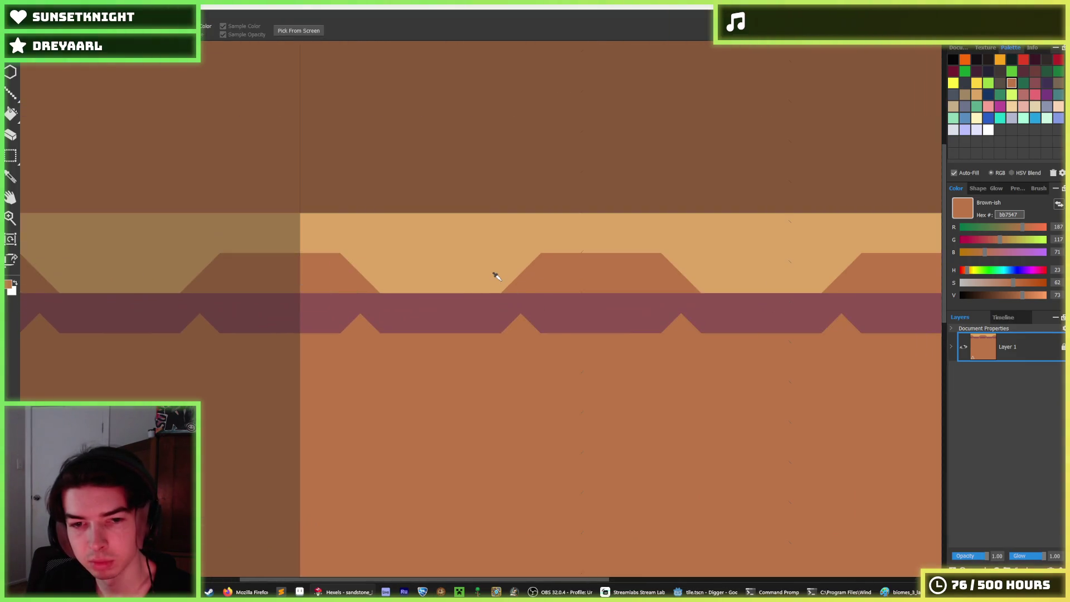
left_click(496, 276)
key("b")
left_click_drag(532, 262, 681, 262)
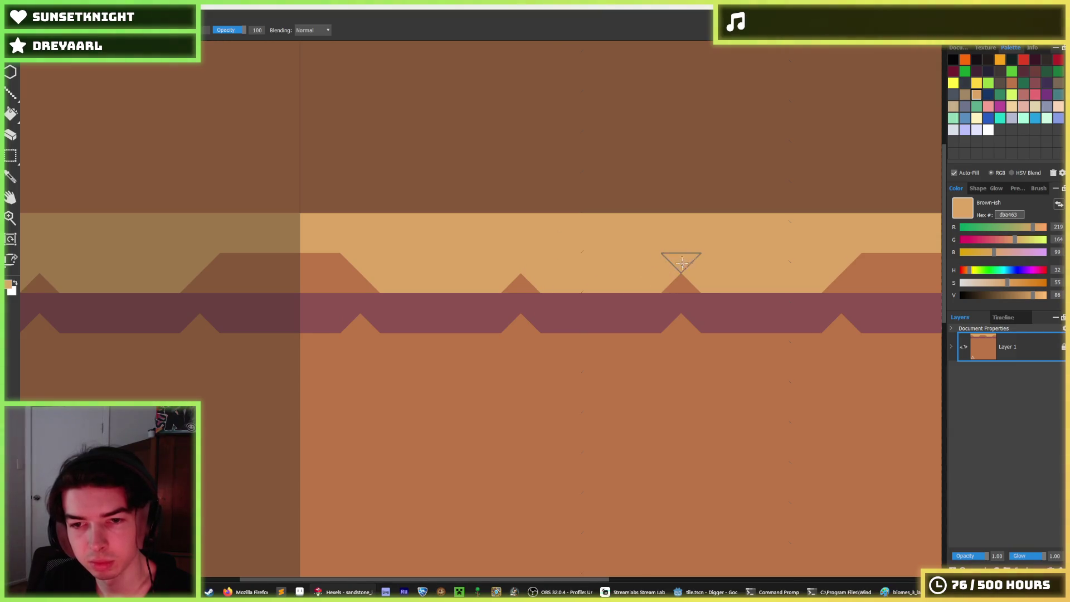
mouse_move(855, 262)
left_mouse_down()
mouse_move(669, 255)
mouse_move(674, 229)
mouse_move(795, 256)
mouse_move(747, 281)
left_mouse_up()
Sample brown from a triangle and paint a brown strip along the tan band
key("i")
scroll(641, 254, "down", 2)
scroll(574, 261, "up", 1)
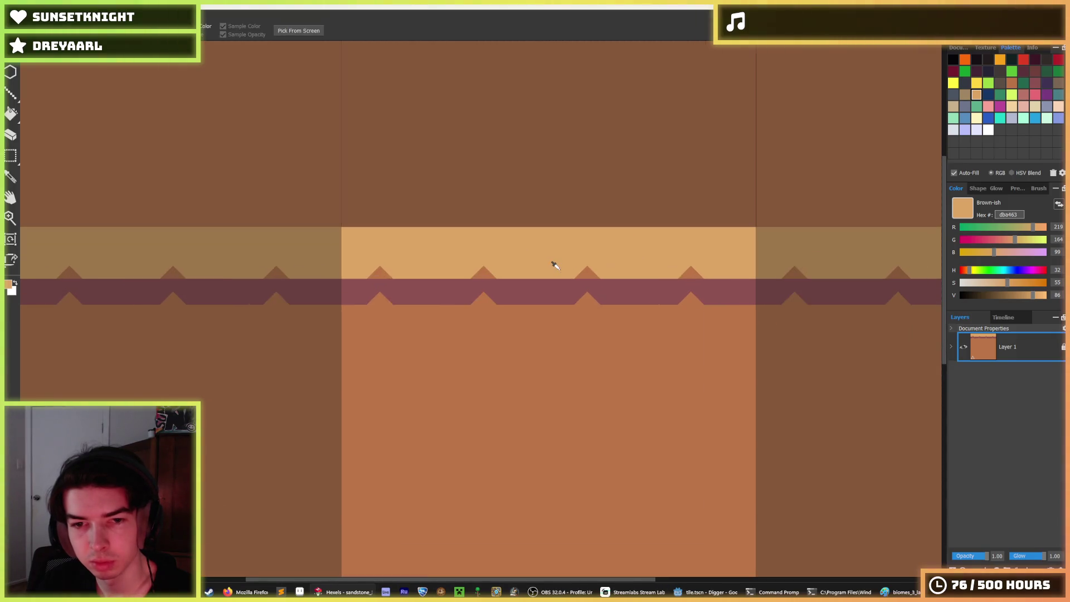
scroll(527, 256, "down", 3)
scroll(506, 258, "up", 3)
left_click(585, 271)
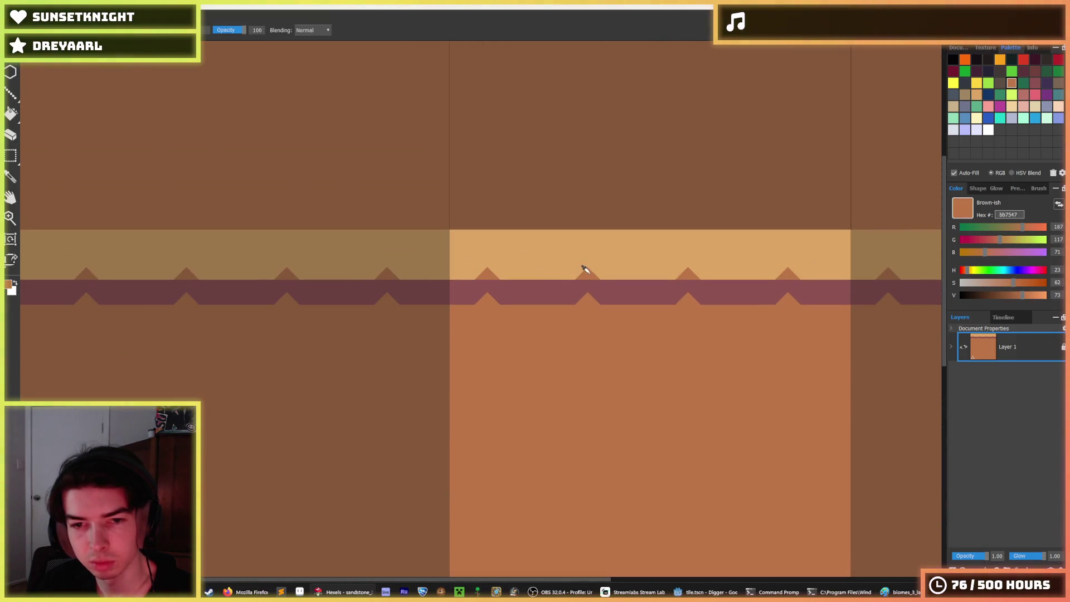
mouse_move(585, 271)
left_mouse_down()
mouse_move(353, 259)
mouse_move(455, 272)
mouse_move(310, 262)
mouse_move(172, 270)
mouse_move(256, 256)
left_mouse_up()
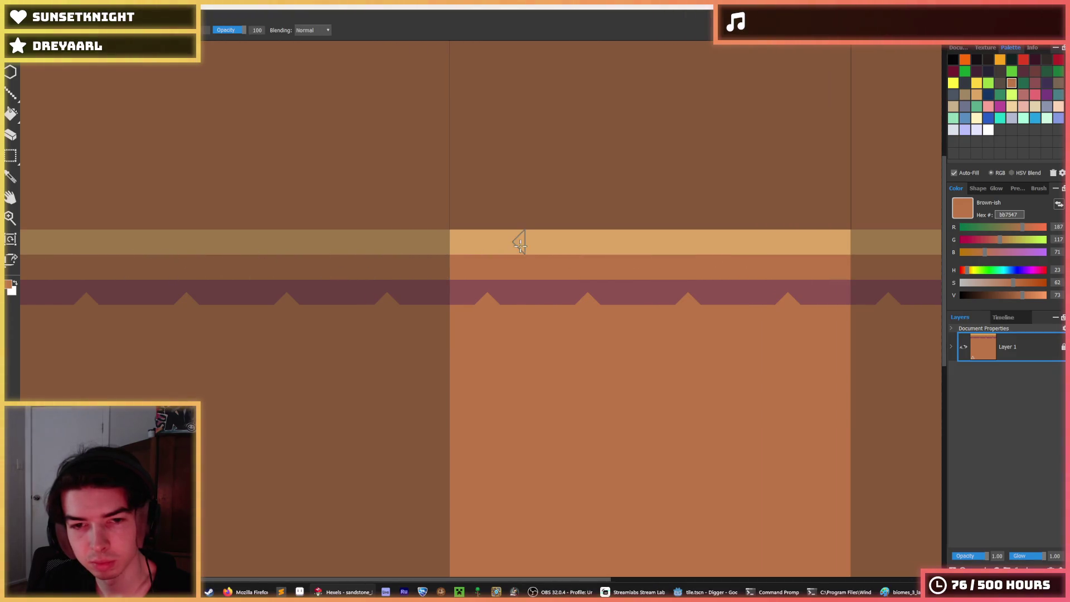
Stamp four small brown teeth pointing up into the tan band
left_click(488, 250)
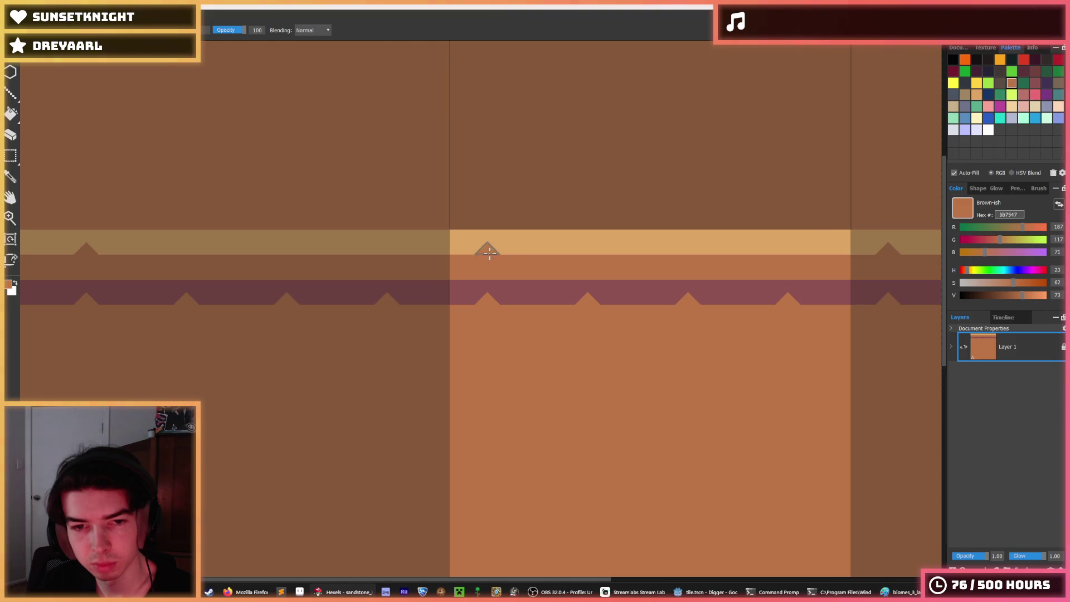
left_click(588, 252)
left_click(687, 252)
left_click(788, 252)
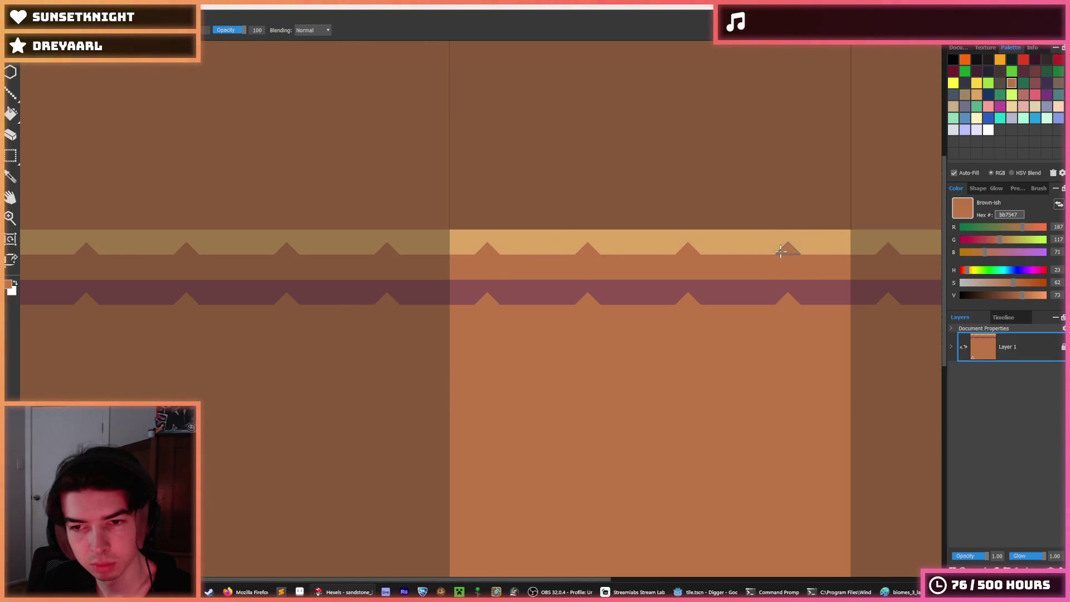
key("i")
scroll(781, 267, "down", 5)
scroll(777, 268, "up", 6)
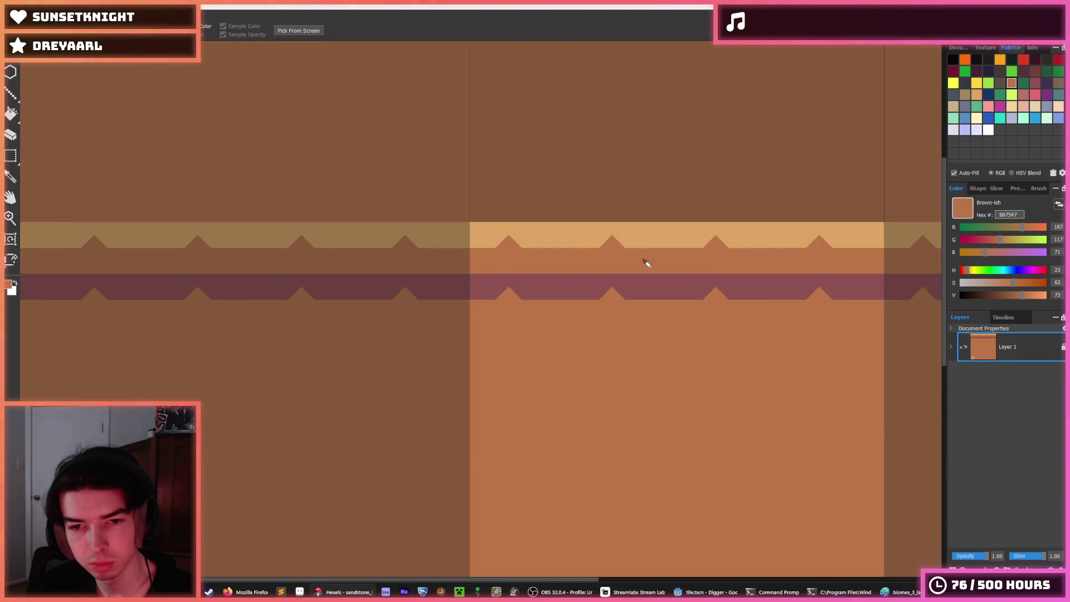
key("b")
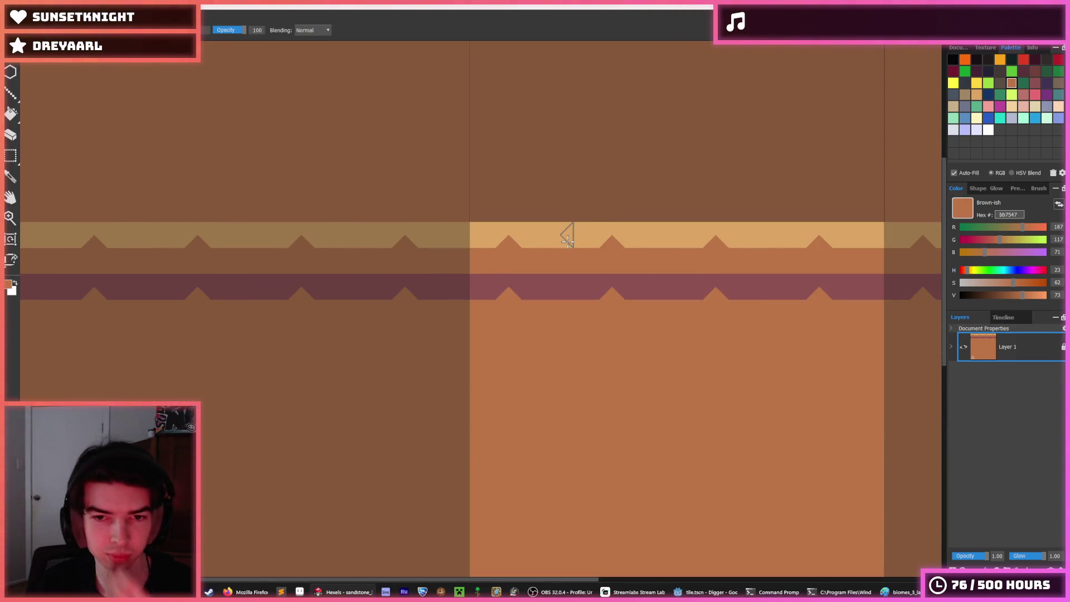
Add four more brown teeth between the existing ones
left_click(558, 245)
left_click(661, 245)
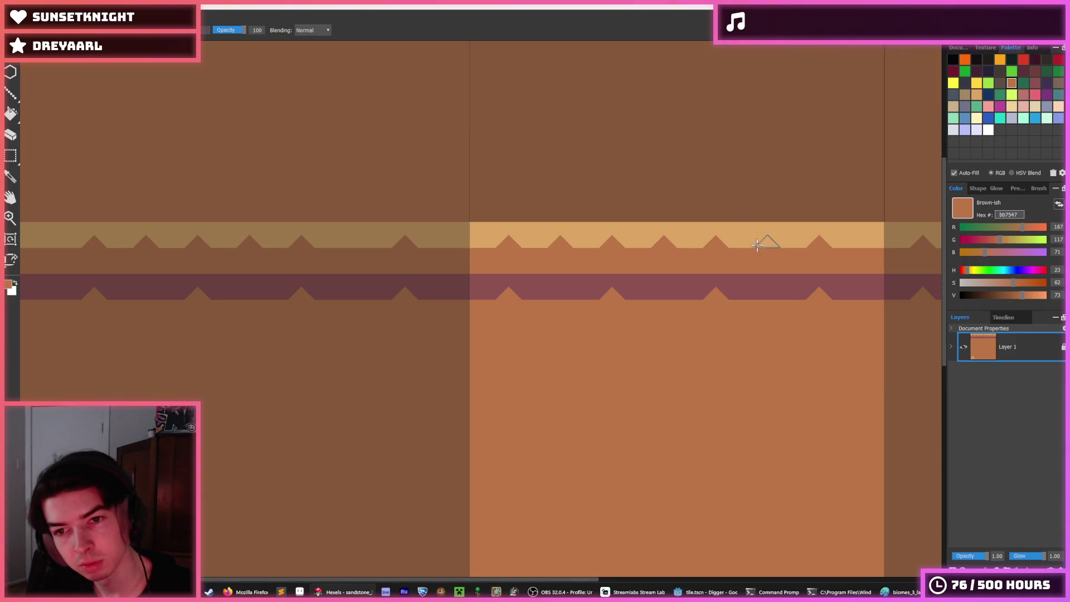
left_click(765, 245)
left_click(869, 246)
key("i")
scroll(766, 296, "down", 5)
scroll(762, 290, "up", 3)
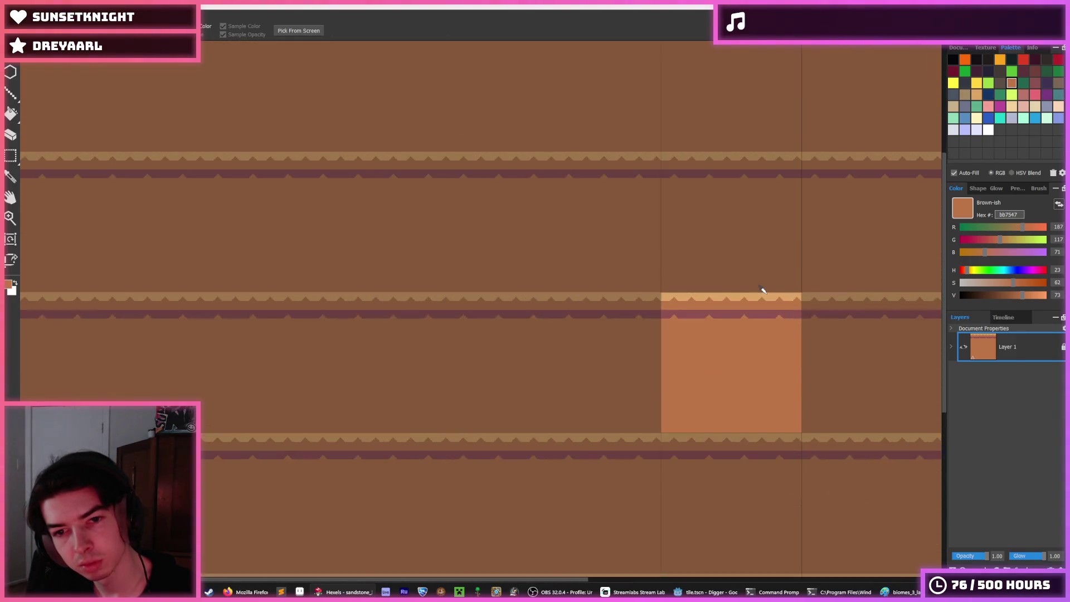
Place a brown tooth in the tan band, then undo the misplaced tooth
scroll(762, 289, "up", 3)
key("b")
left_click(637, 292)
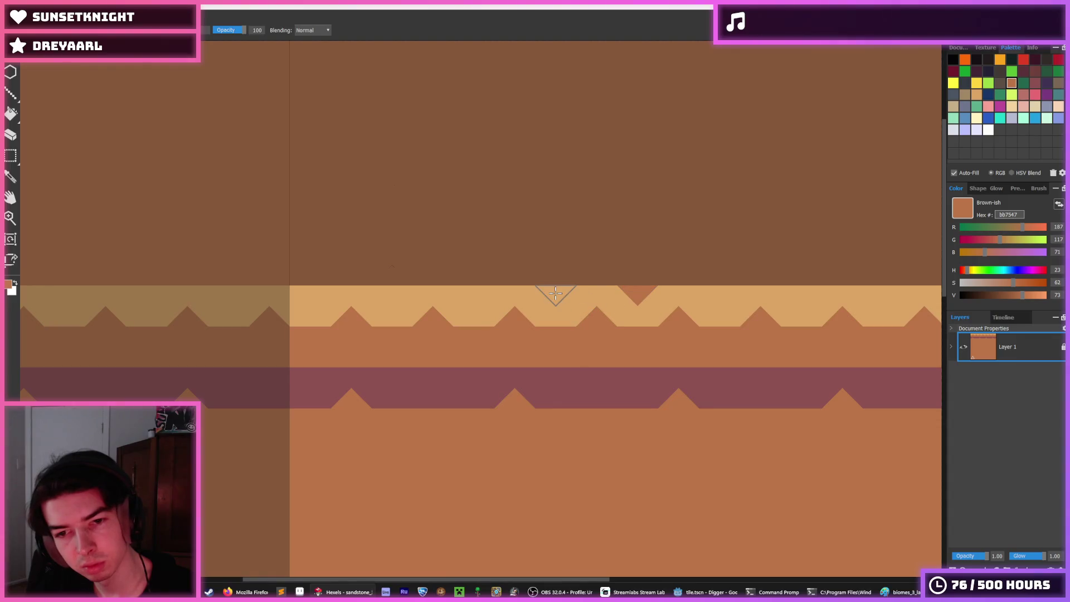
key("ctrl+z")
key("i")
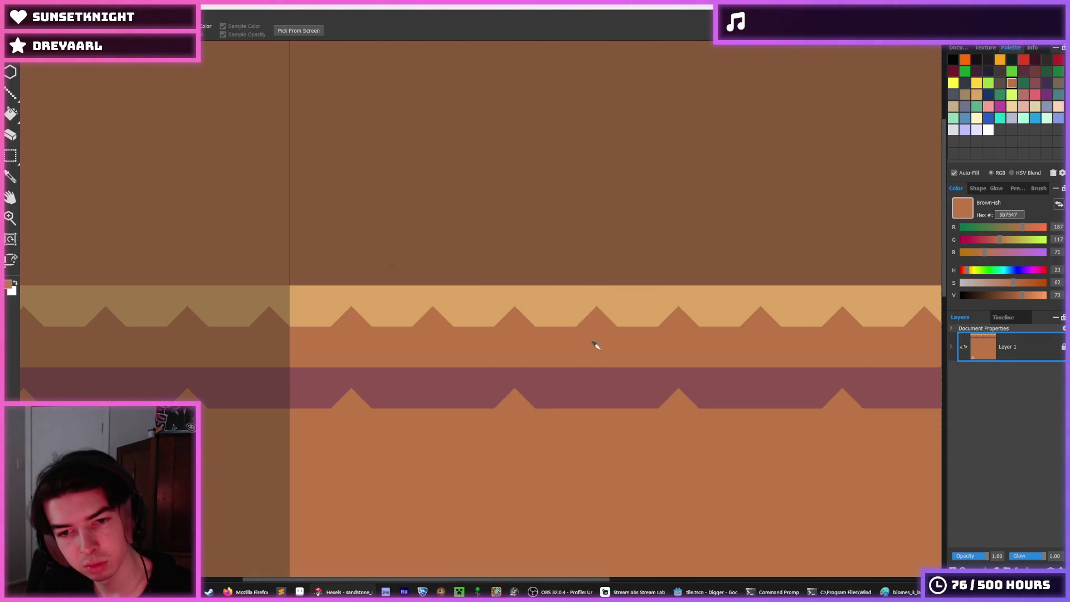
Move the mauve stripe up under the tan band and fill leftover gaps brown
key("m")
left_click_drag(275, 370, 905, 342)
key("Up")
key("Up")
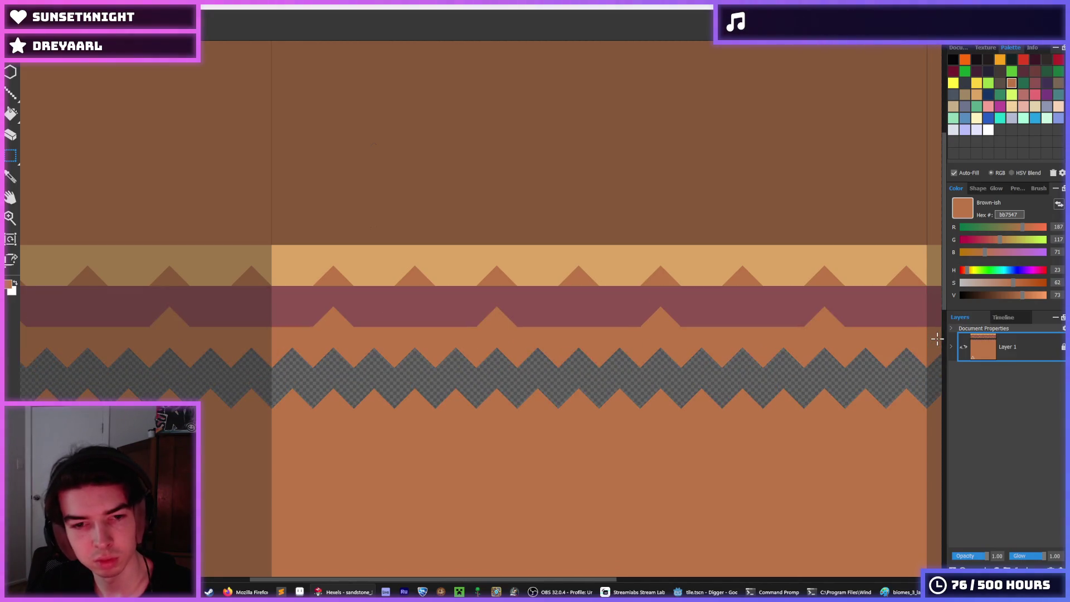
key("f")
left_click(547, 375)
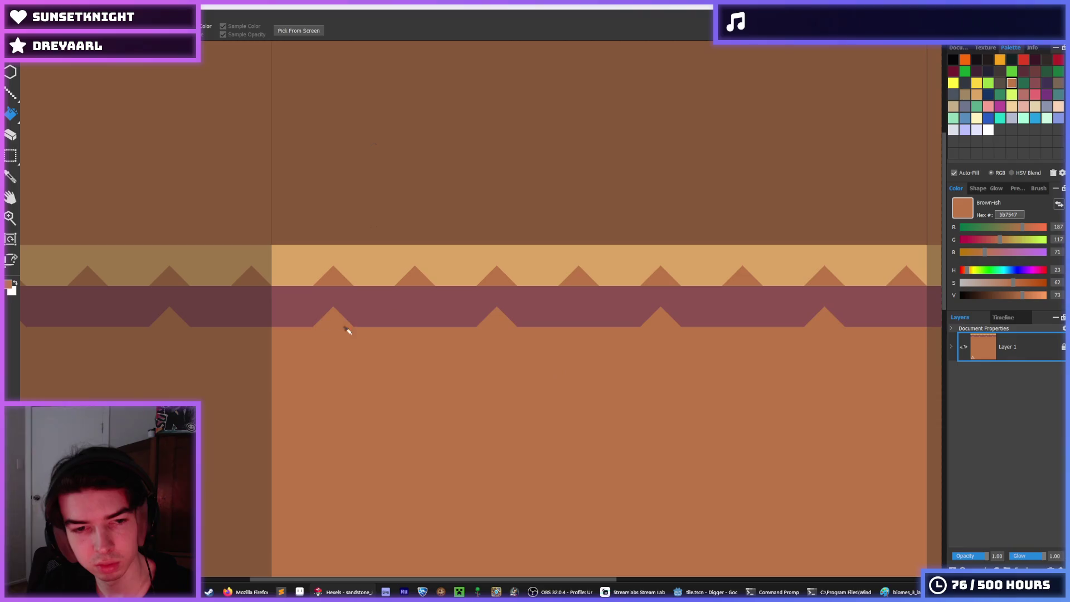
key("b")
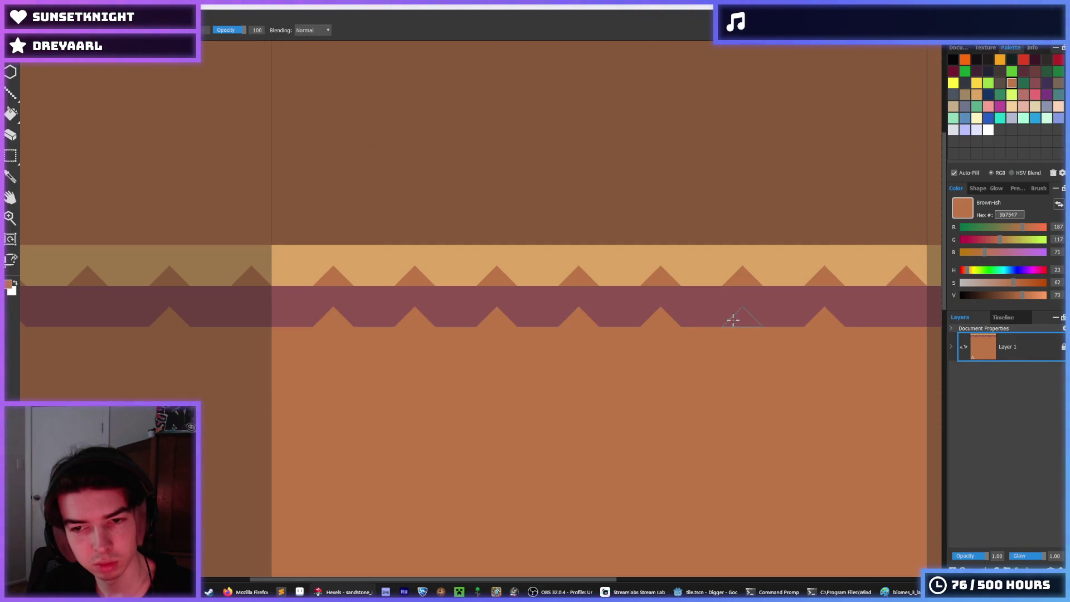
left_click(733, 320)
left_click(910, 323)
Marquee-select the toothed tan and mauve band across the tile
scroll(626, 334, "down", 5)
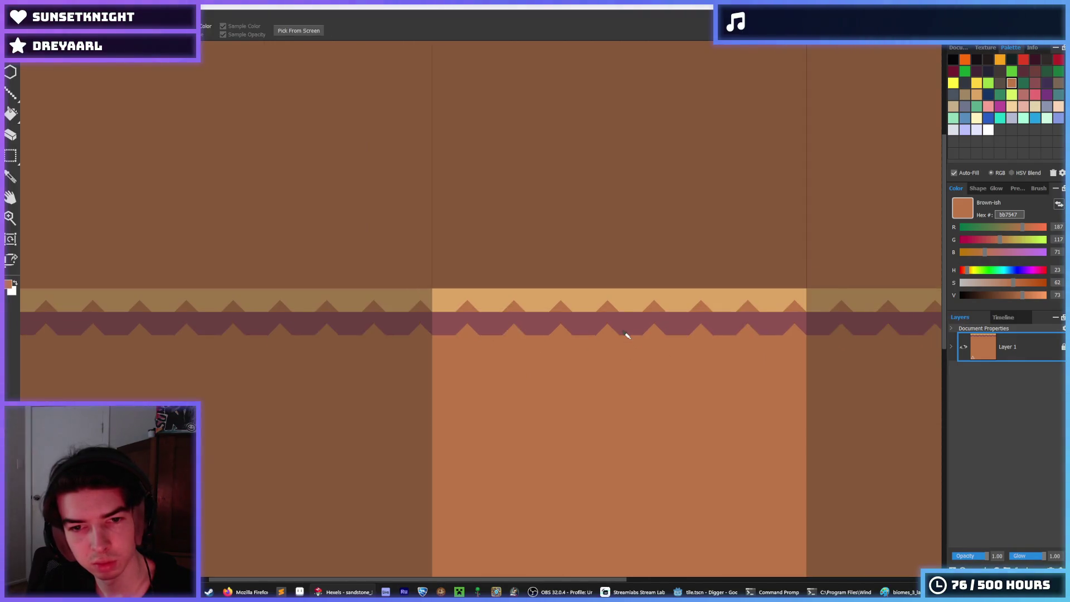
scroll(633, 331, "up", 5)
key("m")
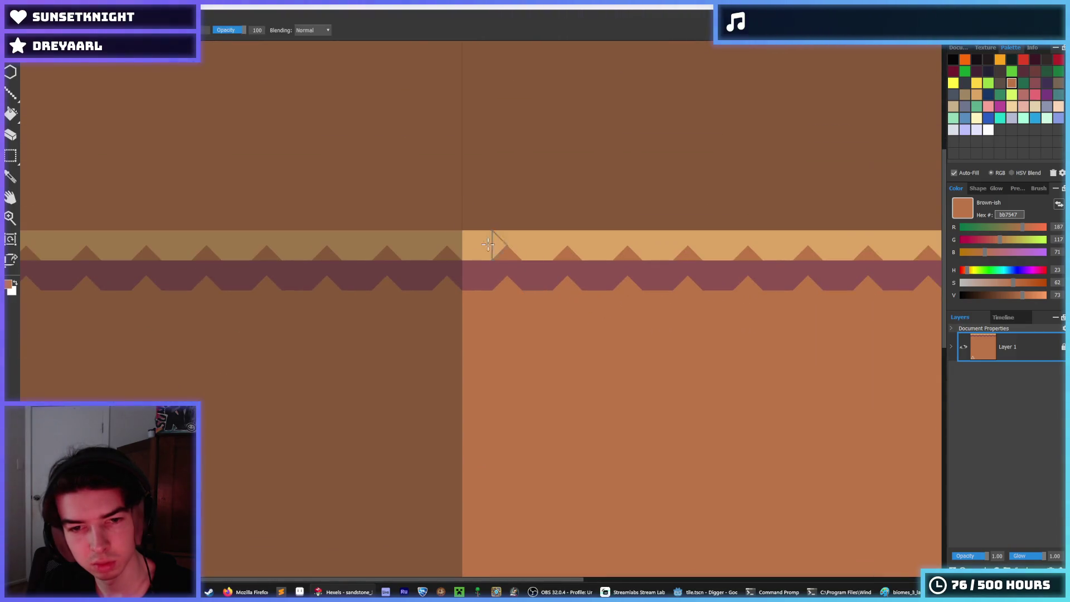
mouse_move(462, 230)
left_mouse_down()
mouse_move(495, 248)
mouse_move(701, 286)
mouse_move(940, 287)
left_mouse_up()
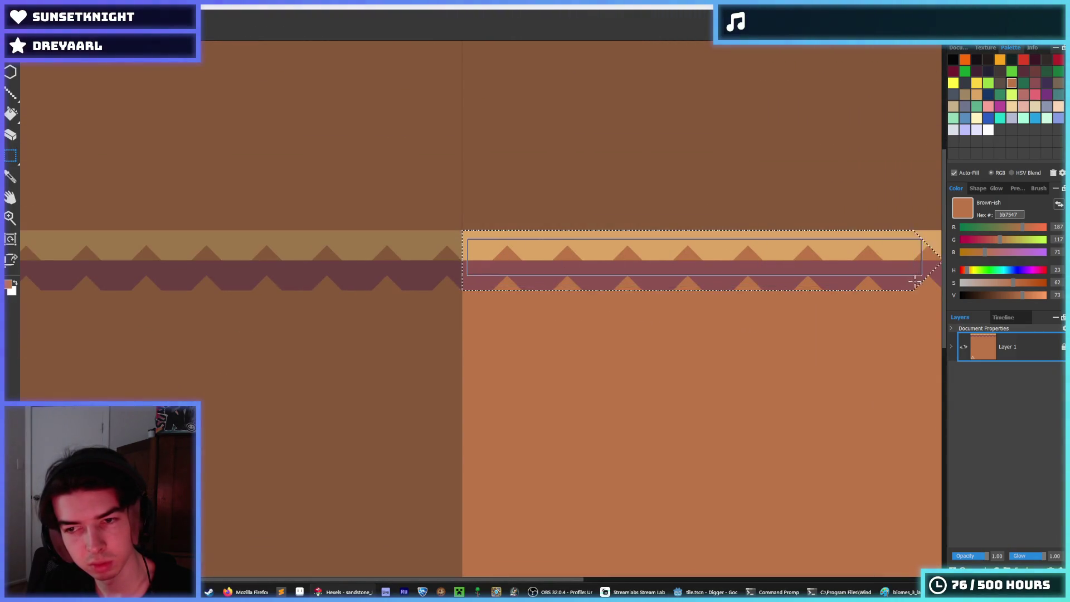
Drop the selection and paint tan over the first alternate teeth in the tan band
left_click(781, 362)
left_click_drag(685, 381, 522, 378)
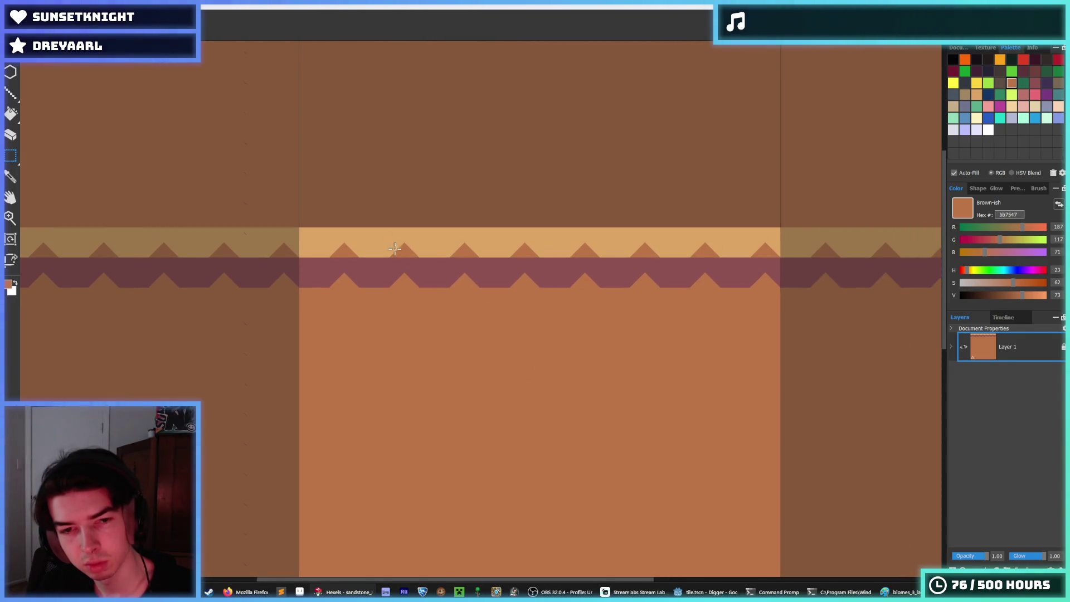
key("b")
left_click(322, 252, "alt")
left_click(322, 253)
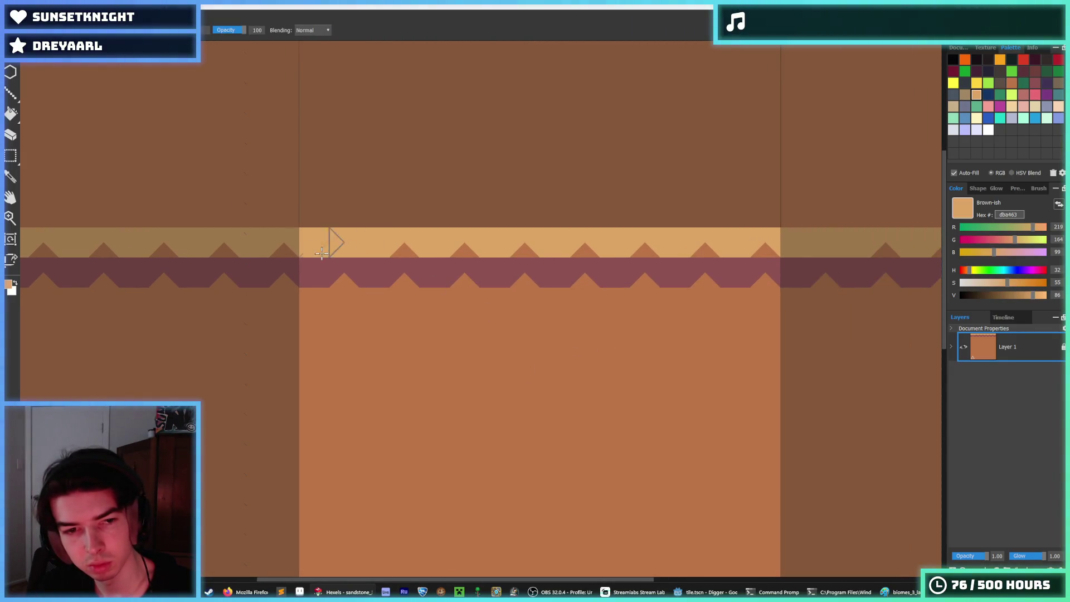
left_click(337, 282, "alt")
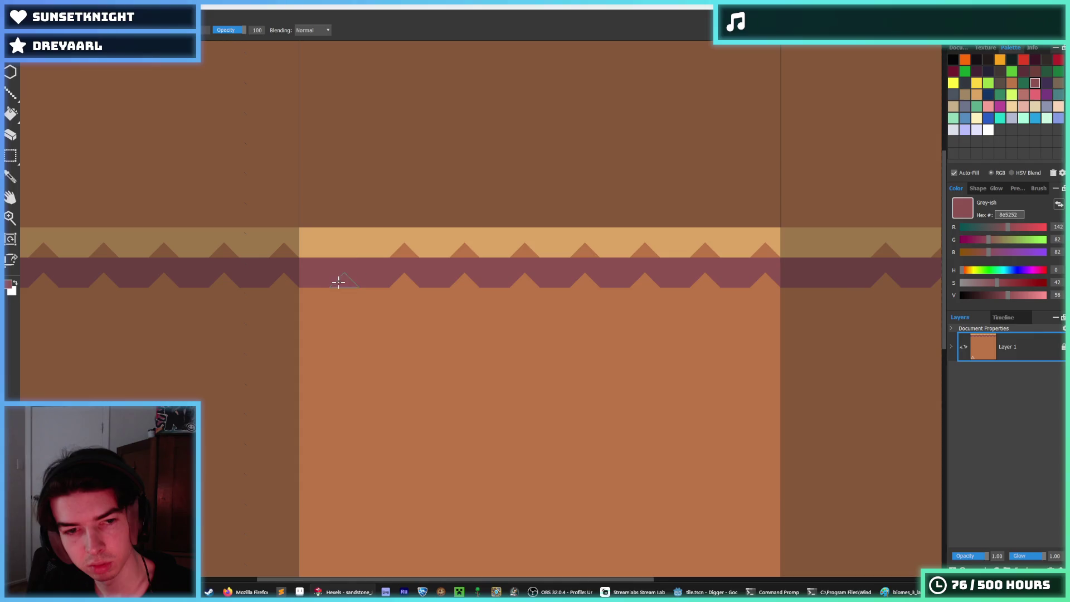
key("ctrl+z")
left_click(404, 248, "alt")
left_click(405, 248)
Paint mauve over two alternate mauve-band teeth, undoing a stray tan edit
left_click(412, 273, "alt")
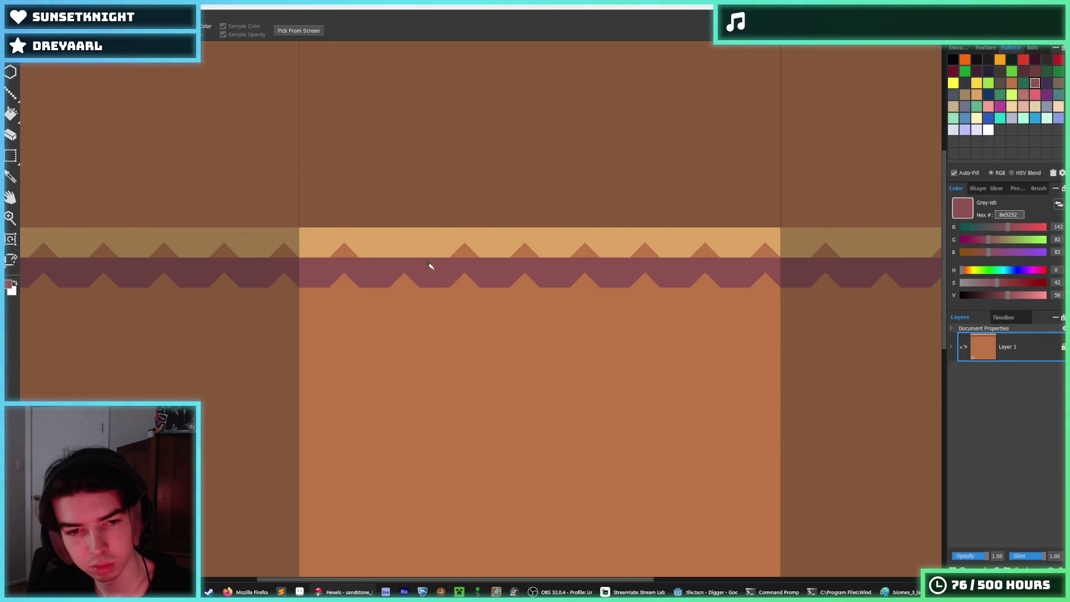
left_click(345, 279)
left_click(466, 280)
left_click(546, 256, "alt")
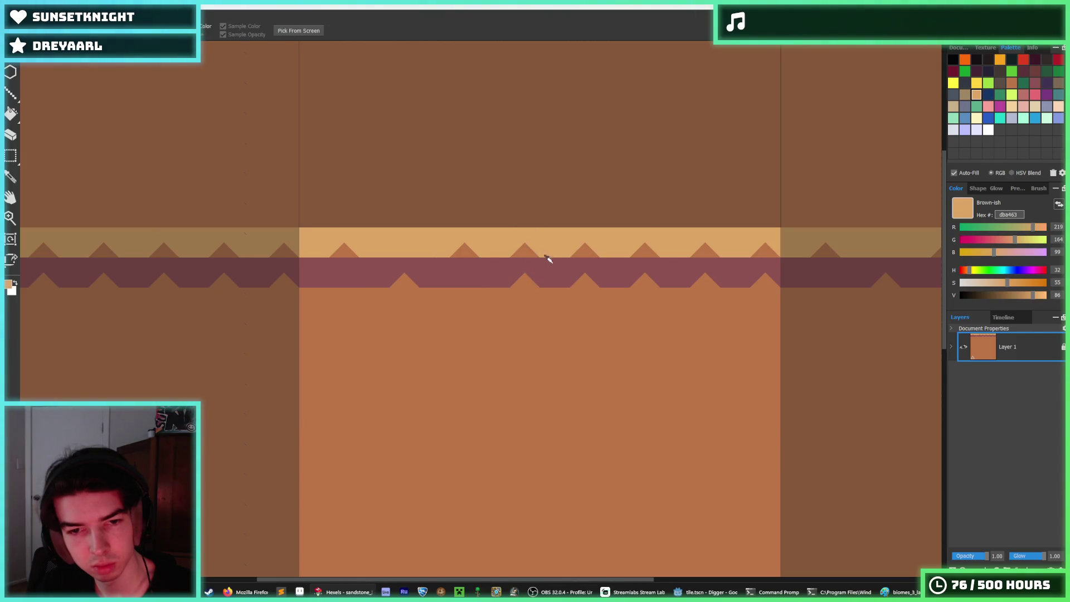
left_click(525, 251)
key("ctrl+z")
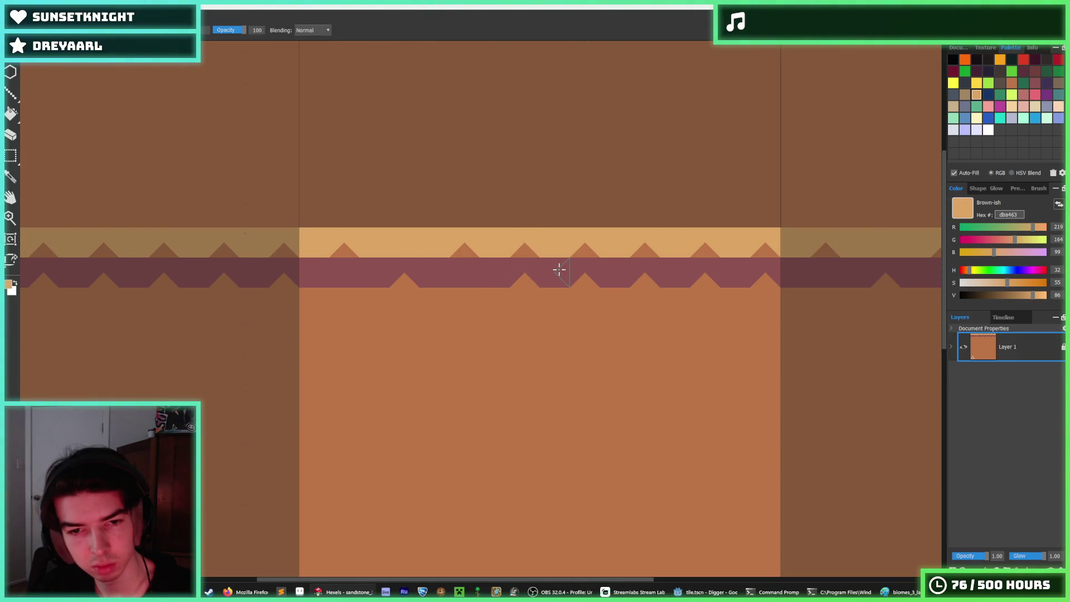
Alt-sample tan and mauve to paint out the remaining alternate teeth in both bands
key("alt")
left_click(525, 251)
left_click(646, 251)
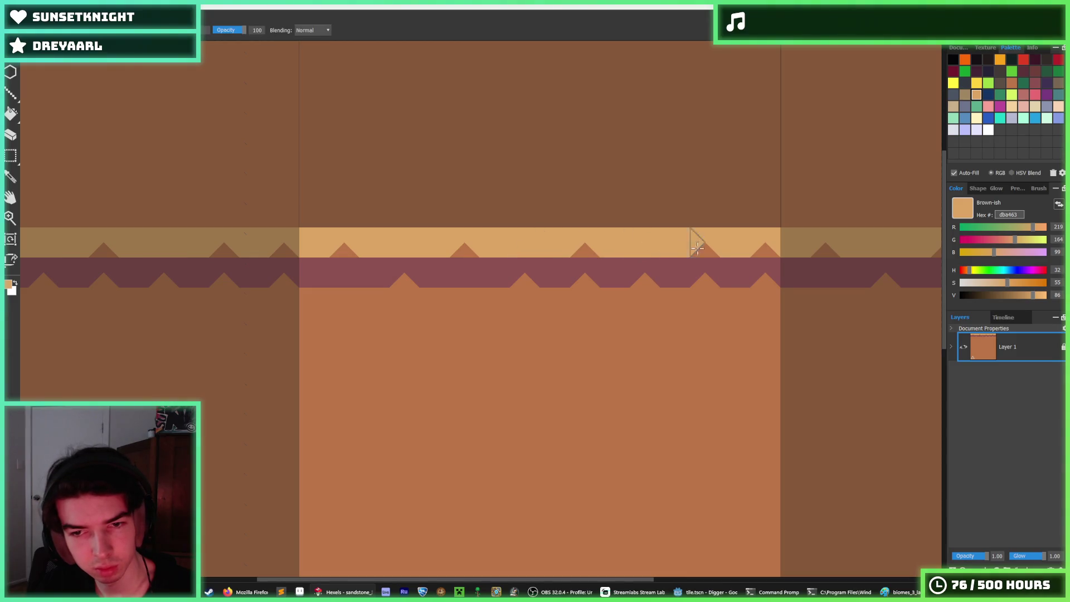
left_click(766, 251)
left_click(619, 311, "alt")
left_click(595, 270, "alt")
left_click(585, 280)
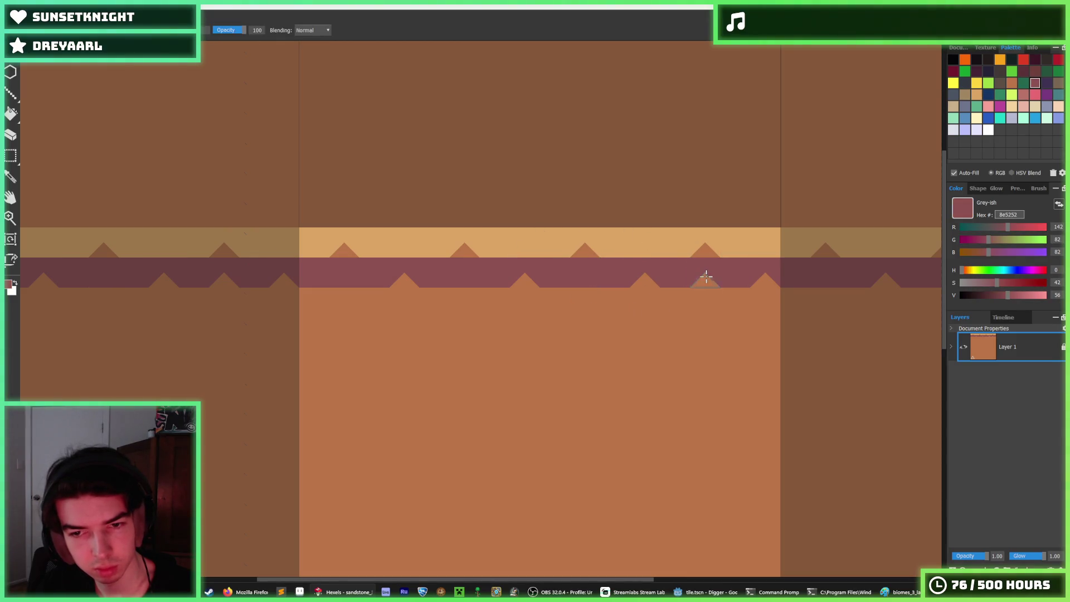
left_click(704, 279)
scroll(707, 306, "down", 10)
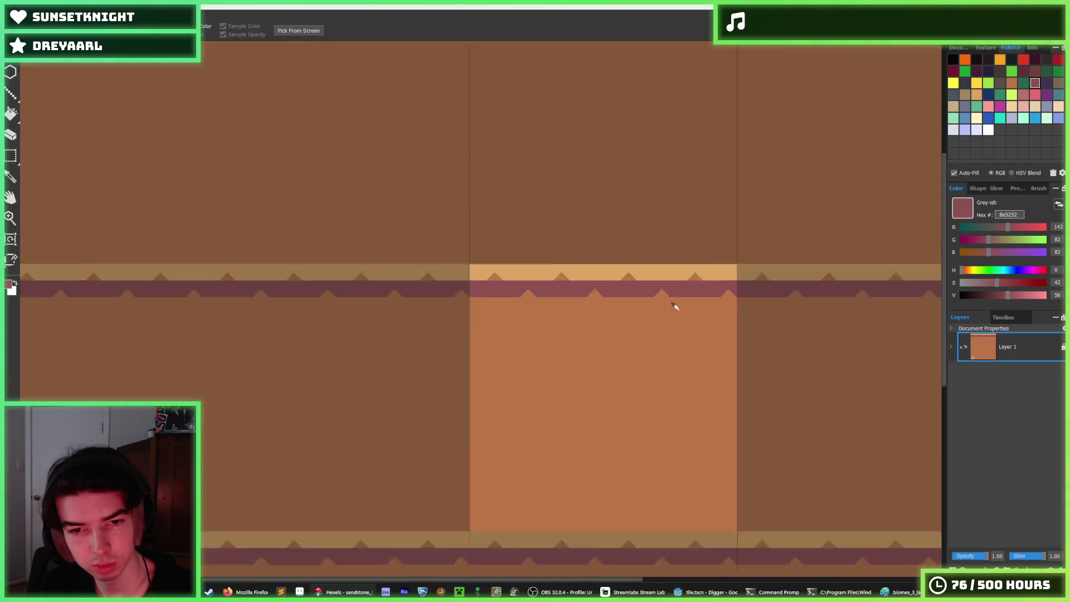
scroll(630, 307, "up", 8)
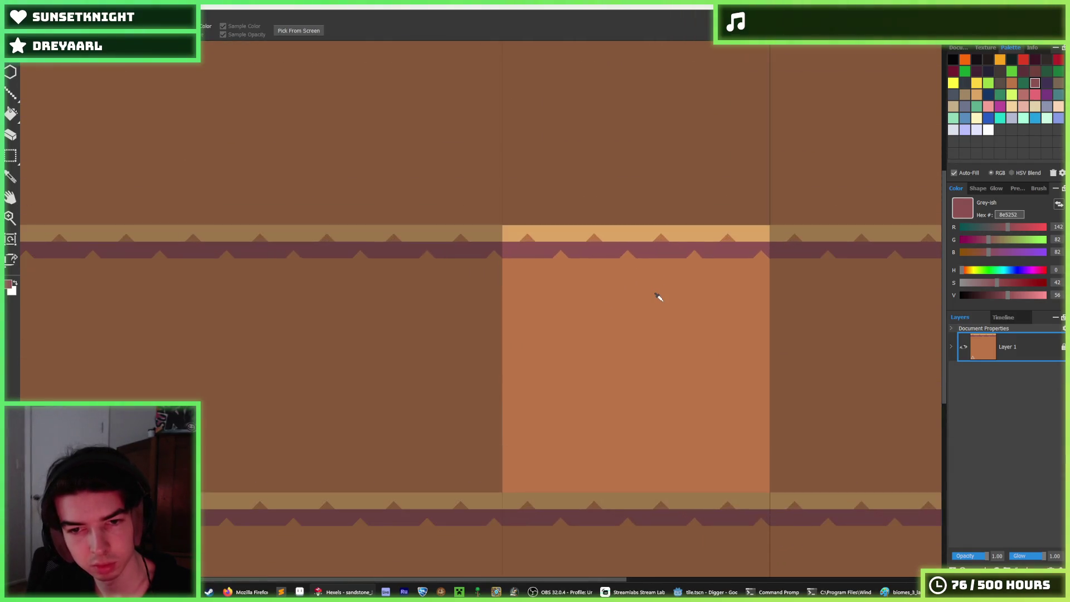
scroll(657, 296, "down", 3)
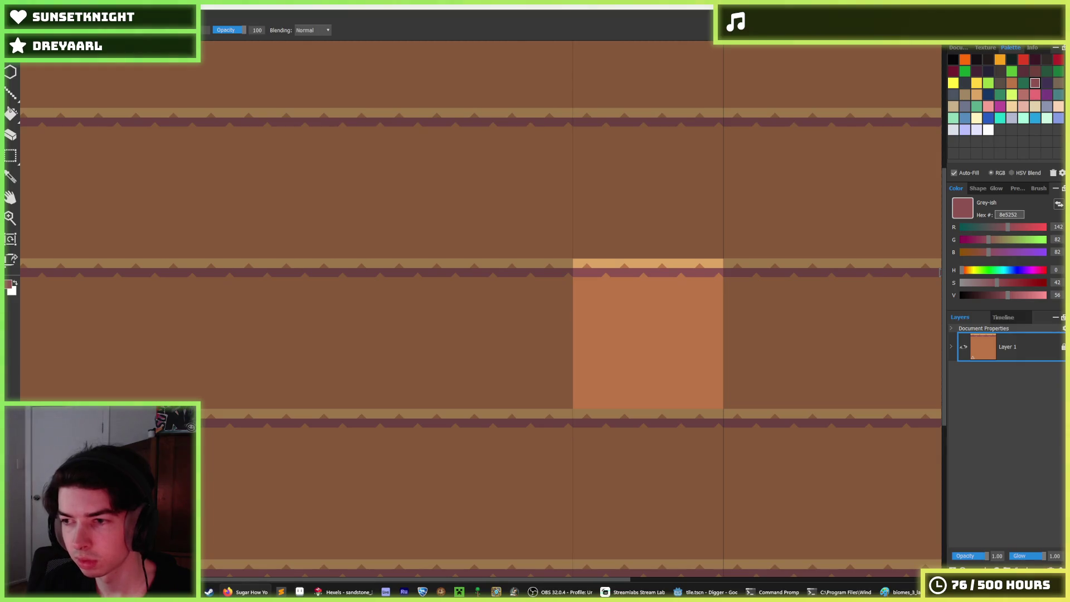
left_click(686, 299)
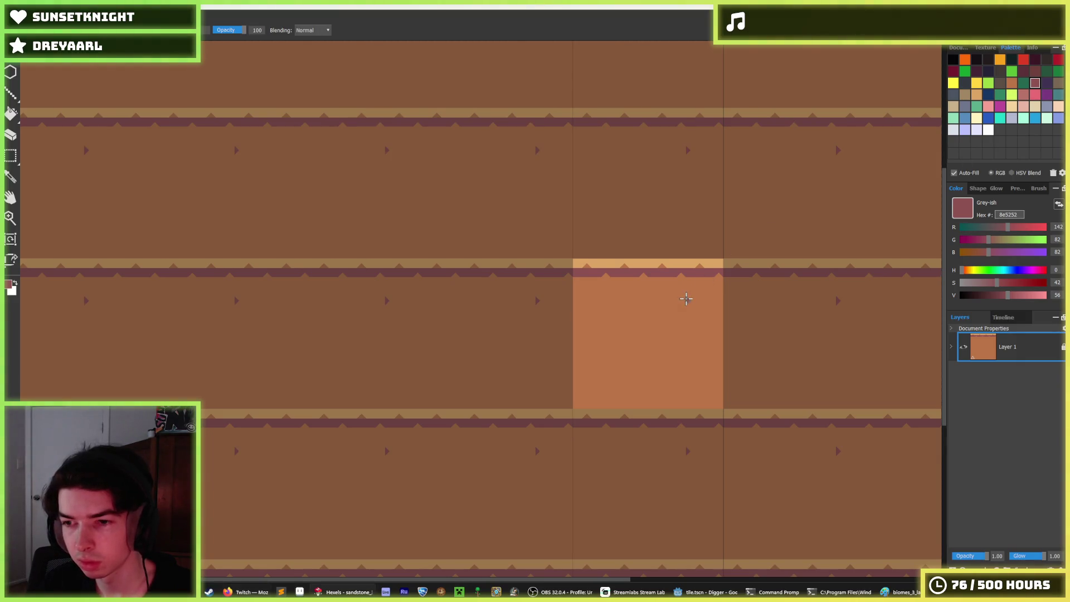
scroll(683, 272, "up", 3)
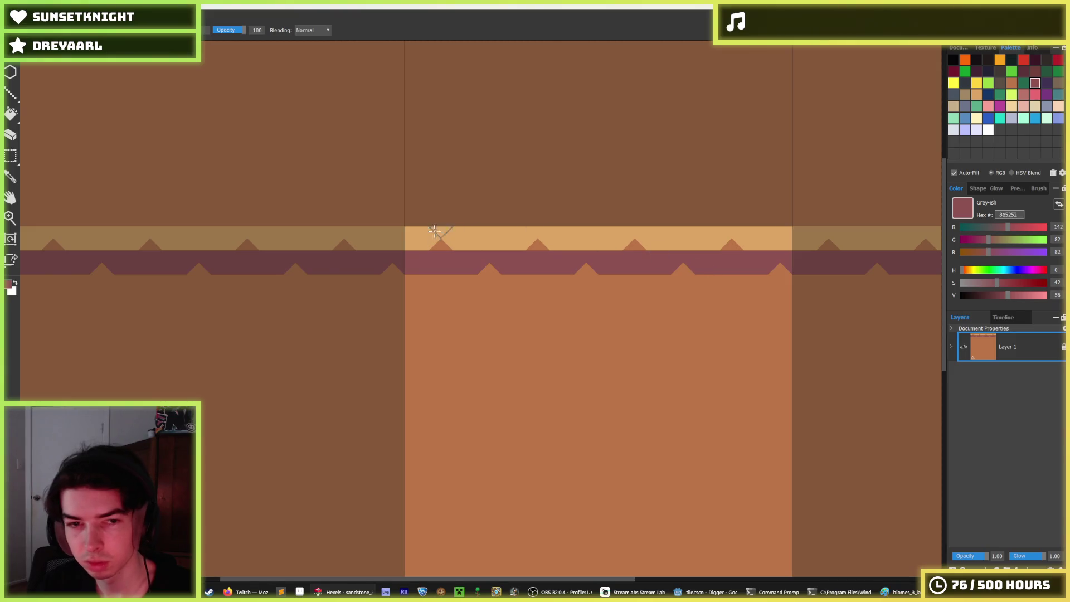
Select the tan and mauve band and place one copy directly below it
key("m")
left_click_drag(404, 229, 595, 252)
left_click(805, 267)
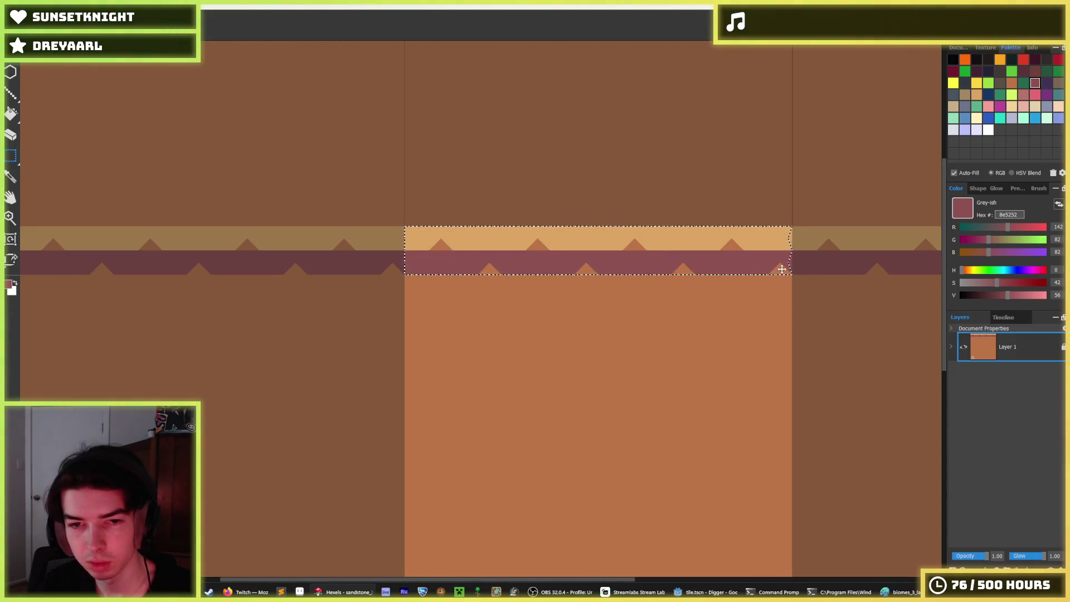
left_click_drag(792, 273, 373, 227)
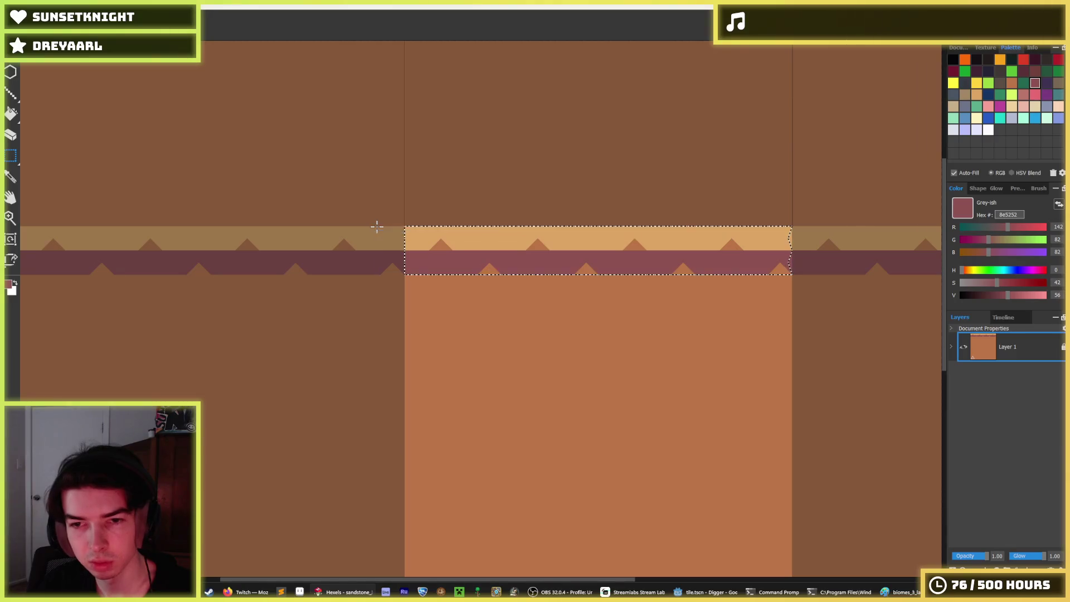
left_click_drag(628, 255, 641, 311)
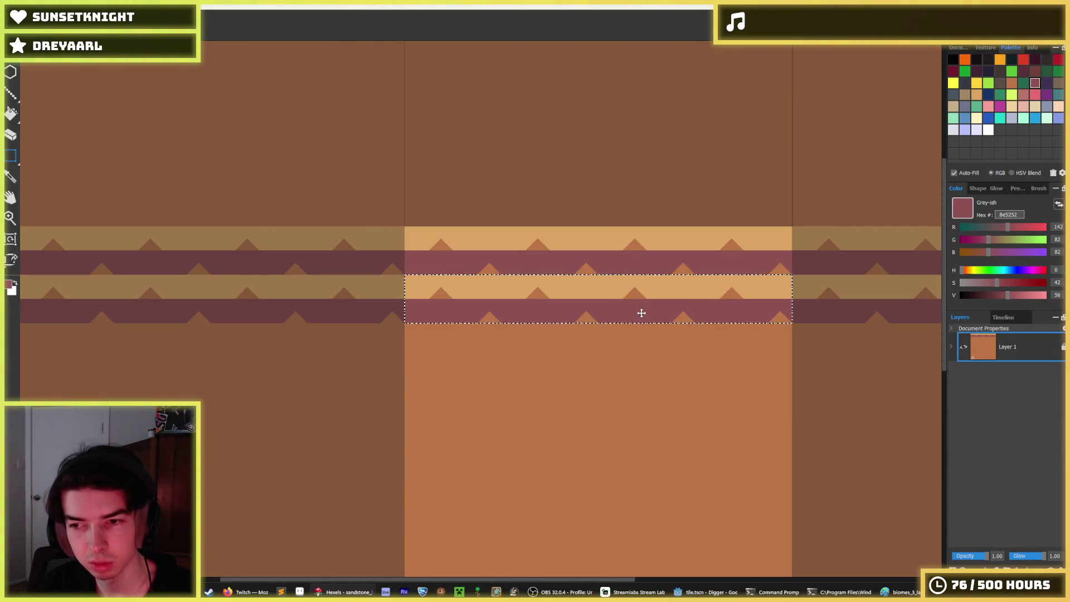
key("ctrl+d")
key("b")
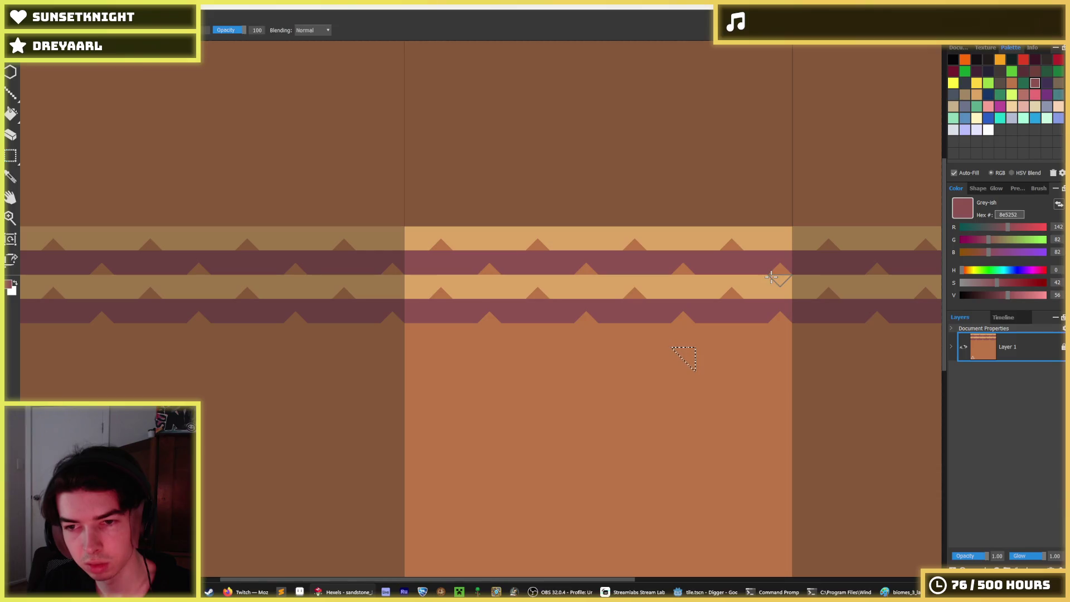
key("m")
key("b")
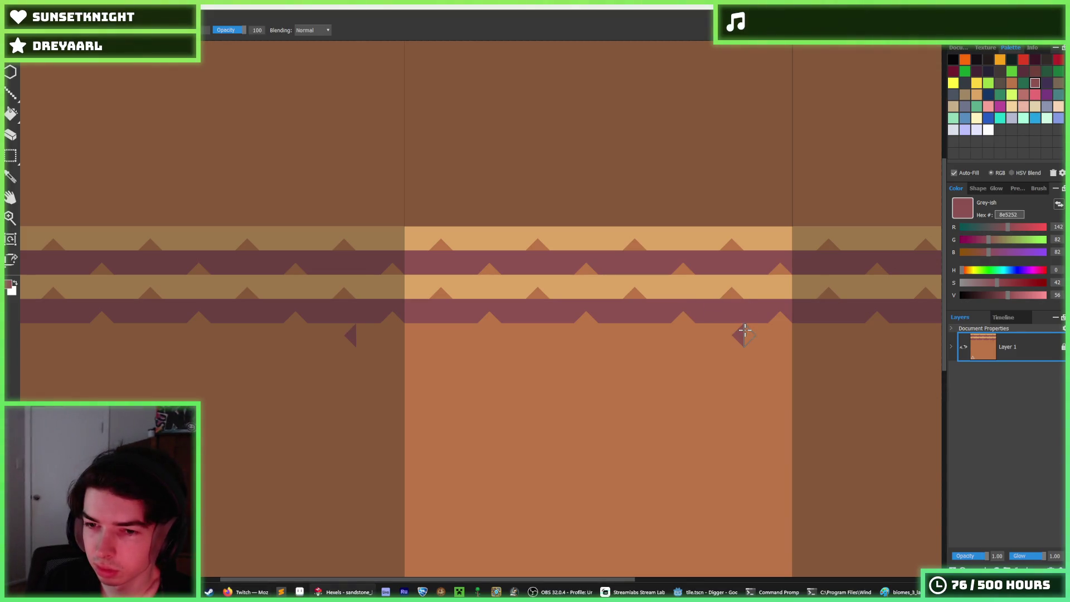
Copy the stripe bands down twice more until they fill the tile
key("m")
mouse_move(786, 304)
left_mouse_down()
mouse_move(779, 319)
mouse_move(586, 245)
mouse_move(390, 227)
left_mouse_up()
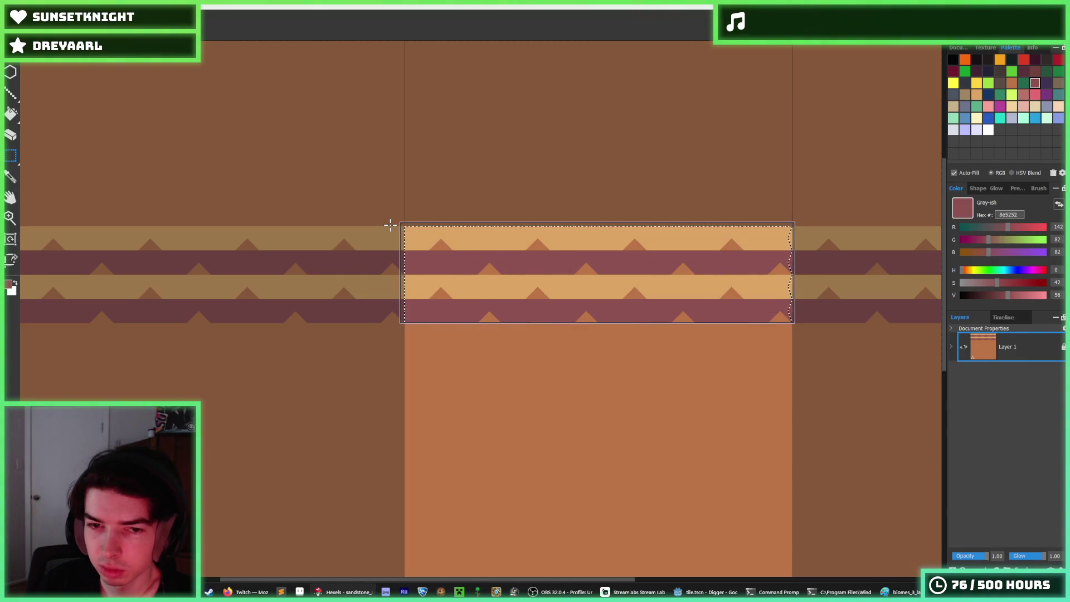
left_click_drag(550, 255, 547, 363)
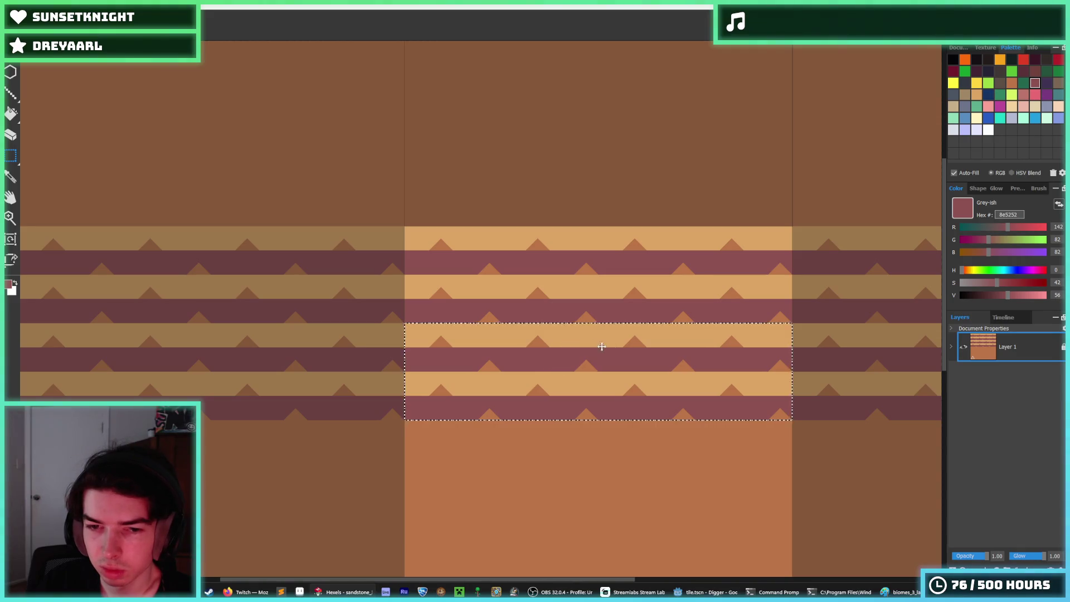
left_click(532, 277)
mouse_move(415, 229)
left_mouse_down()
mouse_move(794, 394)
mouse_move(805, 408)
mouse_move(792, 421)
left_mouse_up()
left_click_drag(651, 309, 647, 505)
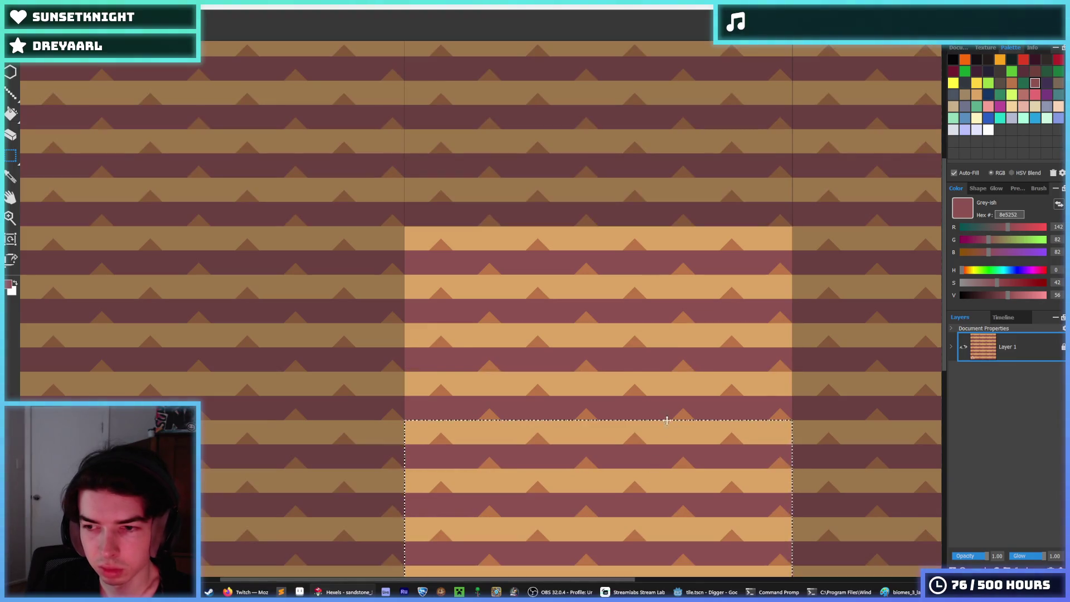
scroll(595, 290, "down", 3)
scroll(595, 290, "up", 3)
key("i")
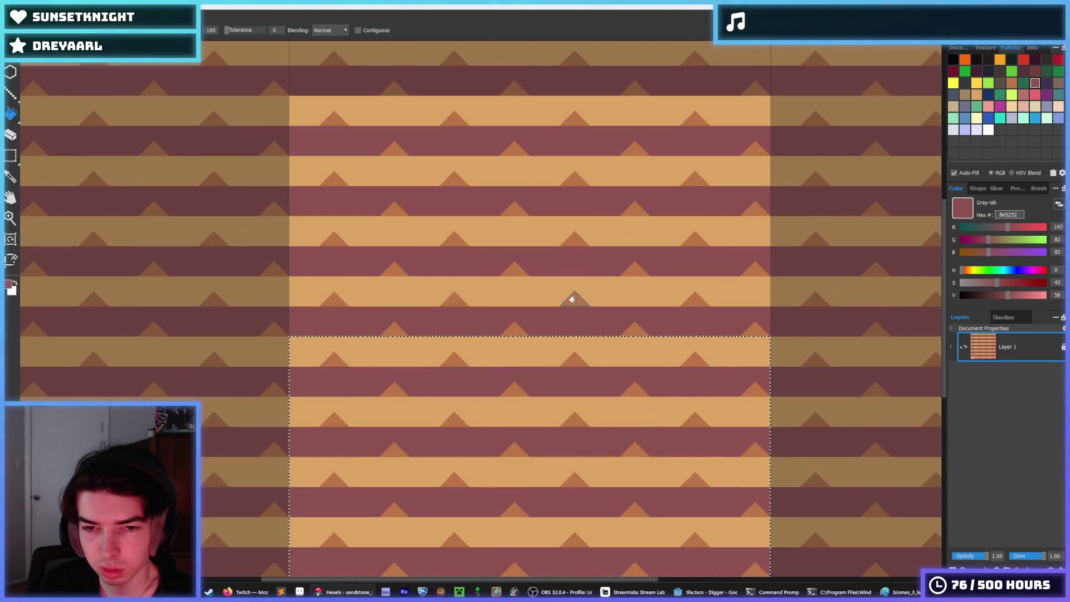
left_click(572, 325)
key("f")
key("ctrl+d")
left_click(566, 385)
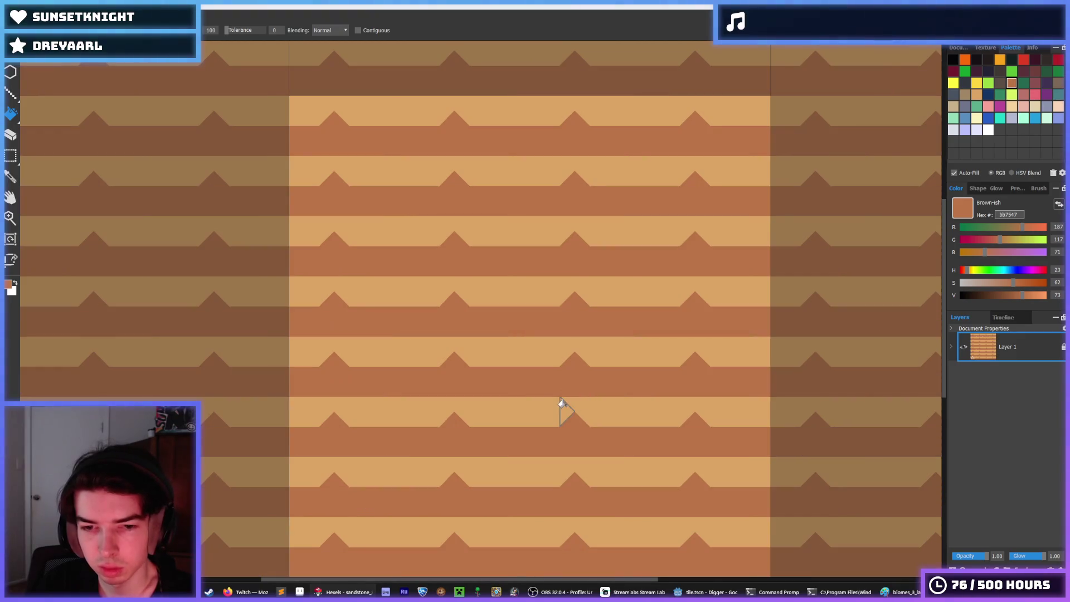
key("i")
left_click(636, 297)
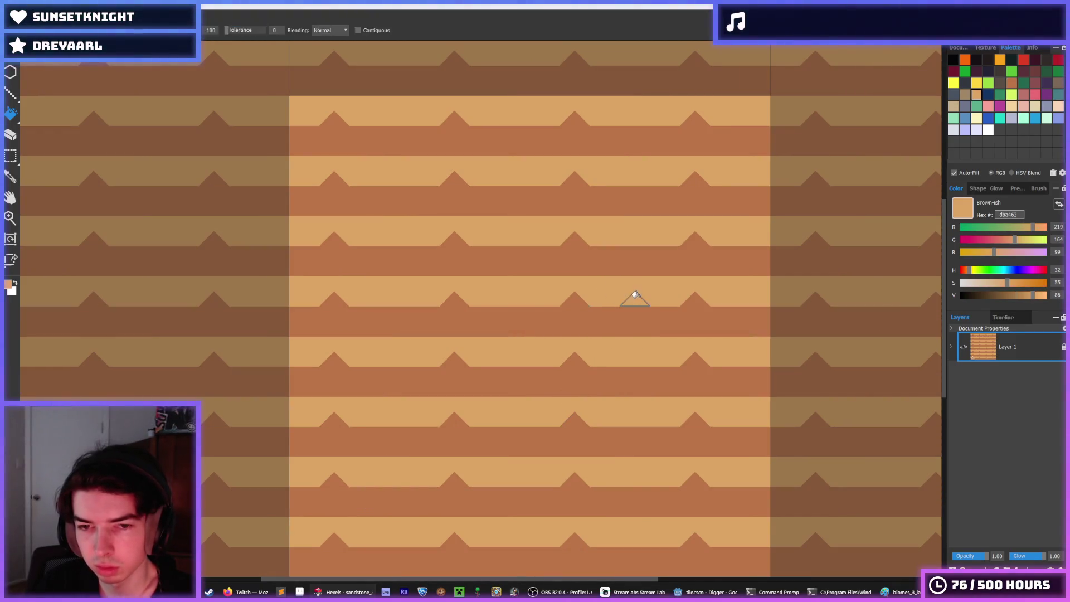
key("b")
mouse_move(574, 298)
left_mouse_down()
mouse_move(562, 289)
mouse_move(589, 304)
left_mouse_up()
key("ctrl+z")
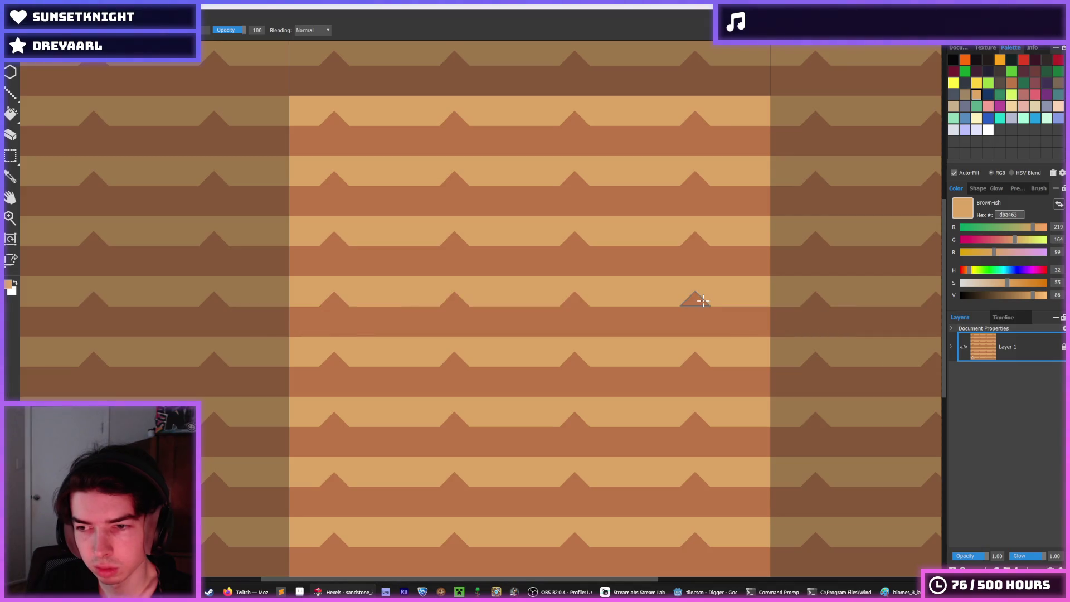
key("ctrl+z")
key("i")
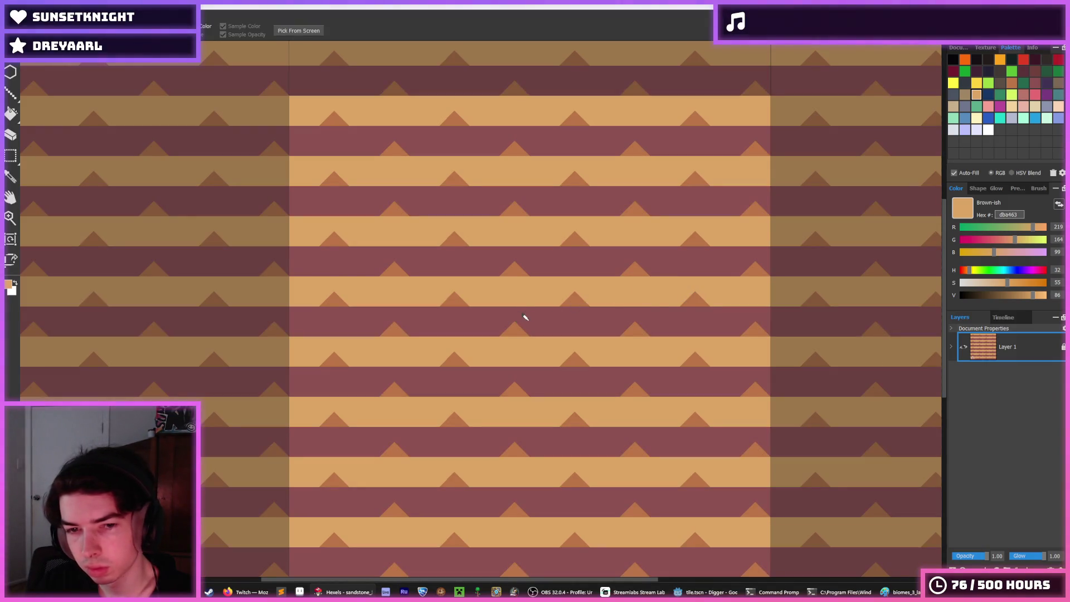
left_click(523, 317)
key("b")
key("i")
left_click(570, 301)
key("b")
mouse_move(576, 325)
left_mouse_down()
mouse_move(466, 323)
mouse_move(515, 331)
mouse_move(558, 323)
mouse_move(530, 313)
mouse_move(555, 313)
left_mouse_up()
key("i")
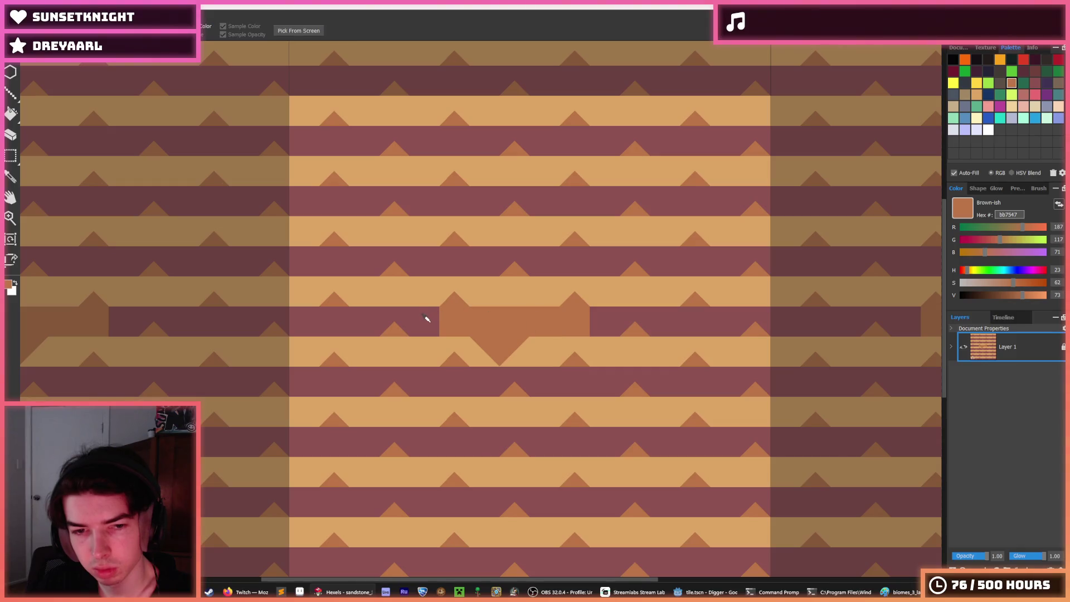
left_click(440, 322)
key("b")
mouse_move(442, 322)
left_mouse_down()
mouse_move(562, 318)
mouse_move(516, 313)
mouse_move(530, 327)
mouse_move(515, 344)
left_mouse_up()
key("i")
left_click(521, 352)
key("b")
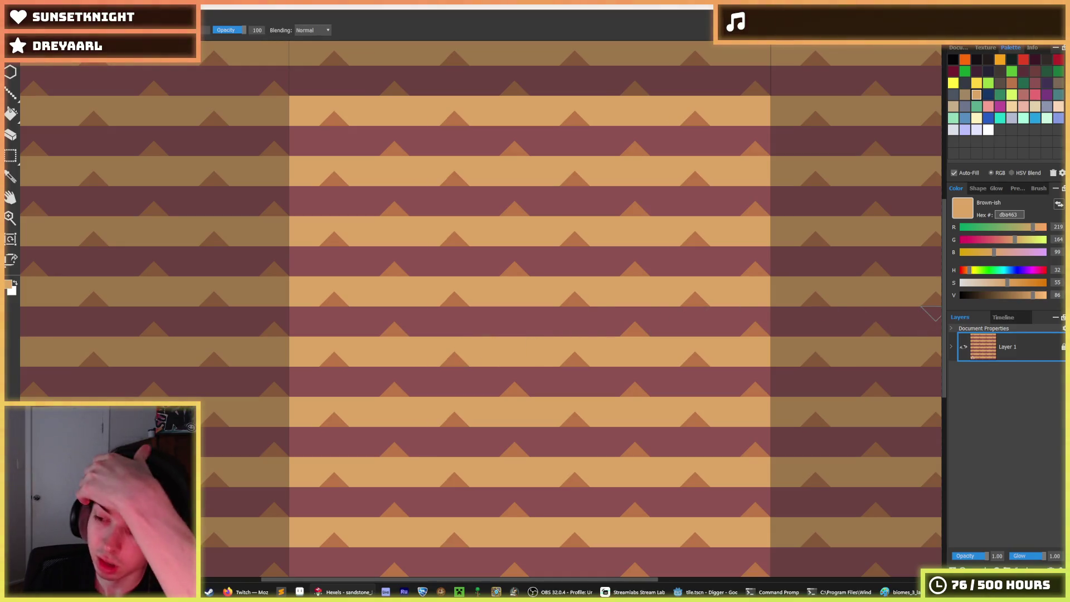
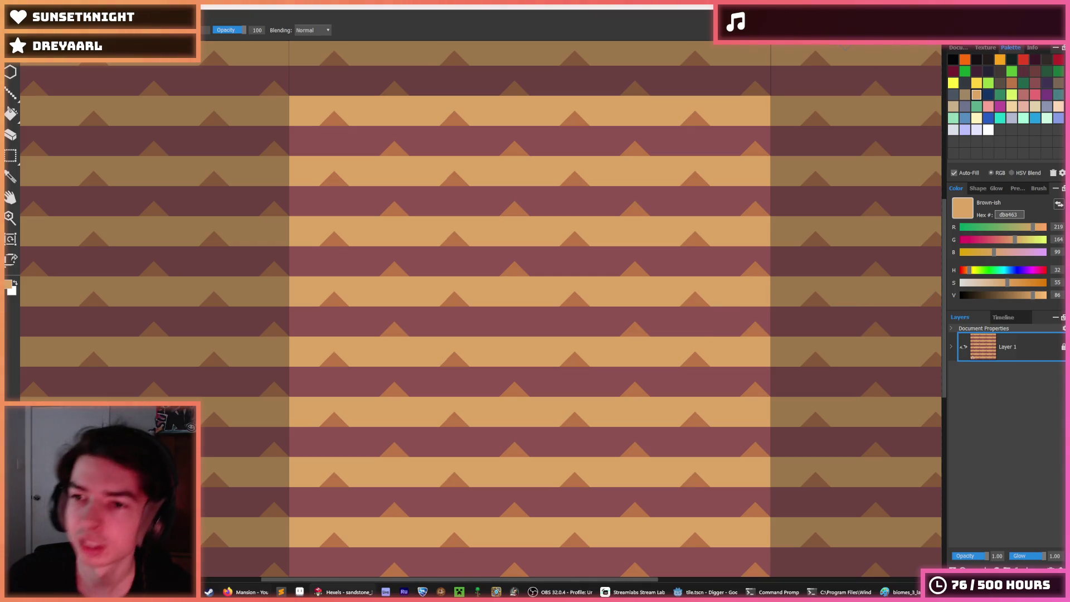
Paint dark red 8e5252 triangles along the stripe edge and repaint the adjacent row plain tan dba463
scroll(613, 349, "down", 2)
scroll(610, 341, "down", 2)
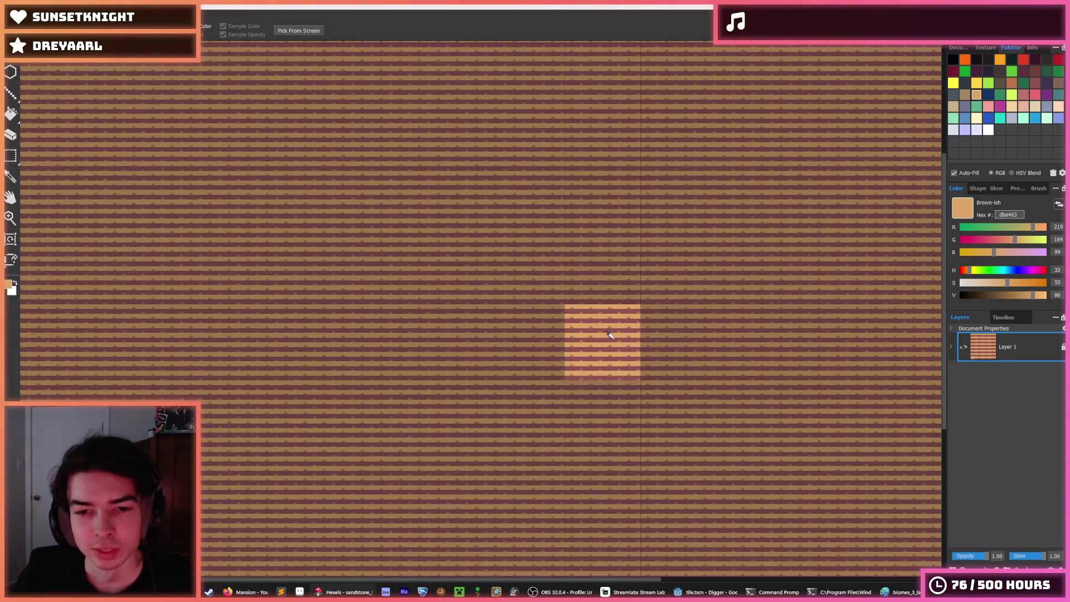
scroll(597, 337, "up", 5)
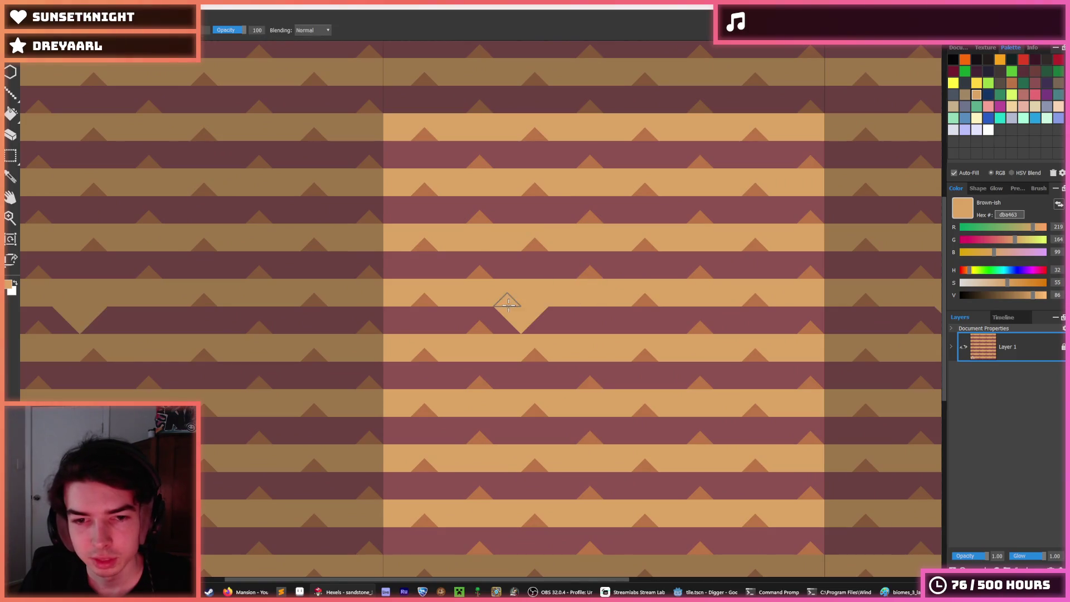
left_click(662, 288)
left_click(659, 262, "alt")
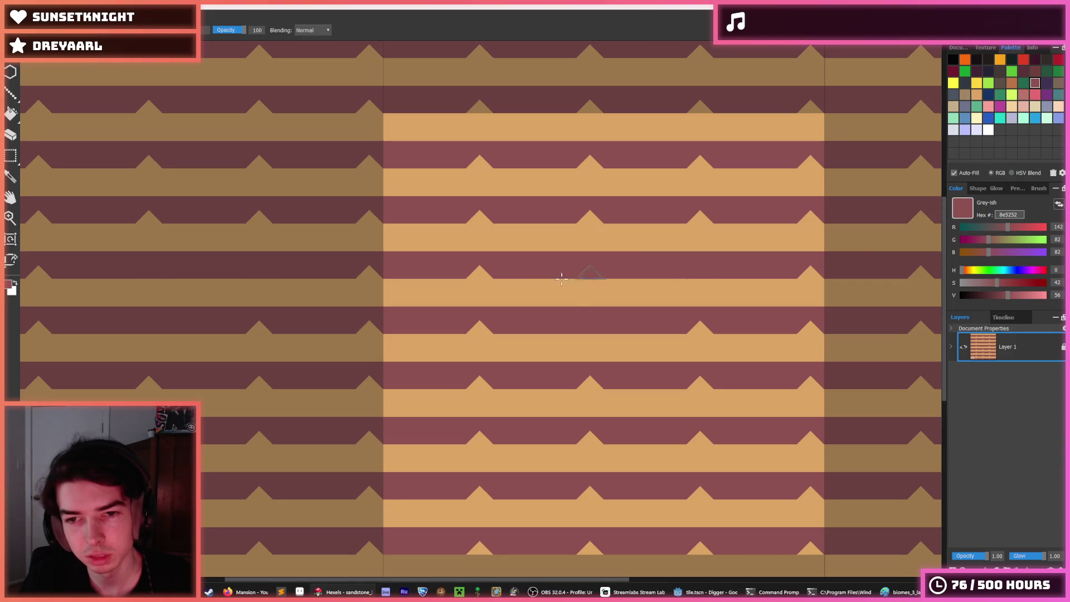
left_click_drag(599, 273, 440, 273)
left_click(646, 290, "alt")
mouse_move(602, 290)
left_mouse_down()
mouse_move(438, 290)
mouse_move(533, 282)
mouse_move(477, 244)
mouse_move(513, 236)
mouse_move(563, 269)
mouse_move(662, 268)
mouse_move(640, 249)
mouse_move(705, 277)
left_mouse_up()
Paint dark triangles into the middle band with tan gaps, including the right side
left_click(580, 256, "alt")
left_click(608, 281, "alt")
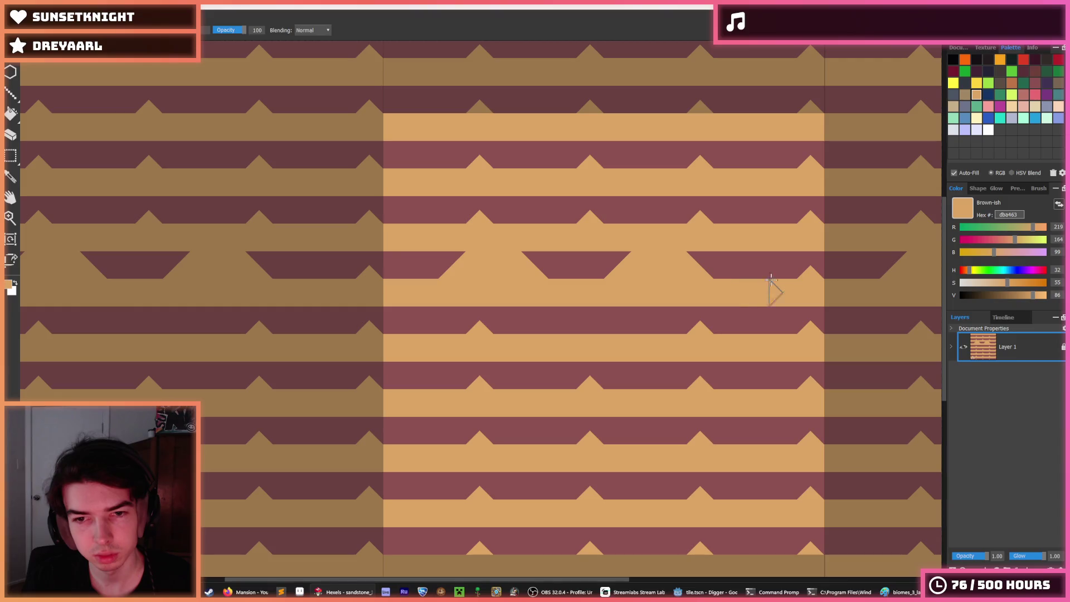
mouse_move(781, 282)
left_mouse_down()
mouse_move(821, 253)
mouse_move(774, 263)
mouse_move(807, 267)
left_mouse_up()
scroll(621, 255, "down", 4)
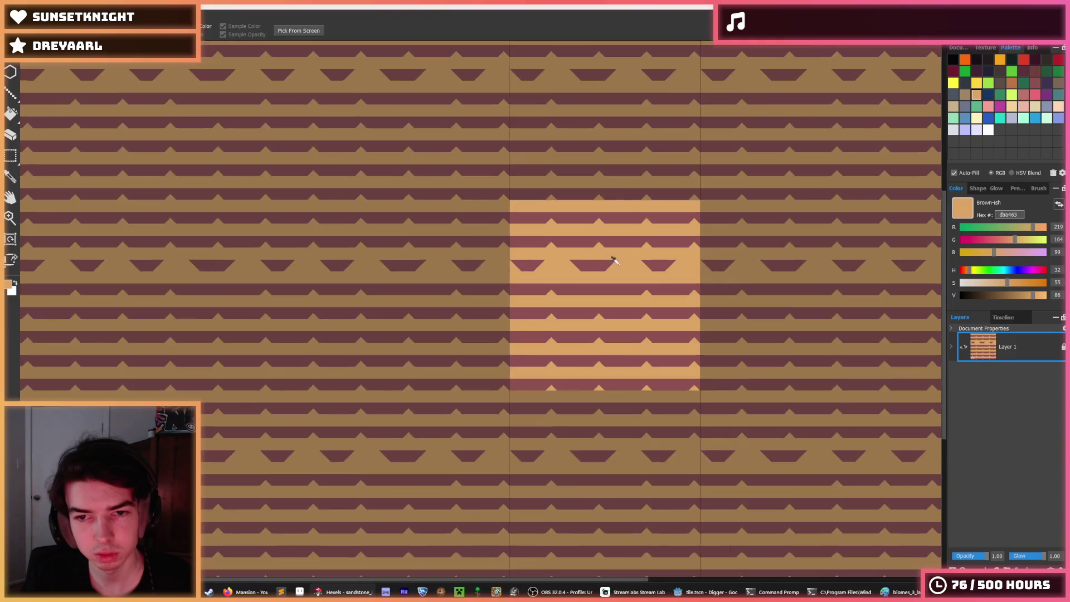
scroll(636, 253, "up", 3)
Shift the third dark trapezoid left, cover its old spot in tan, and add a right-edge triangle
left_click(528, 262, "alt")
left_click(569, 248, "alt")
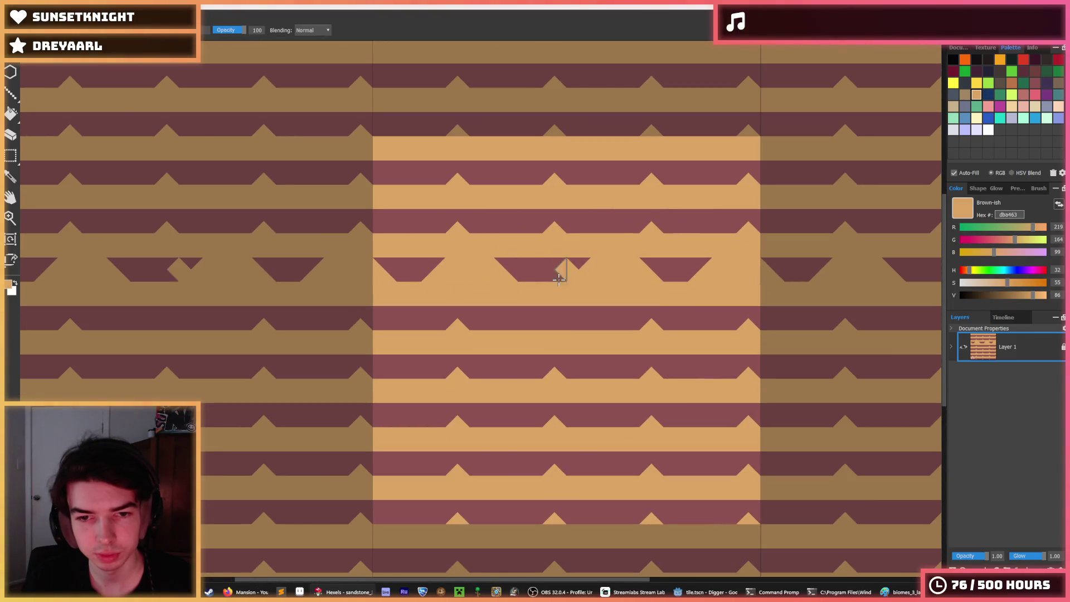
left_click(583, 260, "alt")
left_click_drag(627, 263, 648, 267)
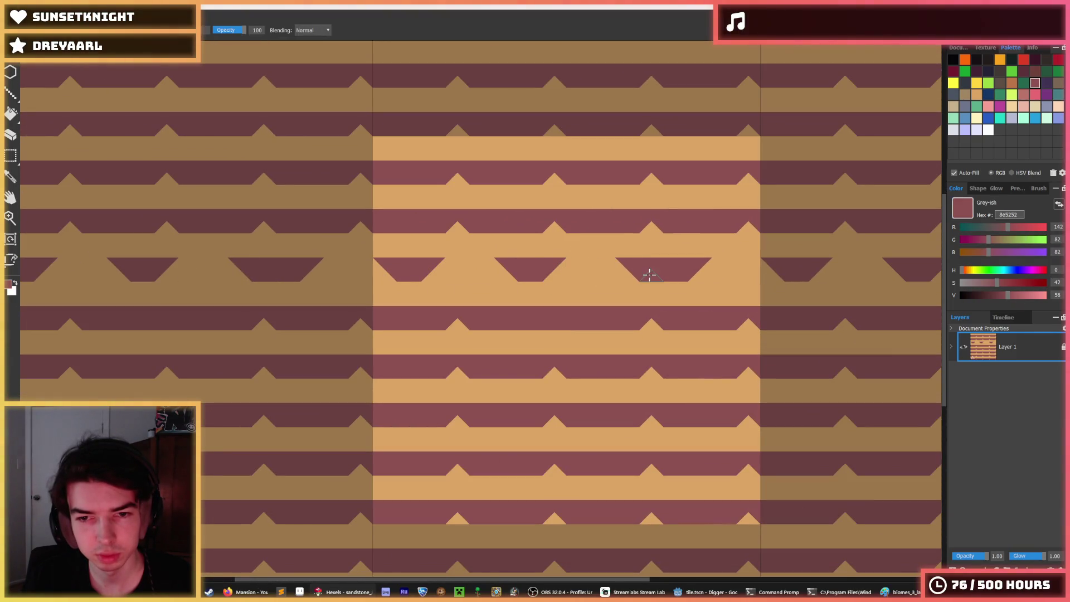
left_click(722, 258, "alt")
left_click_drag(722, 258, 691, 264)
left_click(643, 276, "alt")
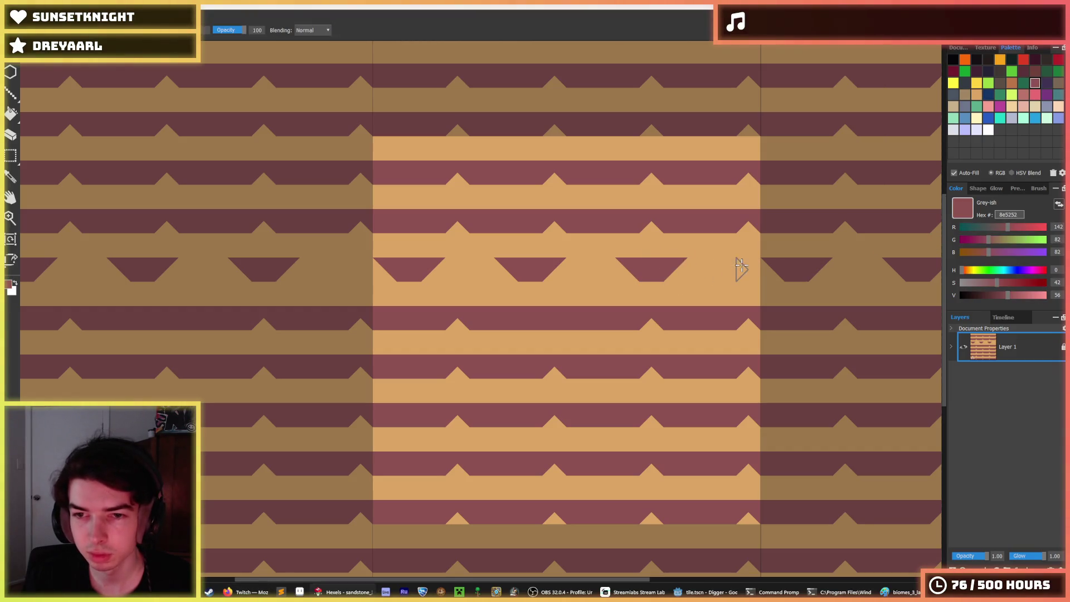
mouse_move(740, 270)
left_mouse_down()
mouse_move(748, 258)
mouse_move(746, 270)
mouse_move(725, 261)
mouse_move(691, 276)
mouse_move(628, 272)
mouse_move(663, 271)
mouse_move(650, 282)
left_mouse_up()
Fill the gaps in tan and reposition another dark red trapezoid further left
left_click(691, 276, "alt")
left_click(637, 258, "alt")
left_click(665, 274, "alt")
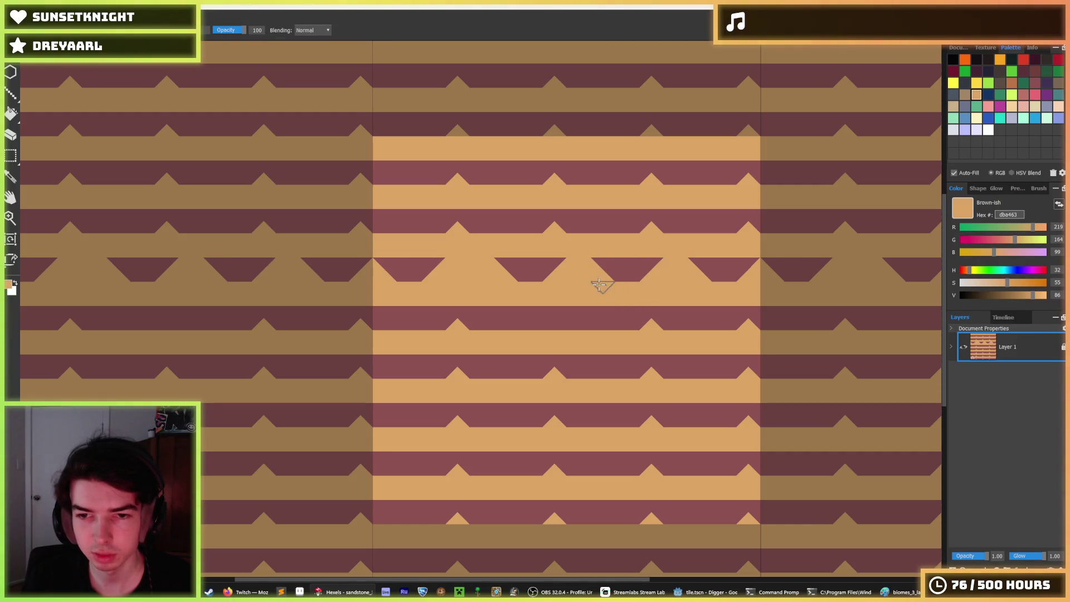
left_click(490, 268, "alt")
left_click_drag(490, 267, 546, 279)
left_click(566, 268, "alt")
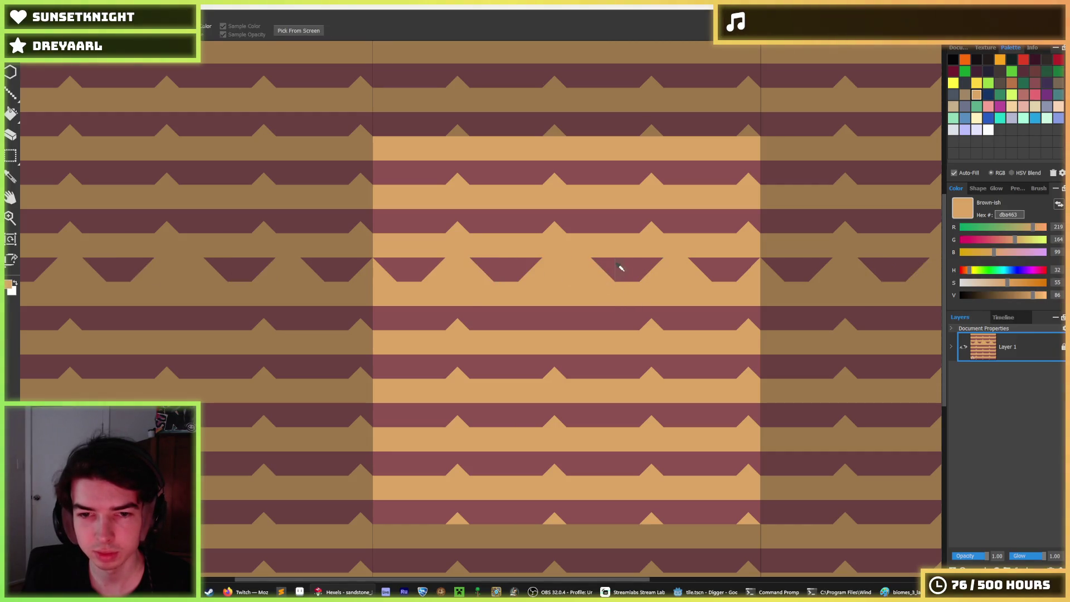
left_click(626, 268, "alt")
left_click_drag(618, 267, 571, 269)
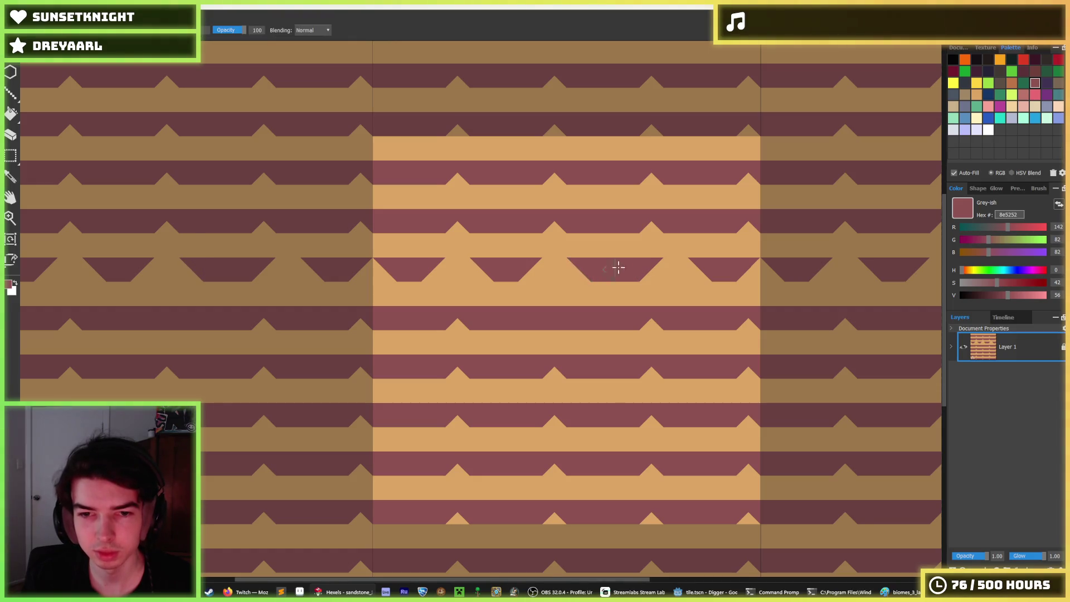
Tidy the trapezoid edges in tan and repaint the right end of the trapezoid row
left_click(650, 249, "alt")
left_click_drag(650, 249, 661, 276)
left_click(724, 267, "alt")
mouse_move(724, 266)
left_mouse_down()
mouse_move(698, 269)
mouse_move(724, 279)
left_mouse_up()
left_click(743, 283, "alt")
scroll(761, 272, "down", 3)
scroll(761, 272, "down", 2)
scroll(744, 275, "up", 6)
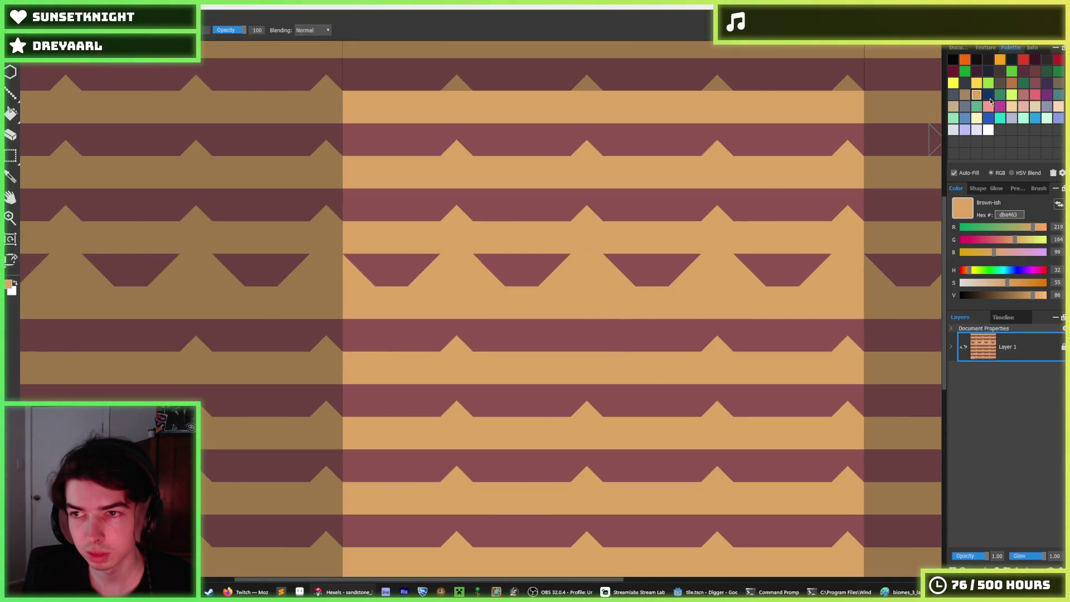
left_click(1012, 82)
Fill the dark red stripes brown bb7547 and paint a brown band with a light diamond
left_click(523, 271)
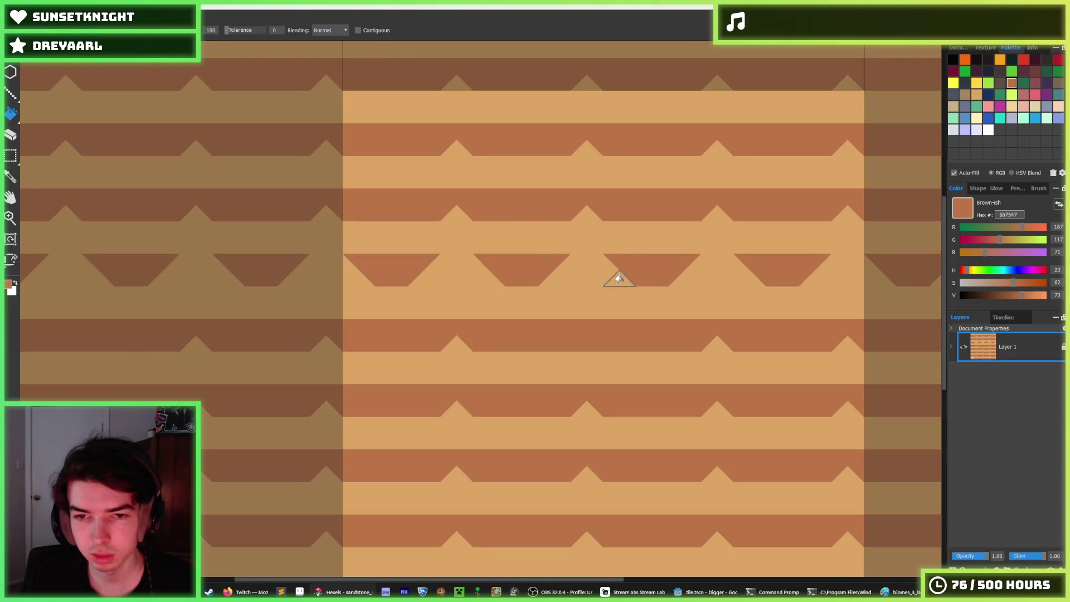
scroll(602, 282, "up", 2)
key("b")
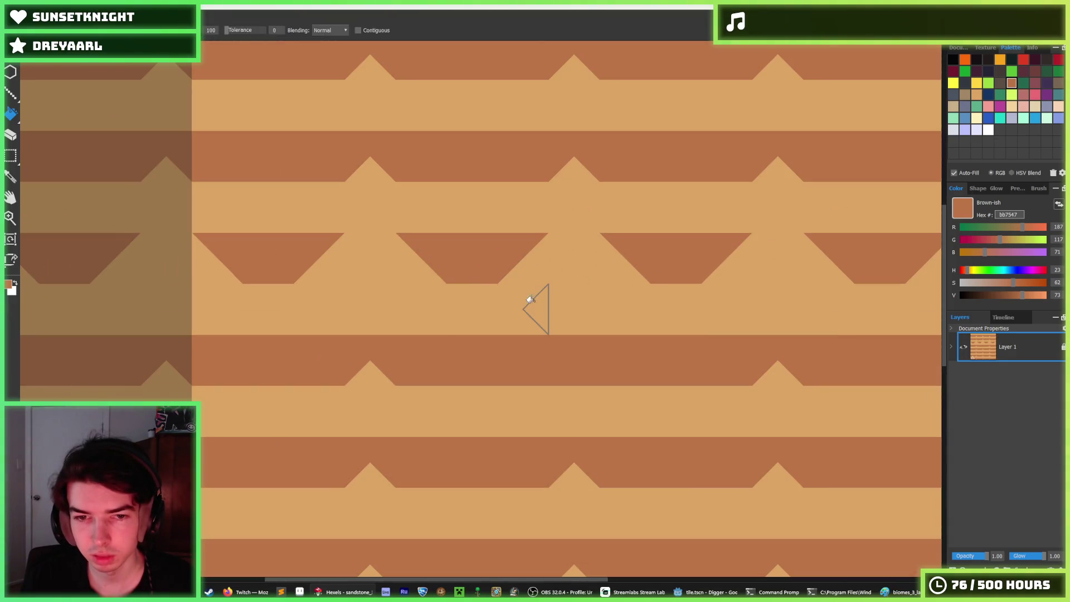
mouse_move(534, 308)
left_mouse_down()
mouse_move(564, 313)
mouse_move(628, 296)
left_mouse_up()
left_click(641, 318, "alt")
left_click(625, 334)
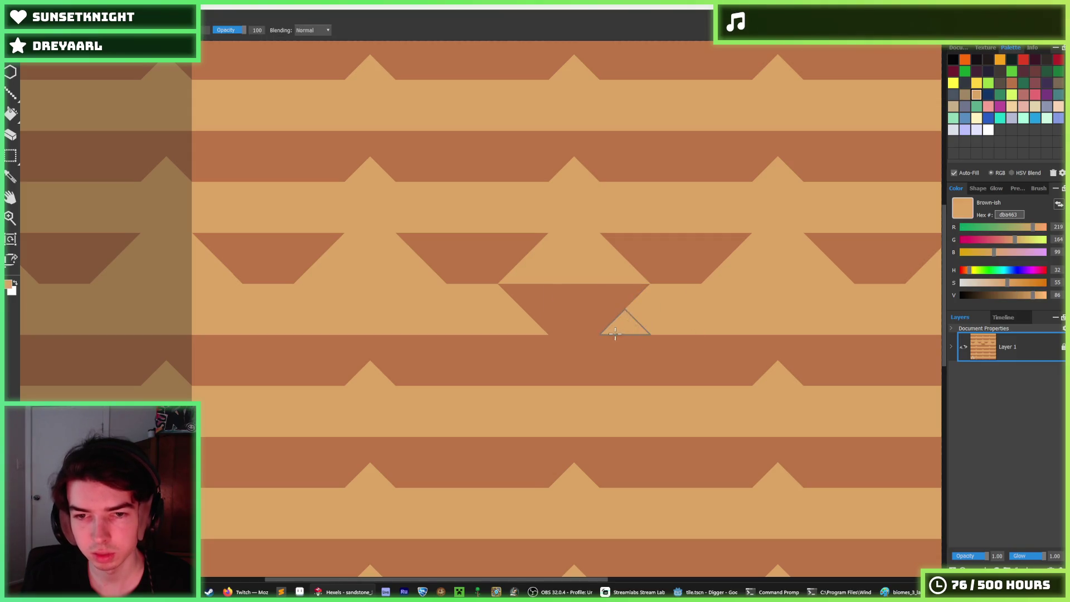
left_click(593, 313, "alt")
Paint brown triangle bands to the left and right of the centre
mouse_move(415, 309)
left_mouse_down()
mouse_move(349, 296)
mouse_move(371, 296)
left_mouse_up()
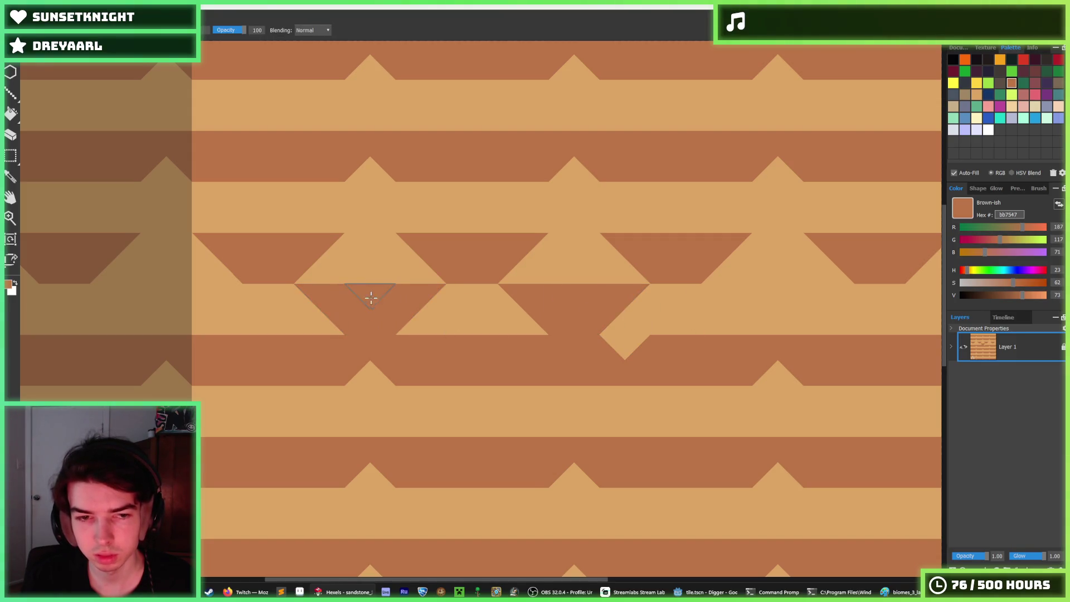
mouse_move(703, 310)
left_mouse_down()
mouse_move(731, 311)
mouse_move(724, 291)
mouse_move(781, 296)
mouse_move(803, 317)
left_mouse_up()
left_click(833, 322, "alt")
left_click(830, 323)
scroll(671, 325, "down", 4)
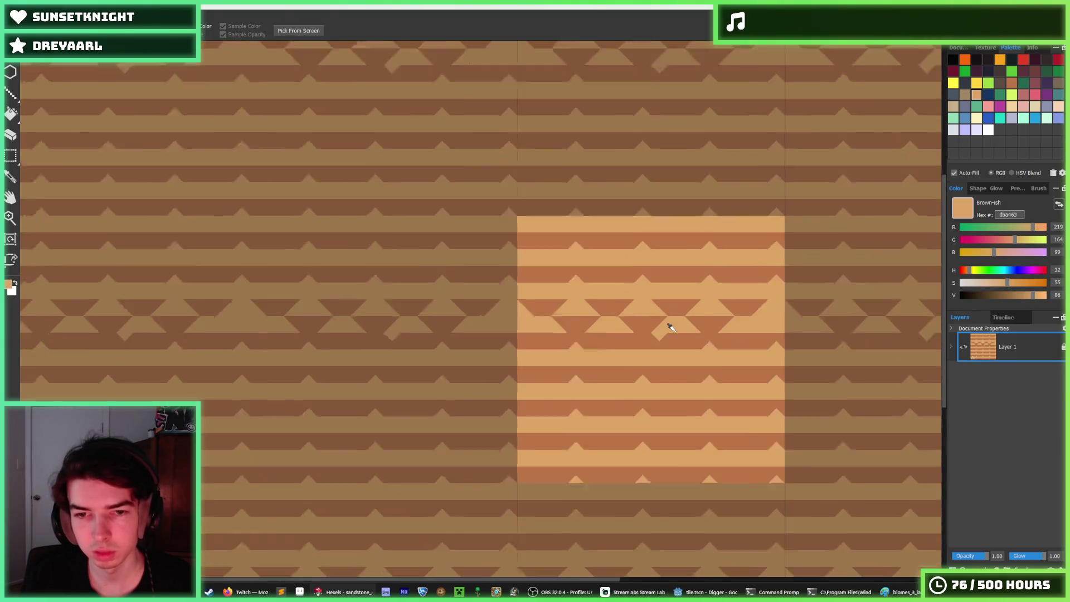
Flood-fill the brown band below the middle with tan and cover the small dark triangles
key("f")
left_click(678, 339)
key("b")
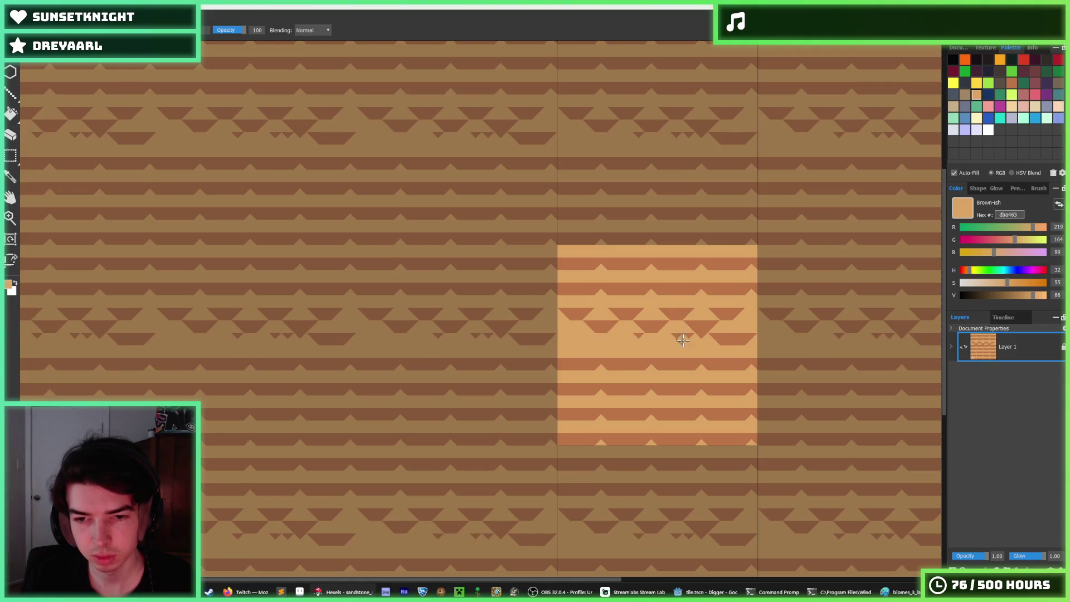
mouse_move(683, 340)
left_mouse_down()
mouse_move(657, 334)
mouse_move(776, 346)
mouse_move(755, 358)
left_mouse_up()
Paint dark red-brown triangles into the lower band of the tile
scroll(748, 299, "up", 3)
left_click(657, 349, "alt")
scroll(710, 360, "down", 3)
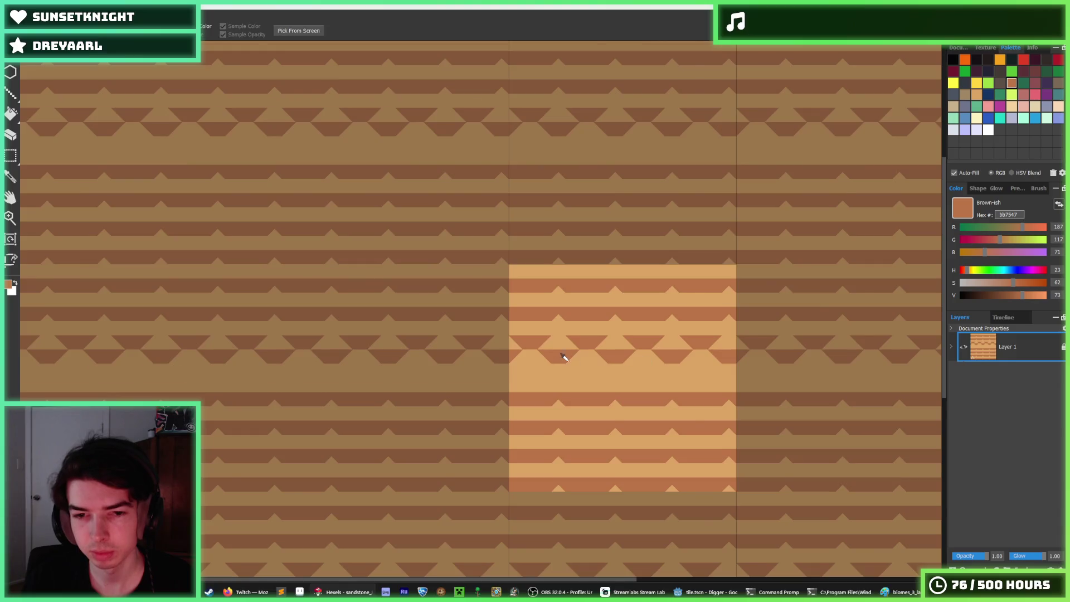
scroll(574, 354, "down", 1)
scroll(502, 363, "up", 3)
scroll(476, 363, "down", 2)
scroll(486, 362, "up", 2)
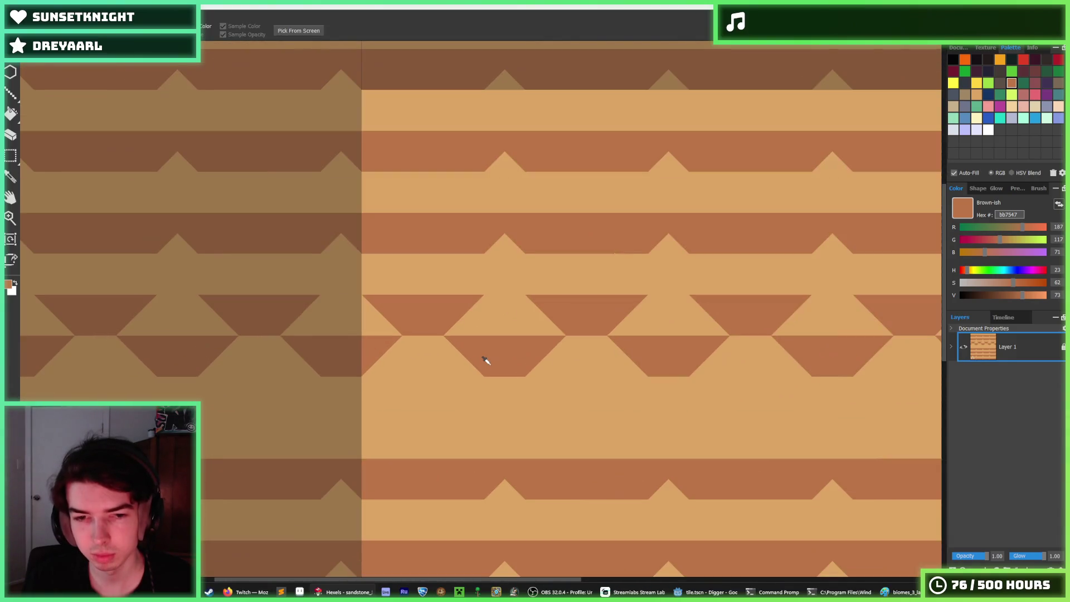
key("b")
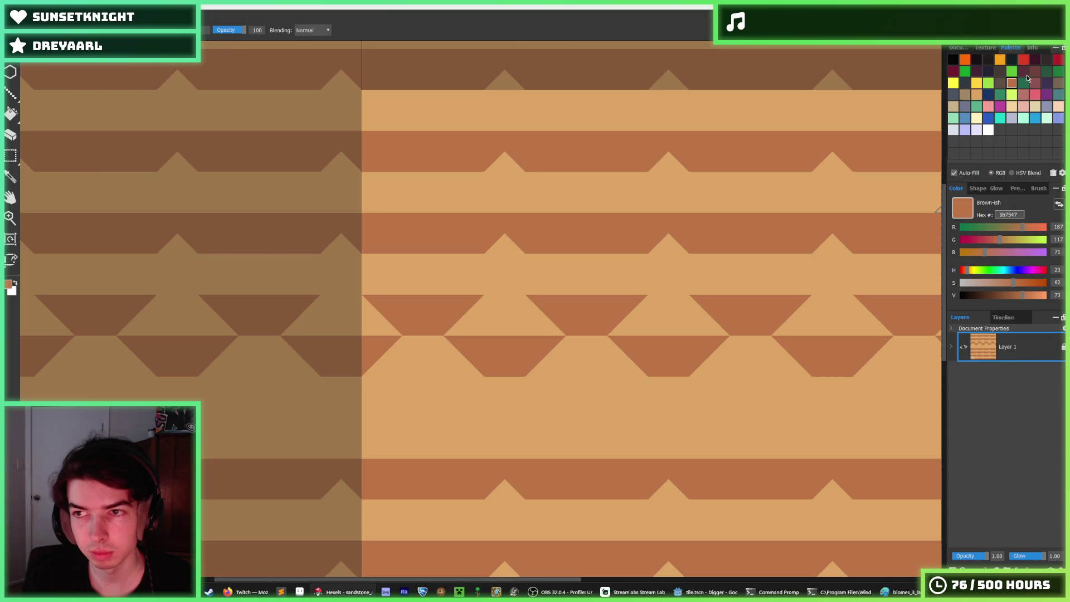
left_click(1035, 71)
mouse_move(438, 356)
left_mouse_down()
mouse_move(398, 357)
mouse_move(454, 370)
left_mouse_up()
Paint two grey-maroon trapezoids in the band and cover the diamond tip in tan
left_click(1035, 83)
mouse_move(549, 363)
left_mouse_down()
mouse_move(574, 352)
mouse_move(592, 369)
mouse_move(728, 354)
mouse_move(818, 361)
mouse_move(697, 335)
mouse_move(770, 334)
mouse_move(789, 361)
mouse_move(709, 382)
left_mouse_up()
key("alt")
left_click(830, 386, "alt")
scroll(697, 368, "down", 6)
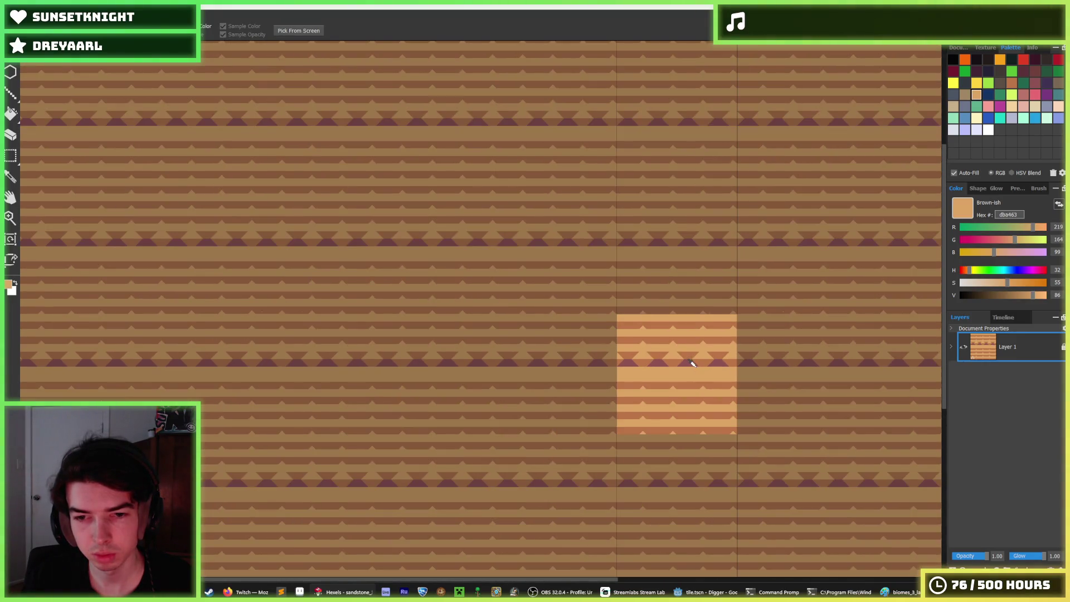
scroll(693, 364, "down", 3)
scroll(677, 372, "up", 6)
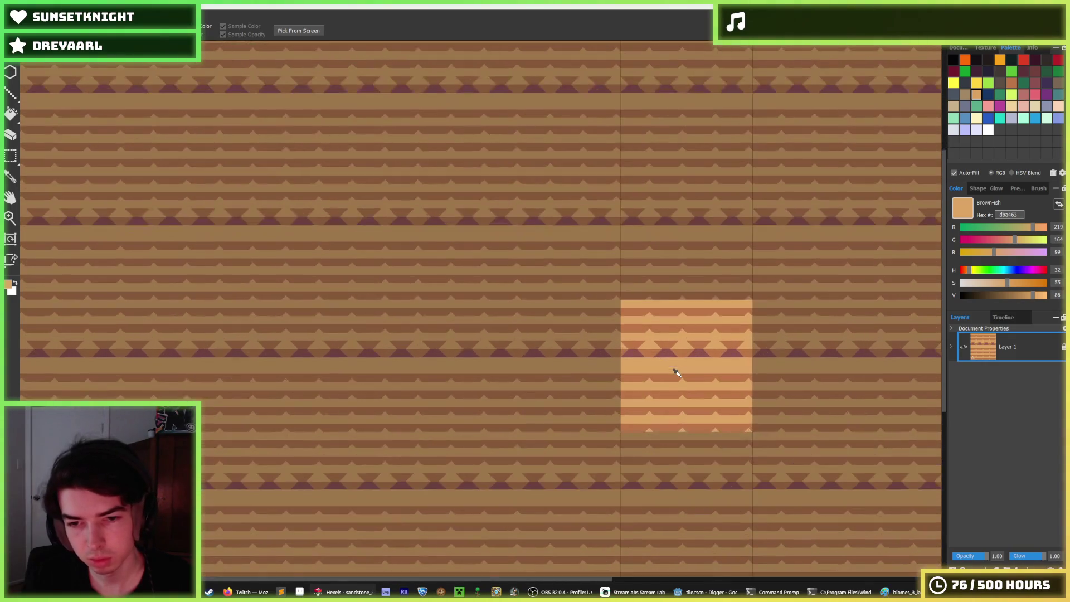
Marquee-select a strip of the diamond band, move it down and nudge it right
key("m")
left_click_drag(534, 328, 884, 298)
mouse_move(705, 310)
left_mouse_down()
mouse_move(682, 337)
mouse_move(682, 358)
left_mouse_up()
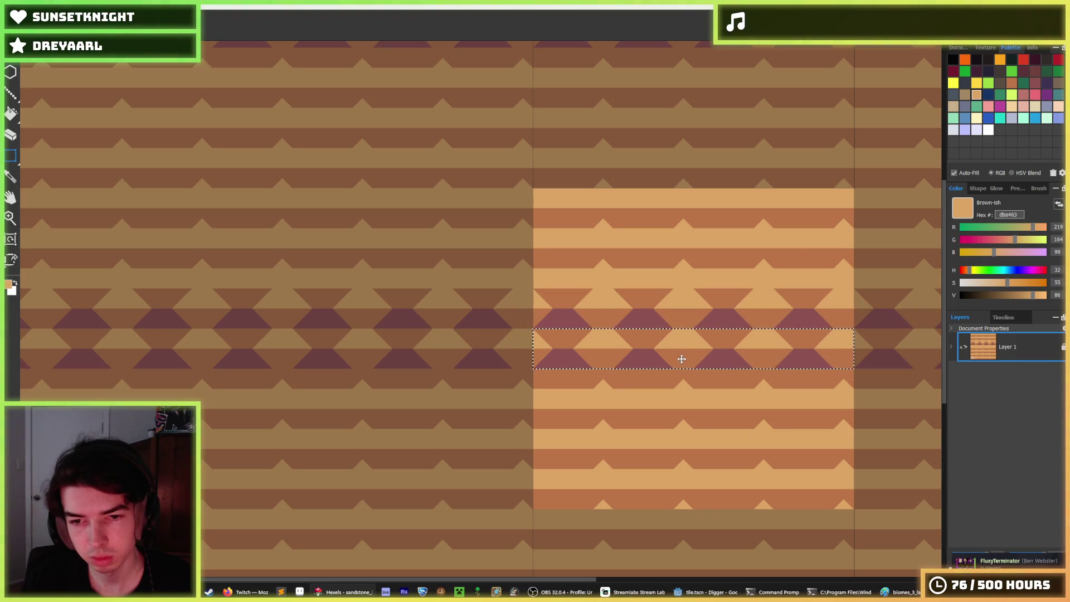
key("Right")
key("Right")
key("Right")
key("Right")
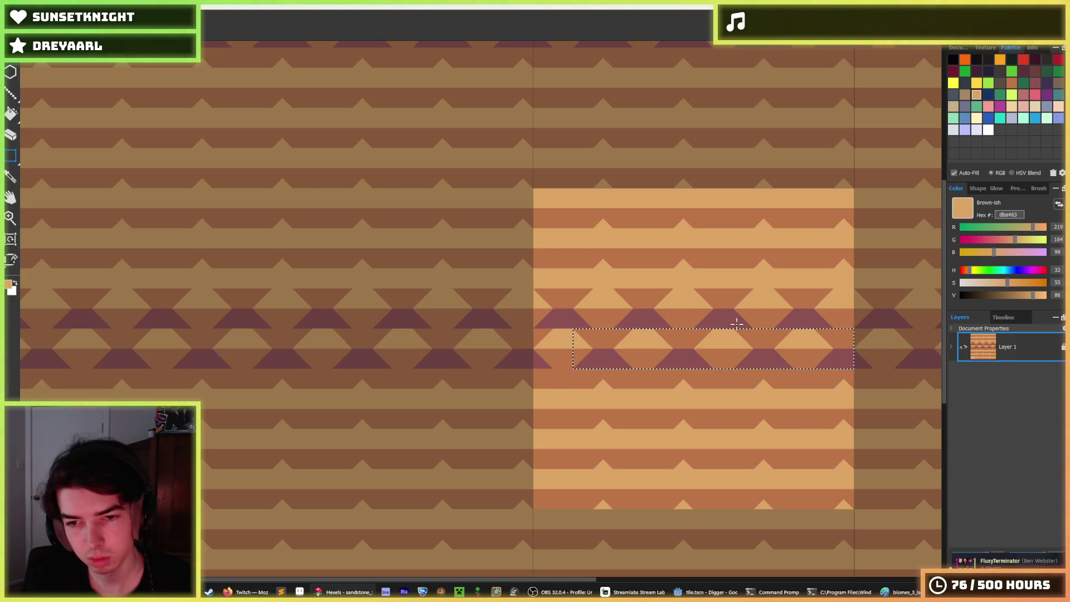
key("Right")
key("Right")
key("Right")
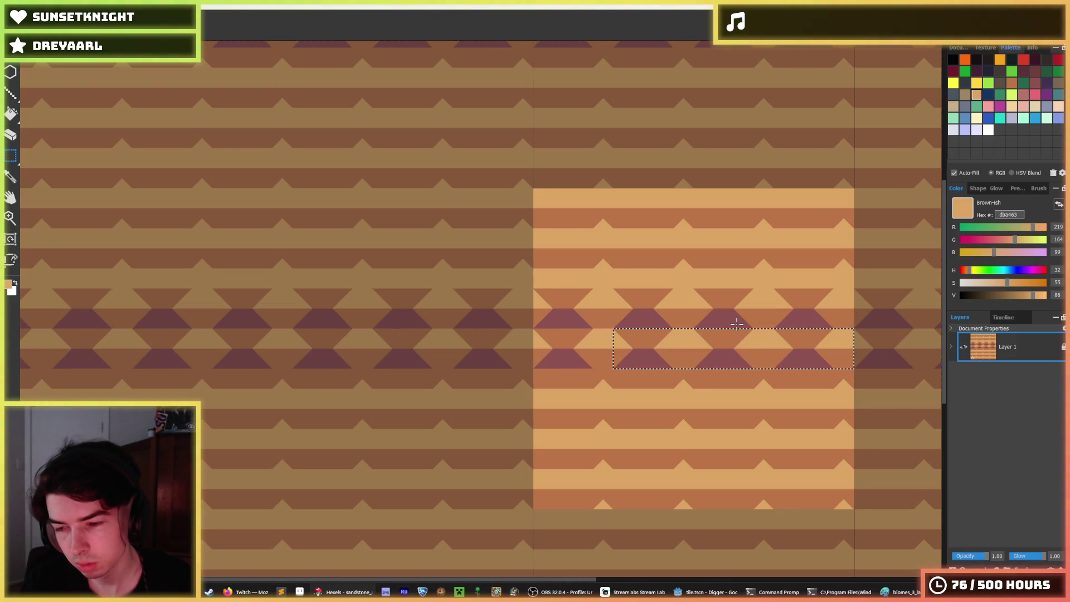
key("Right")
key("Right")
key("Right")
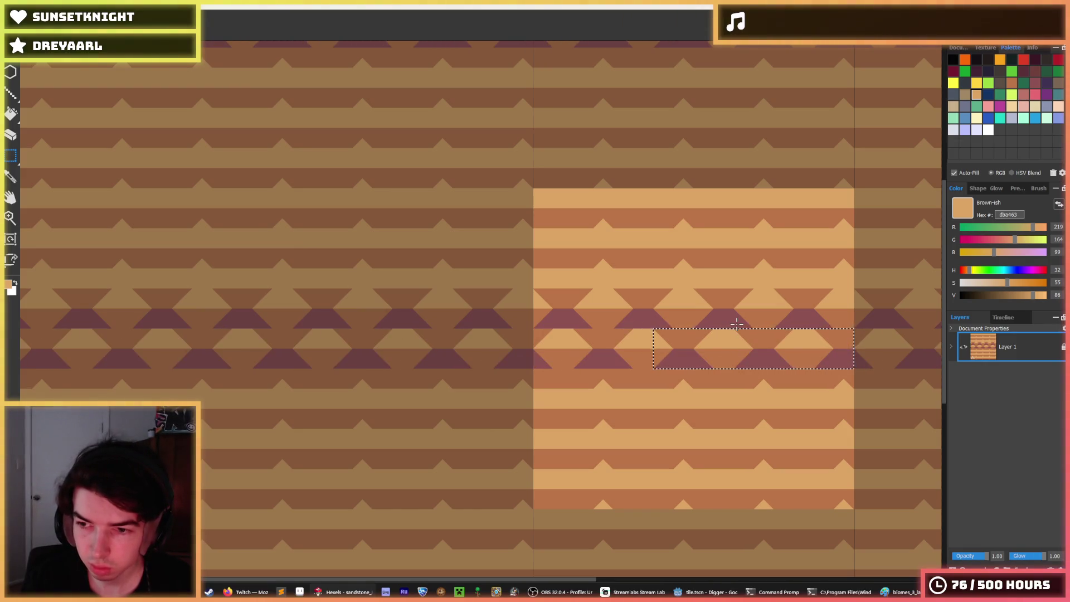
scroll(736, 324, "down", 5)
scroll(713, 342, "up", 3)
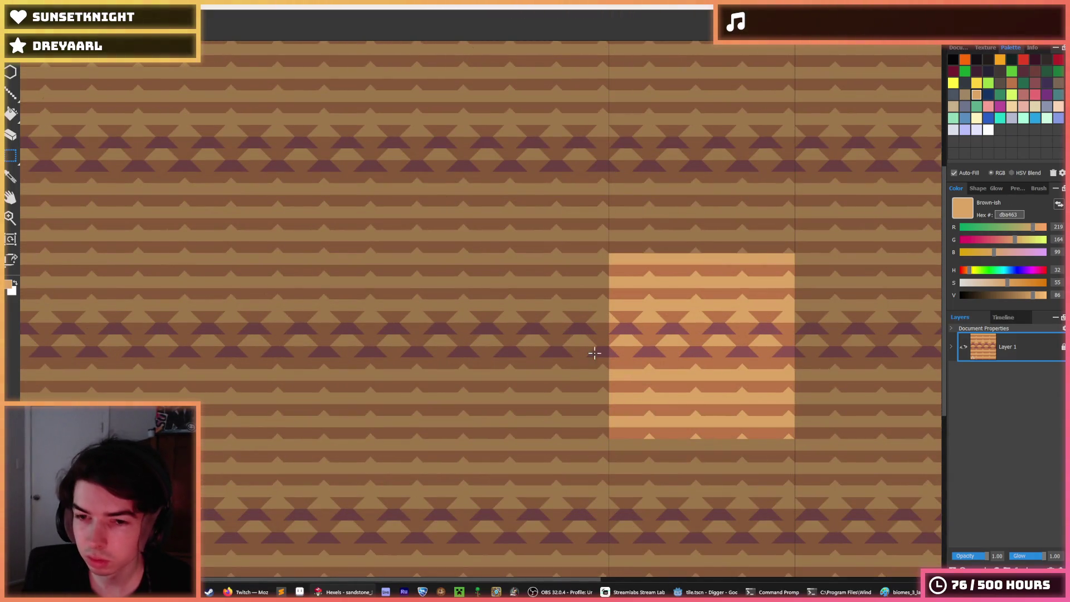
Select the diamond band and duplicate the triangle band one band lower
mouse_move(611, 313)
left_mouse_down()
mouse_move(760, 347)
mouse_move(822, 341)
left_mouse_up()
scroll(808, 362, "up", 3)
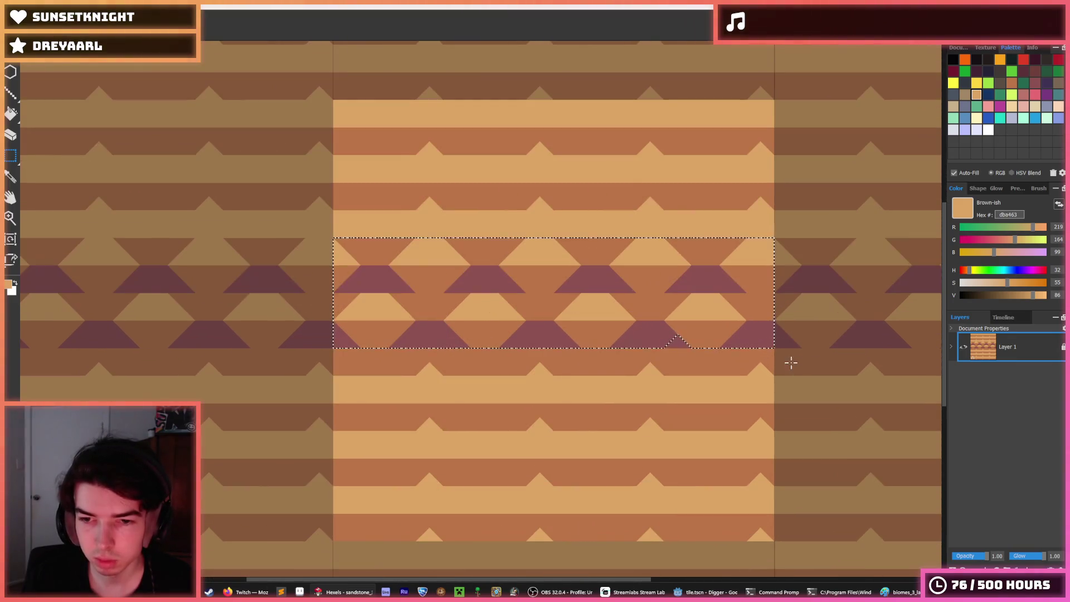
left_click_drag(600, 328, 600, 439)
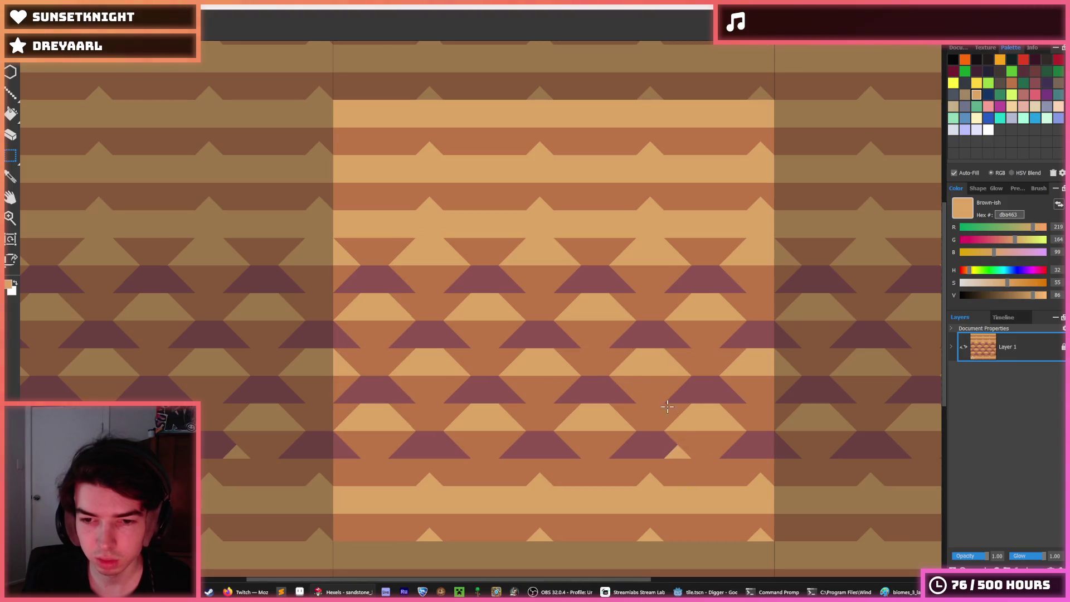
left_click(674, 453, "alt")
scroll(696, 388, "down", 5)
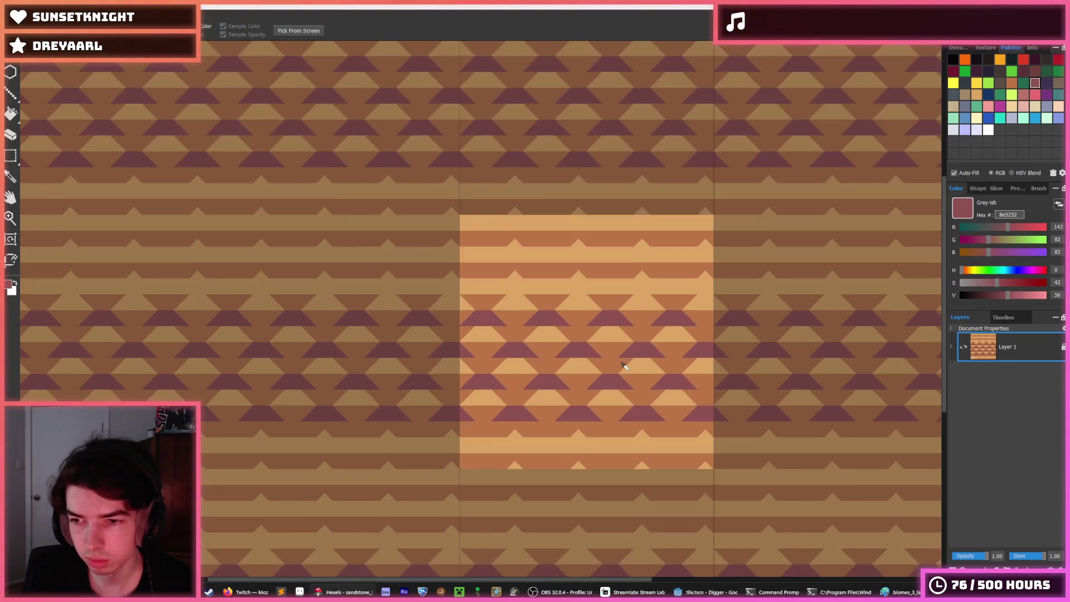
scroll(633, 357, "up", 3)
scroll(633, 357, "up", 2)
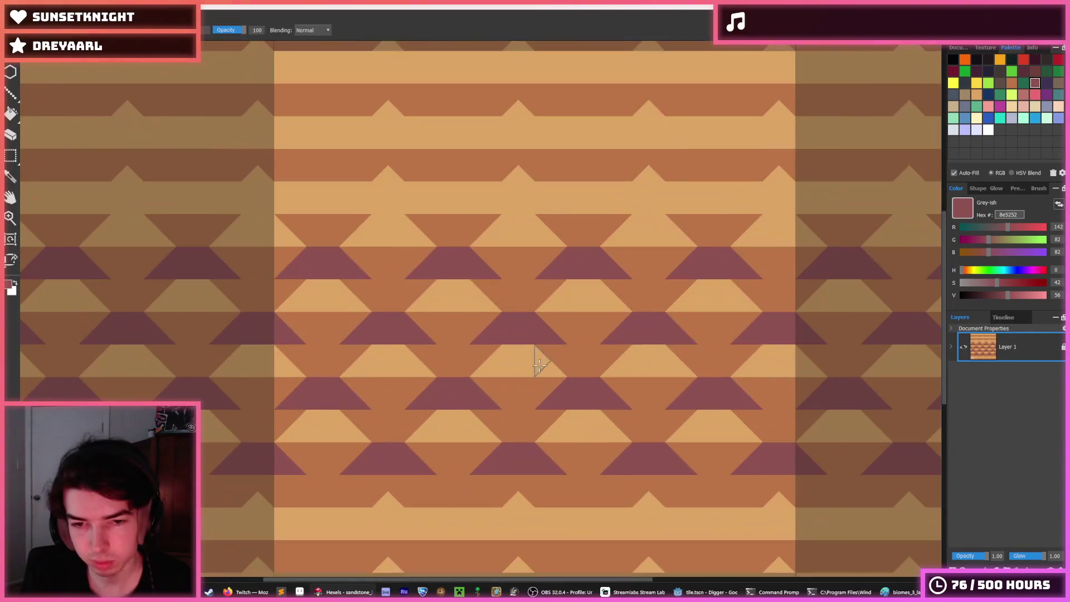
Touch up the pattern with tan triangles and brown over stray tan shapes
left_click(459, 291, "alt")
left_click(422, 294)
left_click(488, 290, "alt")
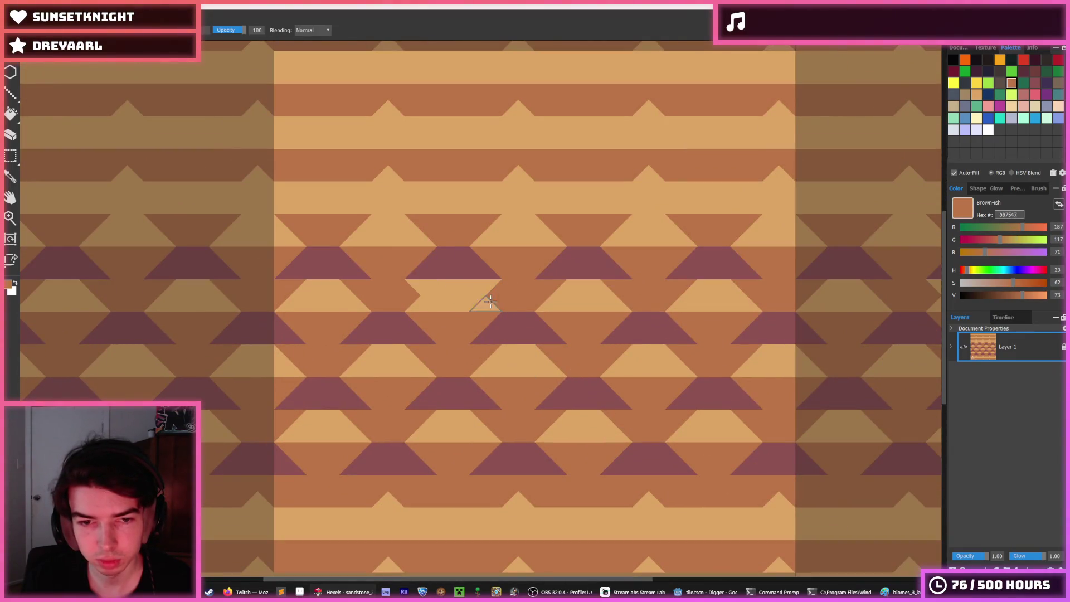
left_click_drag(484, 301, 411, 305)
left_click(355, 300, "alt")
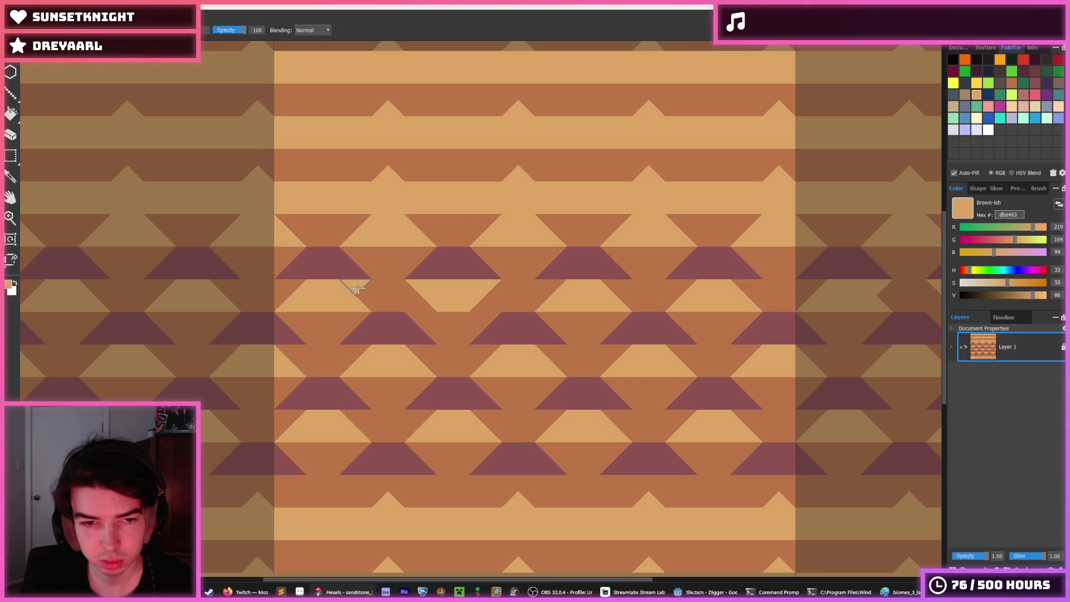
left_click(356, 301, "alt")
left_click(380, 316, "alt")
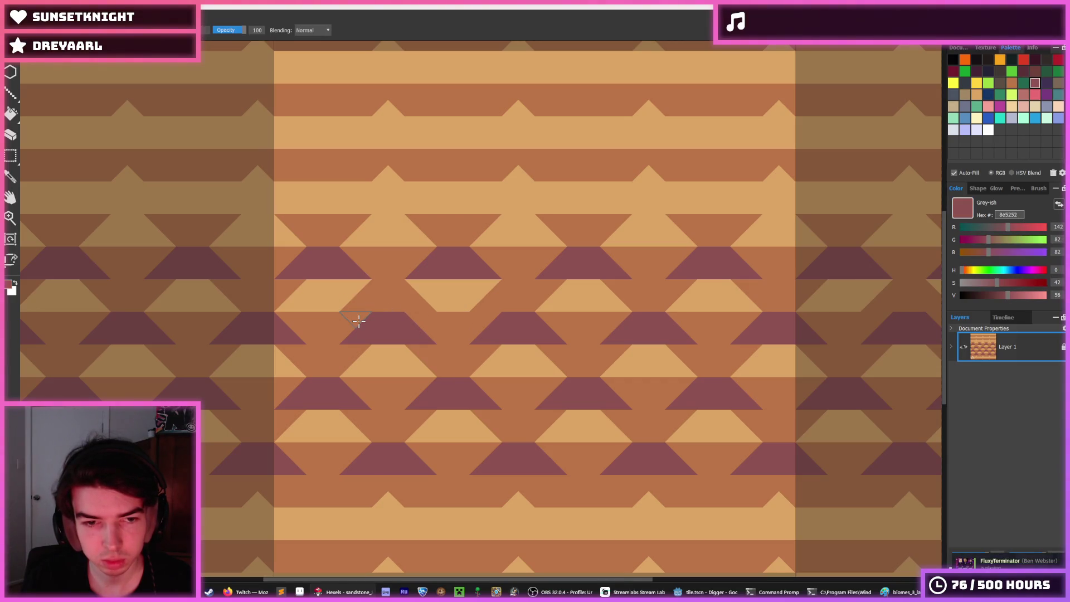
left_click(328, 310, "alt")
left_click(357, 304, "alt")
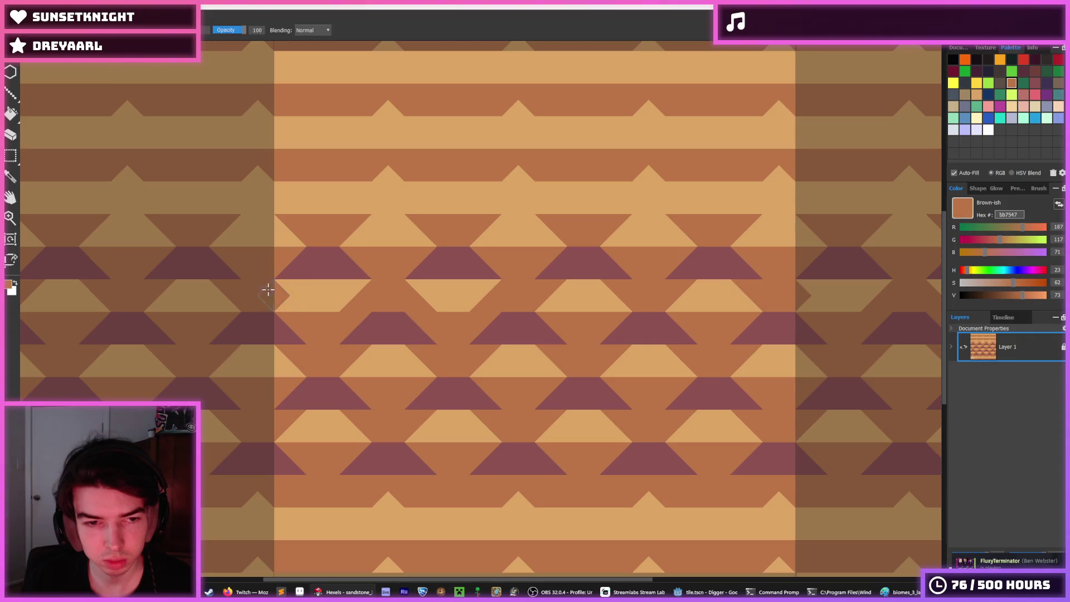
scroll(402, 330, "down", 5)
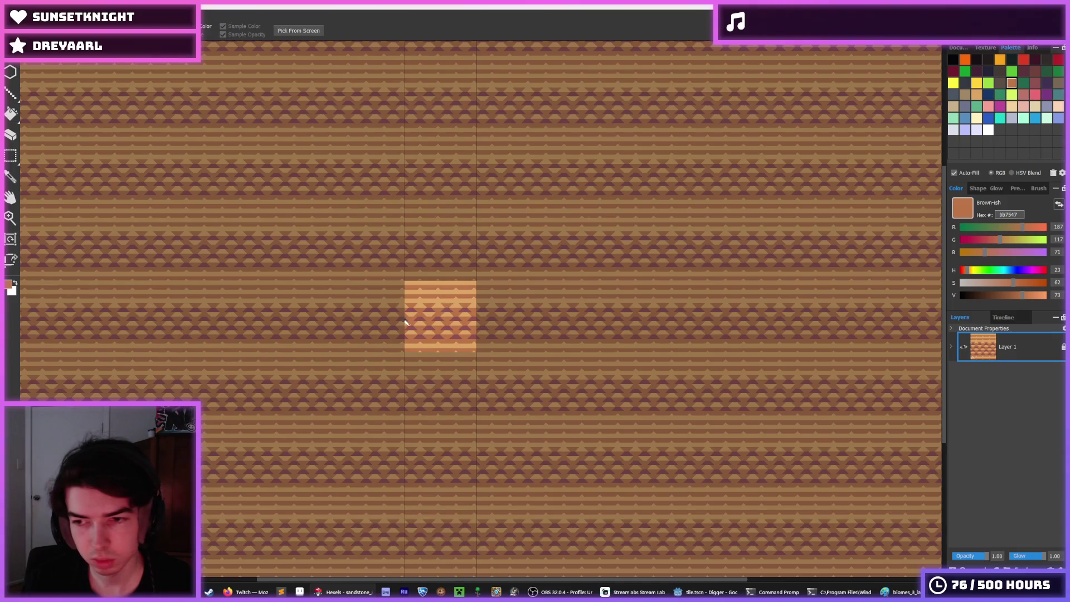
scroll(443, 306, "up", 5)
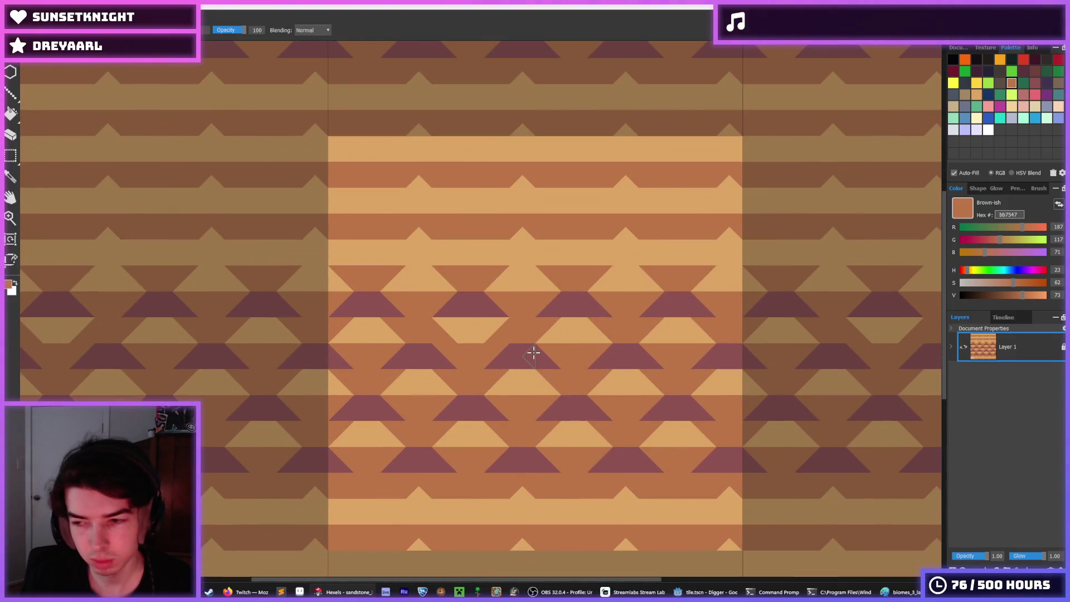
Undo the stray touch-up strokes while keeping the copied triangle rows
key("ctrl+z")
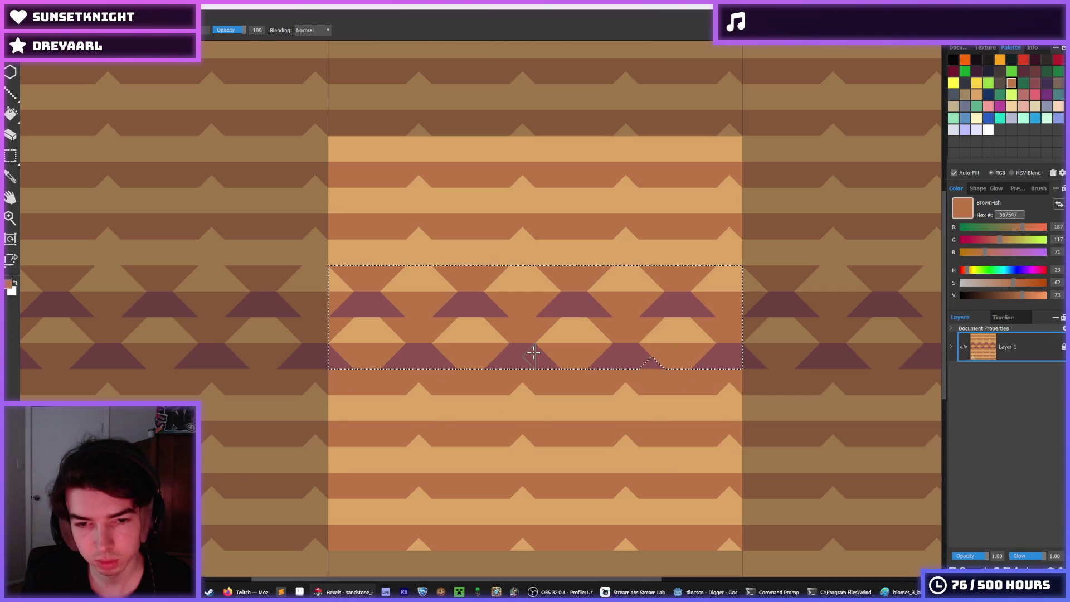
key("ctrl+z")
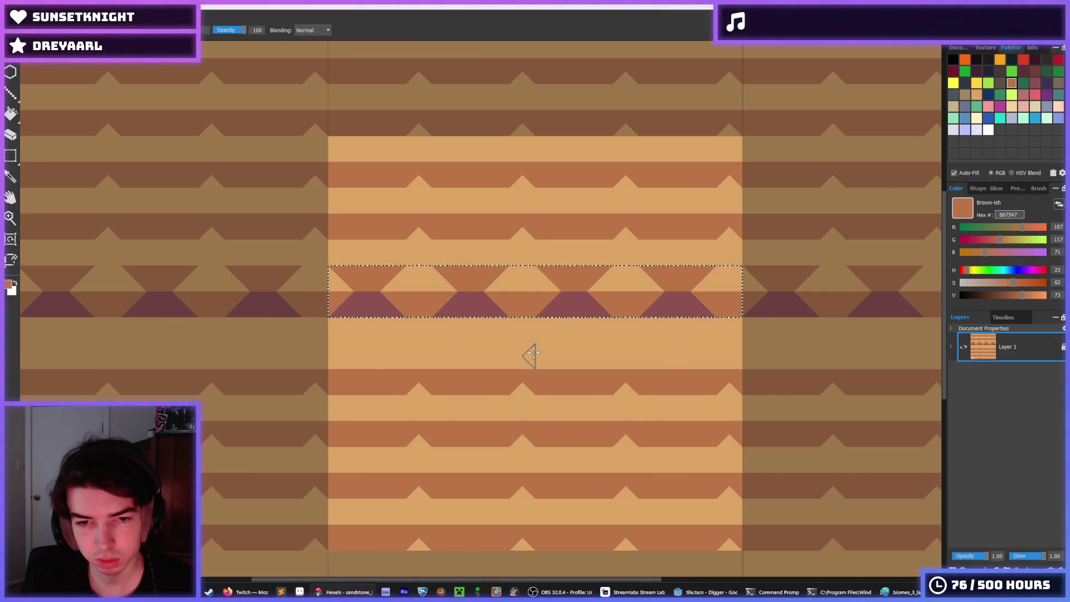
key("ctrl+y")
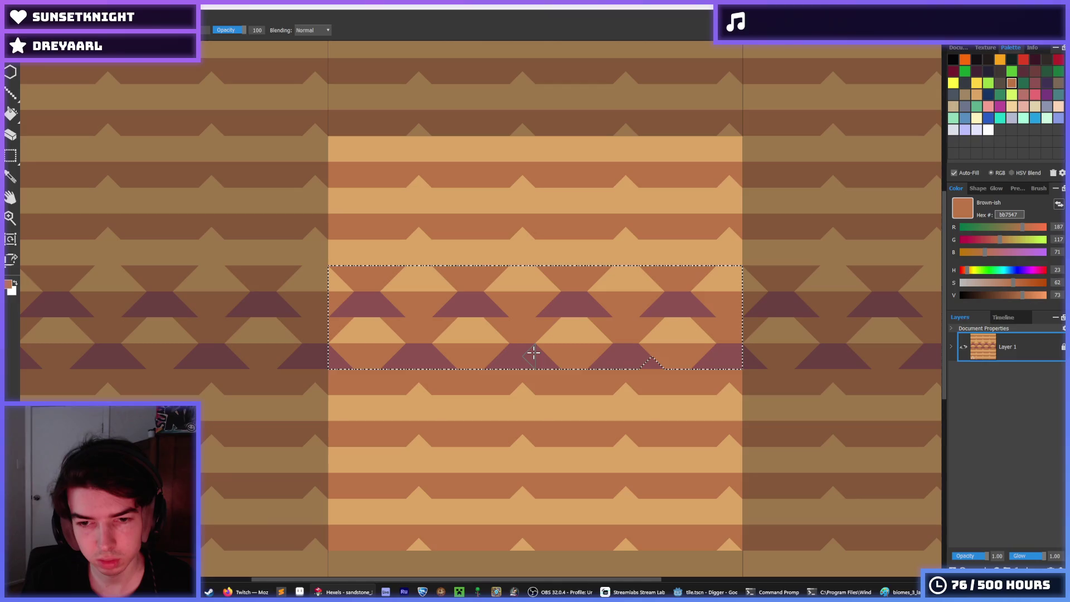
key("i")
scroll(588, 389, "down", 3)
scroll(588, 389, "up", 3)
key("b")
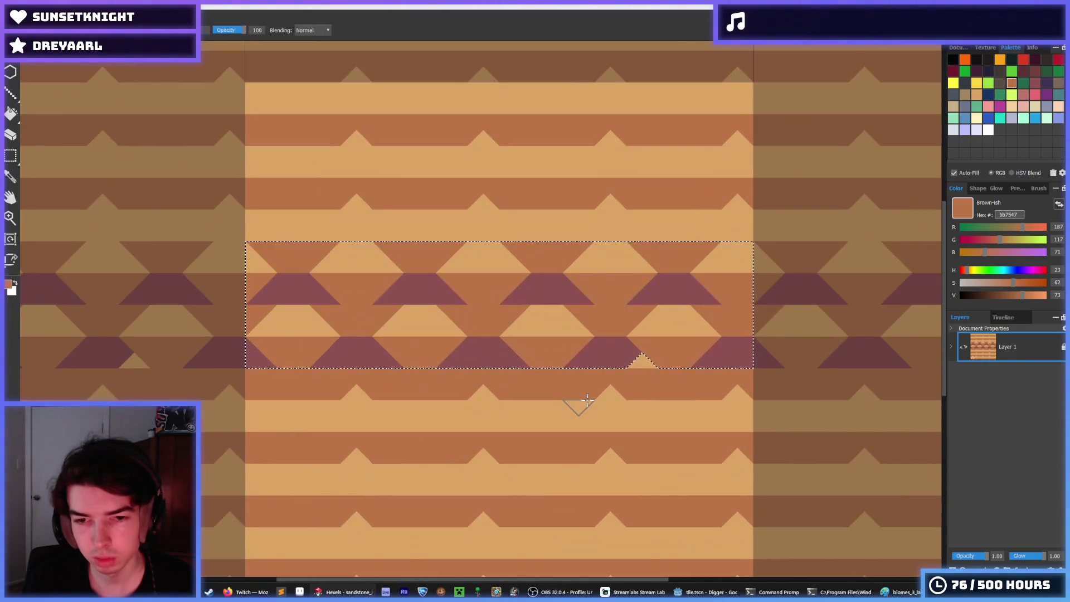
key("ctrl+z")
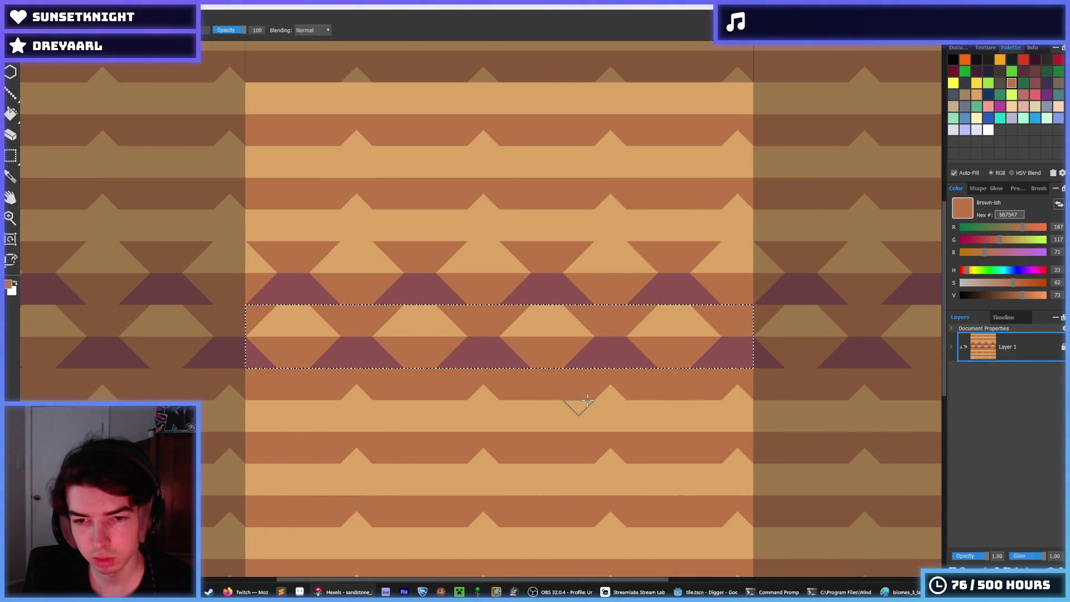
key("m")
scroll(657, 338, "down", 3)
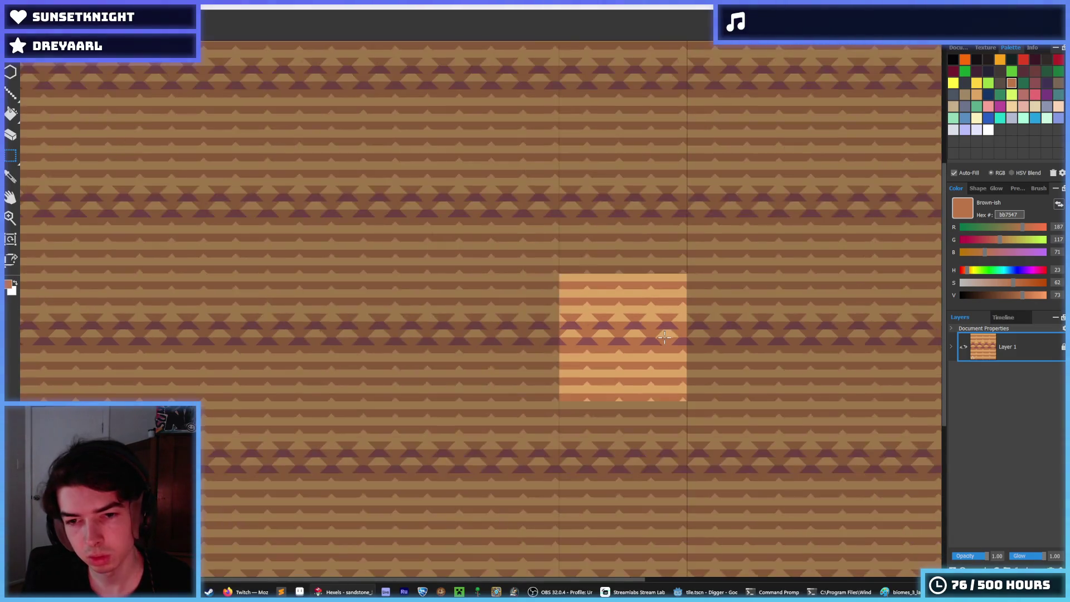
scroll(704, 348, "up", 2)
Reselect the purple triangle rows and move that band lower in the tile
left_click_drag(722, 350, 400, 258)
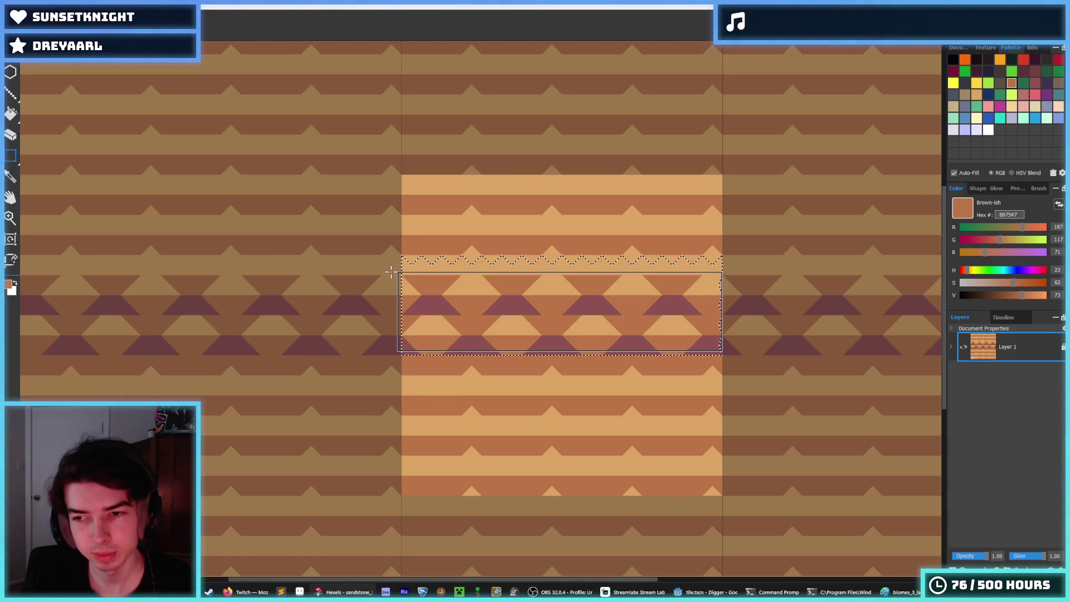
left_click_drag(392, 263, 401, 275)
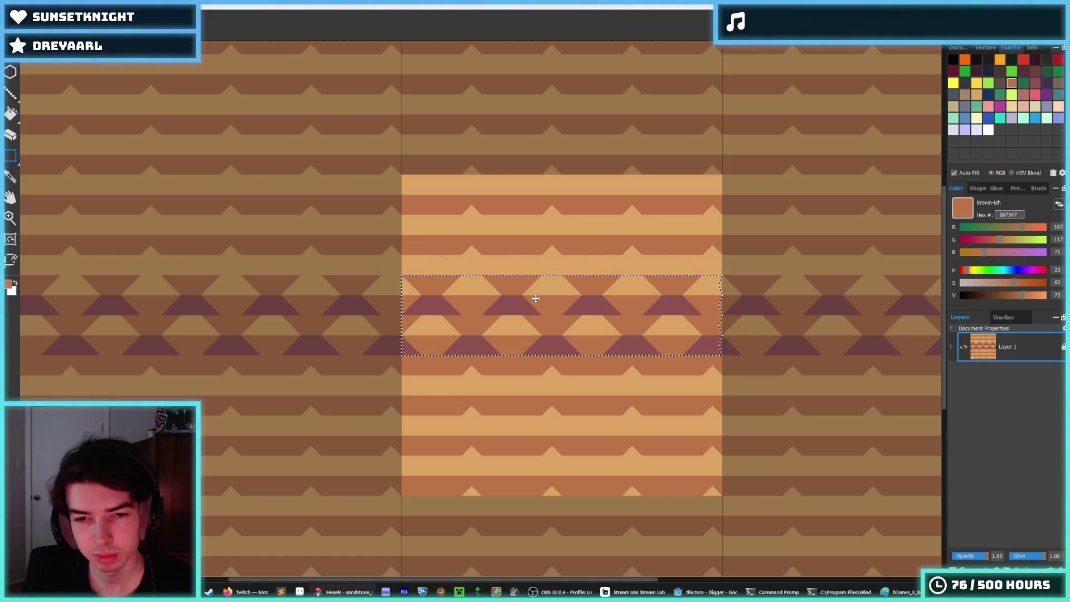
mouse_move(547, 303)
left_mouse_down()
mouse_move(548, 421)
mouse_move(549, 395)
left_mouse_up()
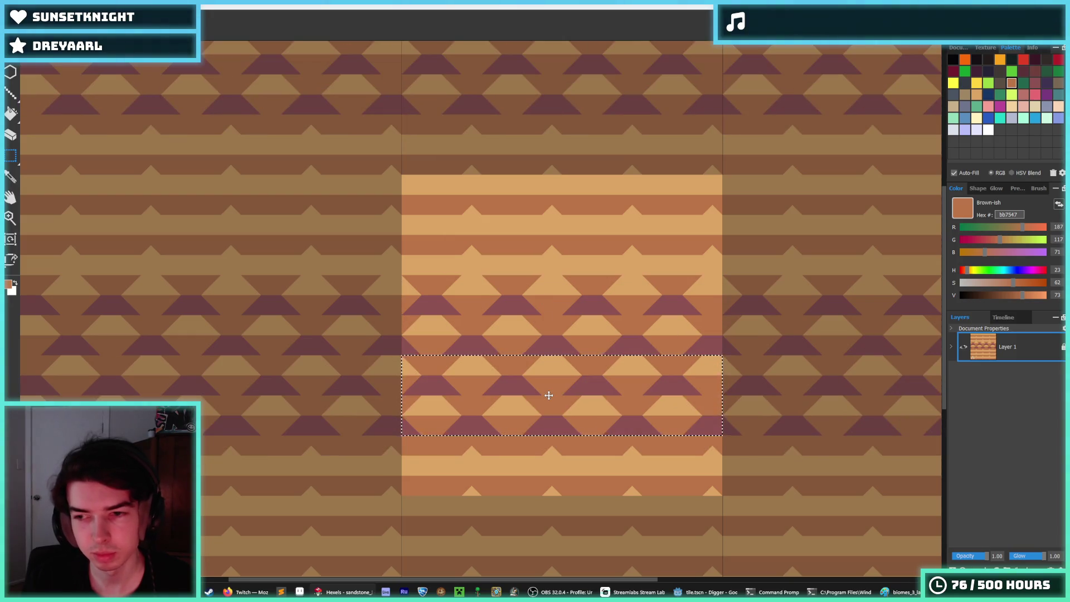
scroll(569, 365, "down", 2)
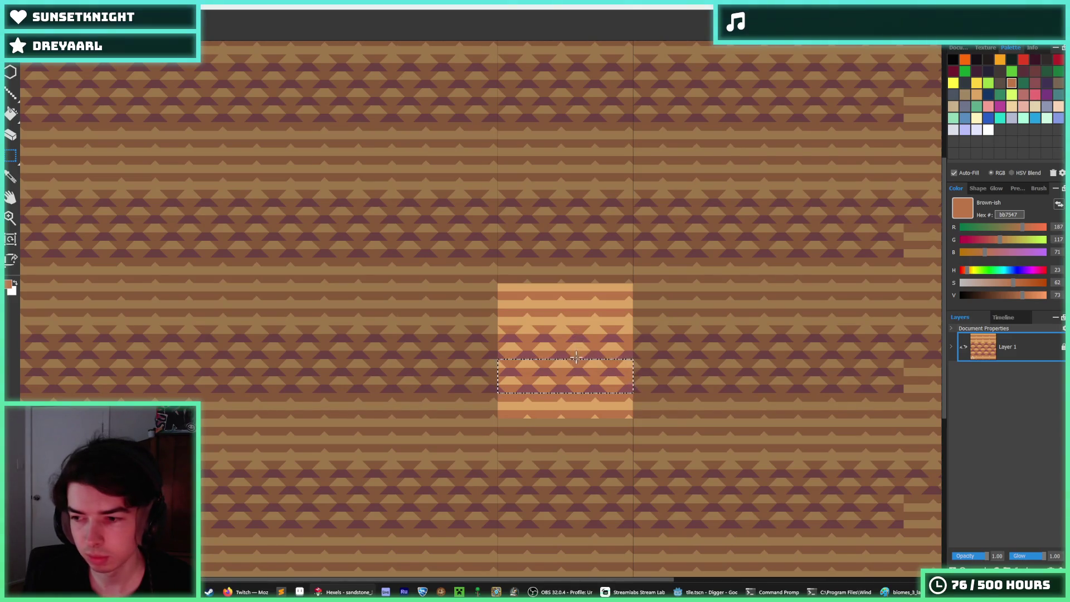
scroll(587, 384, "up", 2)
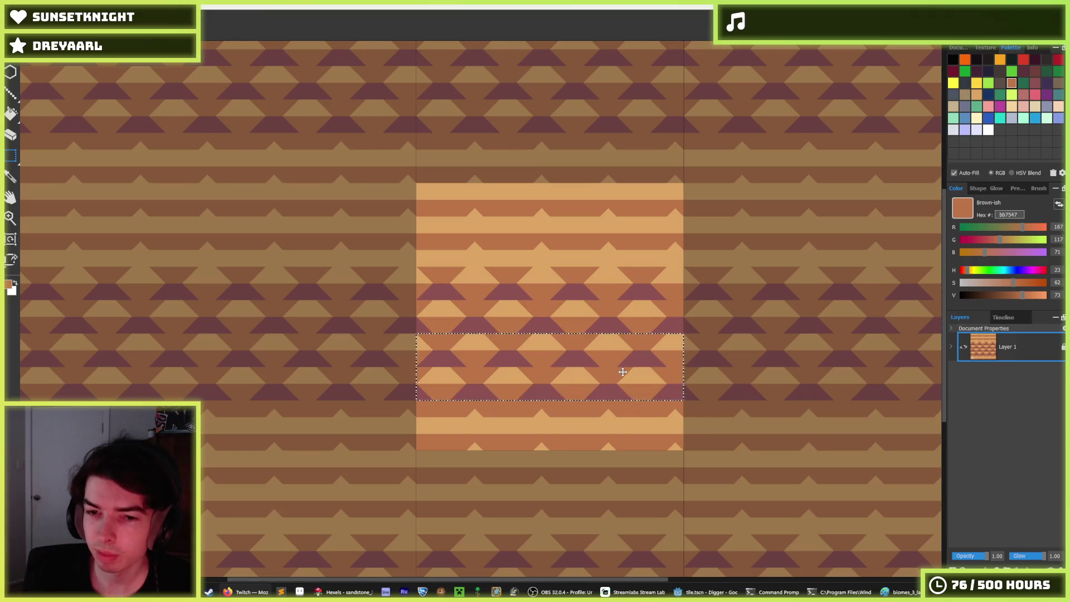
scroll(622, 372, "up", 2)
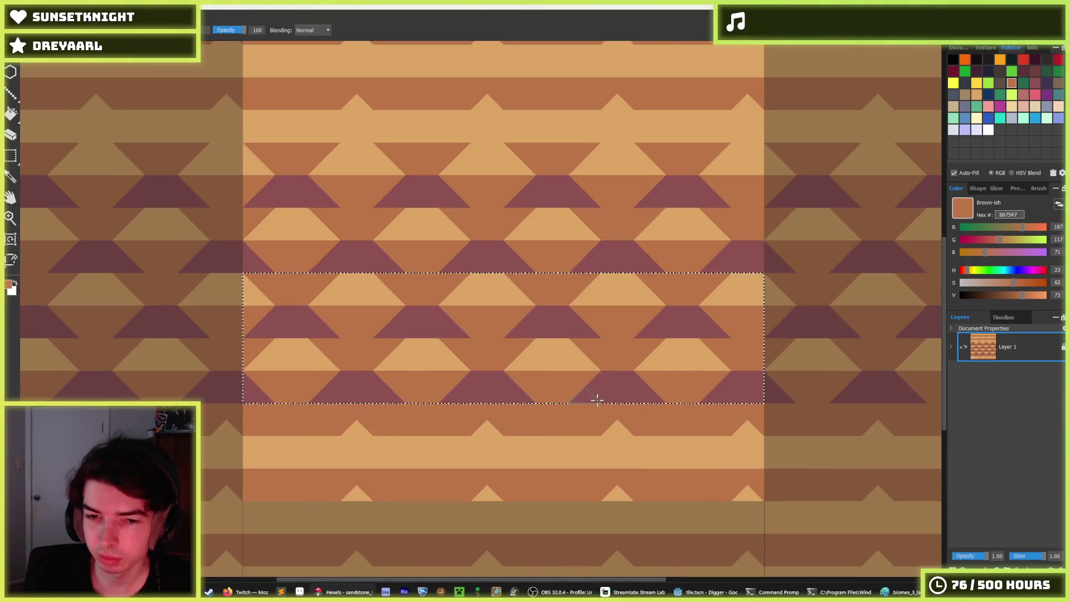
Clear the selection, repaint the dark band's triangles mauve and brown, then undo those strokes
left_click(624, 387, "alt")
key("ctrl+d")
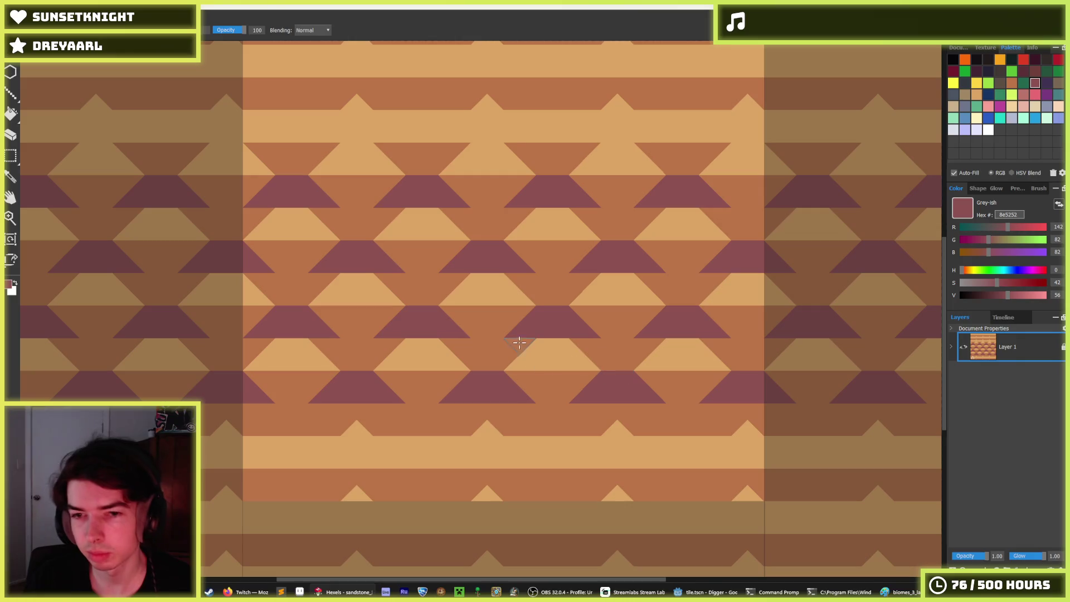
left_click_drag(458, 313, 512, 311)
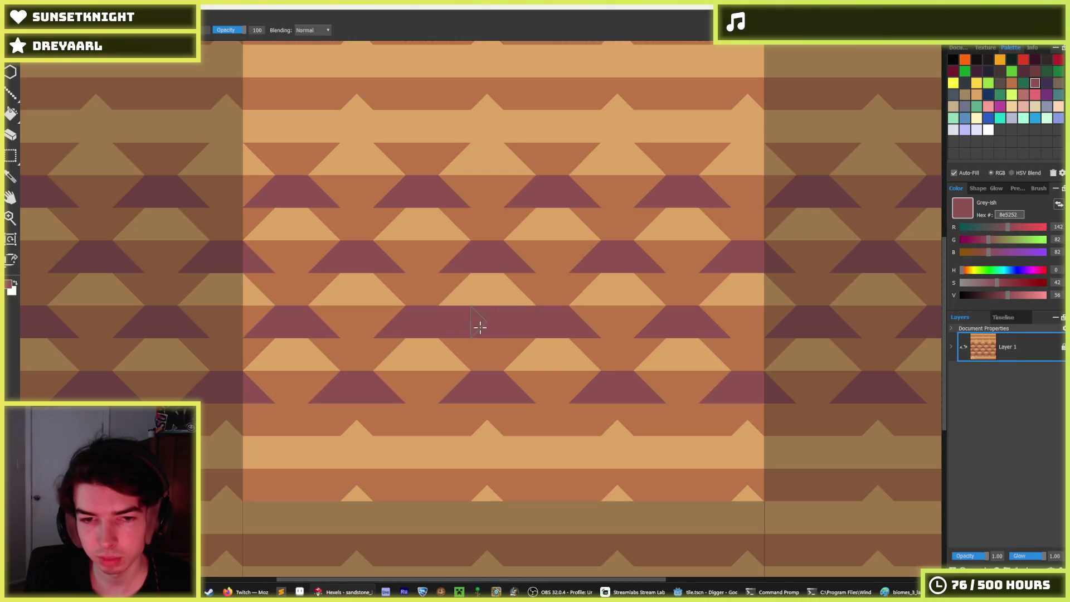
left_click(430, 311, "alt")
mouse_move(430, 310)
left_mouse_down()
mouse_move(406, 322)
mouse_move(447, 335)
mouse_move(525, 317)
mouse_move(597, 329)
left_mouse_up()
scroll(498, 285, "down", 3)
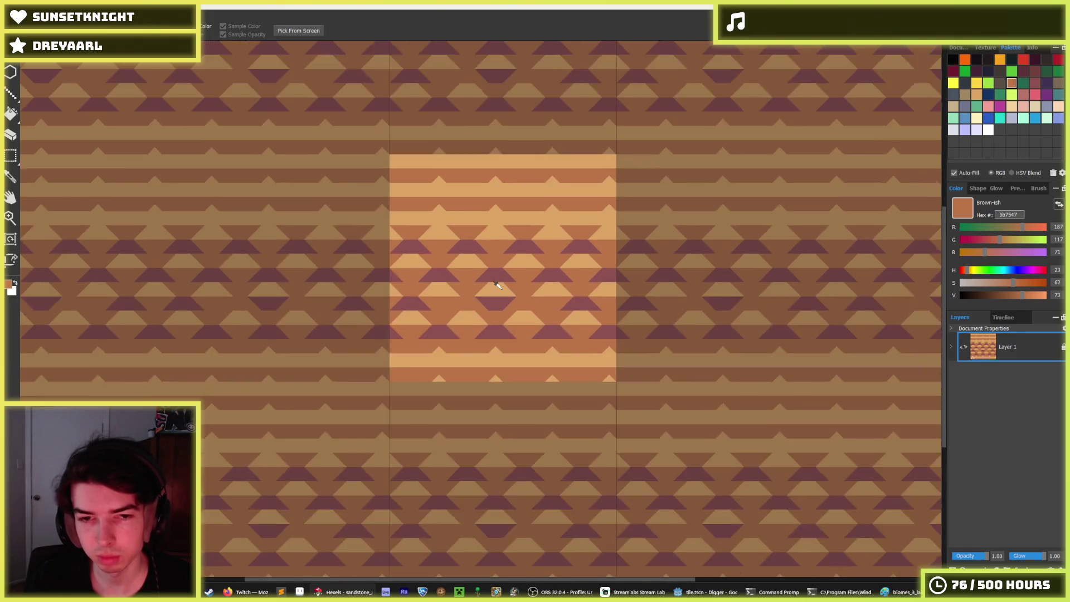
scroll(497, 285, "up", 3)
left_click(474, 258, "alt")
mouse_move(446, 248)
left_mouse_down()
mouse_move(430, 231)
mouse_move(346, 232)
mouse_move(445, 265)
left_mouse_up()
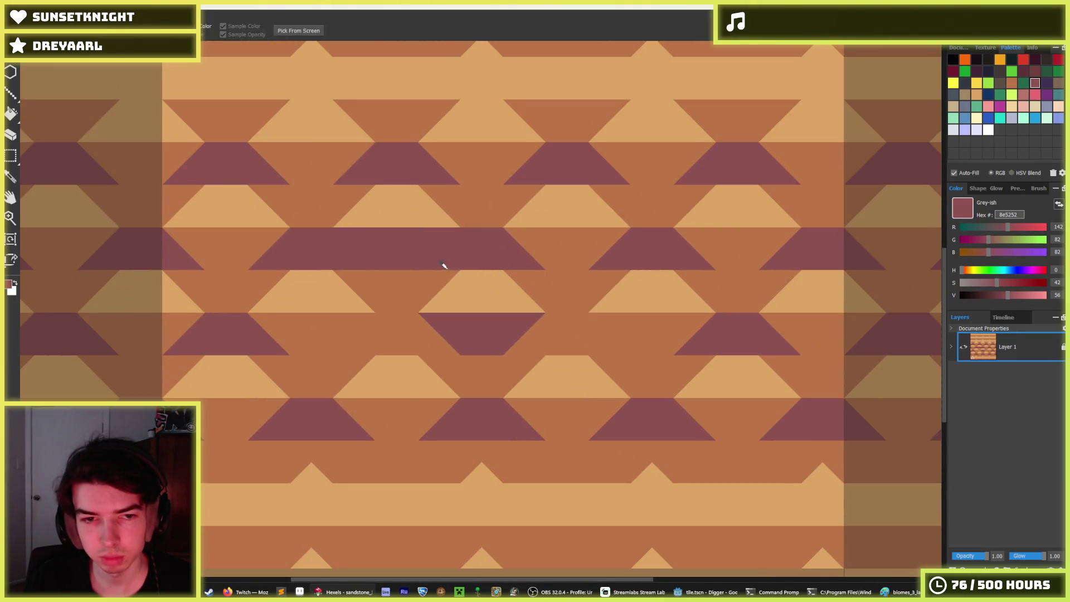
key("ctrl+z")
key("ctrl+z")
key("ctrl+z")
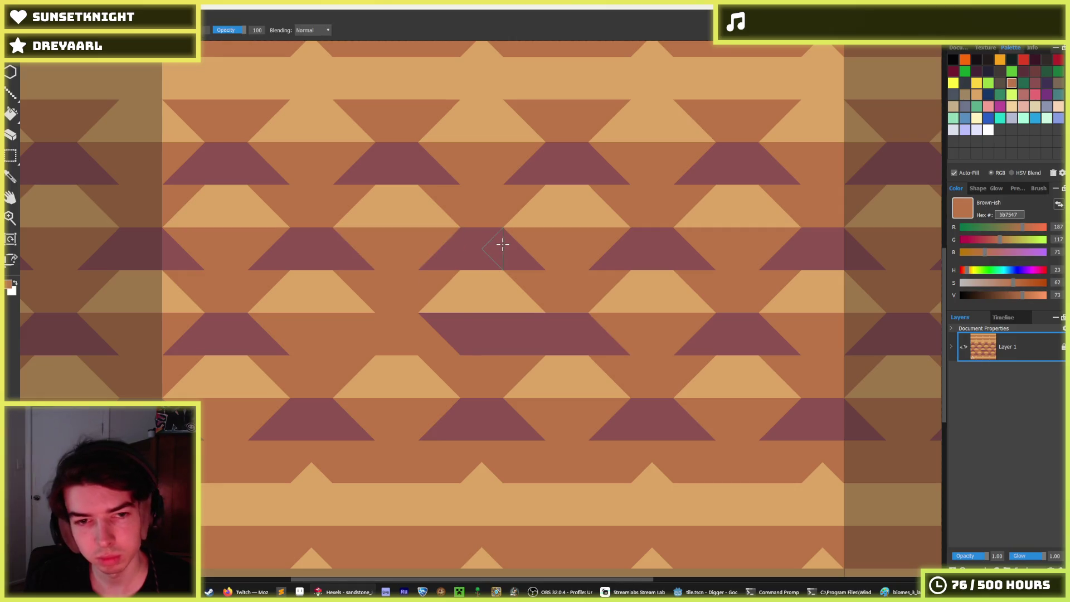
key("ctrl+z")
key("ctrl+z")
key("ctrl+z")
Paint the lower dark triangles over in brown, then undo the last brown stroke
left_click(456, 341, "alt")
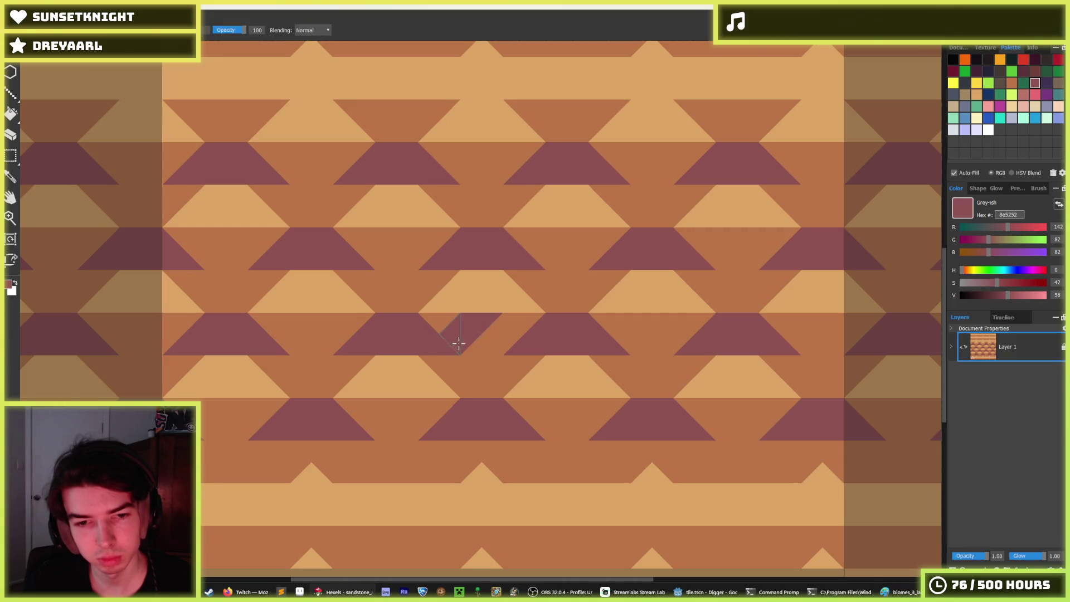
left_click(524, 339, "alt")
left_click_drag(554, 341, 583, 335)
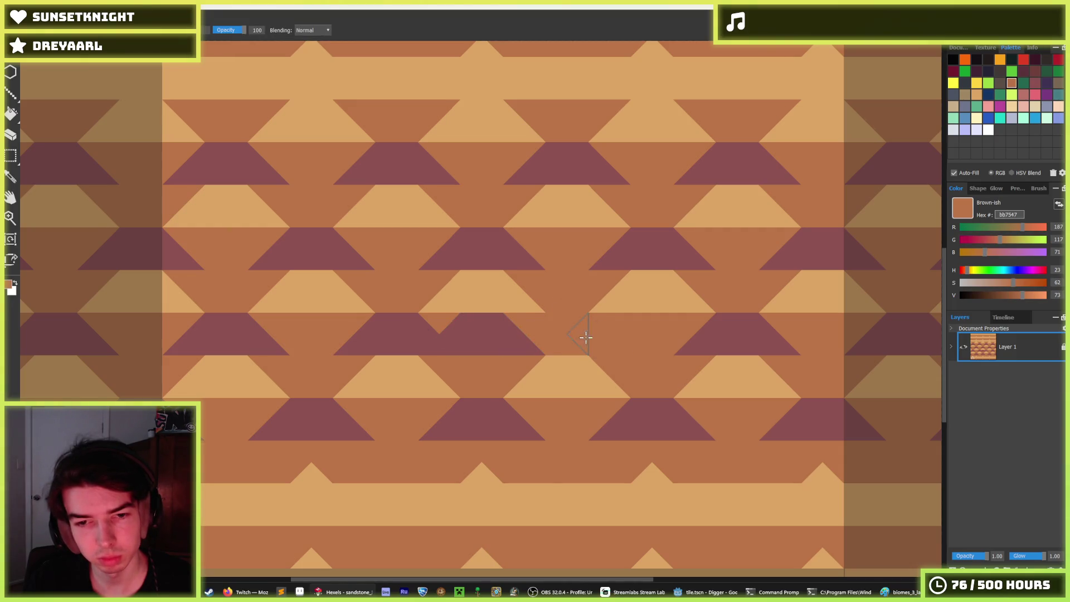
mouse_move(426, 315)
left_mouse_down()
mouse_move(406, 334)
mouse_move(342, 346)
left_mouse_up()
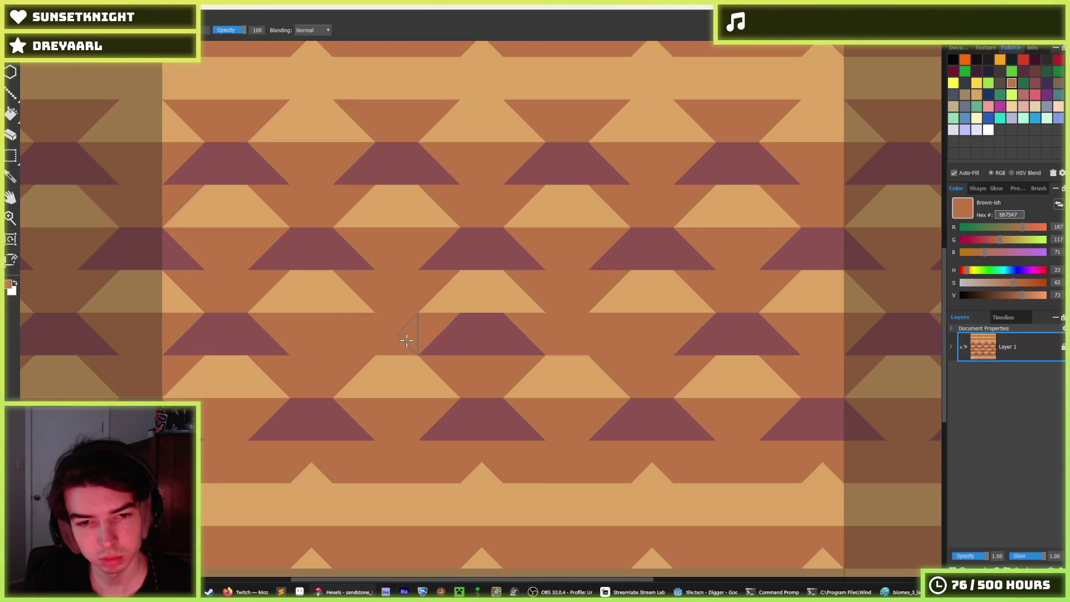
key("ctrl+z")
key("ctrl+z")
key("ctrl+z")
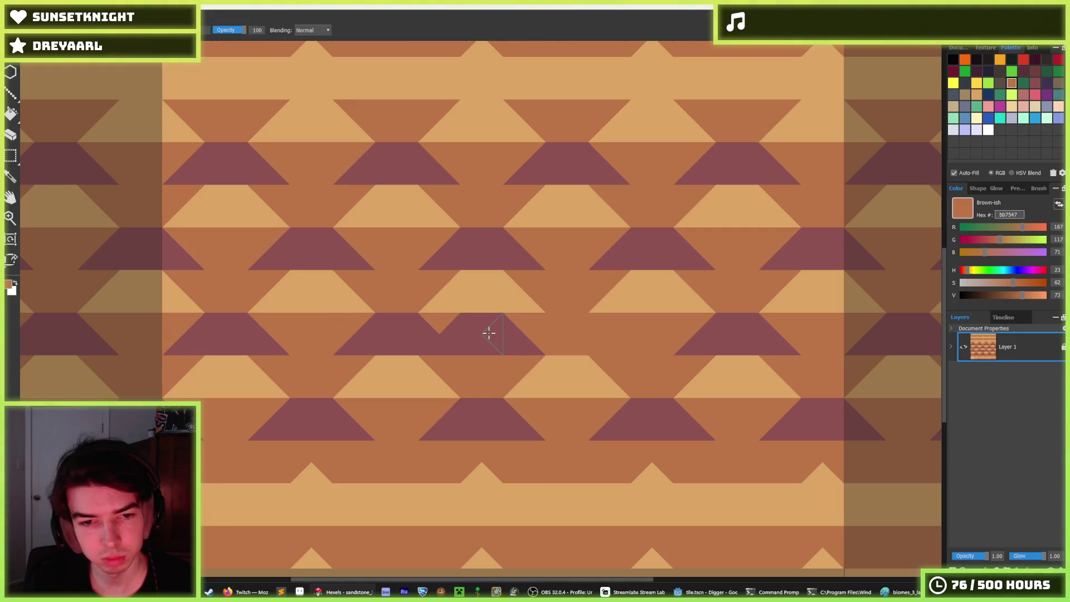
scroll(584, 328, "down", 4)
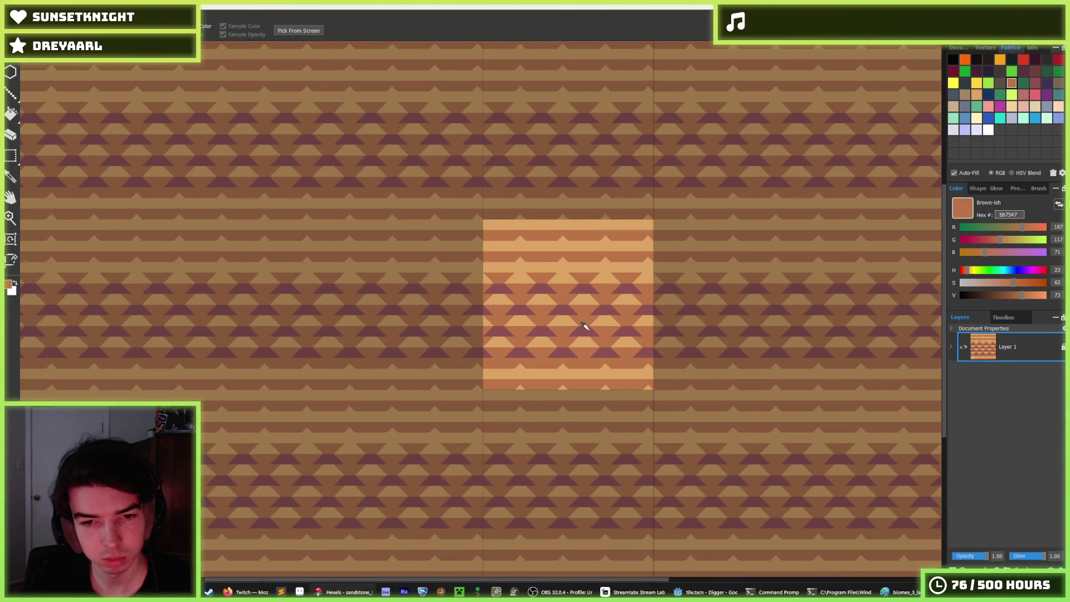
scroll(584, 327, "down", 2)
scroll(574, 329, "up", 5)
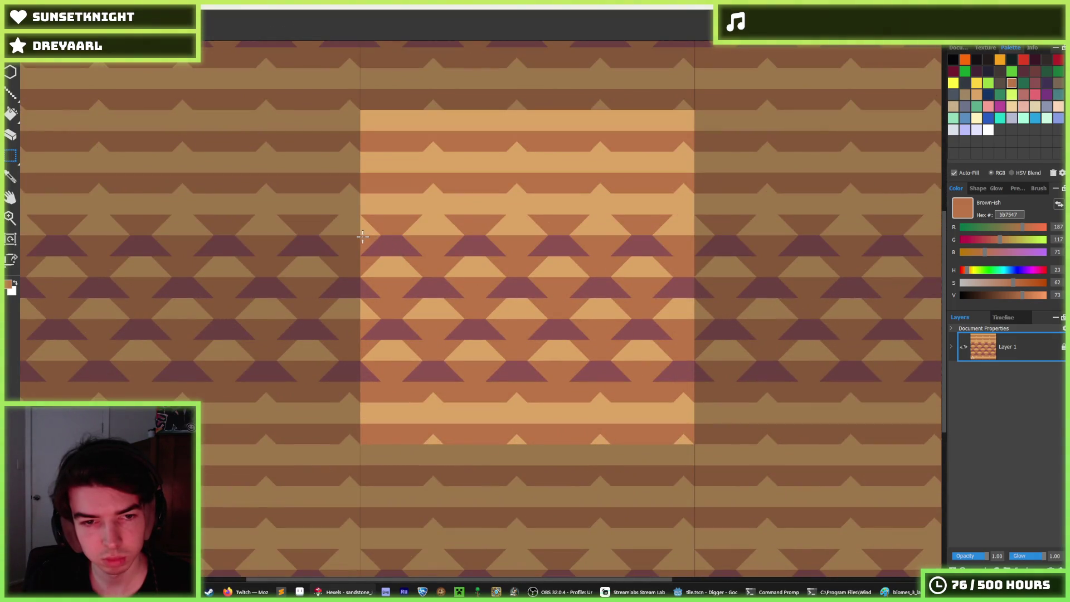
Try shifting the tile's pattern upward, then undo back to no selection
mouse_move(363, 237)
left_mouse_down()
mouse_move(736, 383)
mouse_move(684, 370)
left_mouse_up()
mouse_move(552, 325)
left_mouse_down()
mouse_move(541, 164)
mouse_move(592, 157)
left_mouse_up()
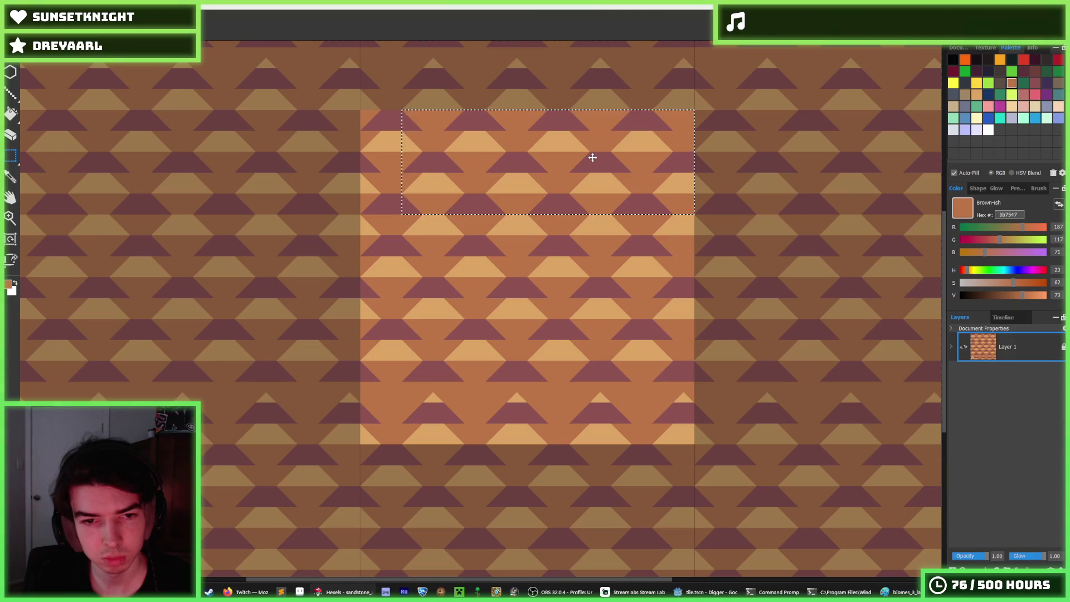
key("ctrl+z")
key("ctrl+z")
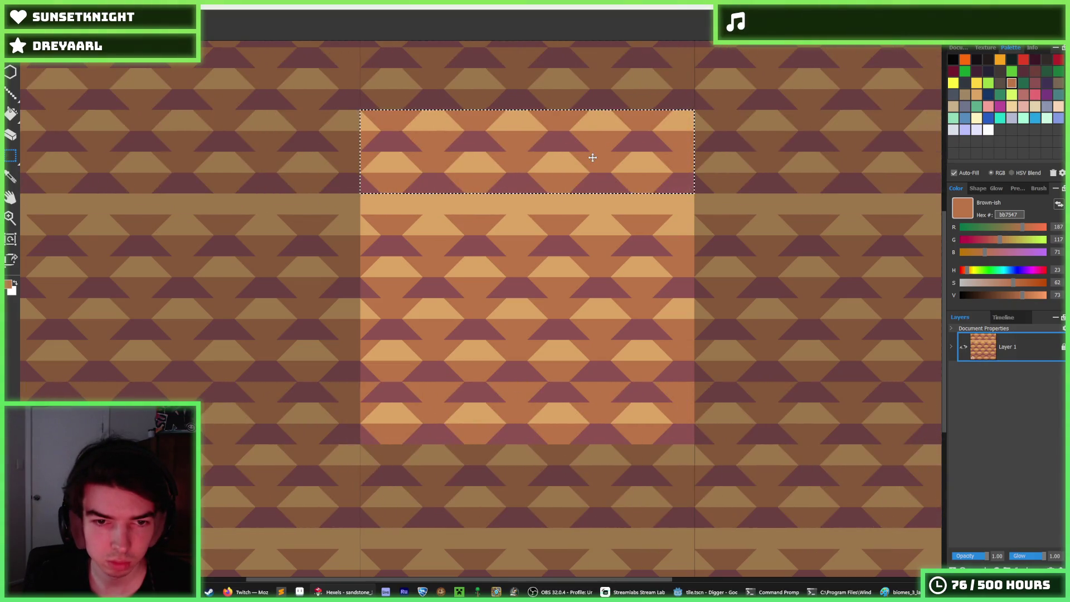
key("ctrl+z")
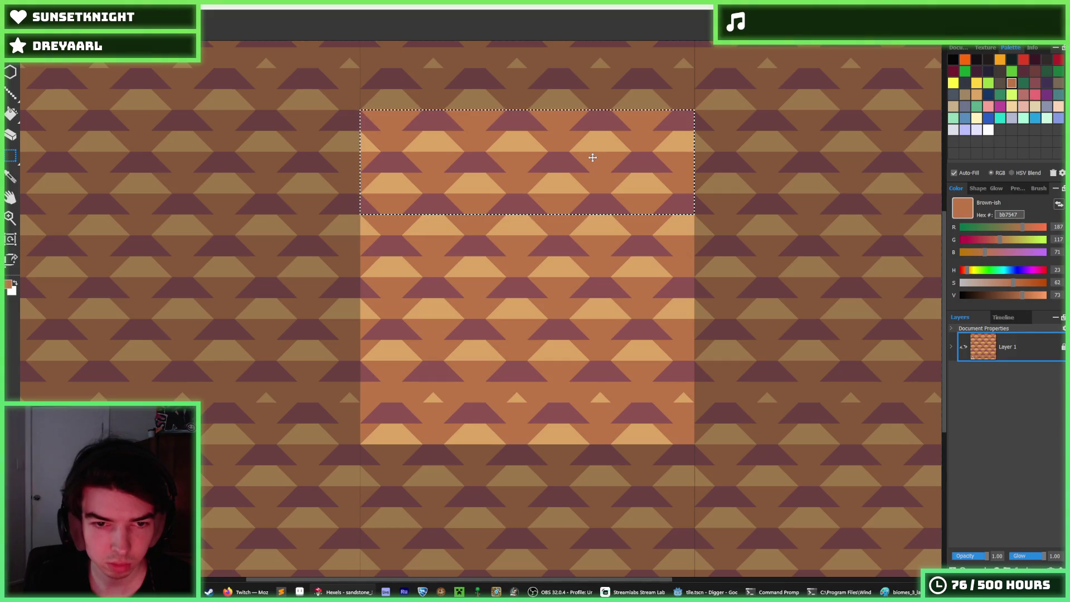
key("ctrl+z")
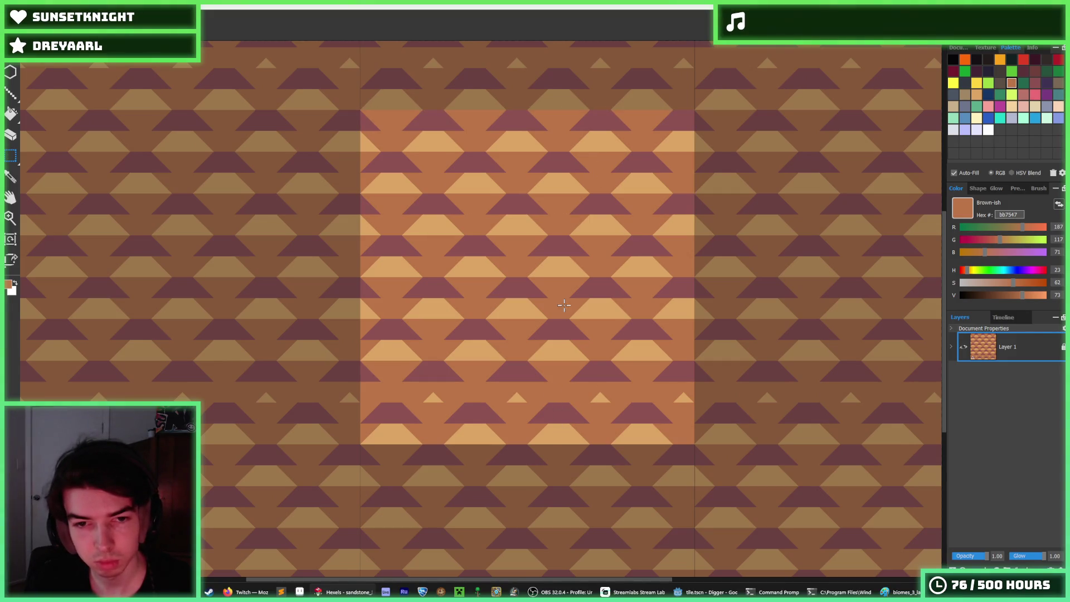
Move the tile's upper block down and nudge it two steps until it tiles seamlessly
mouse_move(360, 115)
left_mouse_down()
mouse_move(626, 191)
mouse_move(710, 222)
mouse_move(717, 246)
mouse_move(704, 238)
left_mouse_up()
left_click_drag(552, 181, 552, 369)
key("Down")
key("Down")
key("Down")
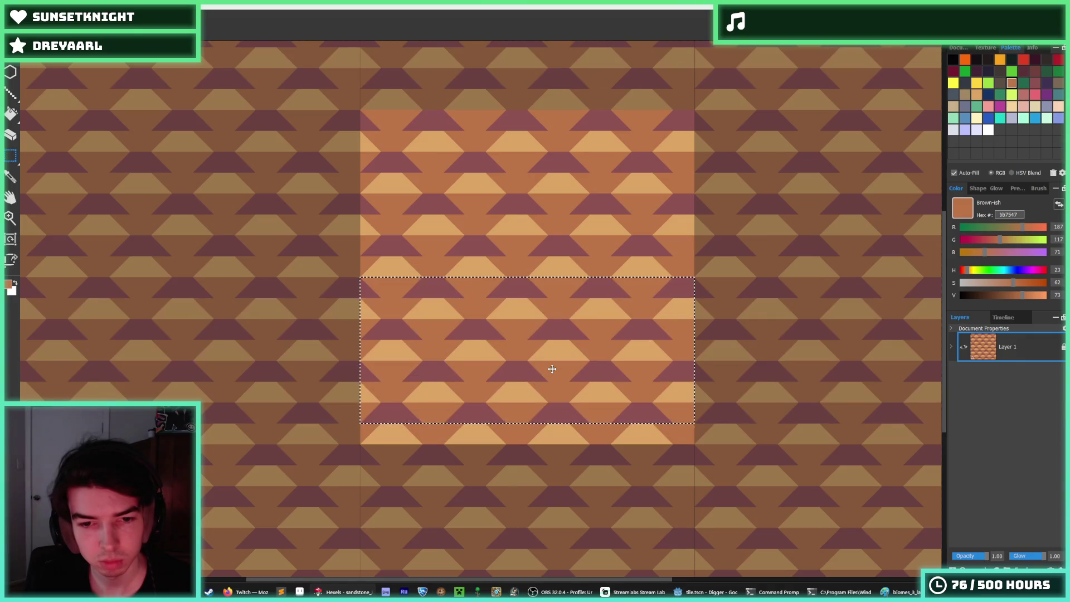
key("Down")
key("Down")
key("Down")
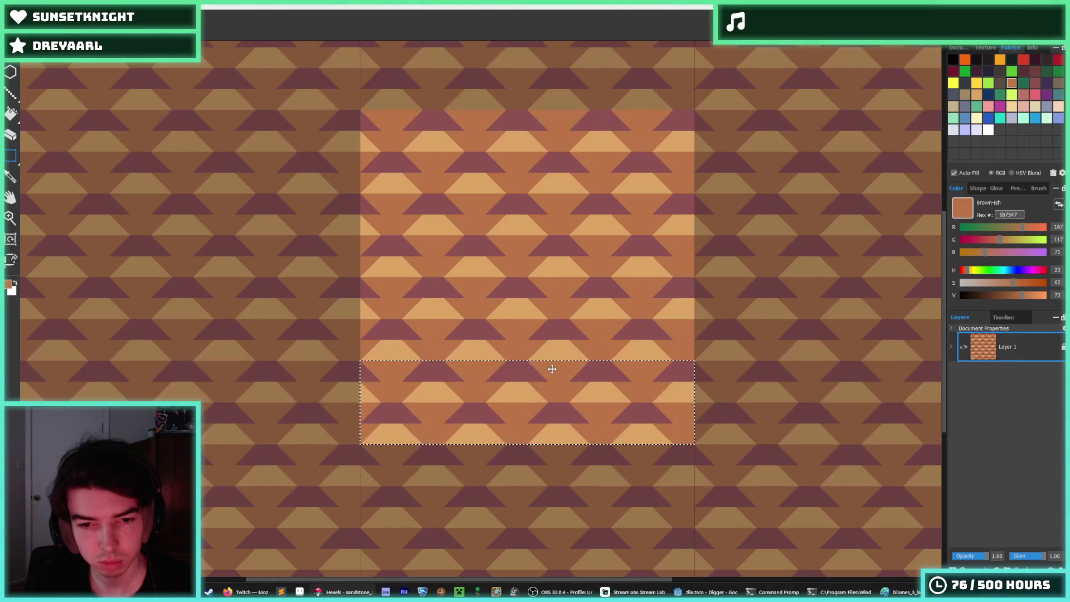
scroll(552, 369, "down", 5)
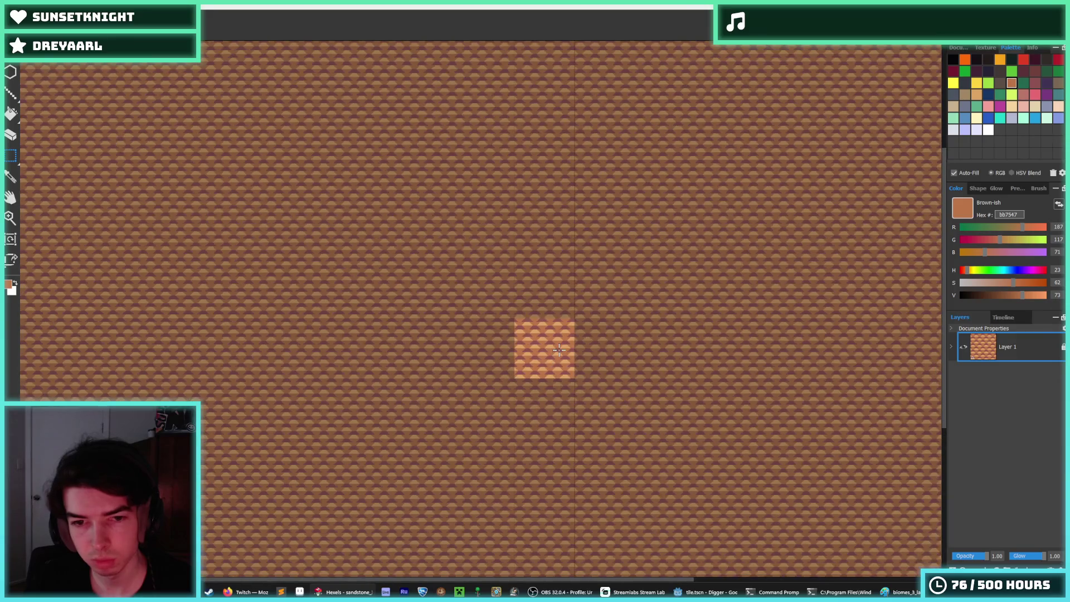
scroll(559, 349, "up", 4)
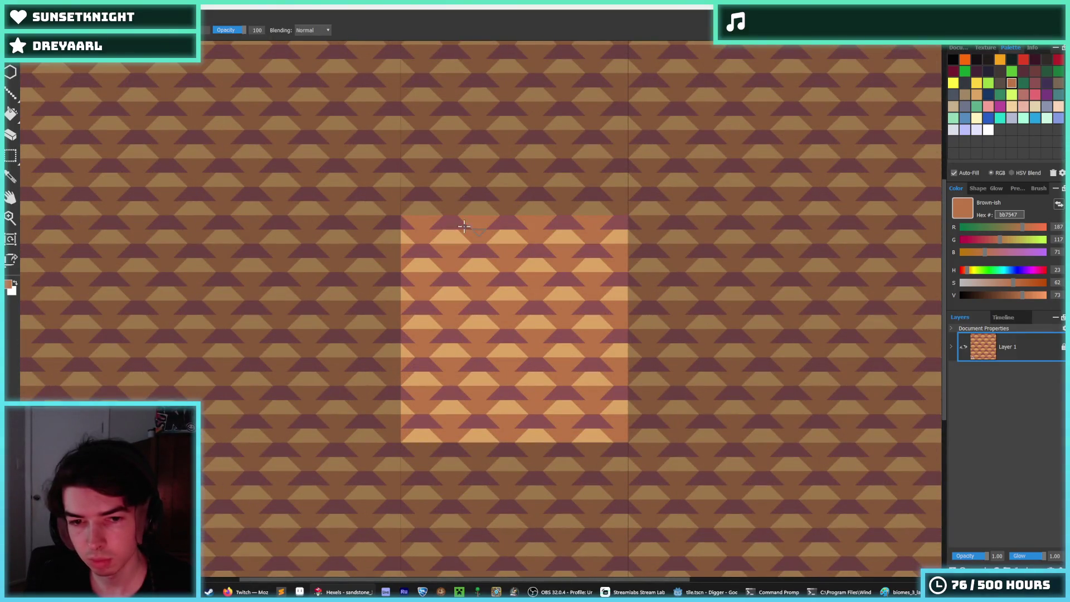
Flip the whole tile image vertically with Edit > Flip Vertically
left_click(33, 12)
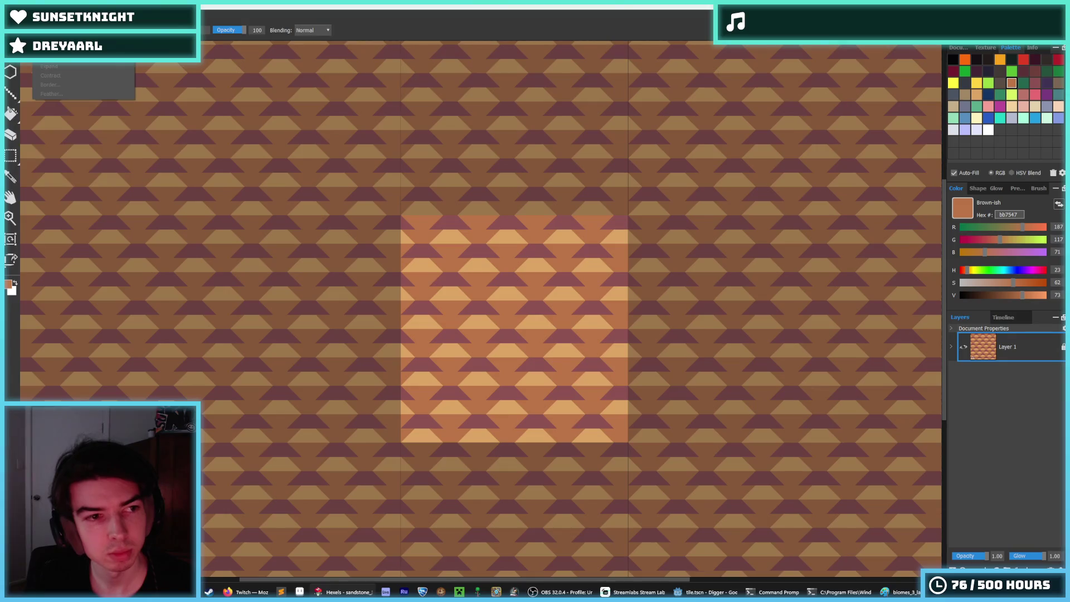
left_click(24, 12)
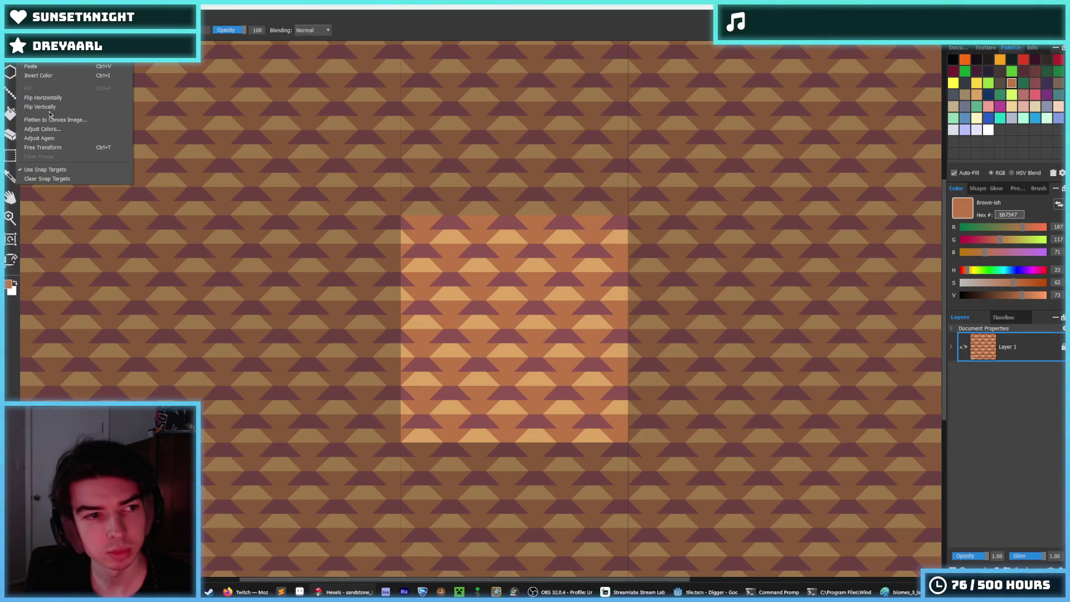
left_click(47, 106)
Sample the tan colour from the tile with the eyedropper
key("i")
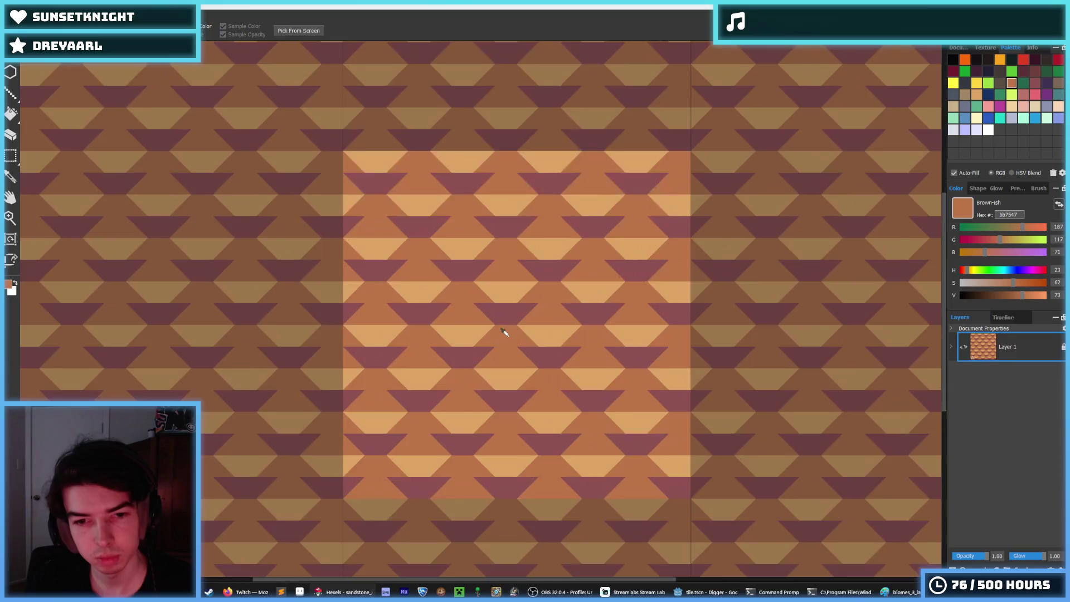
scroll(510, 324, "down", 8)
scroll(527, 308, "down", 2)
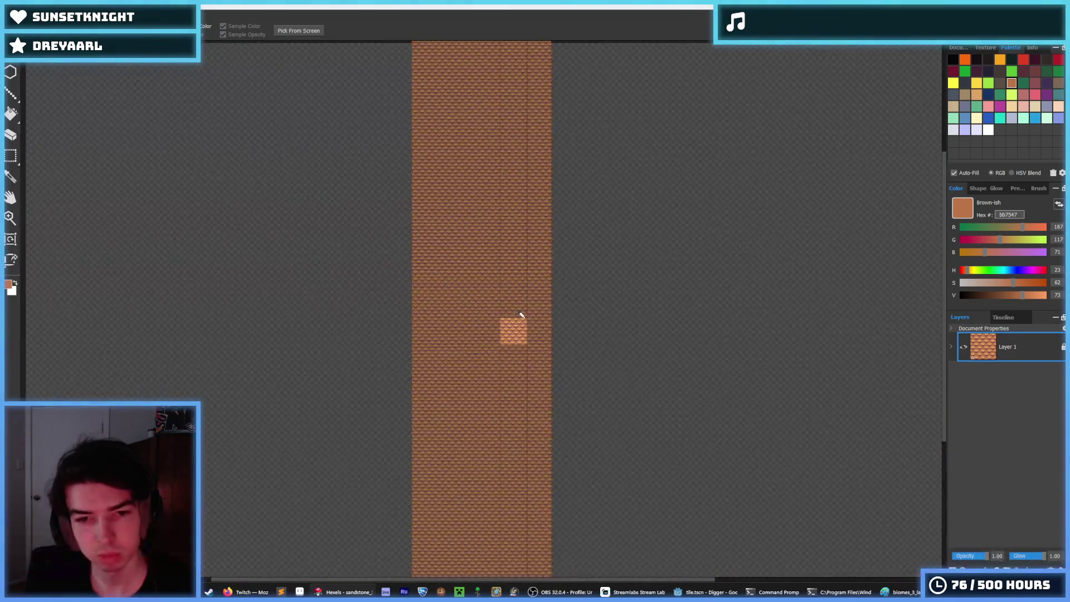
scroll(518, 318, "up", 8)
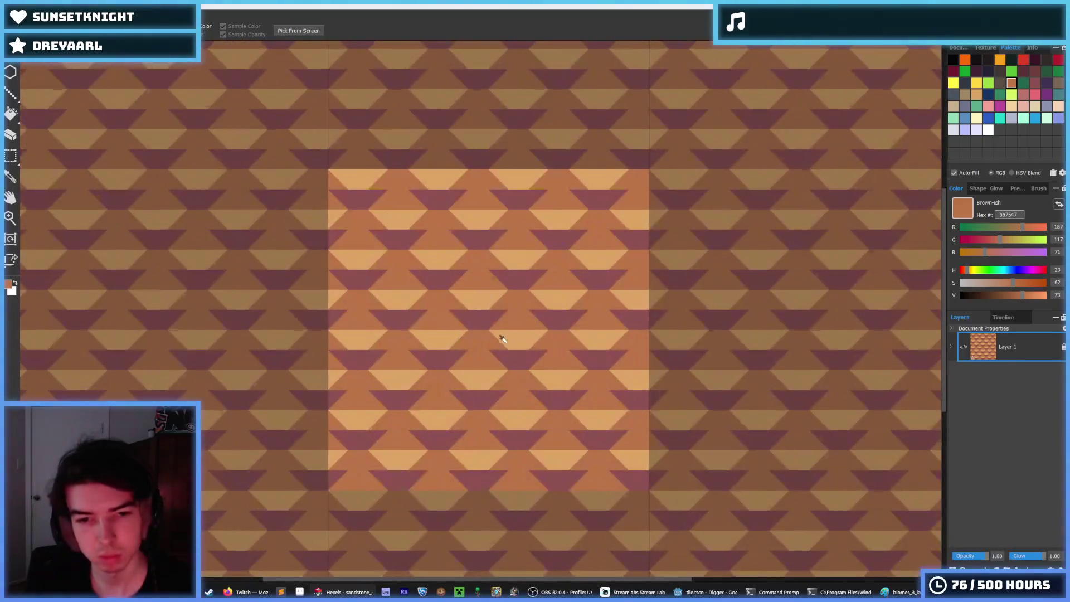
left_click(501, 338)
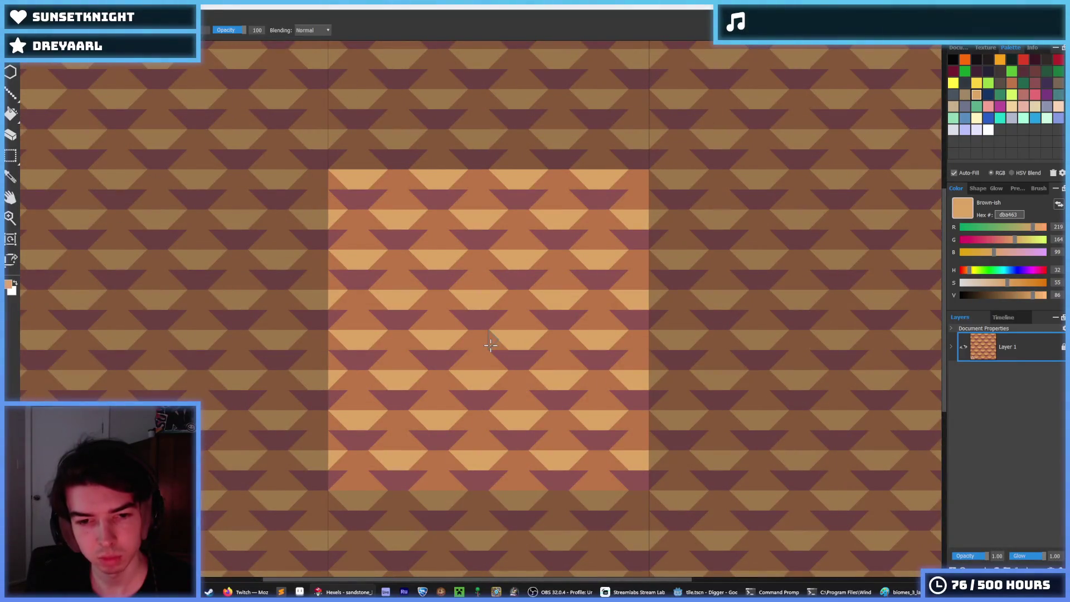
Paint tan blocks and stripes across several triangle rows of the tile
left_click_drag(492, 341, 535, 339)
left_click_drag(456, 295, 516, 301)
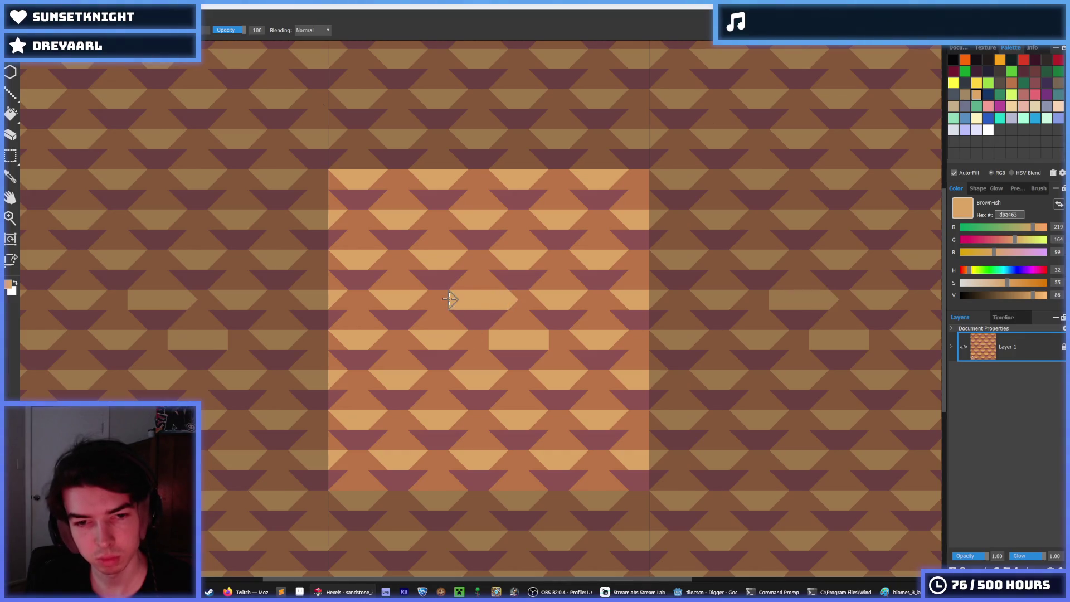
scroll(527, 276, "down", 6)
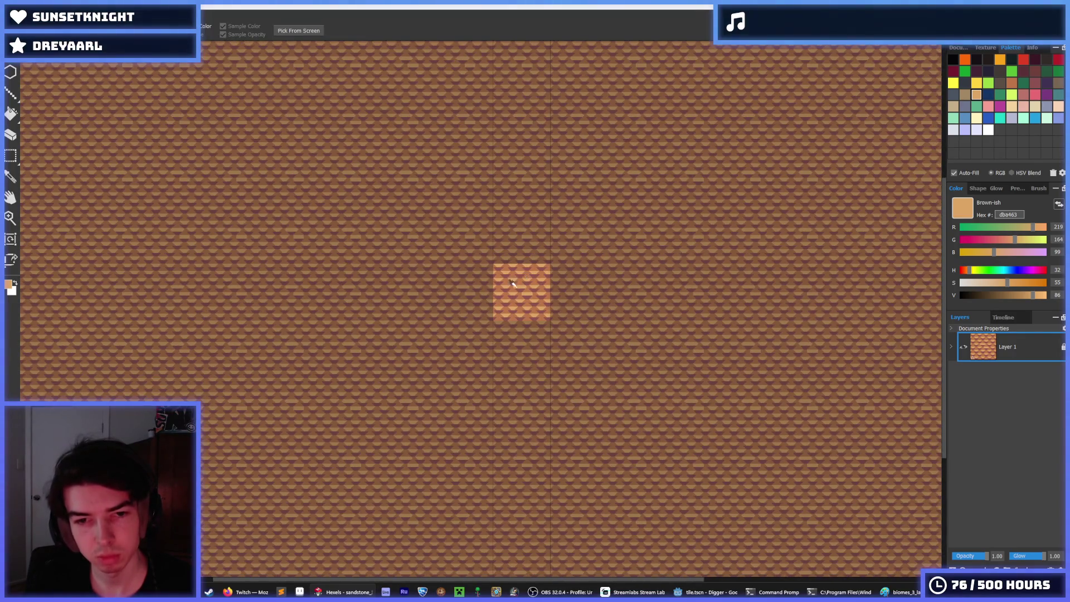
scroll(513, 283, "up", 6)
left_click(478, 241)
left_click(510, 241)
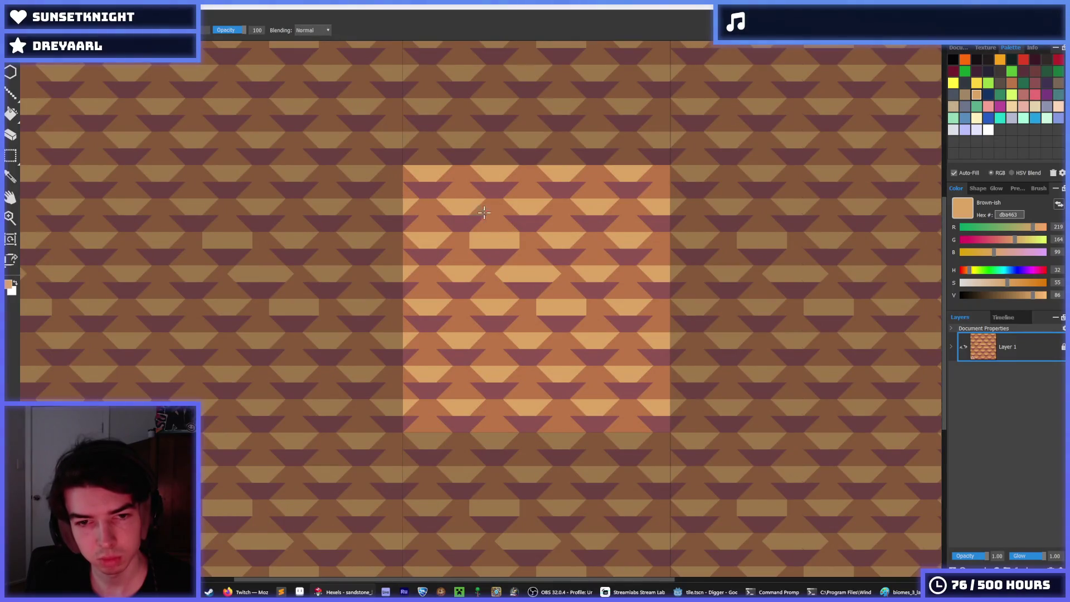
left_click_drag(412, 176, 649, 175)
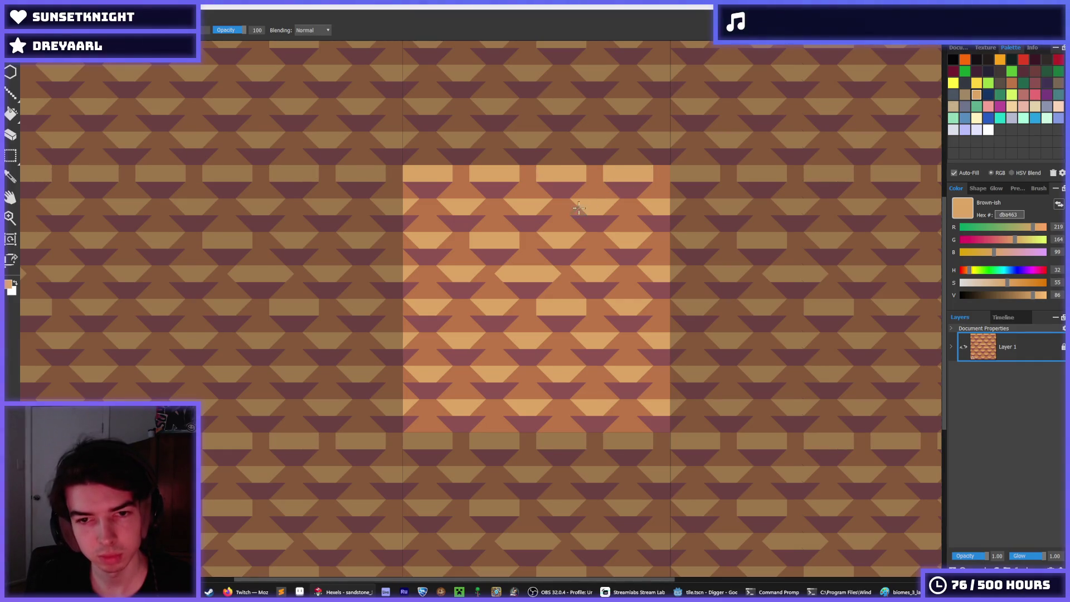
left_click_drag(579, 208, 683, 209)
left_click_drag(547, 208, 421, 209)
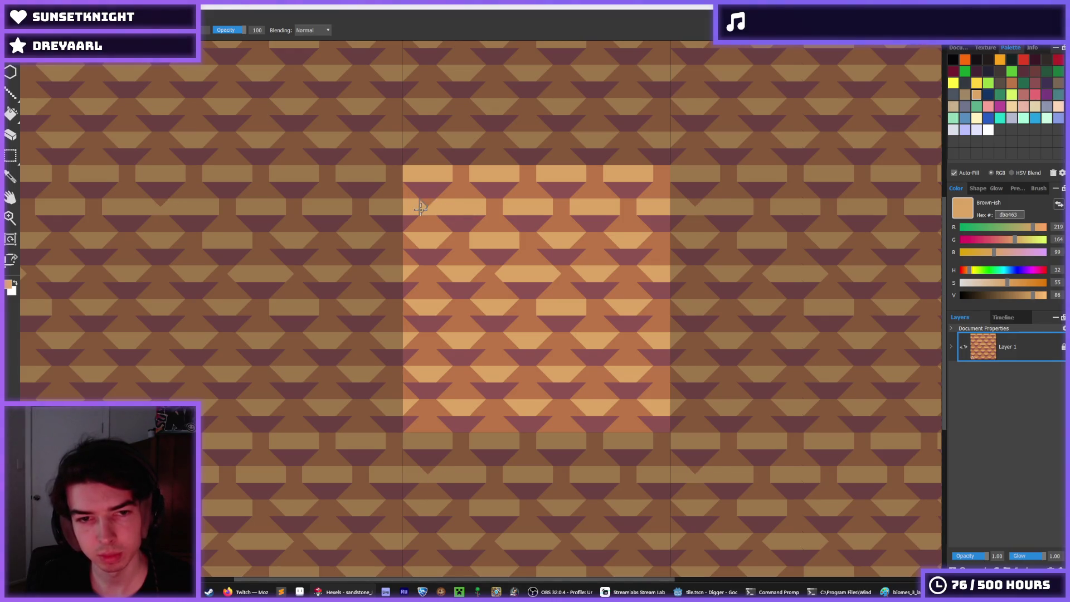
Square off the lower triangle rows in light tan, filling two notches with orange
scroll(569, 212, "down", 4)
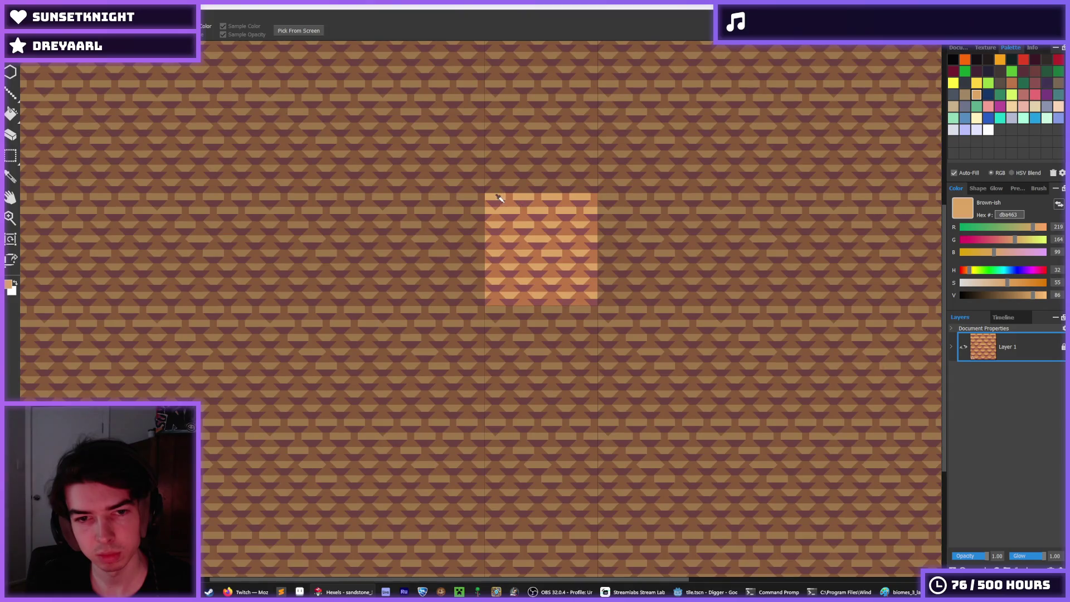
key("b")
scroll(524, 206, "up", 5)
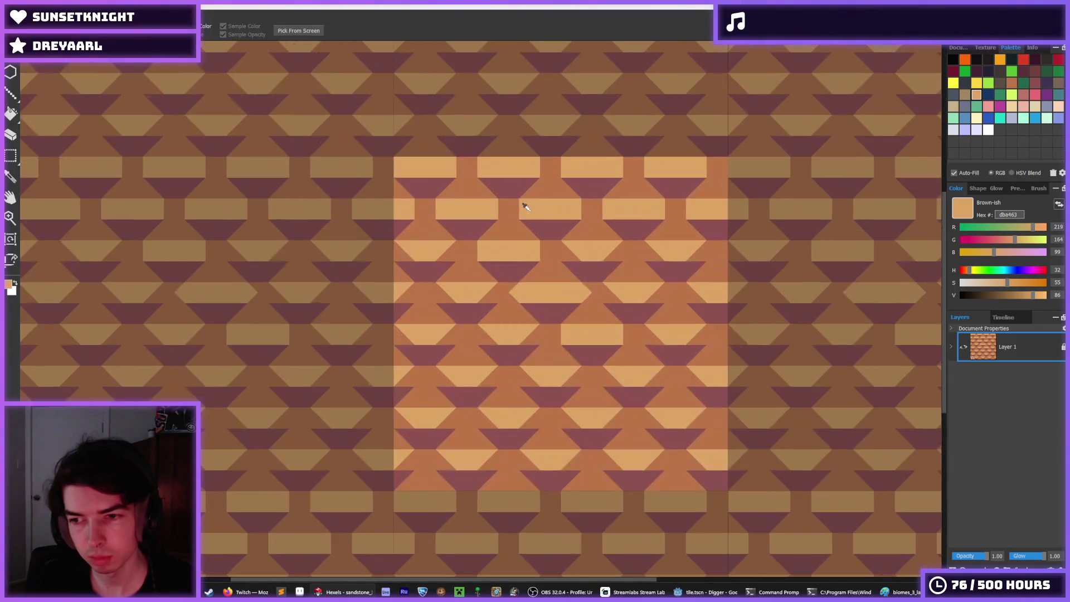
mouse_move(422, 275)
left_mouse_down()
mouse_move(328, 273)
mouse_move(390, 337)
mouse_move(450, 344)
mouse_move(259, 337)
left_mouse_up()
mouse_move(350, 373)
left_mouse_down()
mouse_move(335, 406)
mouse_move(401, 401)
mouse_move(396, 394)
left_mouse_up()
scroll(437, 325, "down", 2)
left_click(370, 385)
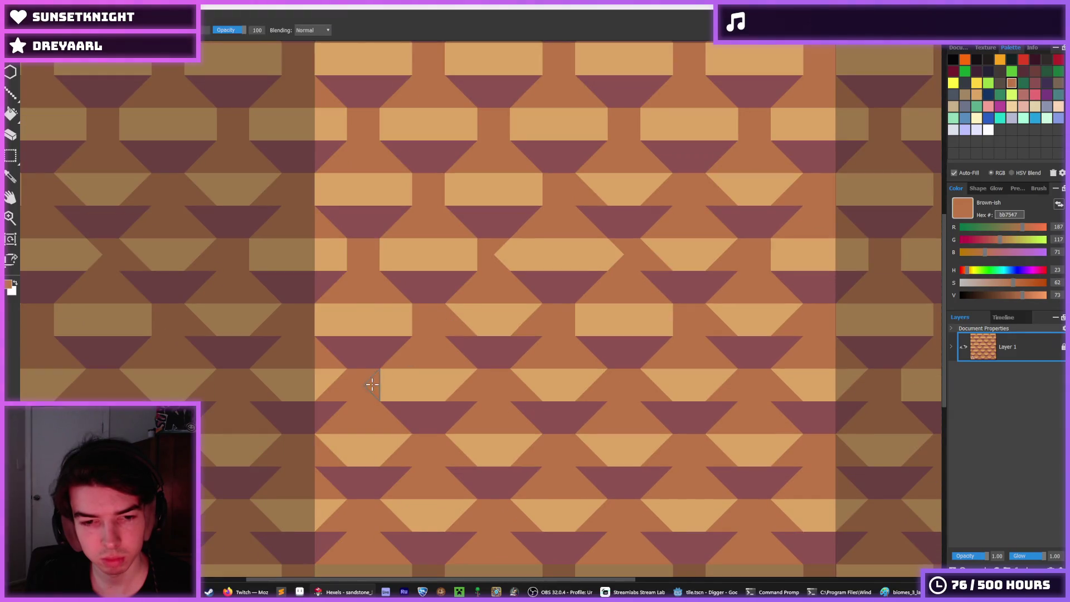
left_click(463, 390)
mouse_move(459, 326)
left_mouse_down()
mouse_move(521, 323)
mouse_move(495, 347)
left_mouse_up()
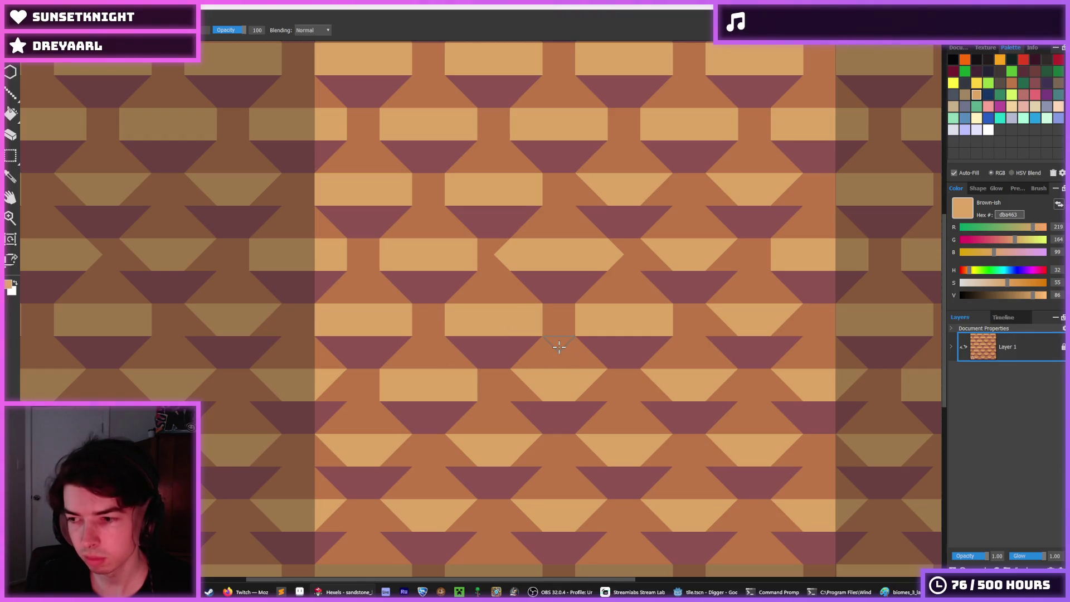
mouse_move(532, 385)
left_mouse_down()
mouse_move(723, 392)
mouse_move(712, 318)
mouse_move(792, 321)
left_mouse_up()
mouse_move(717, 263)
left_mouse_down()
mouse_move(688, 258)
mouse_move(583, 186)
mouse_move(790, 191)
left_mouse_up()
Undo the stray light tan triangle painted on the tile
scroll(754, 251, "down", 5)
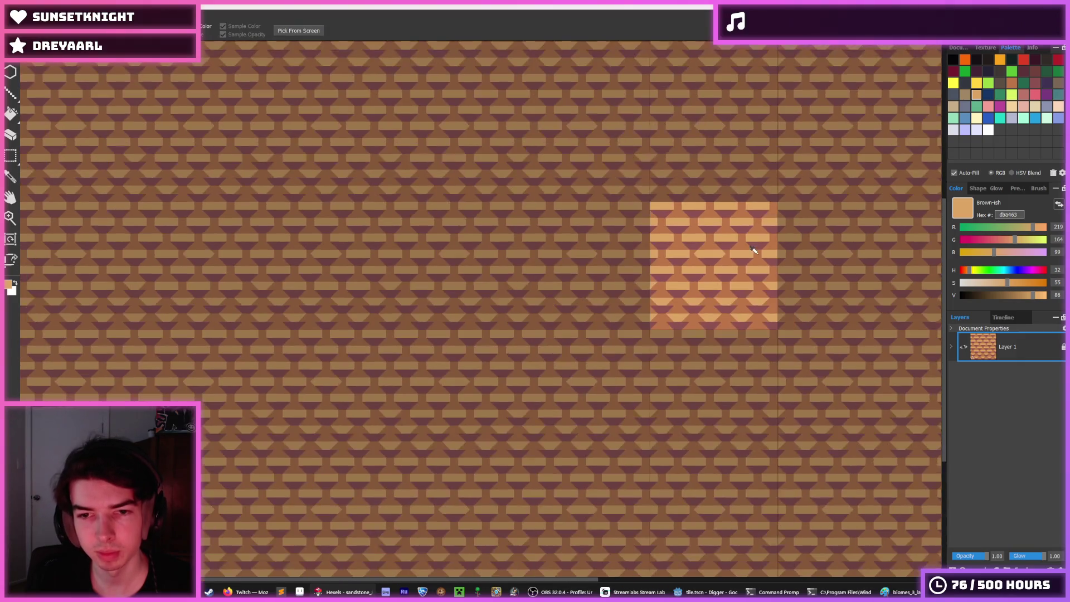
scroll(725, 255, "up", 2)
scroll(712, 256, "down", 4)
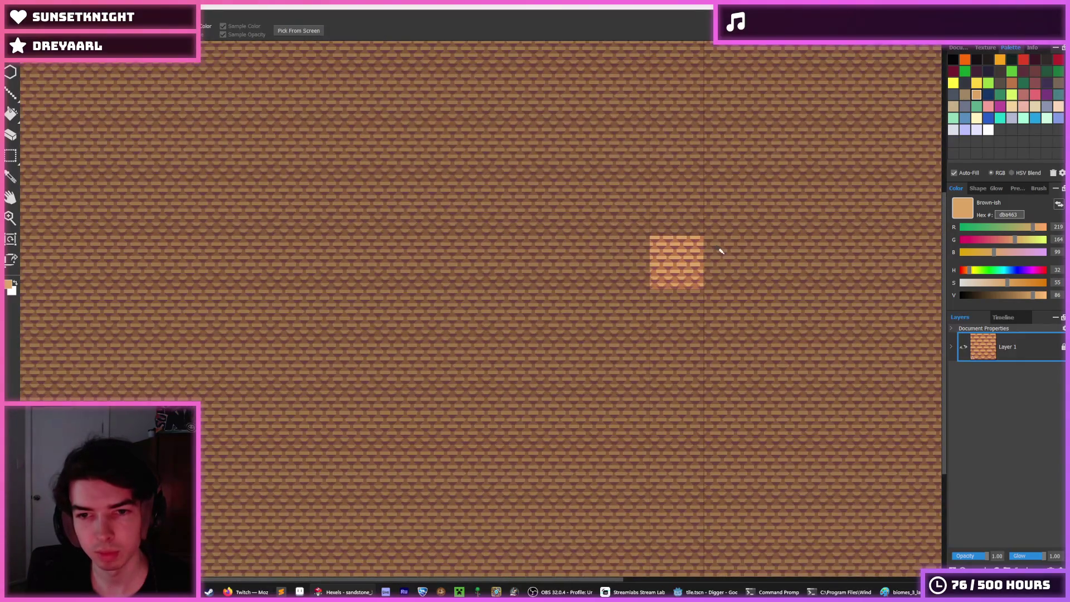
scroll(720, 251, "up", 5)
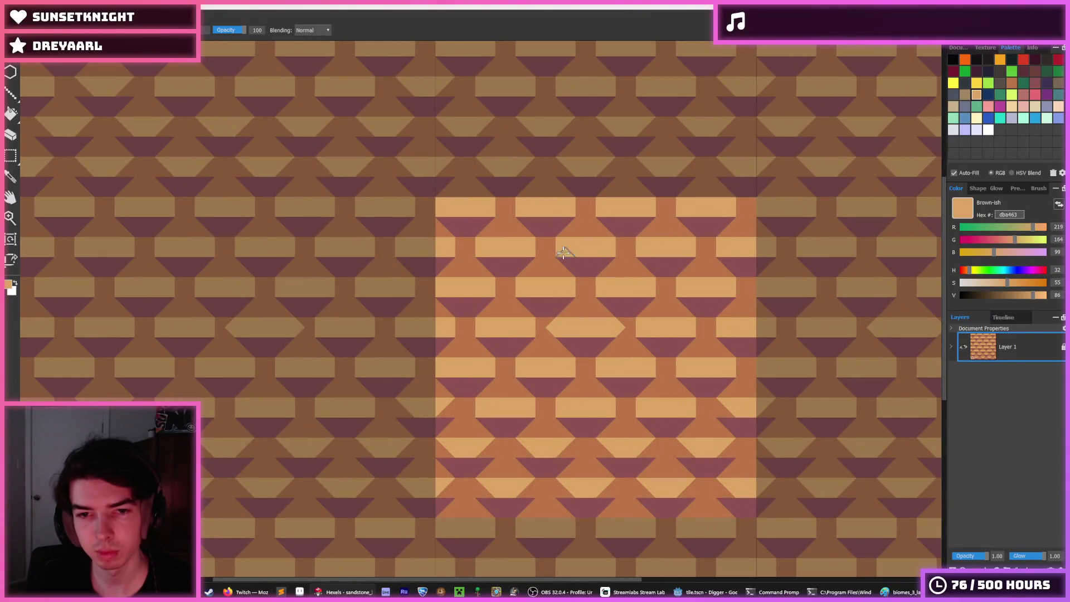
left_click(546, 254)
key("ctrl+z")
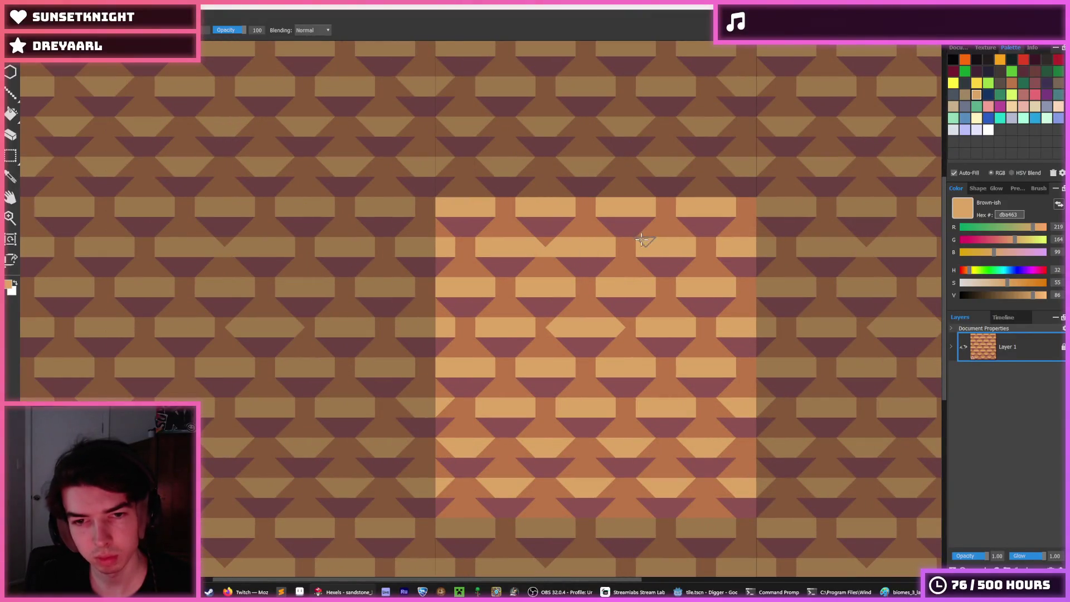
Pick the darker brown bb7547 from the tile and paint a small brown piece with it
scroll(641, 243, "down", 5)
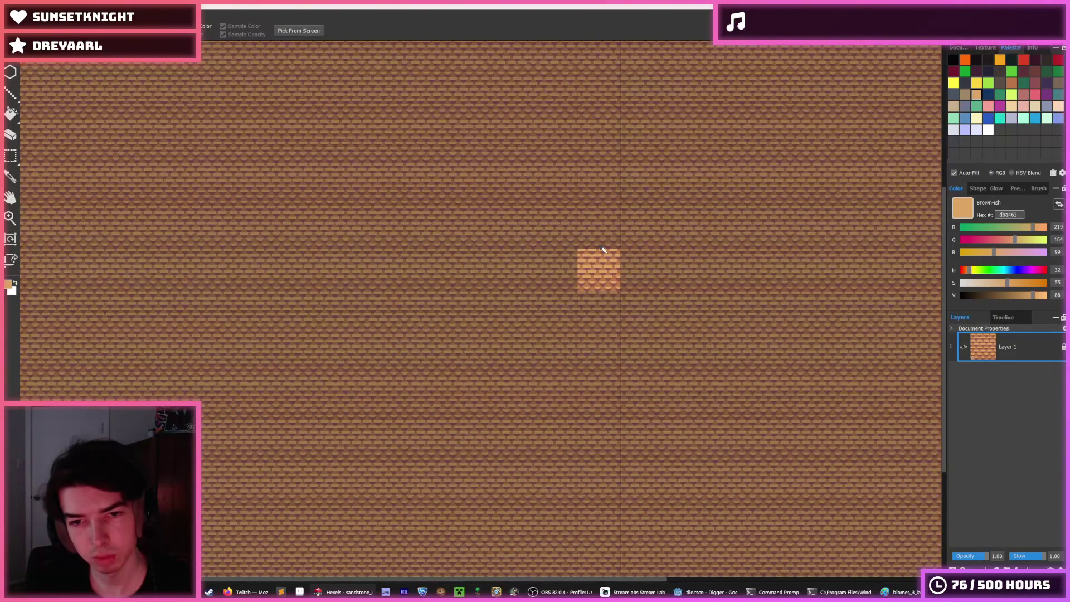
scroll(603, 250, "up", 5)
key("b")
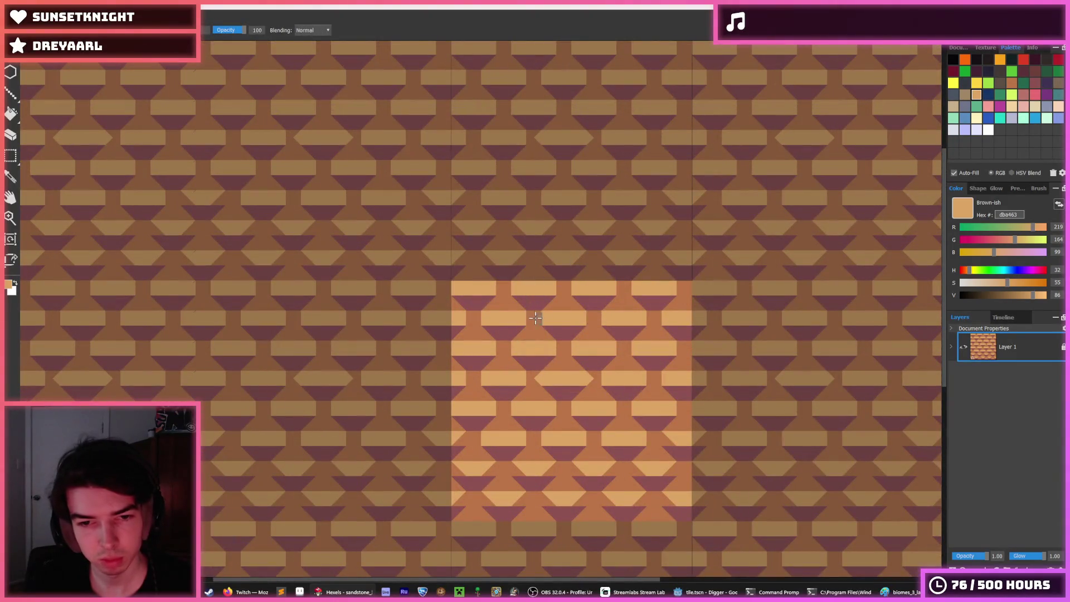
key("i")
scroll(532, 310, "down", 5)
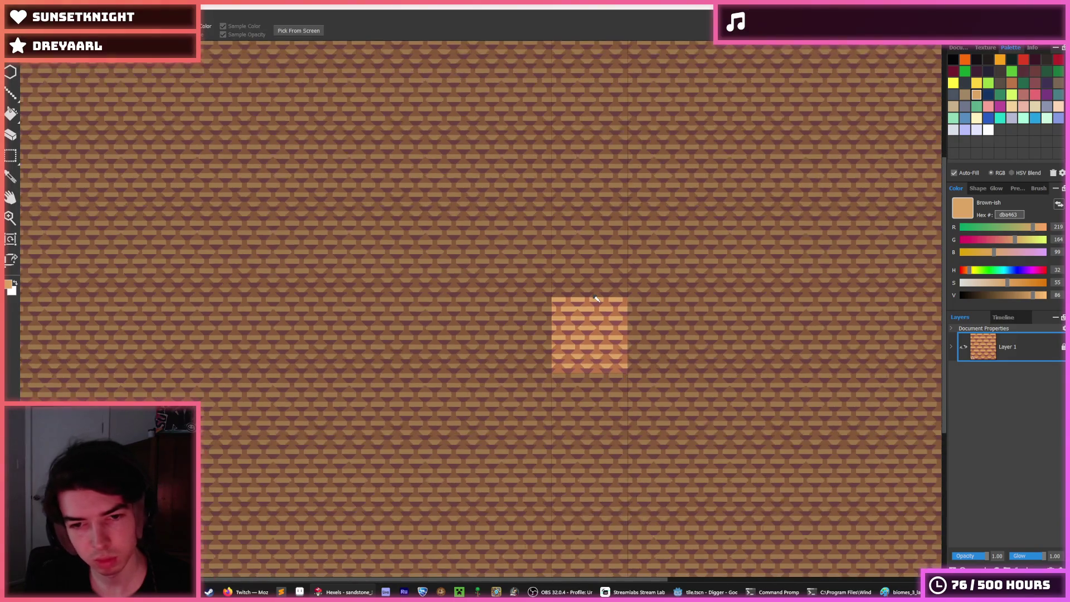
scroll(578, 305, "up", 5)
scroll(579, 305, "up", 2)
left_click(541, 303)
key("b")
left_click(541, 302)
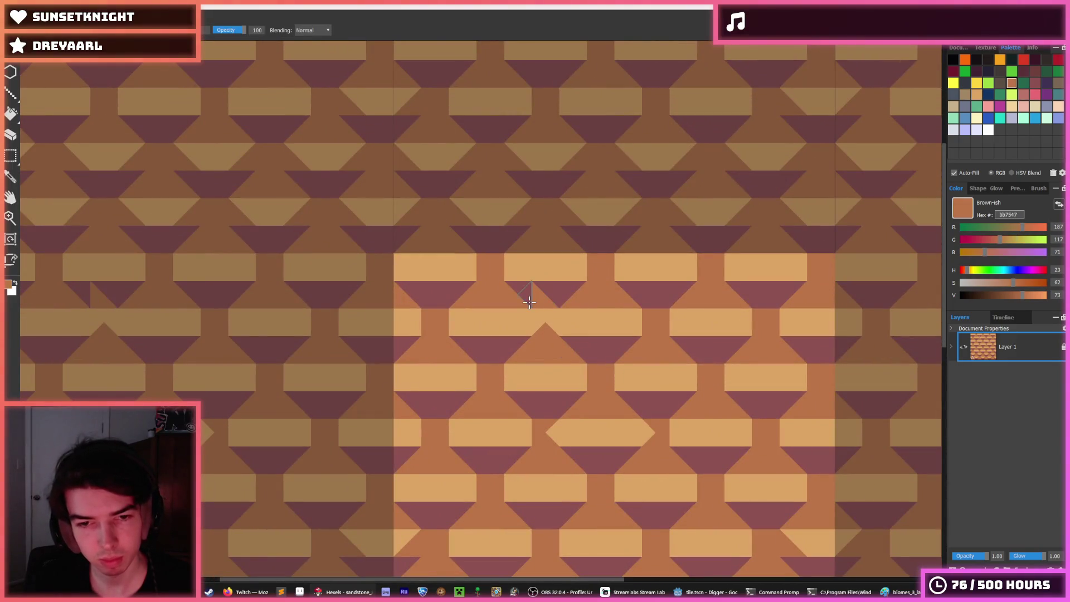
key("i")
scroll(574, 329, "down", 2)
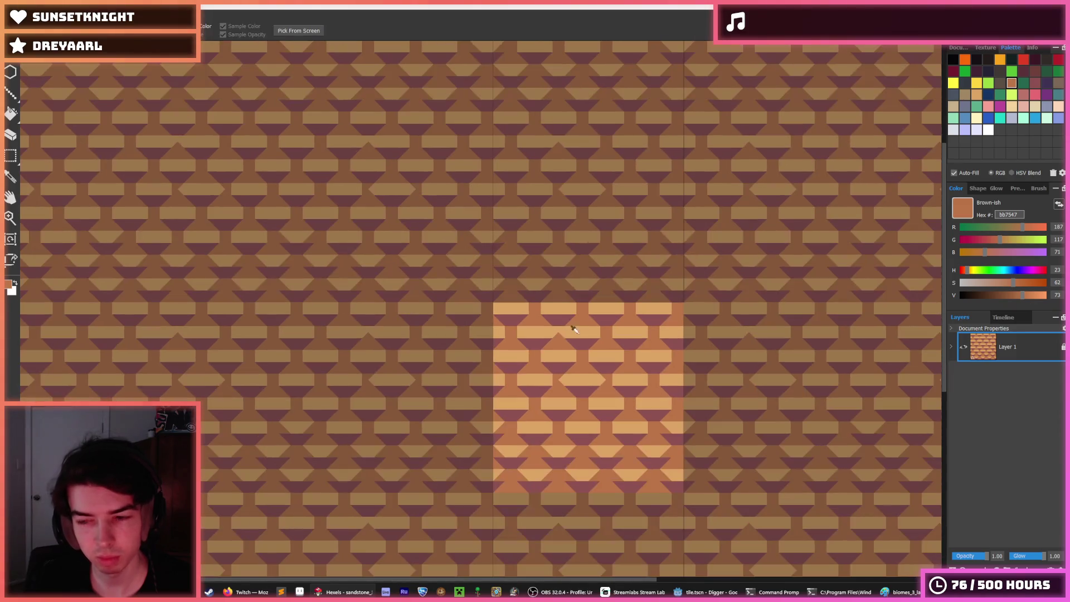
key("b")
key("i")
key("b")
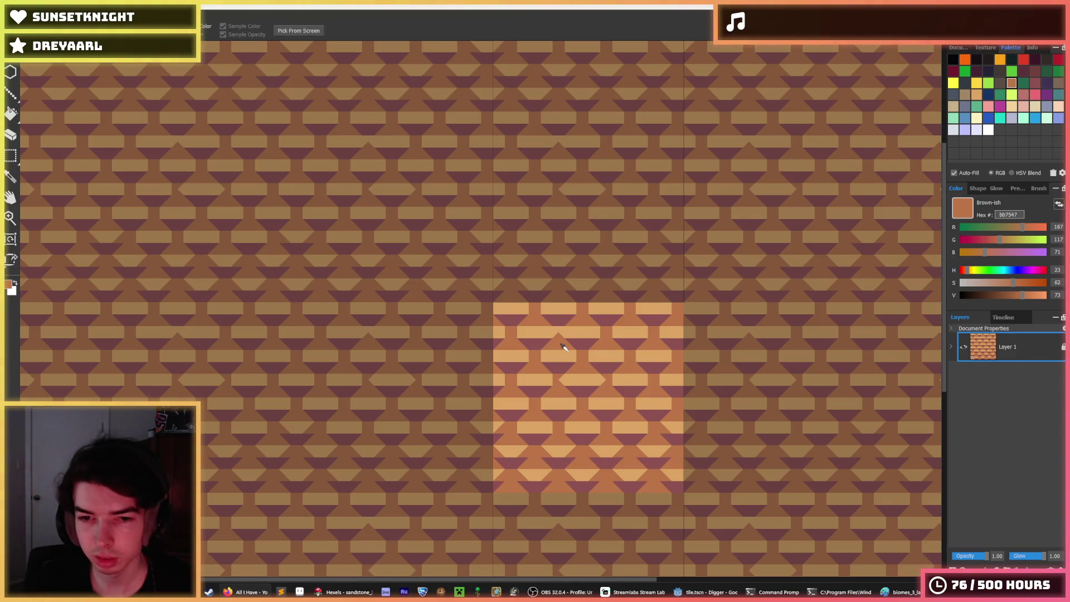
scroll(557, 346, "up", 3)
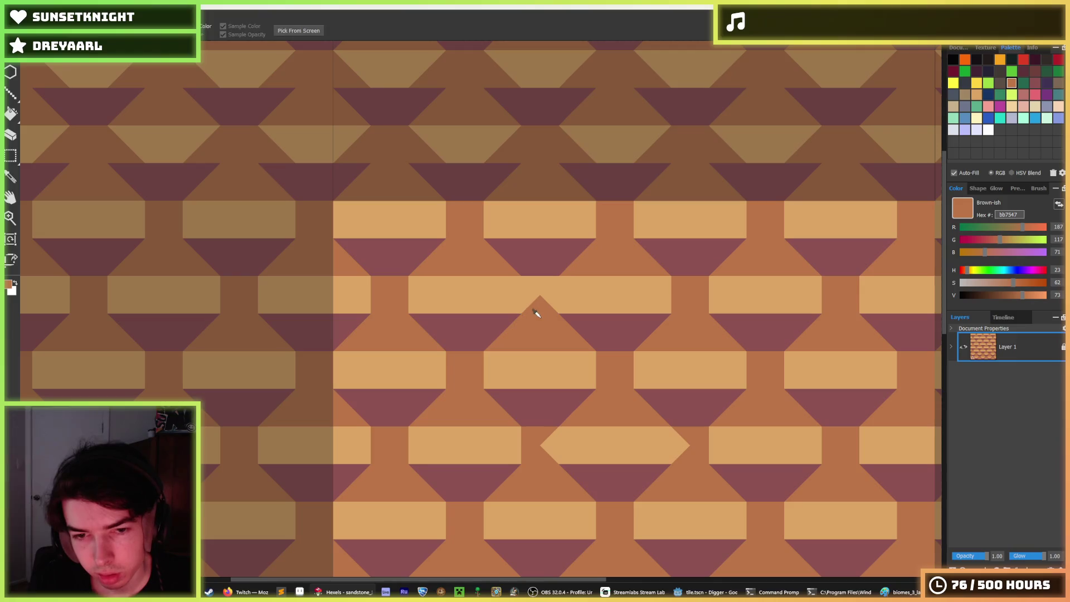
Paint brown into a gap in the light band and the left part of a light cell
left_click(530, 288)
left_click_drag(530, 288, 550, 294)
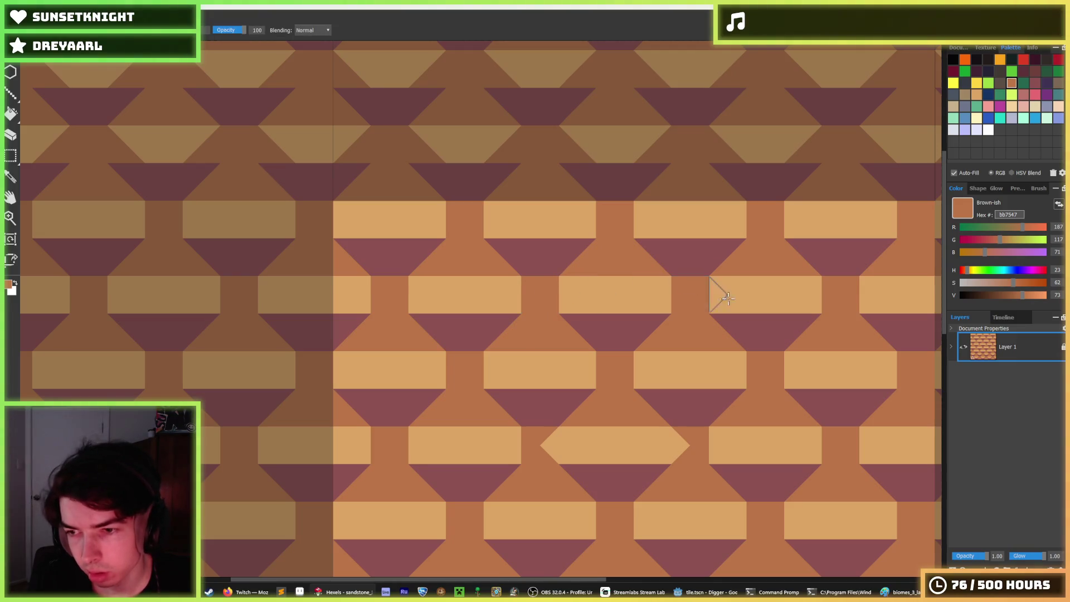
key("alt")
scroll(680, 287, "down", 1)
scroll(676, 285, "down", 3)
scroll(621, 306, "up", 4)
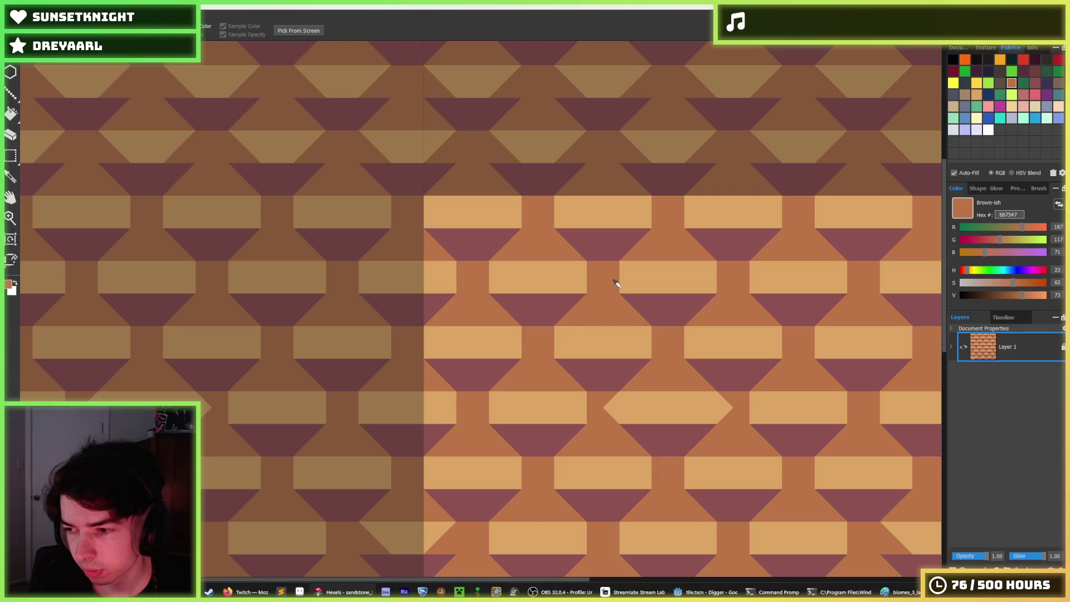
key("b")
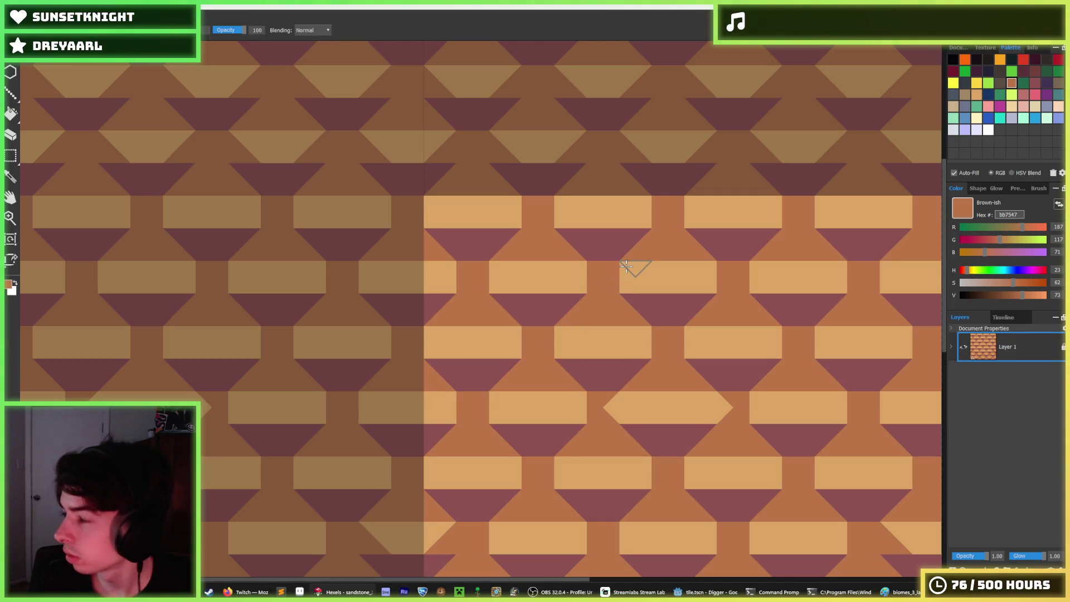
left_click_drag(626, 266, 615, 275)
Repaint another light cell further along the tile
key("space")
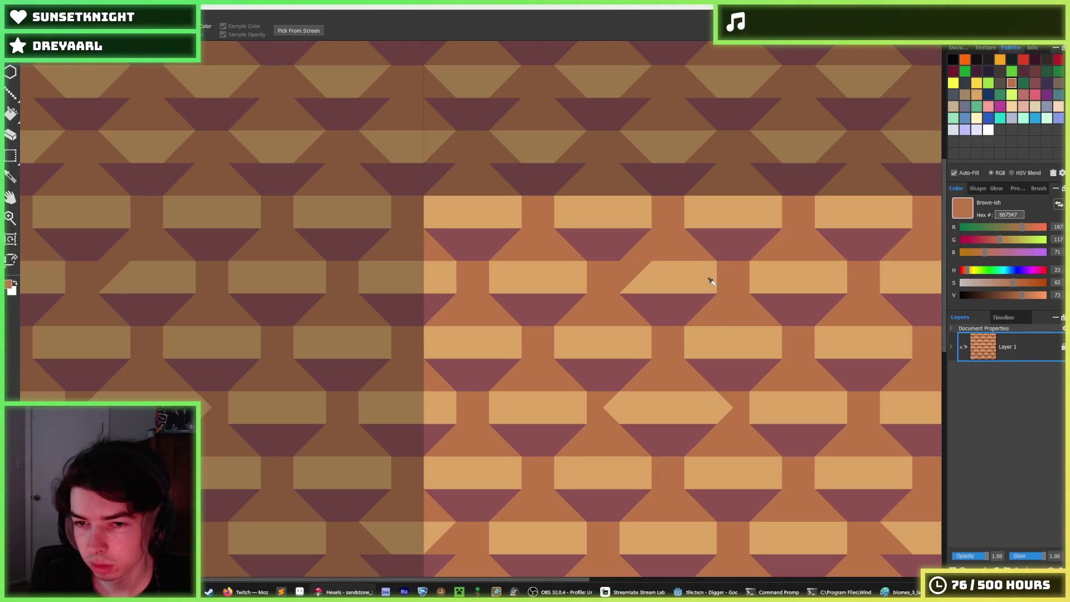
scroll(709, 282, "up", 2)
left_click_drag(729, 286, 570, 324)
key("i")
scroll(556, 286, "down", 3)
scroll(586, 306, "up", 1)
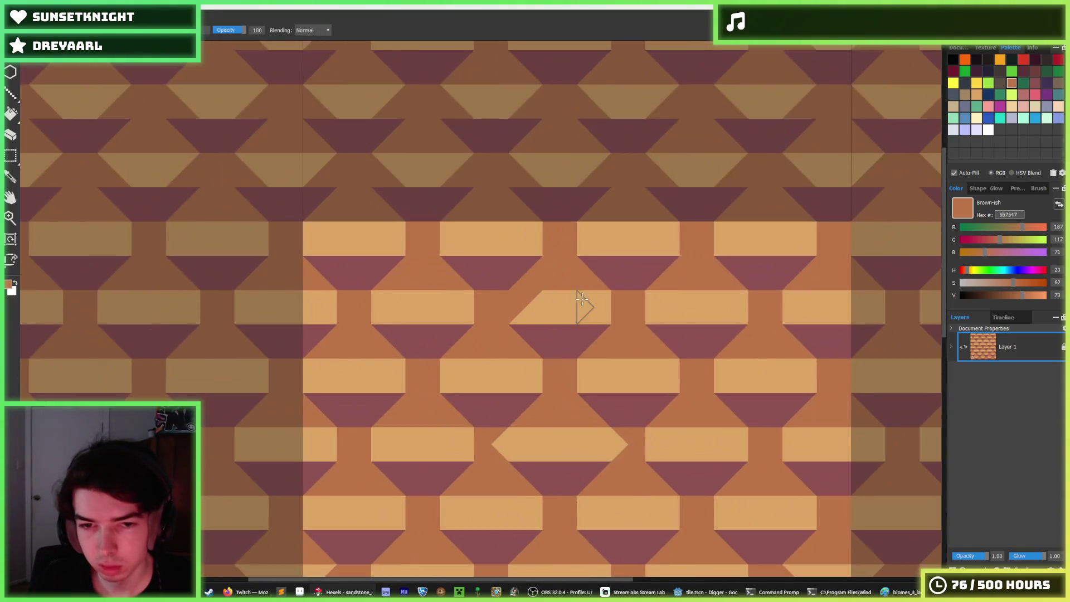
scroll(562, 299, "down", 1)
scroll(558, 301, "down", 1)
scroll(557, 301, "up", 2)
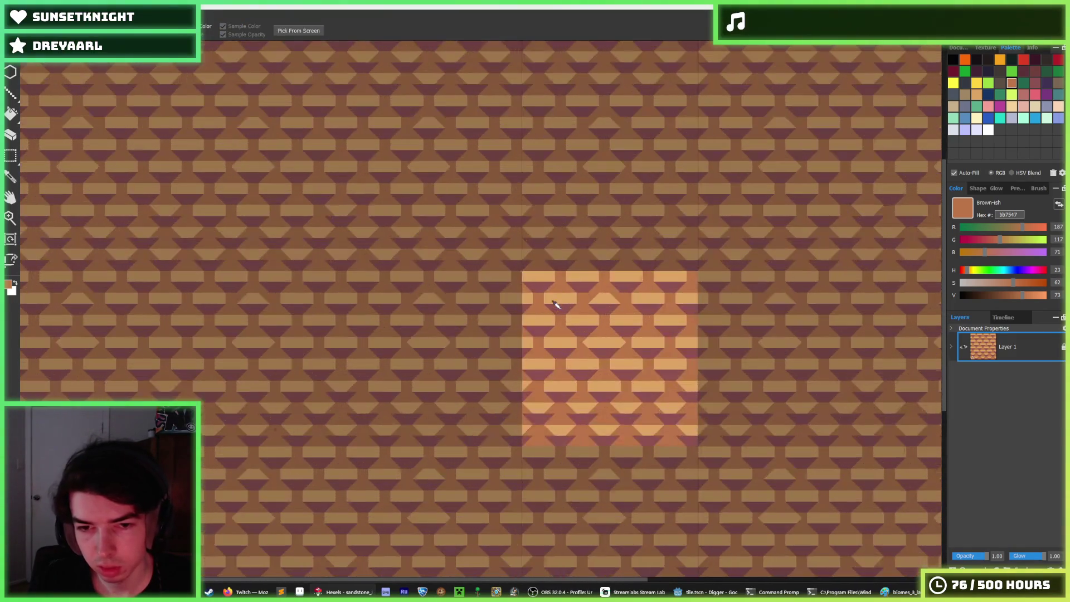
key("b")
scroll(612, 294, "up", 2)
left_click_drag(612, 294, 651, 281)
Sample light tan and paint the purple notch and a short stroke with it
left_click(580, 305)
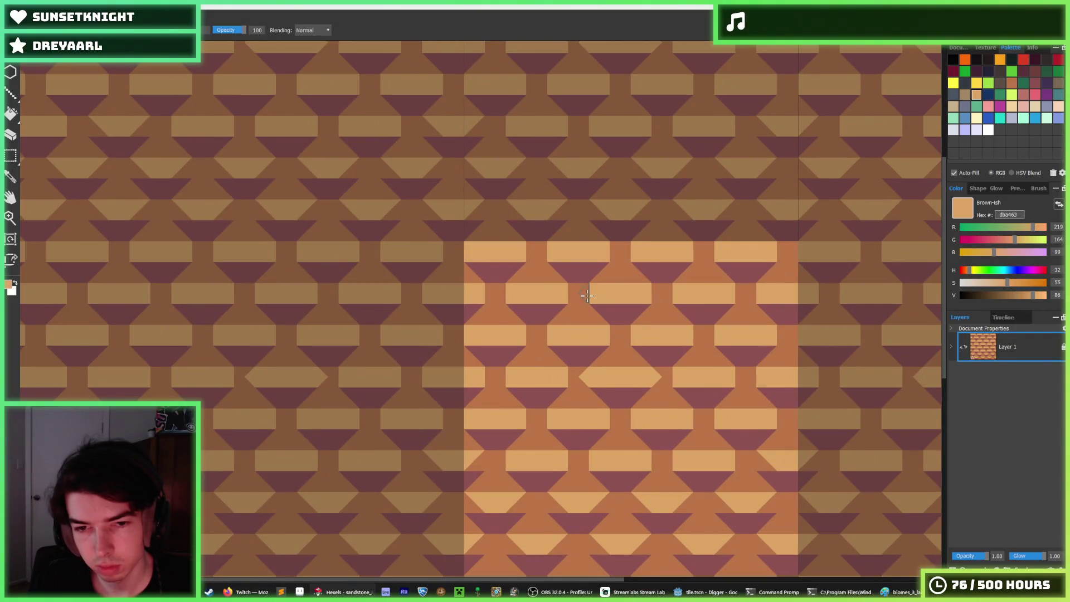
mouse_move(579, 296)
left_mouse_down()
mouse_move(554, 286)
mouse_move(574, 291)
left_mouse_up()
left_click_drag(654, 288, 684, 290)
scroll(717, 287, "down", 5)
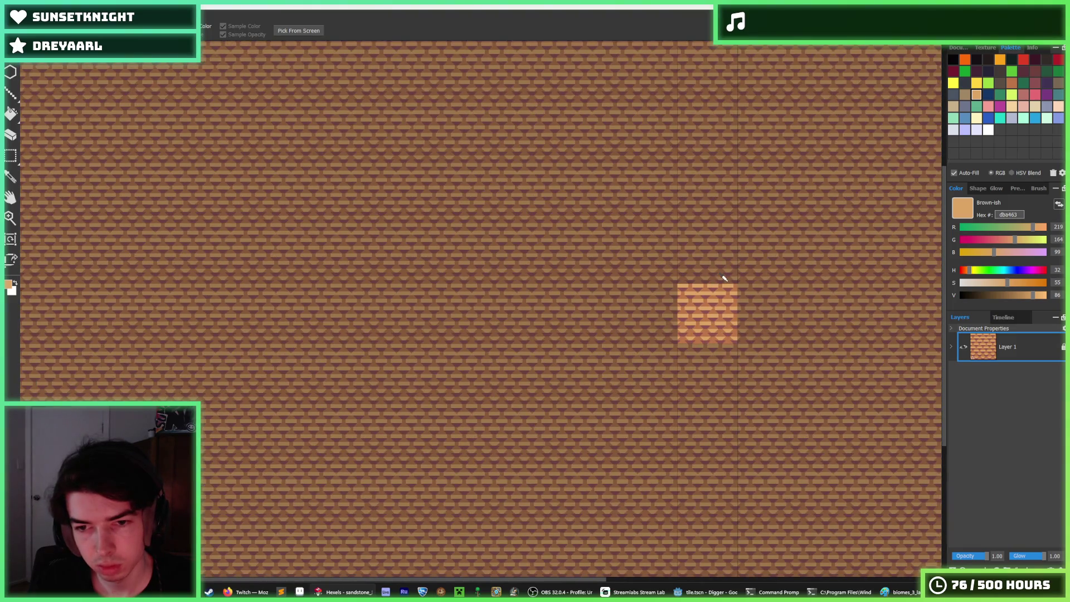
scroll(717, 287, "up", 6)
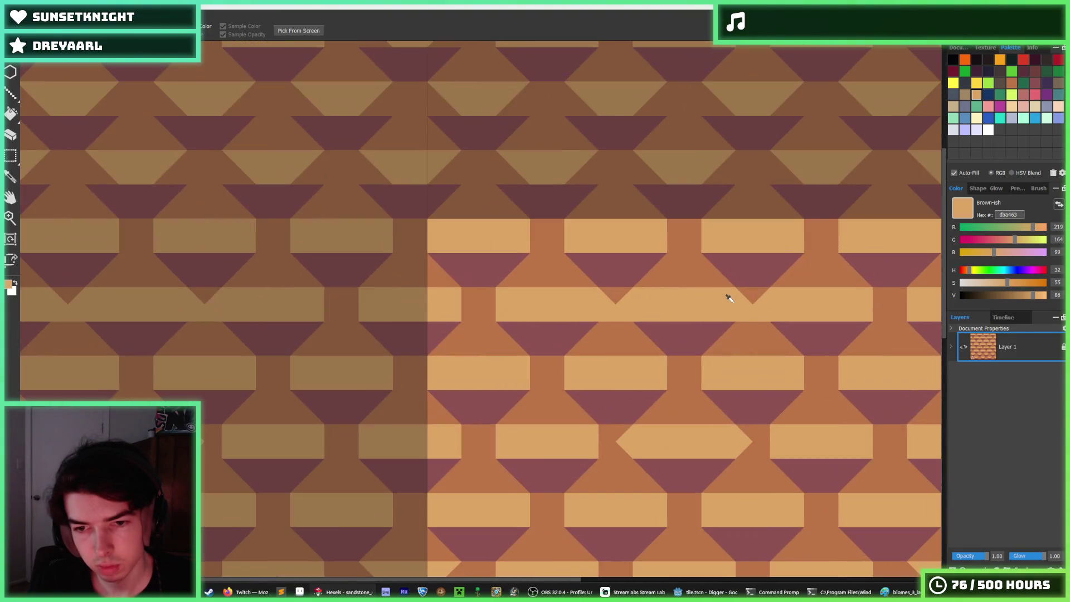
scroll(686, 304, "up", 1)
key("b")
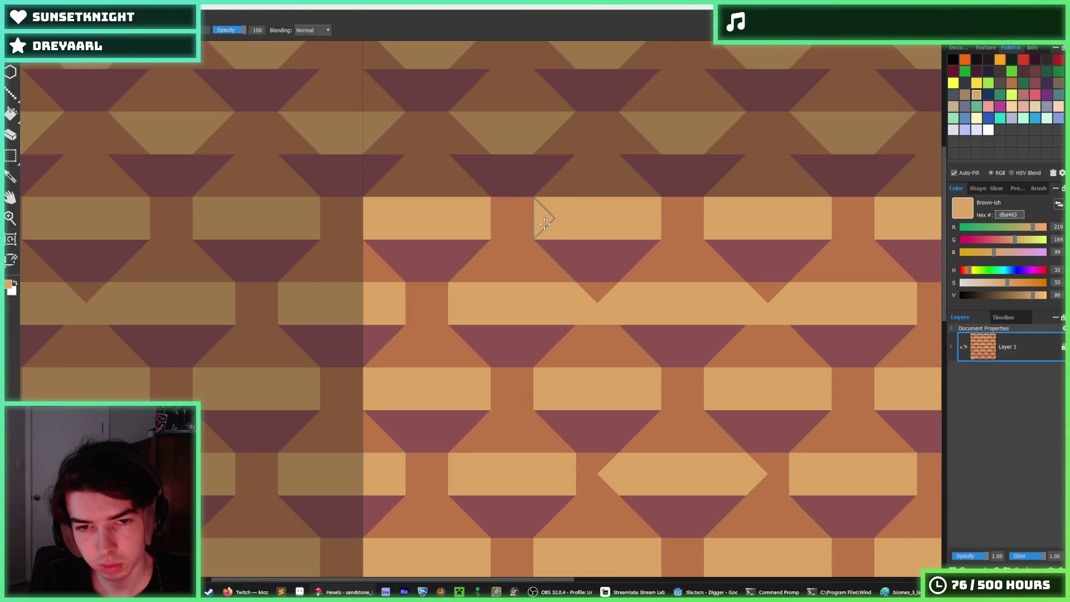
Paint over the dark gaps between the tan bars and add a new tan triangle
left_click_drag(498, 223, 542, 220)
left_click_drag(663, 214, 800, 215)
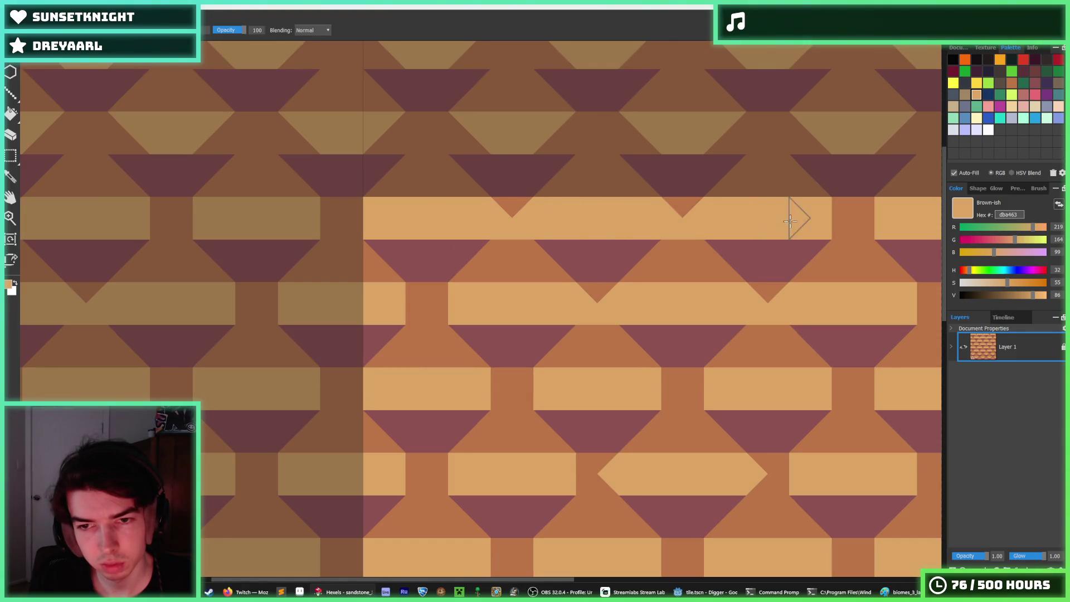
left_click_drag(664, 248, 853, 259)
left_click(854, 260)
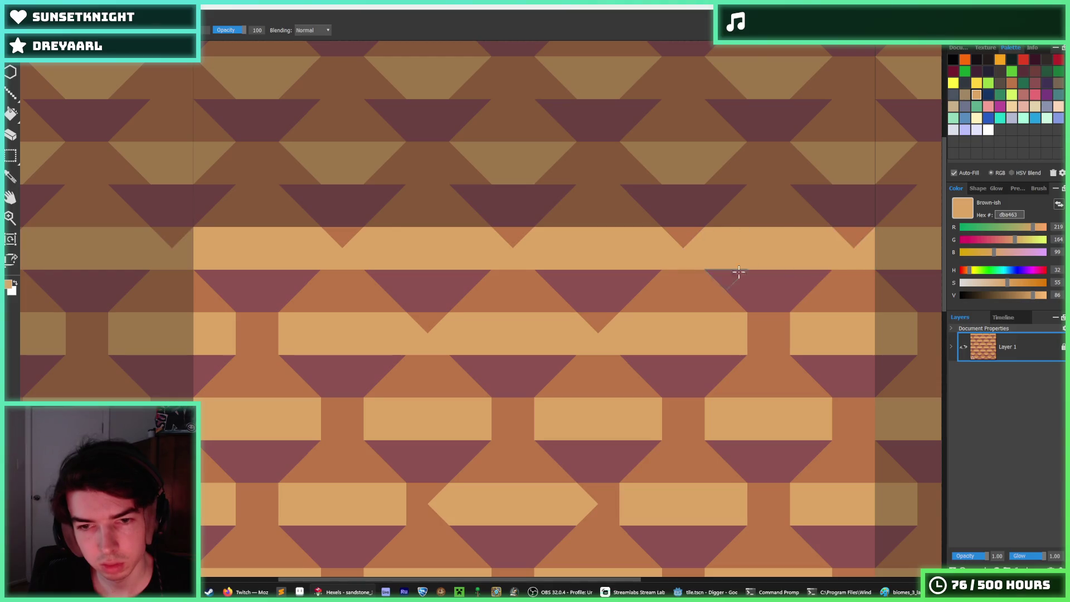
scroll(736, 275, "down", 5)
scroll(555, 306, "up", 5)
left_click_drag(382, 318, 408, 301)
scroll(711, 310, "down", 1)
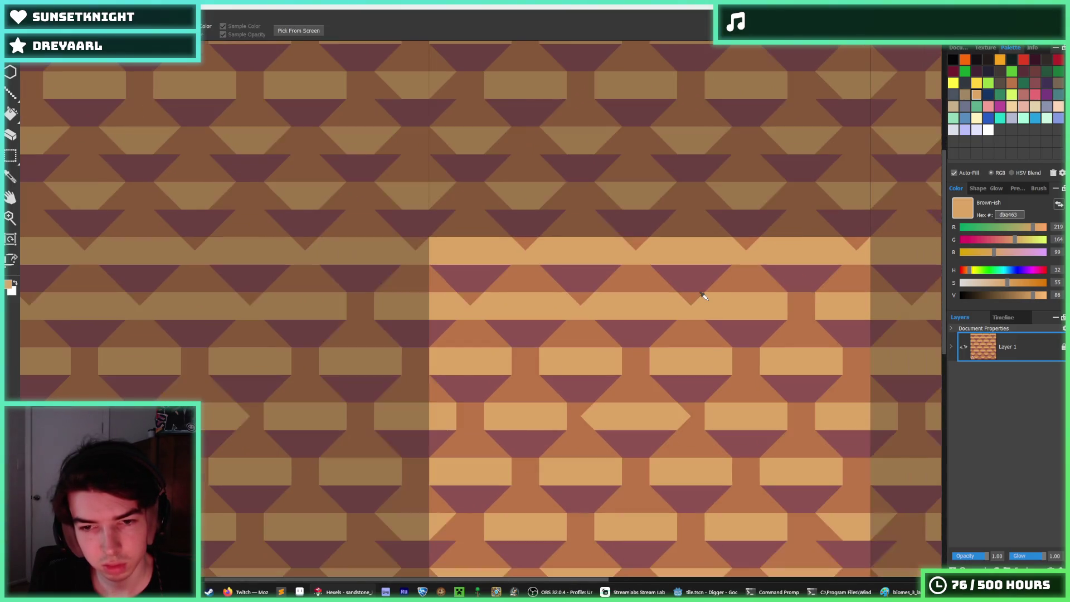
scroll(765, 321, "down", 1)
scroll(759, 324, "down", 1)
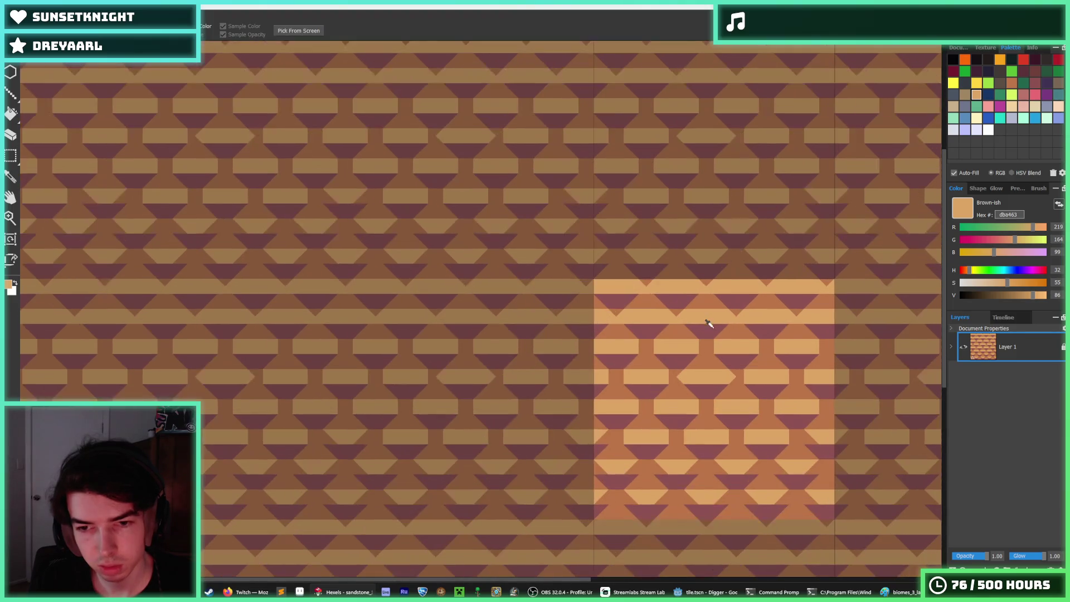
left_click_drag(614, 288, 859, 334)
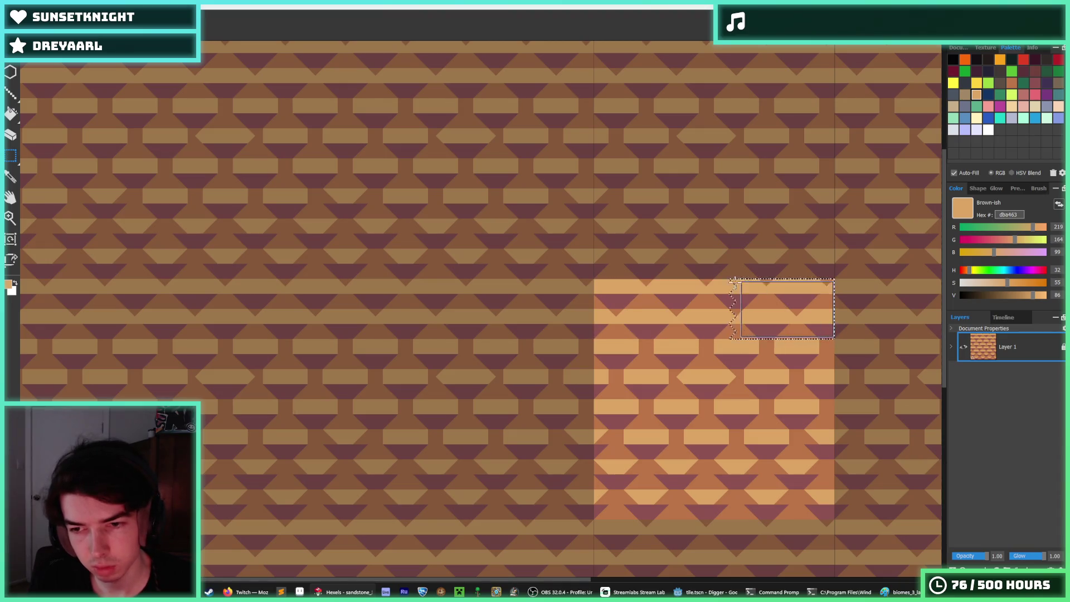
Extend the selection across the whole row and move it to the tile's lower part
left_click_drag(734, 280, 594, 277)
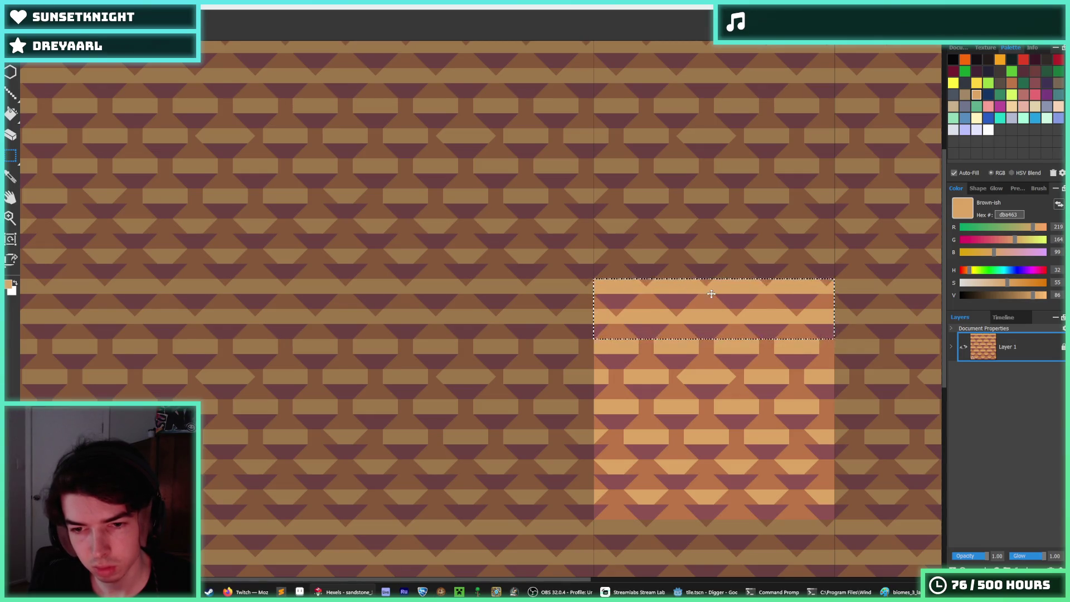
left_click_drag(711, 294, 714, 366)
key("ctrl+z")
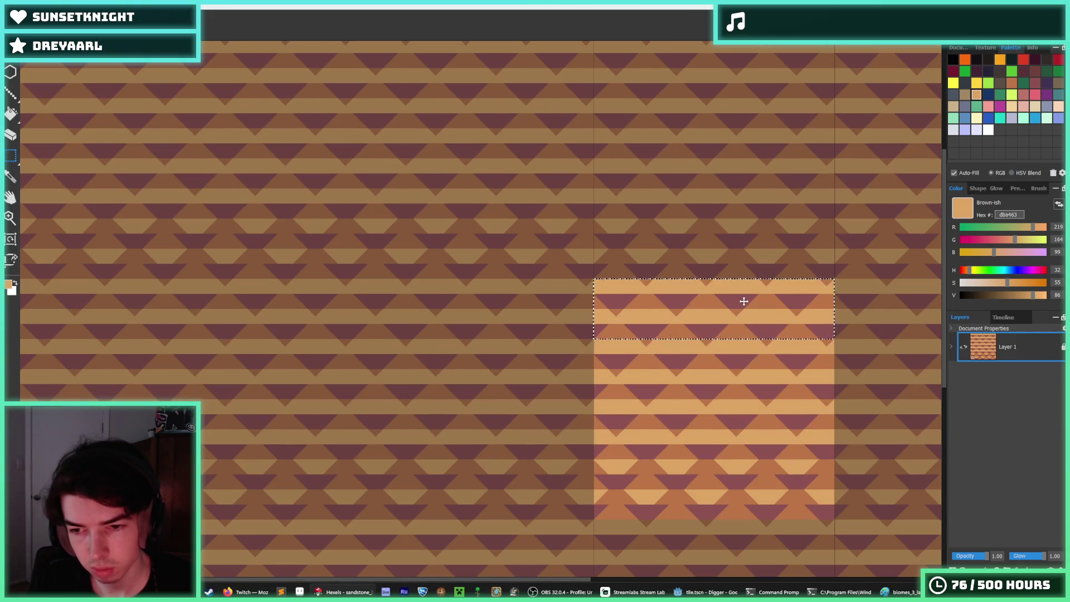
left_click_drag(743, 301, 743, 494)
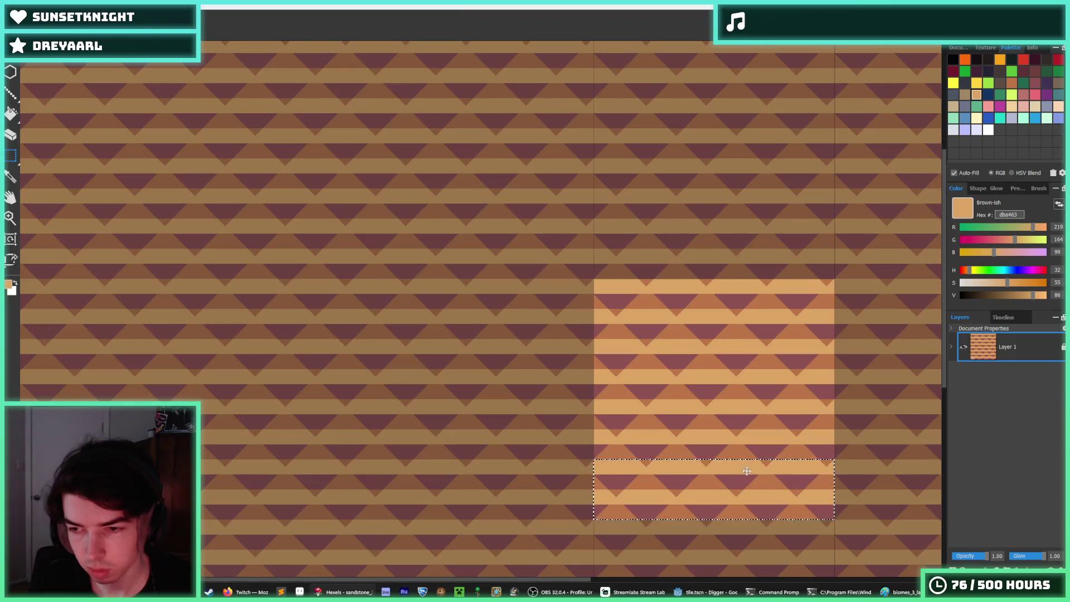
scroll(845, 473, "down", 3)
scroll(682, 386, "up", 5)
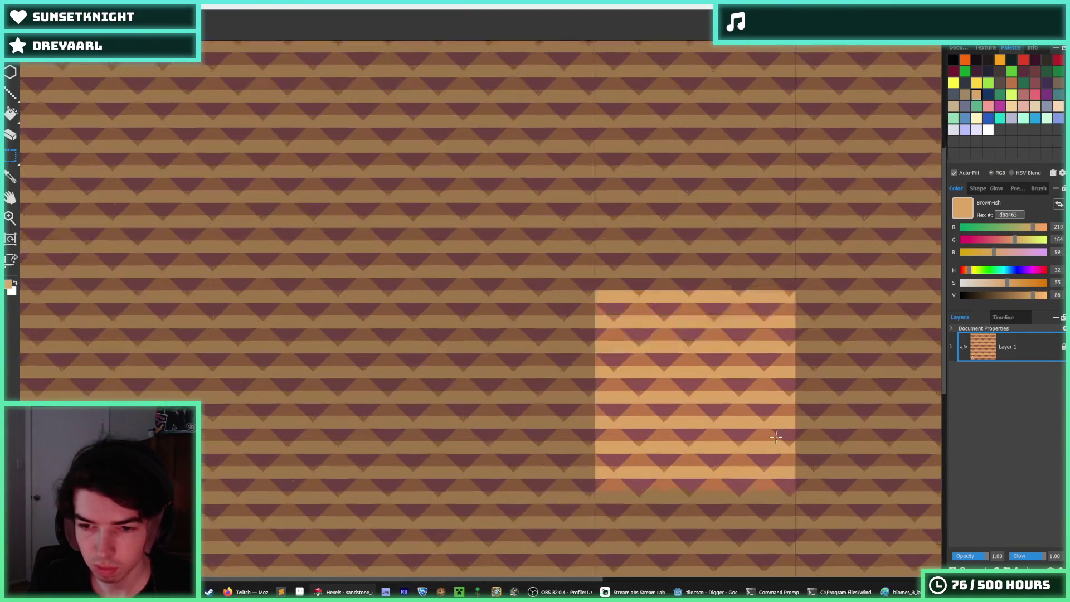
Recolour part of the light stripe with mid-brown bb7547, then re-sample grey 8e5252
key("i")
left_click(698, 365)
scroll(724, 341, "down", 5)
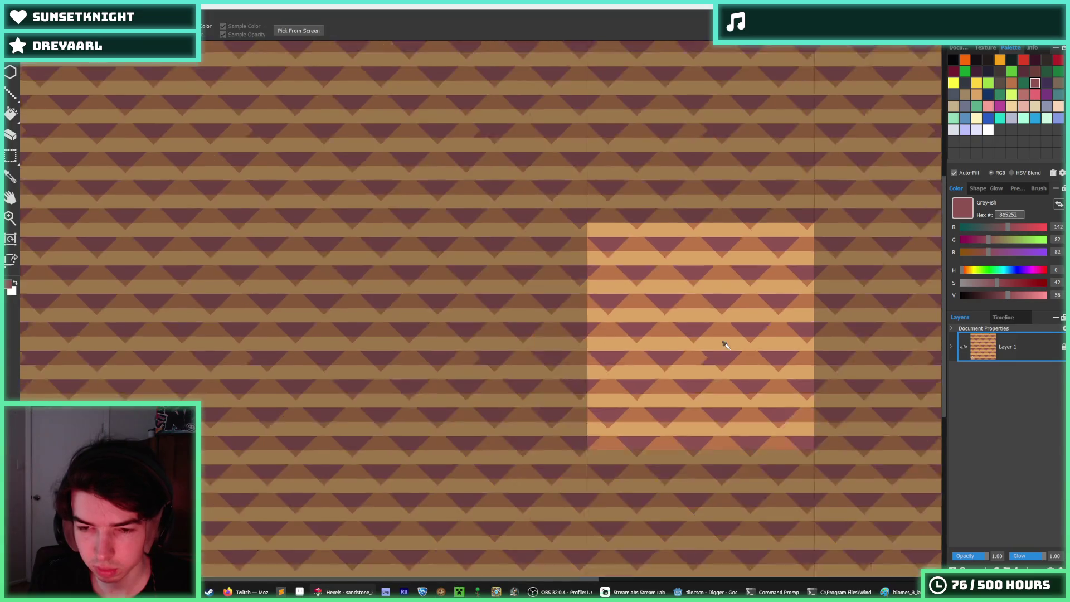
key("b")
scroll(725, 359, "up", 3)
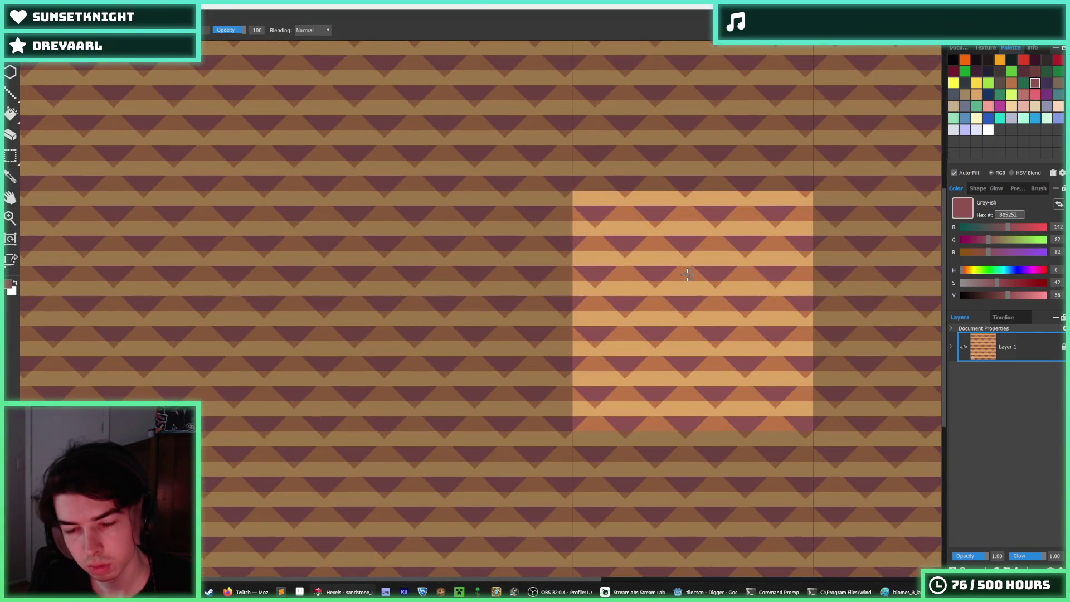
key("i")
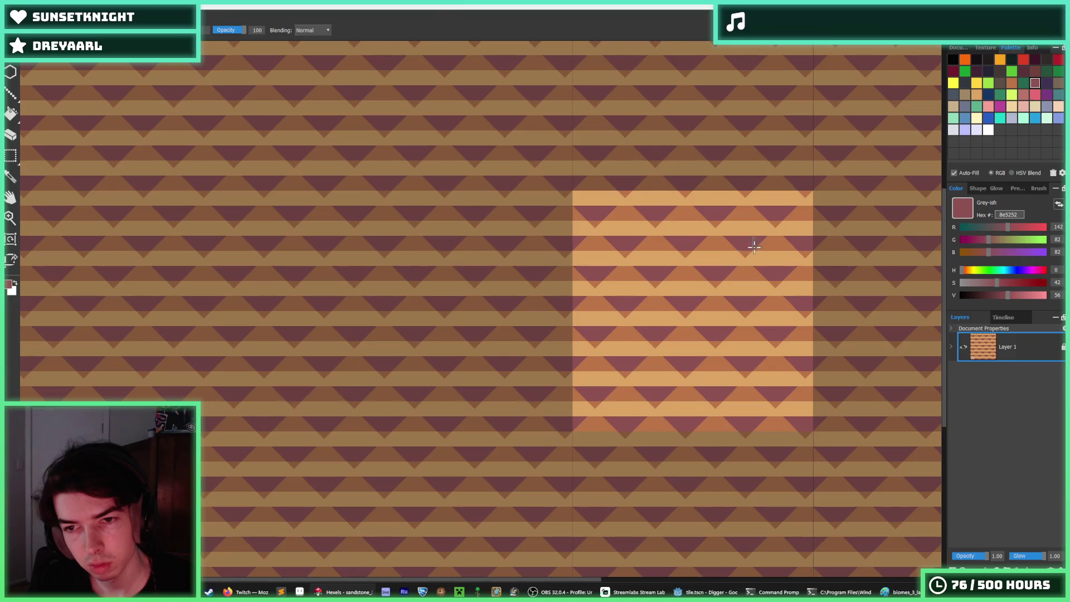
left_click(811, 227, "alt")
left_click_drag(811, 227, 602, 231)
key("alt")
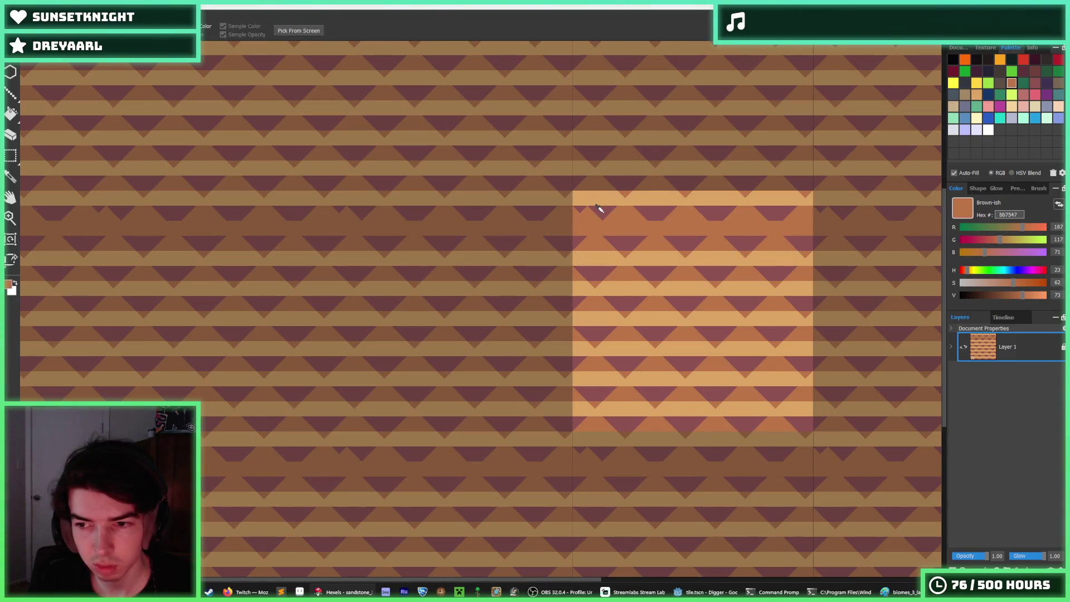
left_click(602, 210, "alt")
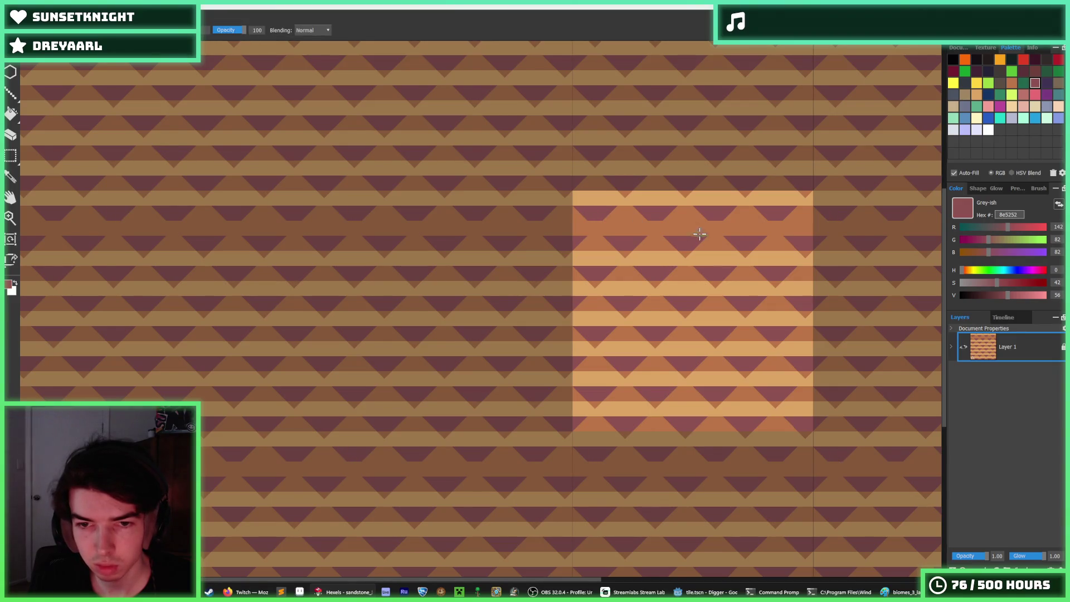
Paint a dark maroon trapezoid into the tile's brown band
scroll(700, 234, "down", 2)
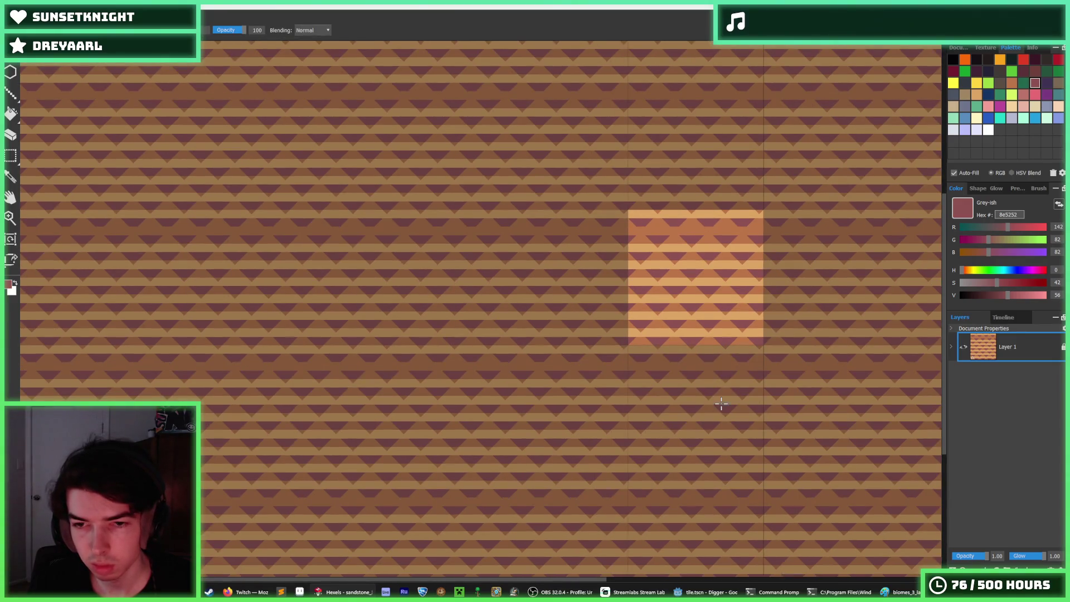
scroll(719, 256, "up", 3)
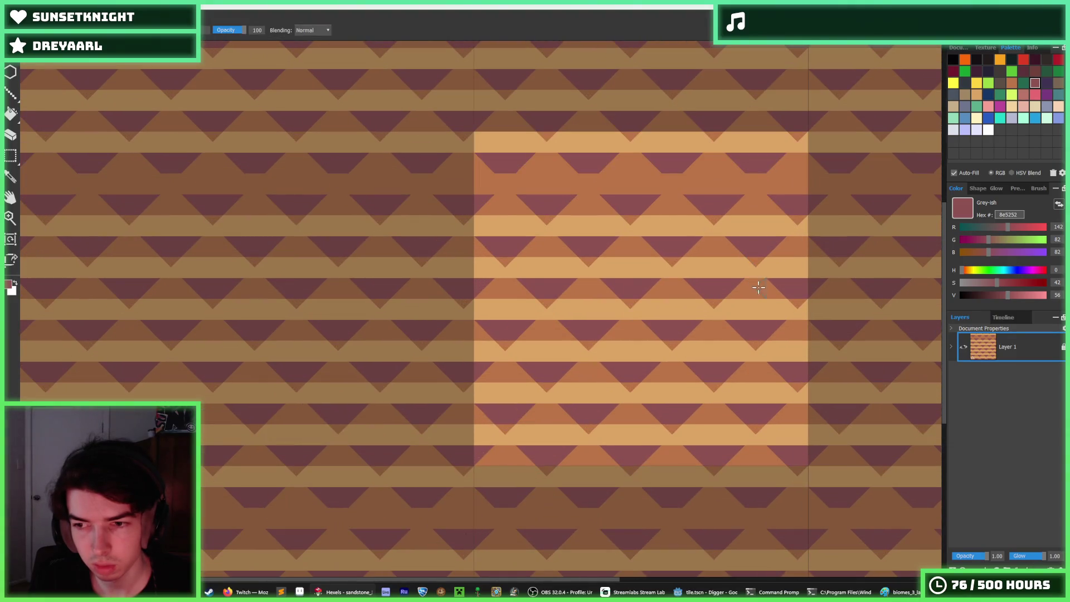
scroll(752, 279, "down", 6)
scroll(750, 277, "up", 4)
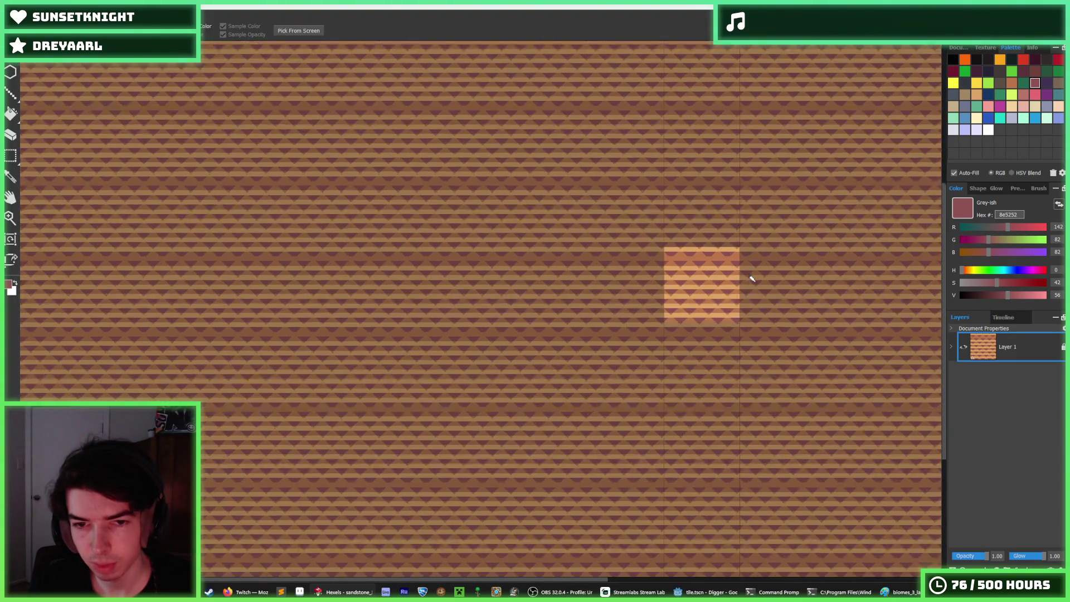
scroll(579, 230, "up", 1)
key("b")
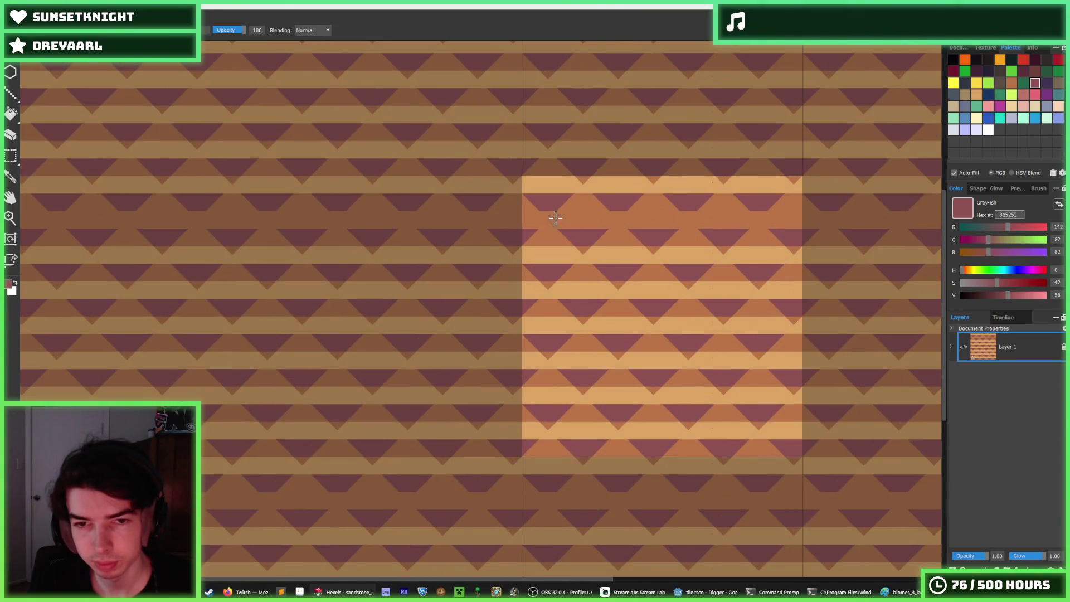
mouse_move(565, 216)
left_mouse_down()
mouse_move(597, 222)
mouse_move(566, 219)
mouse_move(559, 235)
mouse_move(598, 233)
mouse_move(588, 244)
left_mouse_up()
Trim the trapezoid with brown into a small flat bar
left_click(618, 226, "alt")
left_click(568, 223, "alt")
key("i")
left_click(609, 231)
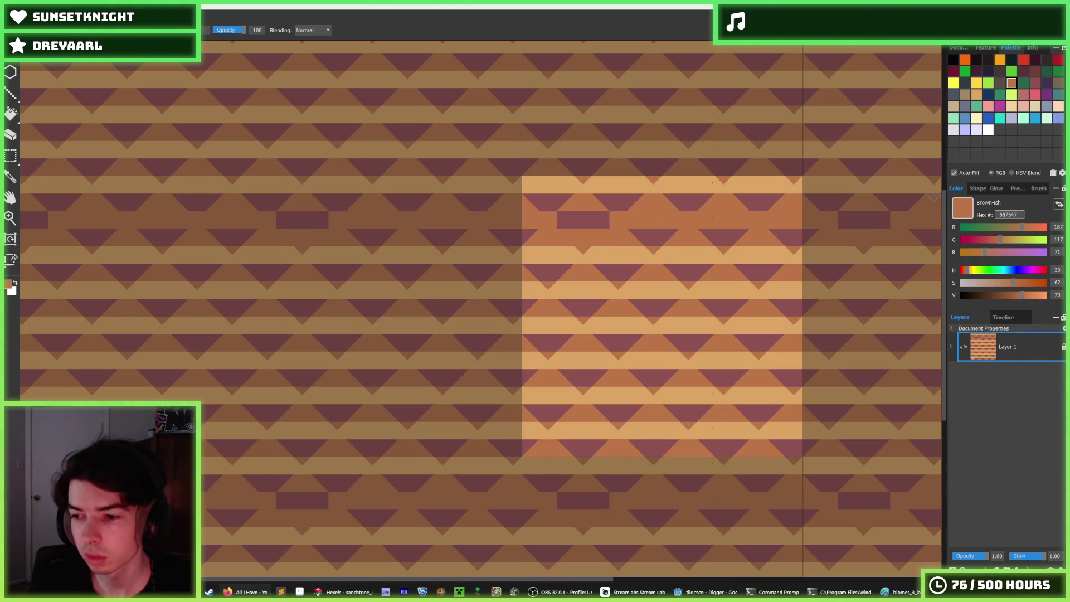
key("i")
left_click(609, 220)
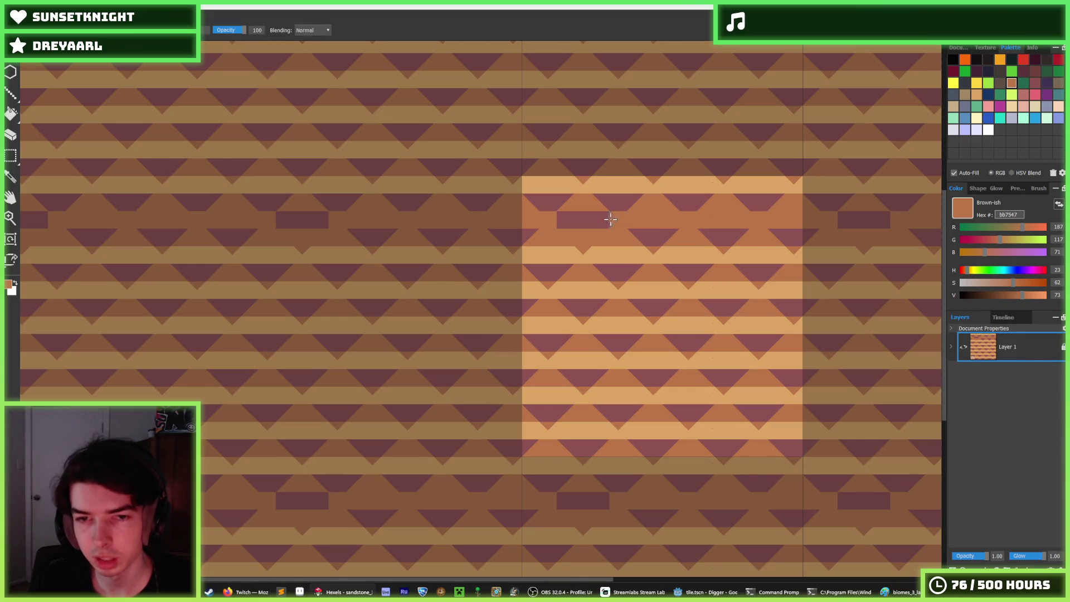
left_click_drag(610, 220, 552, 221)
key("i")
scroll(619, 210, "down", 2)
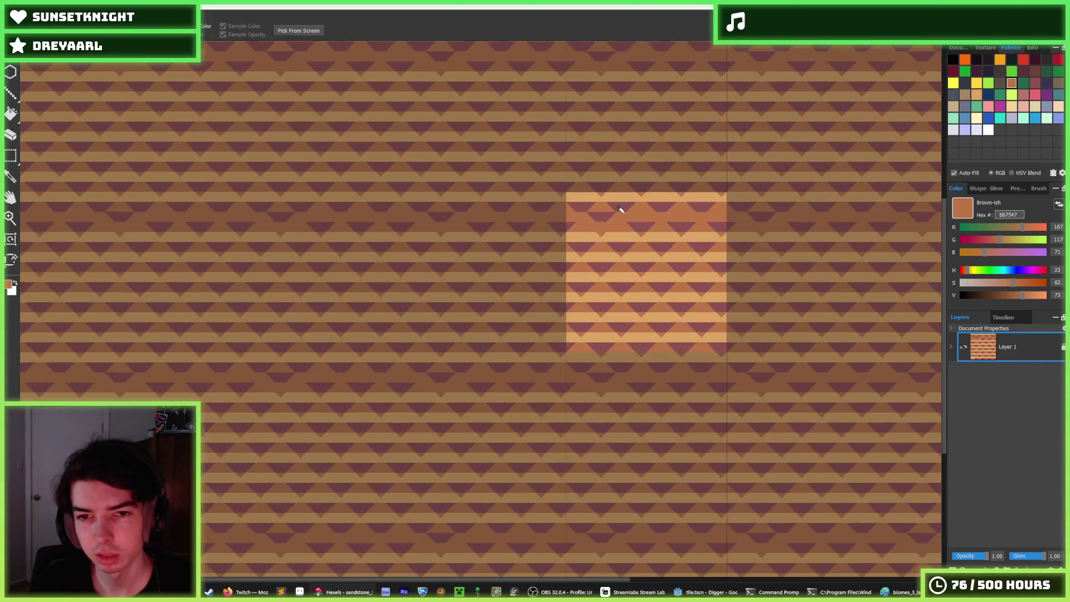
Paint a grey-purple band and trapezoid into the brown row, covering the triangle below with brown
scroll(622, 210, "up", 3)
scroll(621, 211, "up", 2)
left_click(610, 222)
key("m")
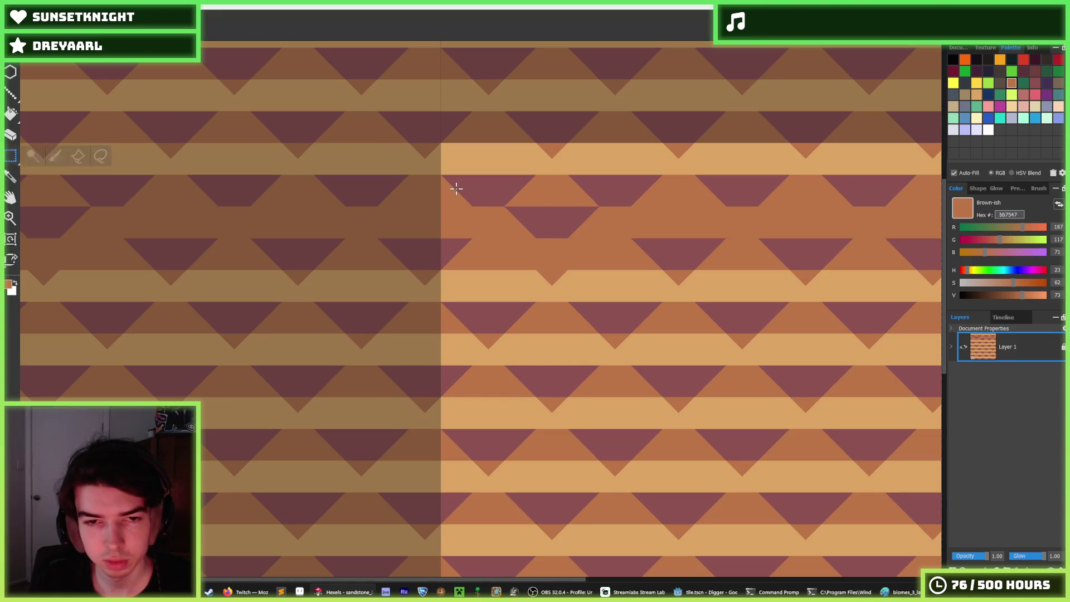
key("b")
left_click(632, 198, "alt")
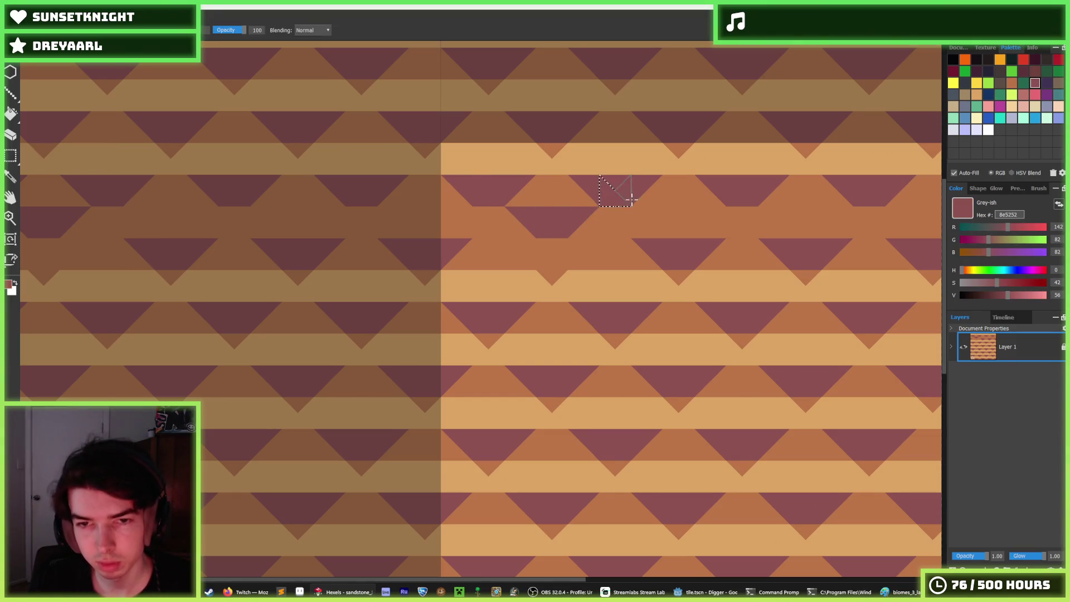
mouse_move(641, 212)
left_mouse_down()
mouse_move(710, 216)
mouse_move(736, 261)
mouse_move(771, 241)
mouse_move(855, 241)
mouse_move(674, 239)
left_mouse_up()
left_click(736, 235, "alt")
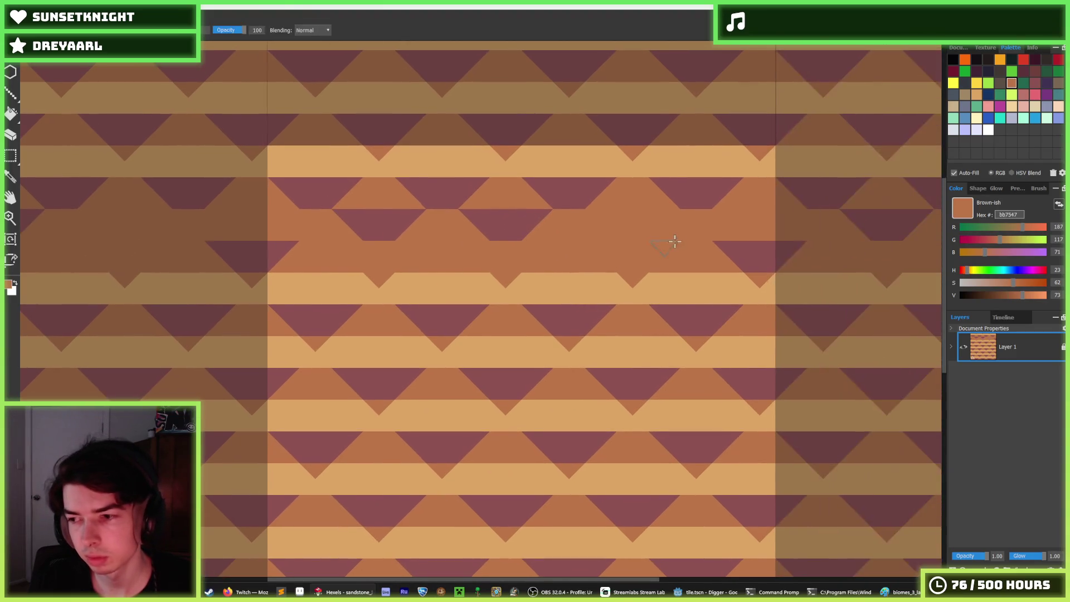
left_click(652, 201, "alt")
mouse_move(584, 226)
left_mouse_down()
mouse_move(795, 221)
mouse_move(734, 251)
mouse_move(769, 248)
mouse_move(691, 250)
left_mouse_up()
left_click(805, 227, "alt")
Stamp grey-purple triangles along the row to the left and right, adding a block further along
scroll(641, 249, "down", 3)
scroll(630, 243, "up", 2)
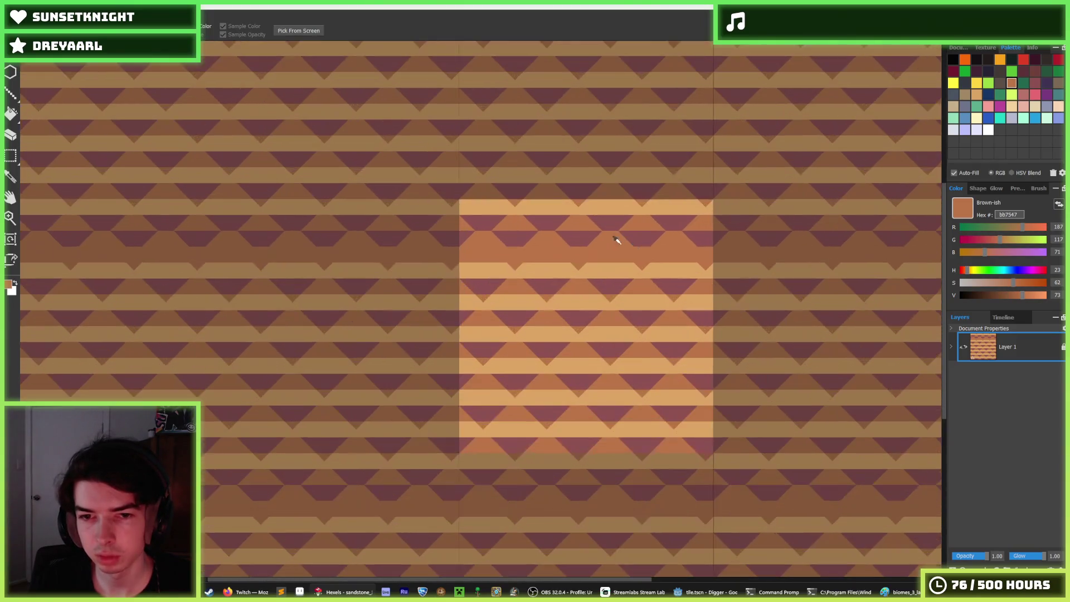
scroll(568, 243, "down", 4)
scroll(578, 240, "up", 2)
left_click(578, 241, "alt")
scroll(580, 244, "up", 2)
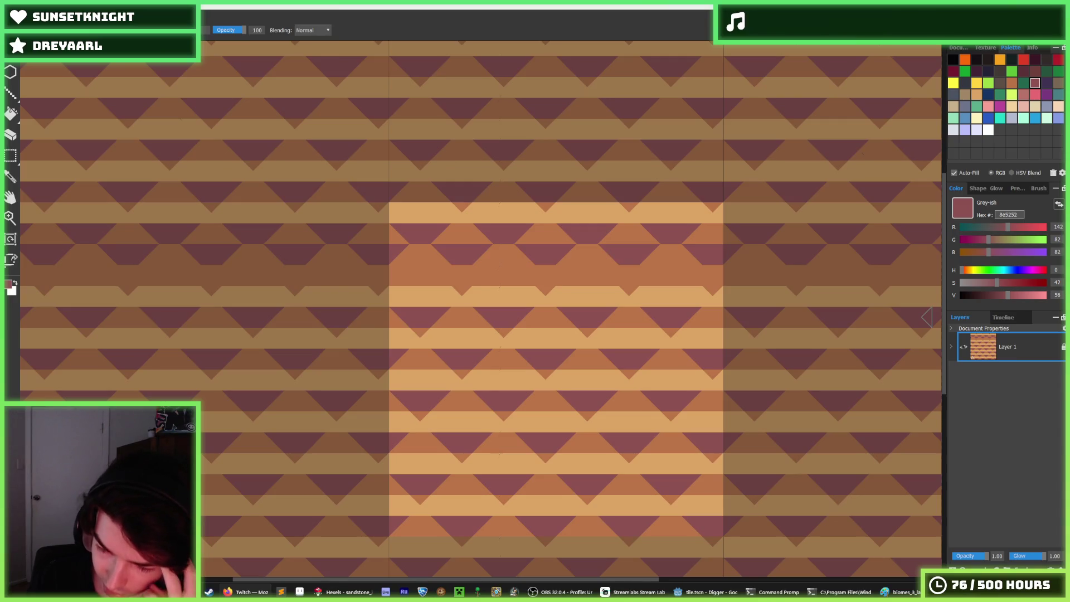
left_click(619, 270)
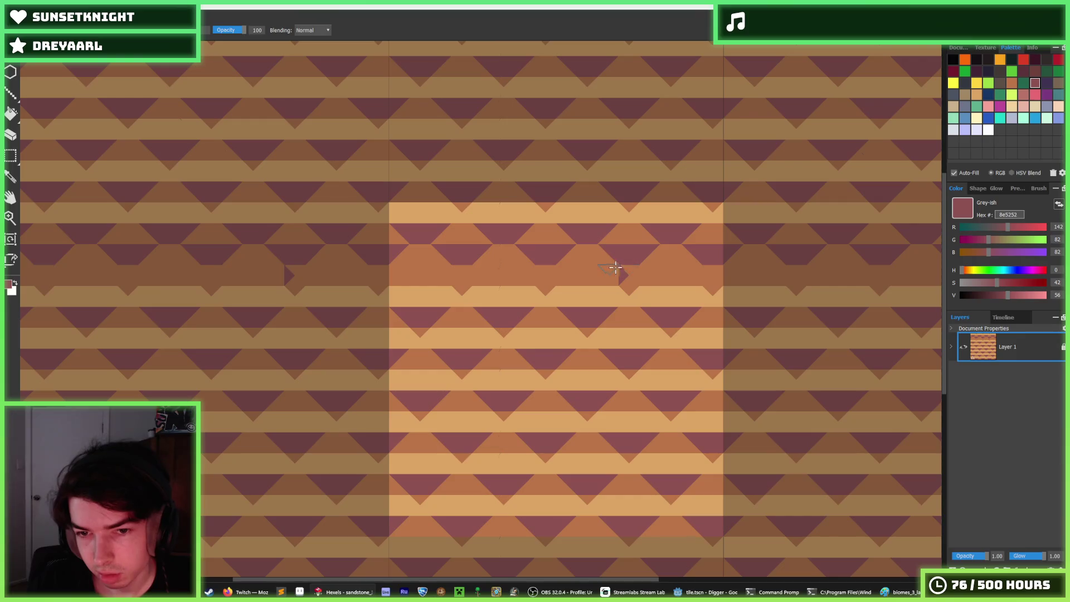
left_click_drag(612, 270, 569, 273)
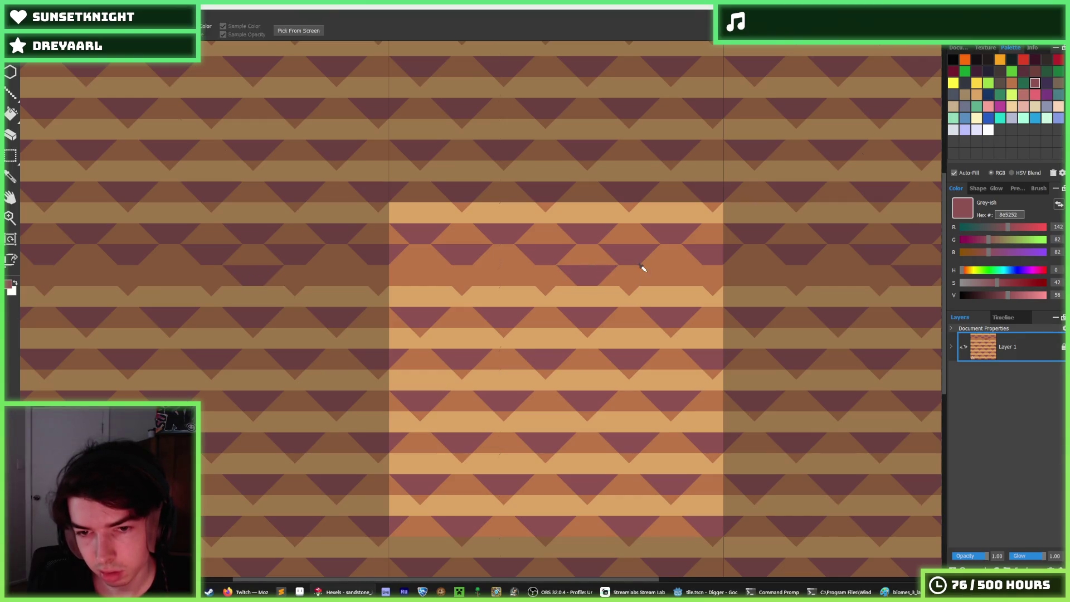
left_click_drag(640, 267, 758, 277)
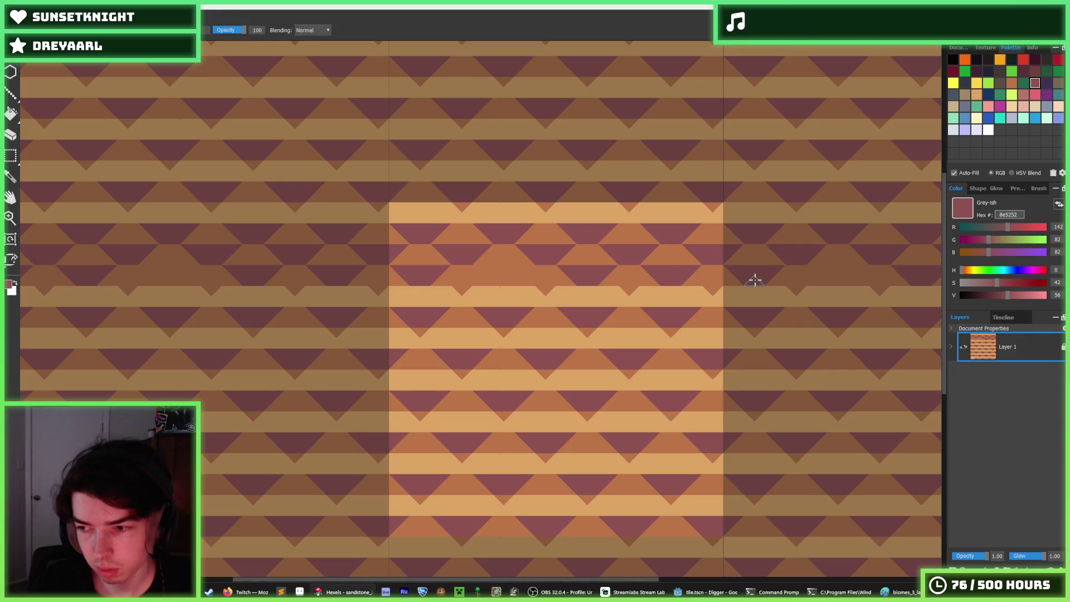
left_click_drag(824, 274, 839, 270)
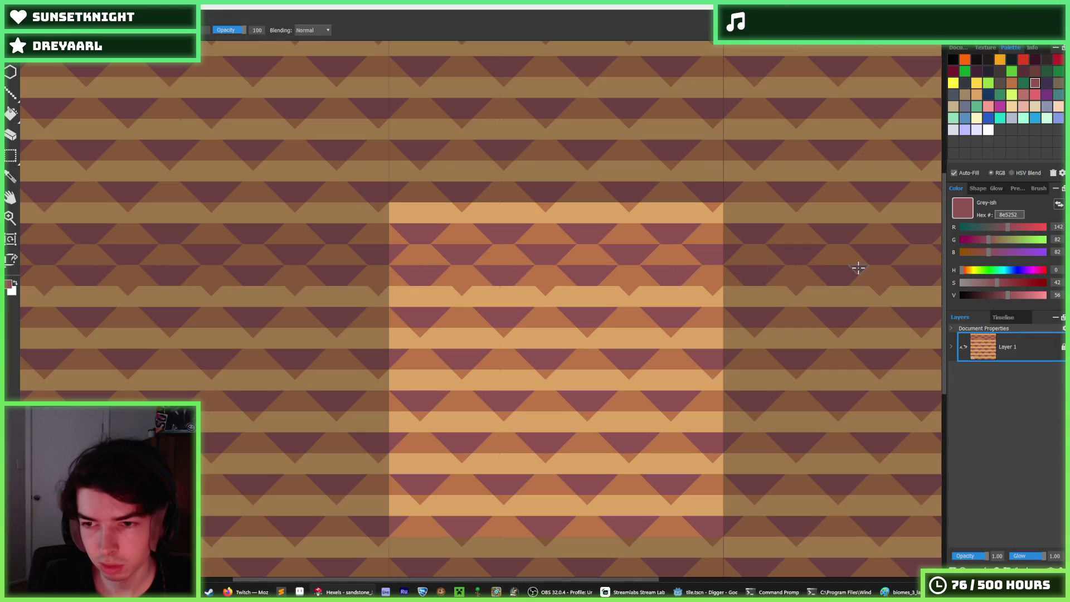
Undo the last several paint strokes to remove the stray pentagon marks
scroll(697, 260, "down", 5)
scroll(700, 257, "up", 2)
scroll(702, 260, "down", 4)
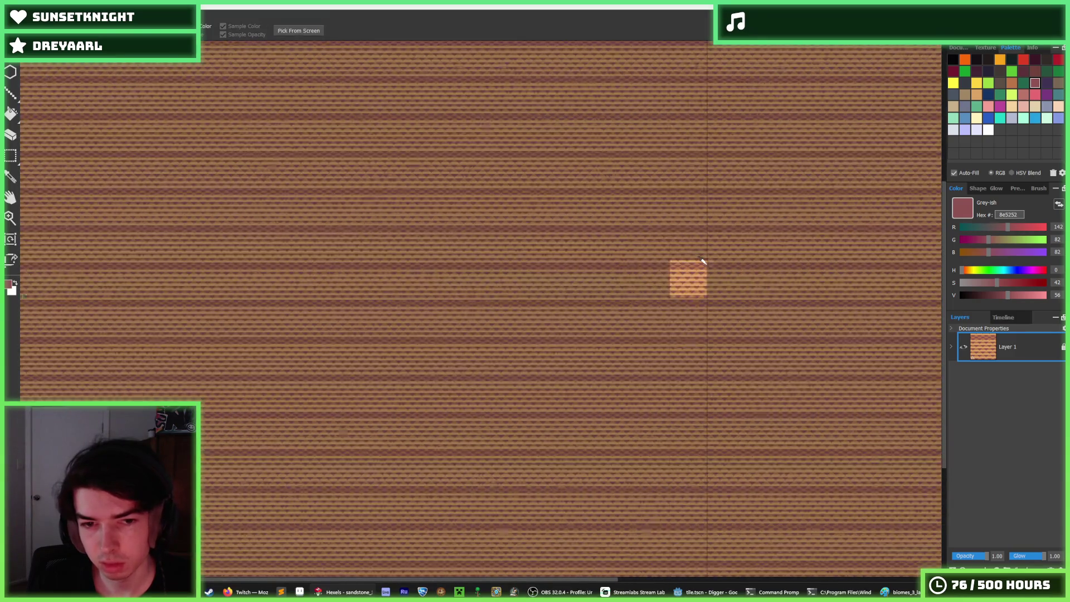
scroll(701, 260, "up", 4)
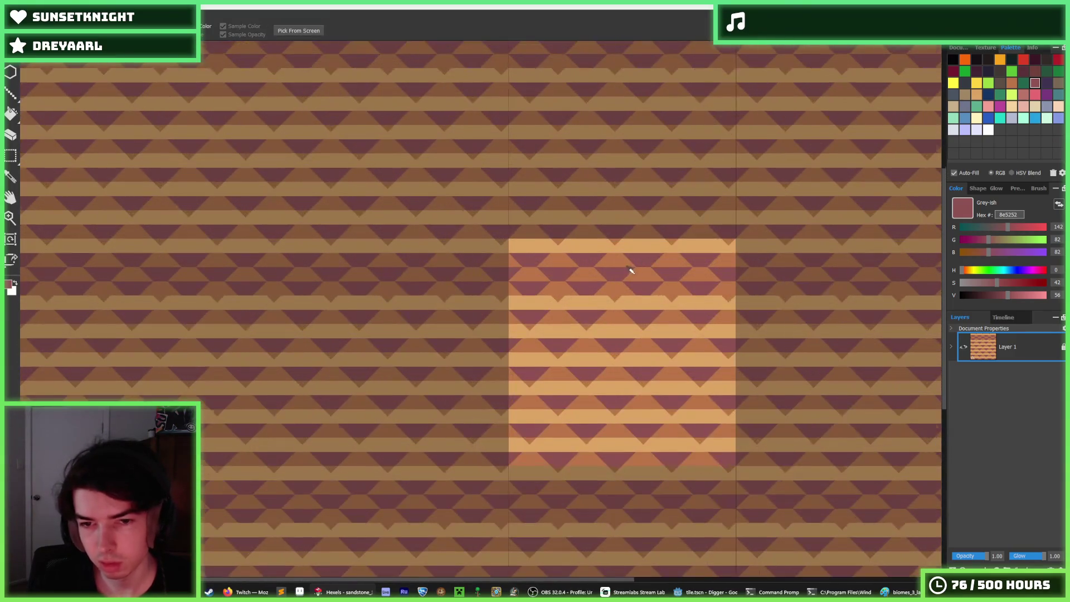
scroll(631, 271, "up", 2)
scroll(631, 270, "down", 2)
scroll(631, 270, "up", 2)
scroll(631, 271, "down", 4)
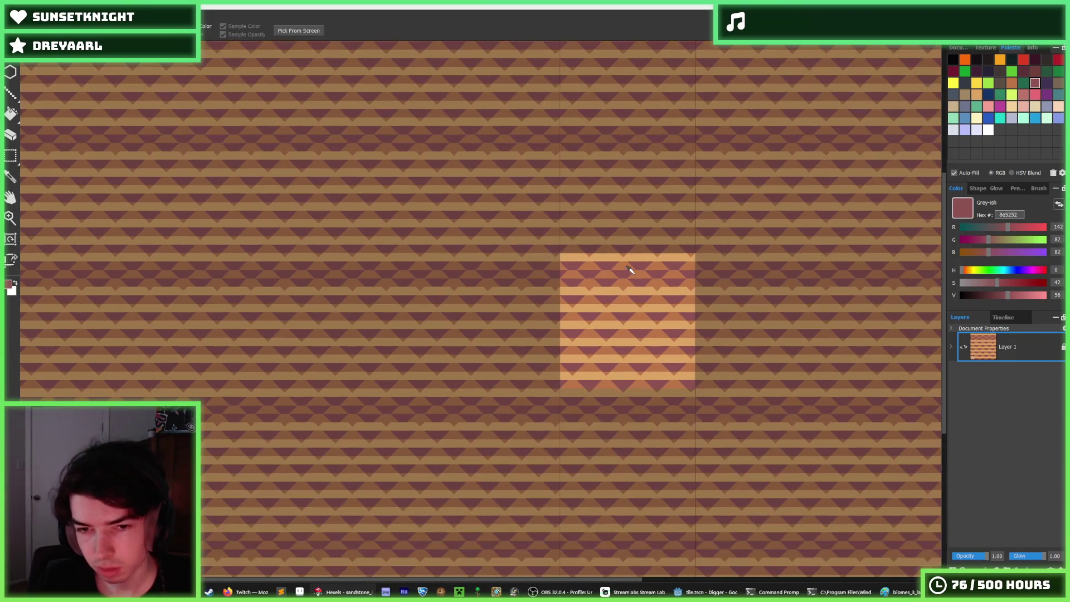
key("b")
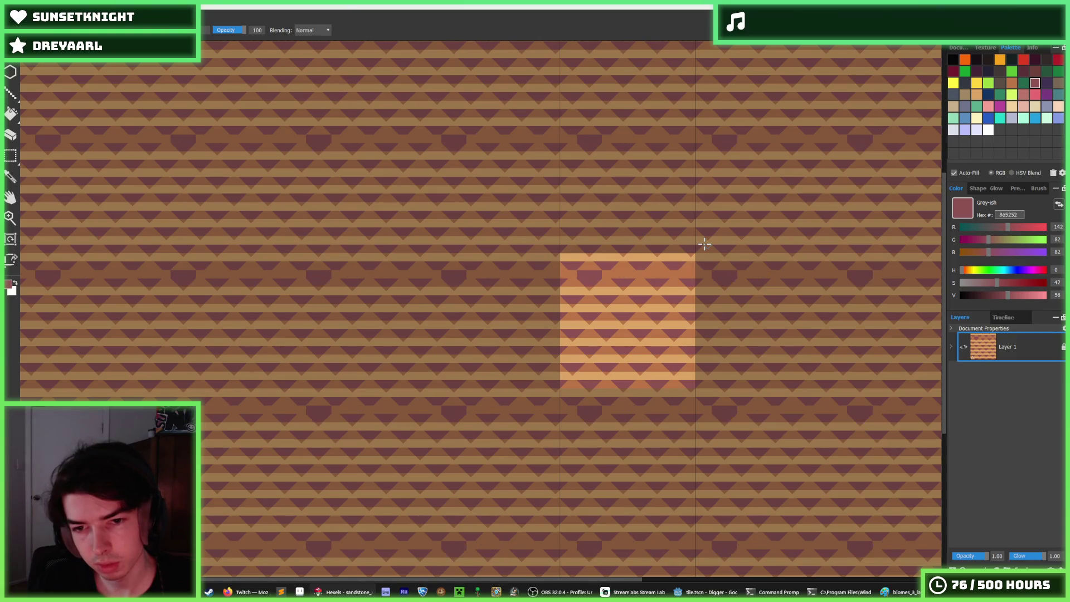
key("ctrl+z")
key("ctrl+z")
key("ctrl+z")
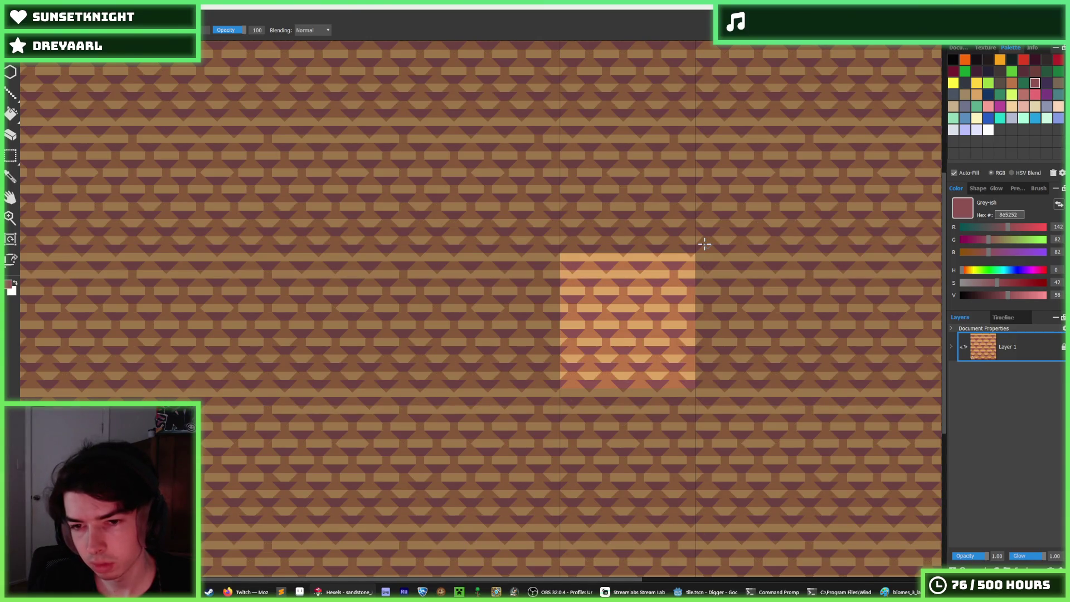
key("ctrl+z")
key("ctrl+z")
key("ctrl+z")
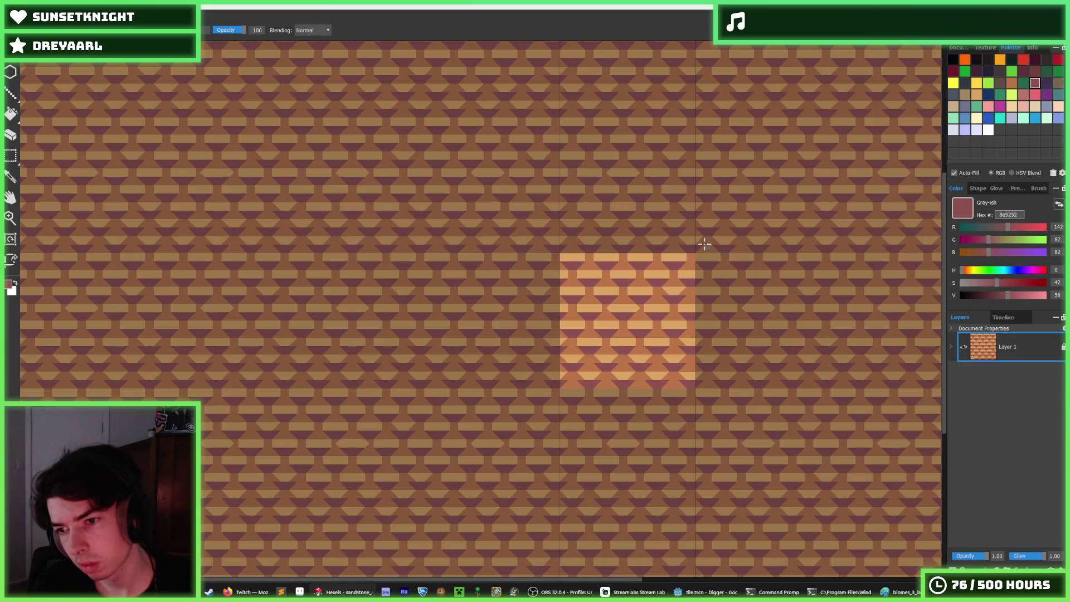
key("ctrl+z")
key("ctrl+z")
key("ctrl+z")
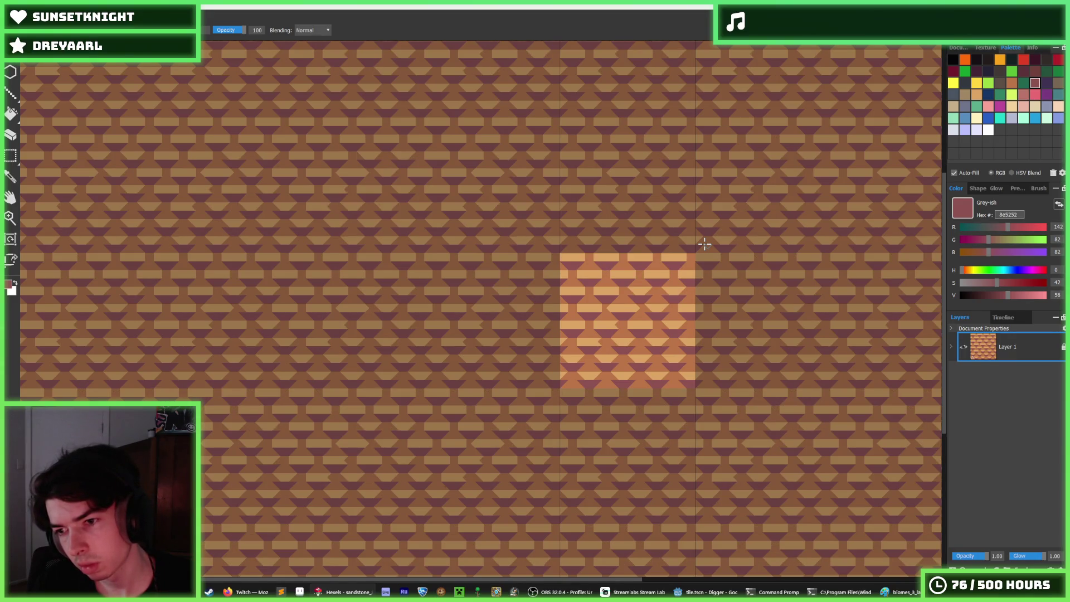
key("ctrl+z")
key("ctrl+z")
key("ctrl+z")
key("ctrl+z")
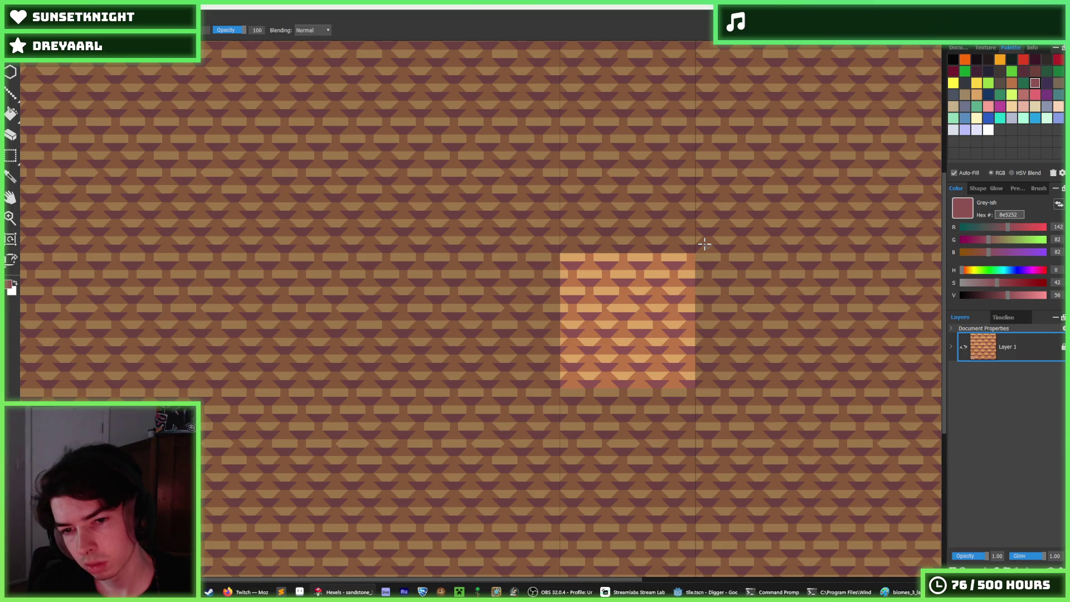
key("ctrl+z")
key("ctrl+z")
key("ctrl+z")
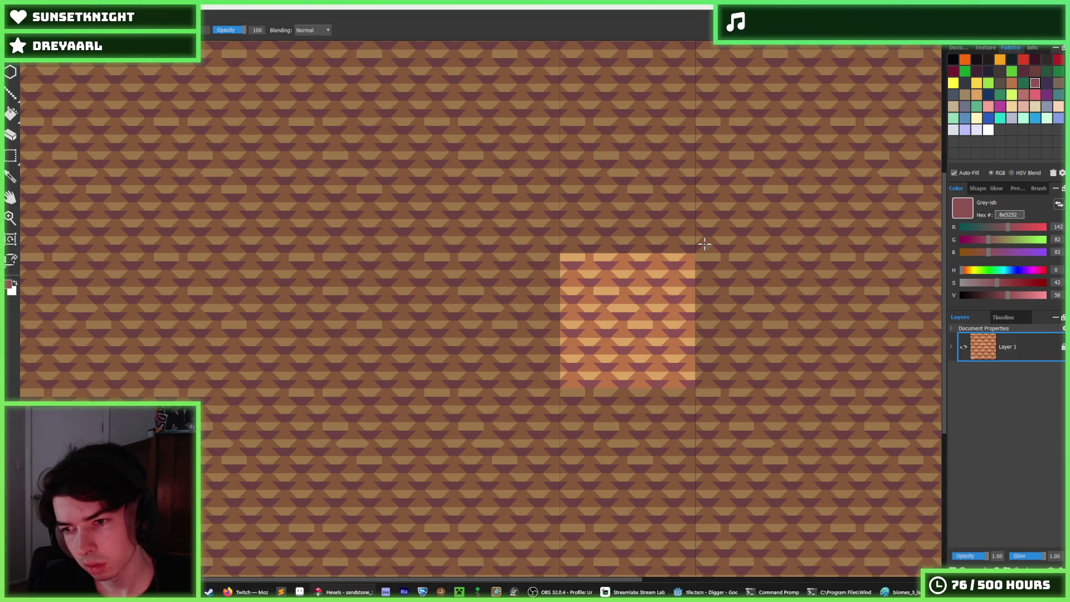
key("ctrl+z")
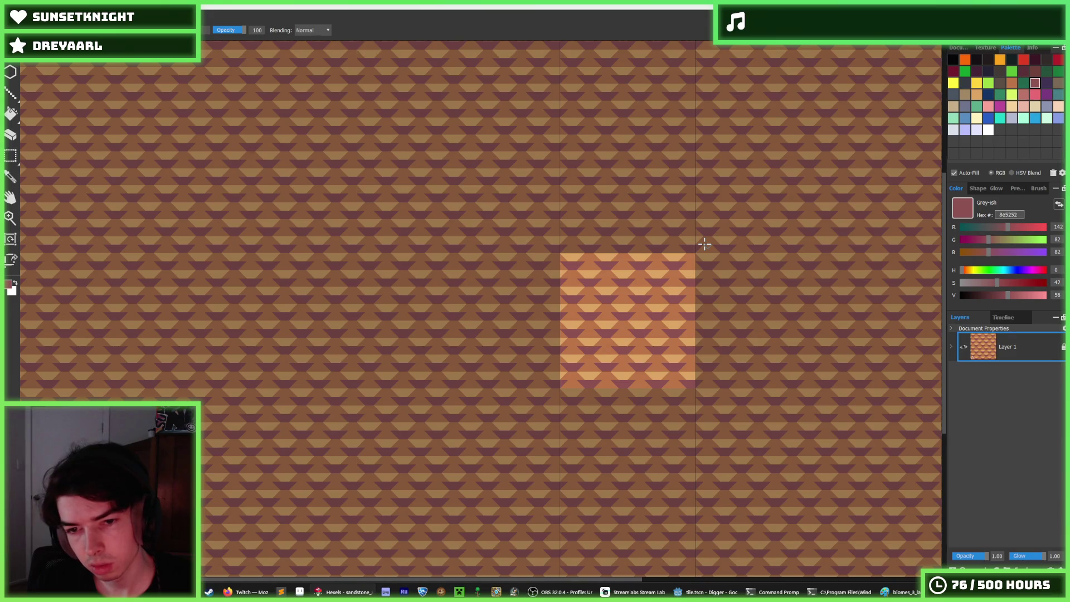
Join one row of dark purple hexels into a continuous band, undoing a stray stem
scroll(626, 328, "up", 5)
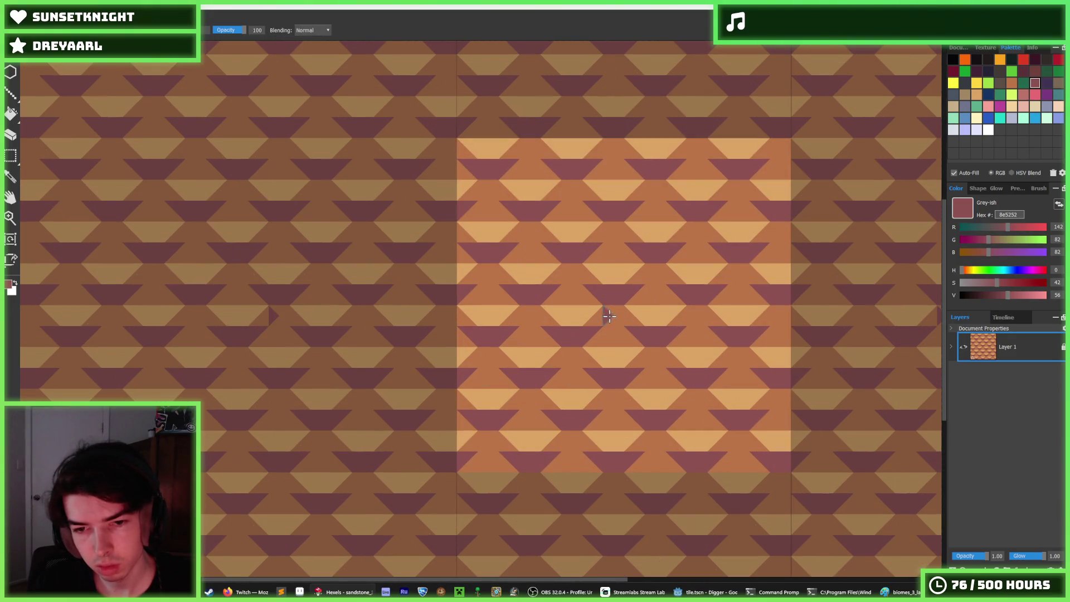
left_click(610, 316)
left_click(619, 330)
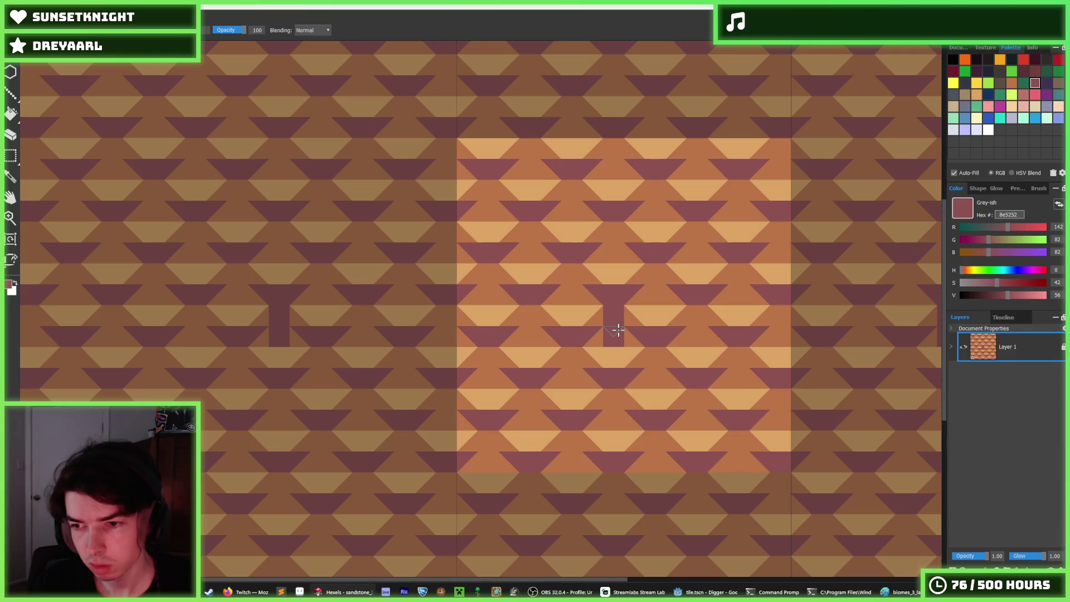
key("ctrl+z")
key("ctrl+z")
left_click(623, 334)
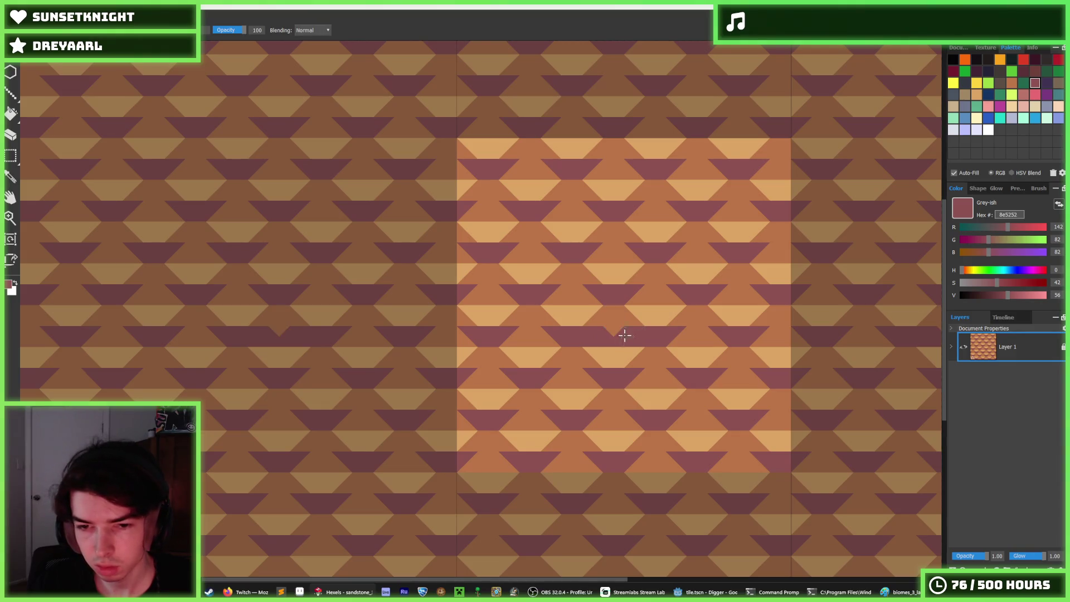
left_click_drag(581, 335, 519, 332)
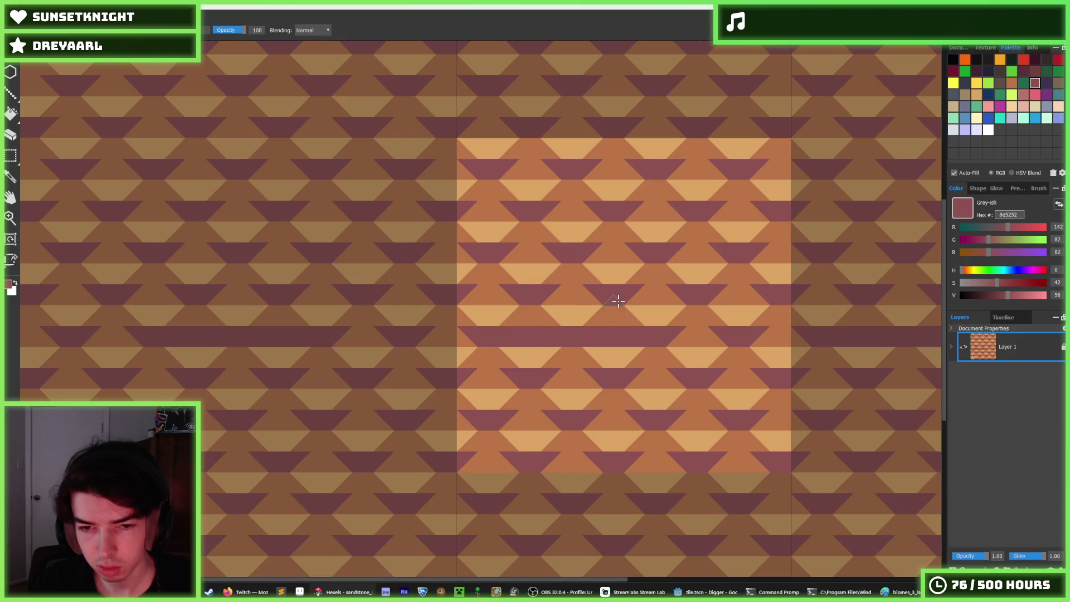
Brush the other triangle rows into solid purple bands, undoing overspill in the lower rows
scroll(624, 311, "up", 1)
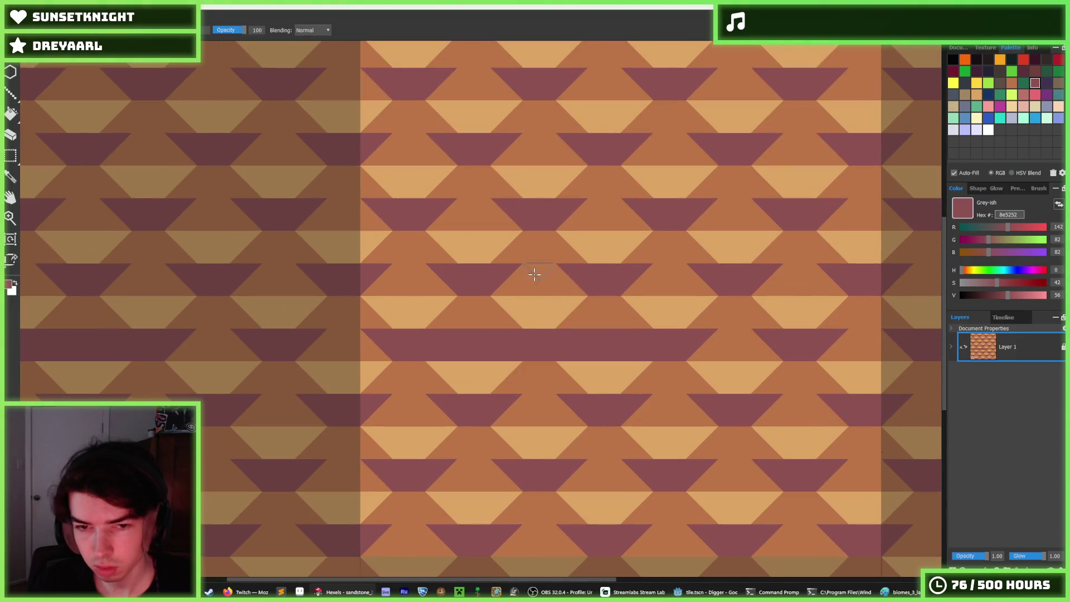
mouse_move(569, 272)
left_mouse_down()
mouse_move(437, 279)
mouse_move(831, 274)
left_mouse_up()
mouse_move(769, 344)
left_mouse_down()
mouse_move(686, 346)
mouse_move(909, 340)
left_mouse_up()
mouse_move(621, 410)
left_mouse_down()
mouse_move(709, 406)
mouse_move(581, 405)
mouse_move(825, 441)
mouse_move(798, 411)
mouse_move(609, 407)
mouse_move(487, 420)
mouse_move(382, 408)
left_mouse_up()
key("ctrl+z")
scroll(581, 413, "down", 3)
scroll(535, 437, "up", 2)
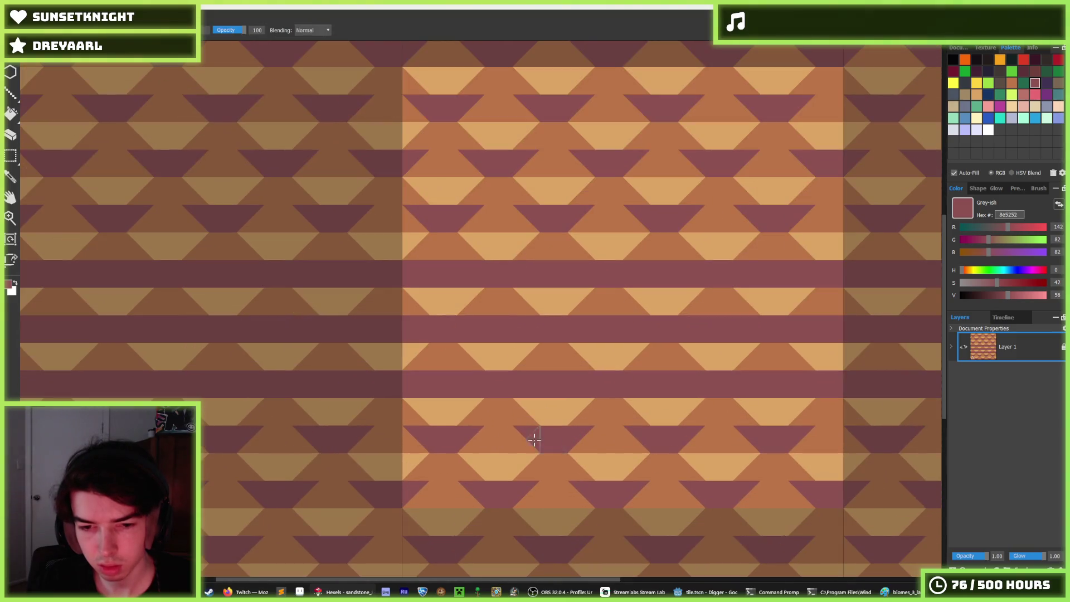
left_click_drag(535, 438, 763, 442)
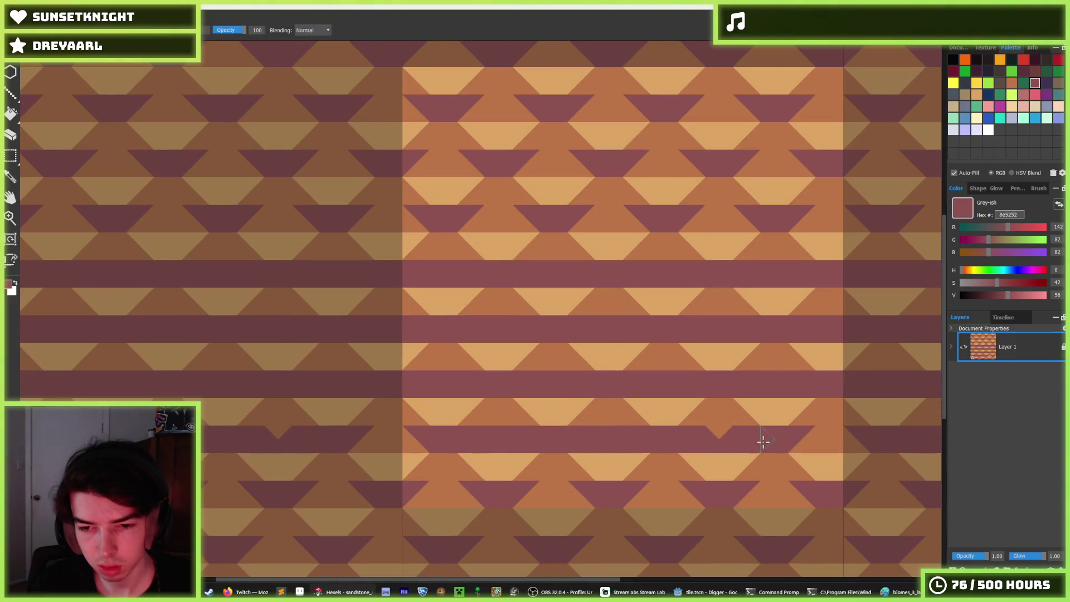
left_click_drag(854, 441, 771, 423)
key("alt")
scroll(764, 413, "down", 2)
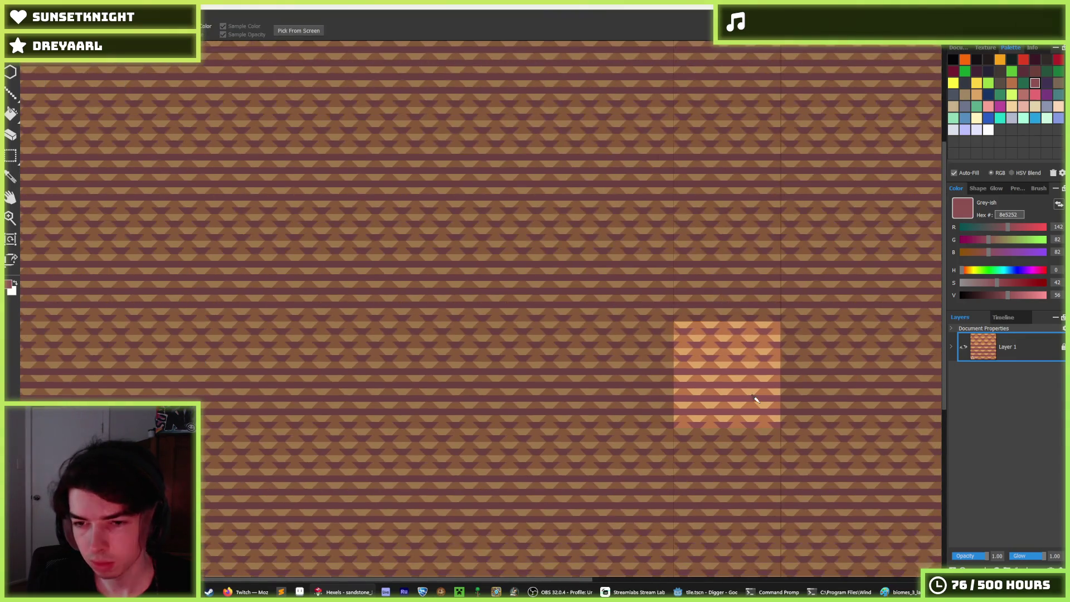
Pick the tile's brown and paint brown triangles back into a purple band
scroll(758, 401, "up", 1)
scroll(758, 418, "up", 1)
scroll(750, 402, "down", 2)
scroll(745, 358, "up", 3)
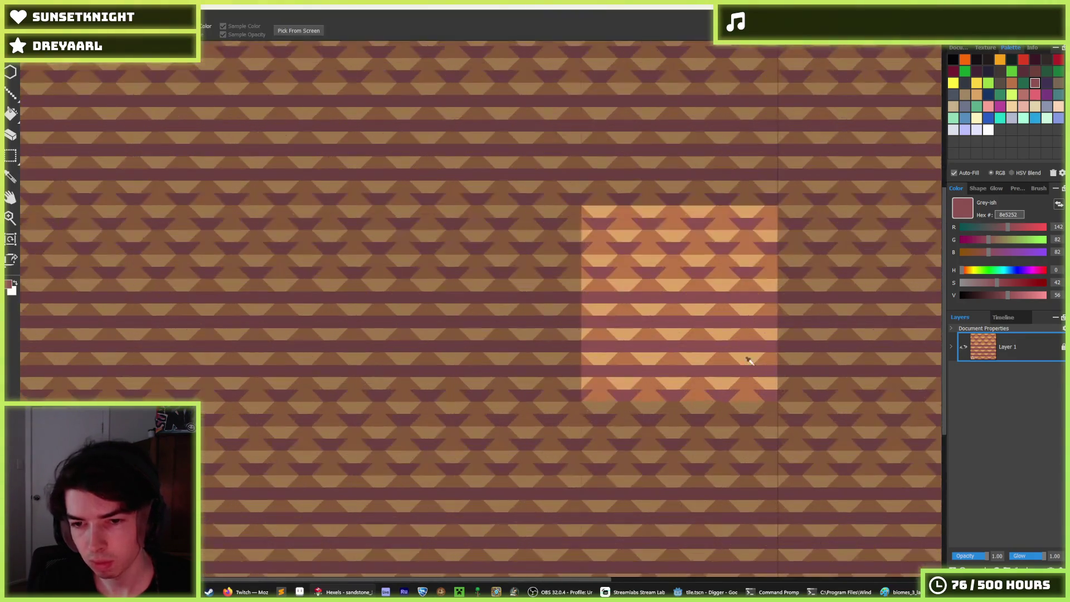
left_click(592, 352)
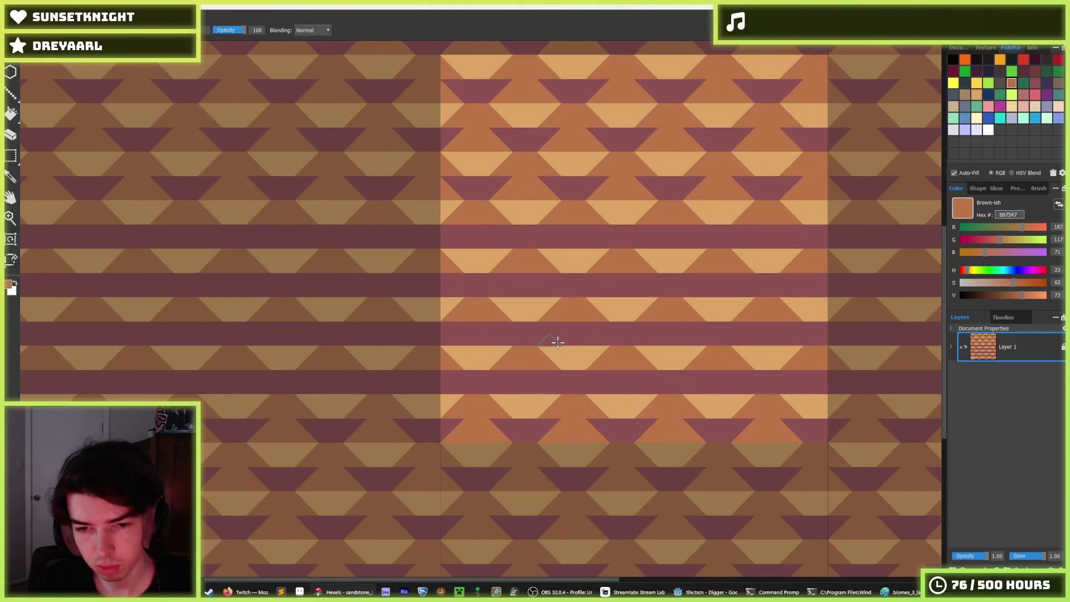
left_click(573, 338)
left_click_drag(574, 333, 573, 328)
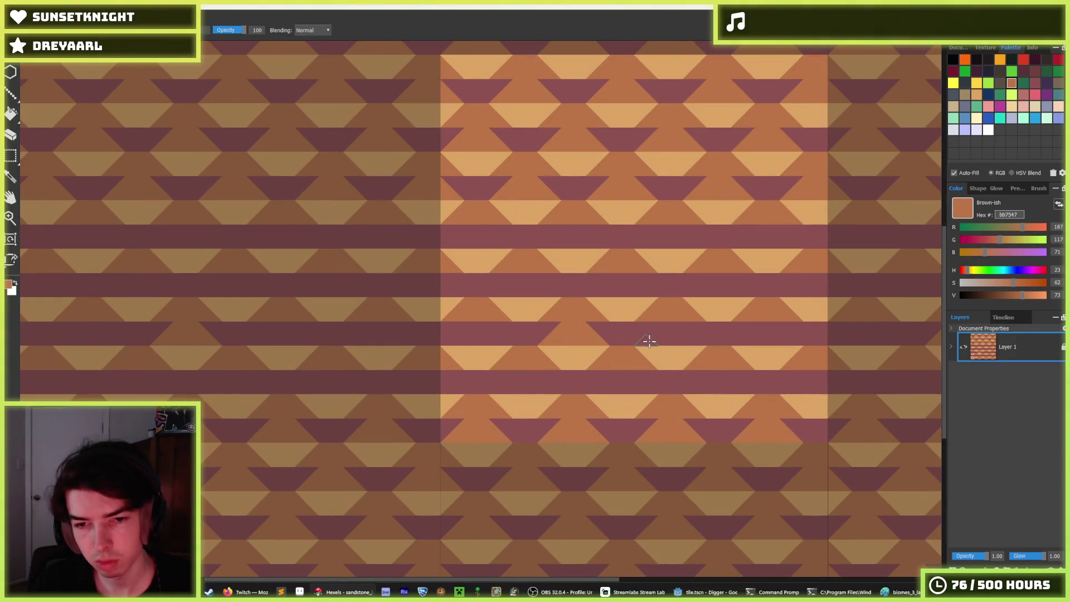
left_click_drag(643, 341, 679, 336)
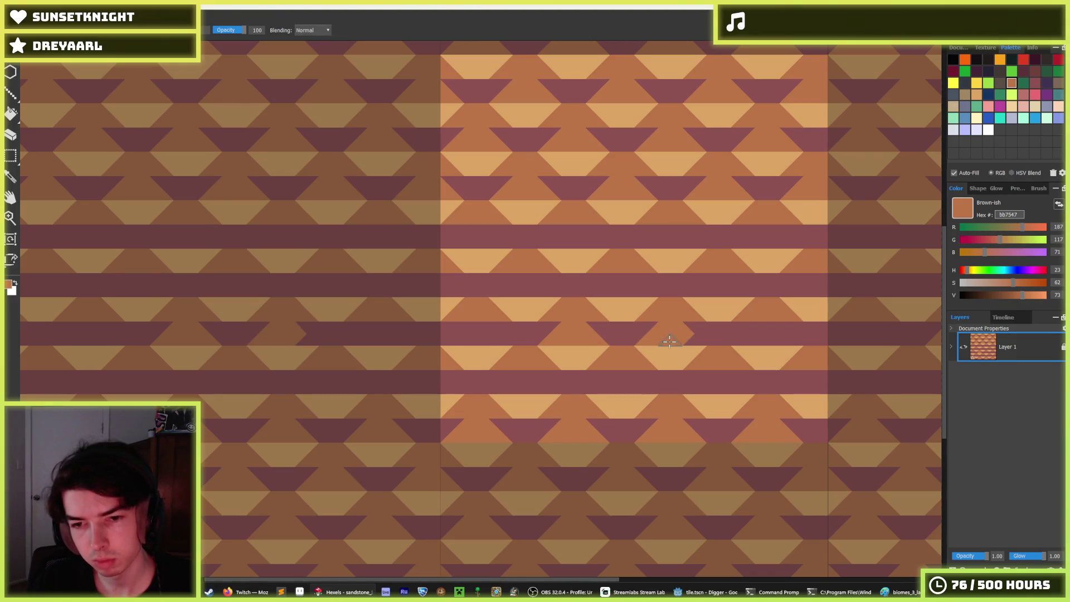
Undo the brown triangles and solid purple bands back to the triangle pattern
scroll(750, 312, "up", 1)
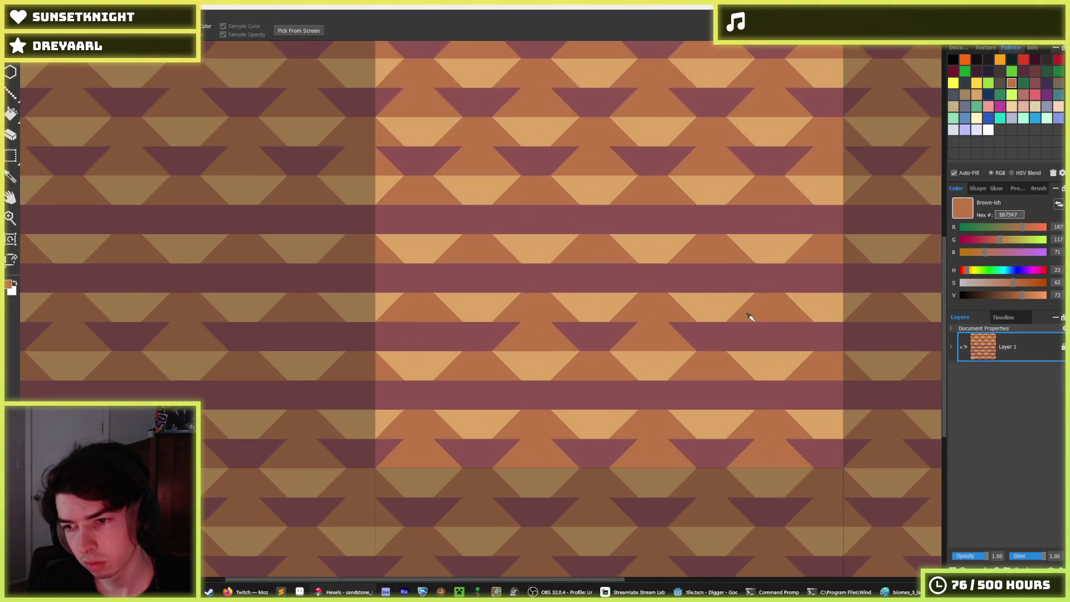
key("ctrl+z")
key("ctrl+z")
key("ctrl+z")
key("ctrl+z")
key("ctrl+z")
key("ctrl+z")
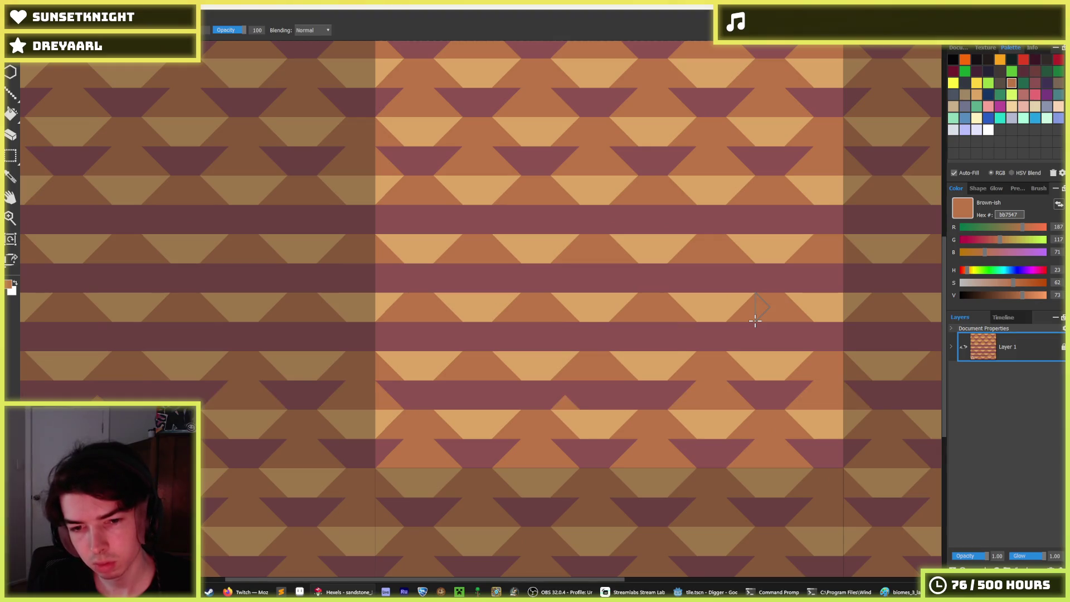
key("ctrl+z")
key("ctrl+z")
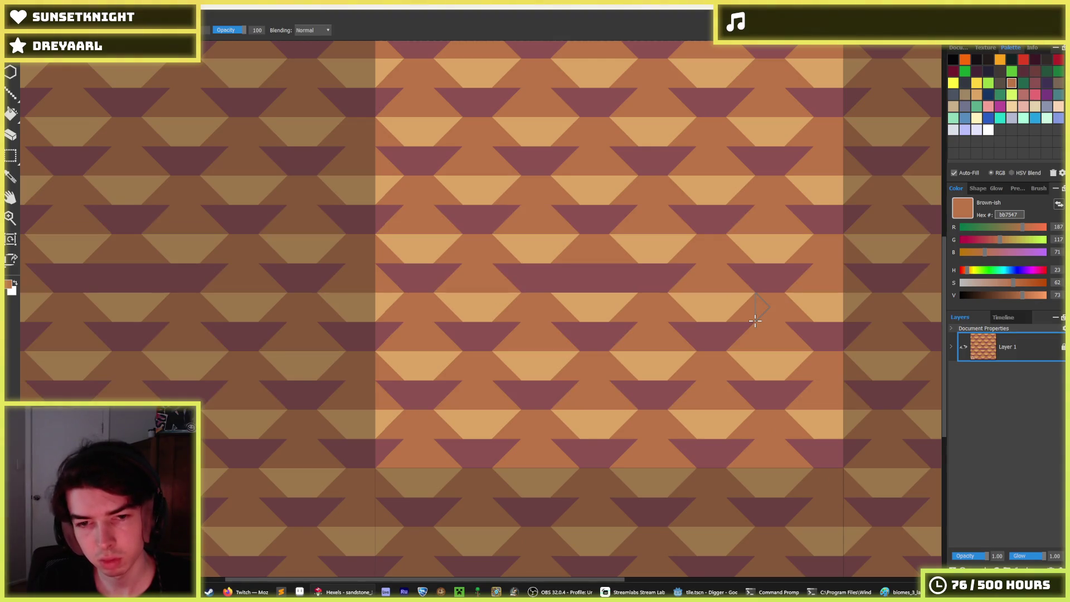
scroll(759, 321, "down", 5)
scroll(772, 323, "up", 1)
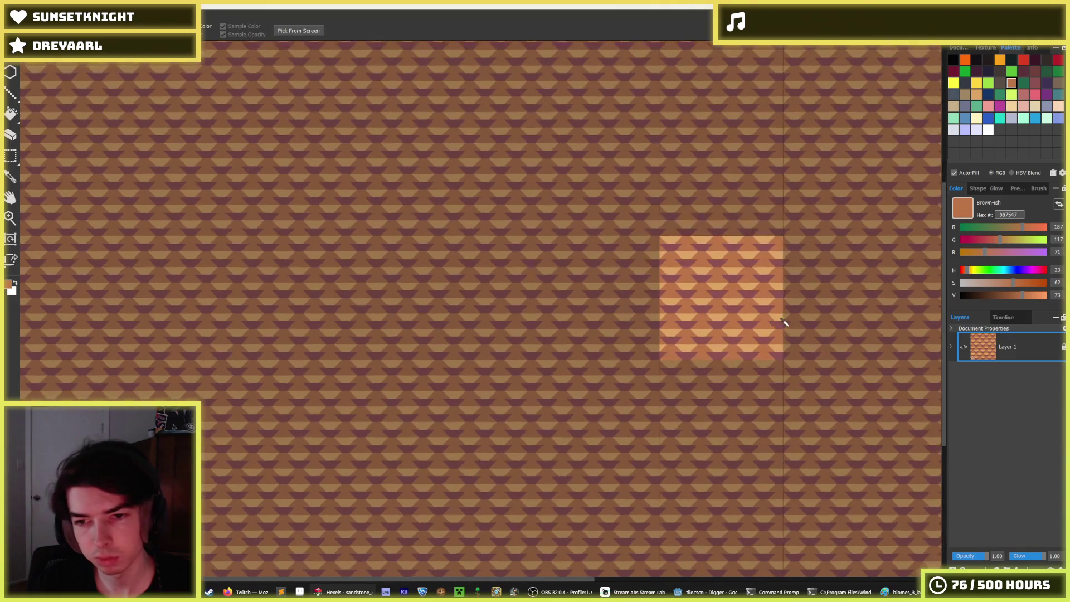
scroll(777, 323, "down", 3)
scroll(783, 323, "up", 3)
scroll(705, 310, "up", 3)
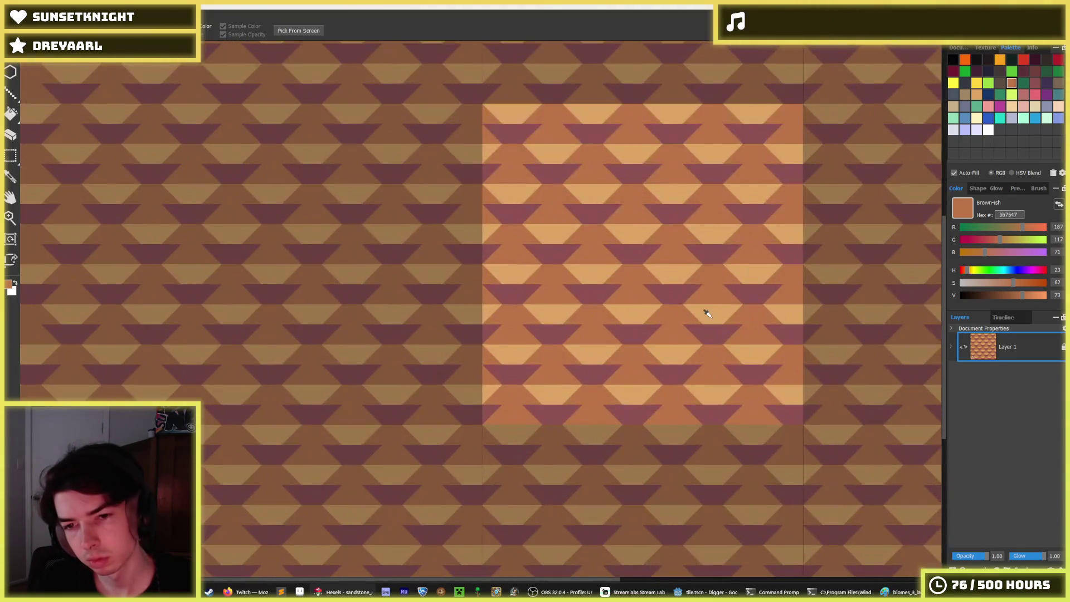
Bridge two purple trapezoids with dark purple triangles, undoing a stray diamond
scroll(704, 311, "down", 1)
scroll(704, 311, "up", 3)
left_click(685, 335)
left_click(655, 328)
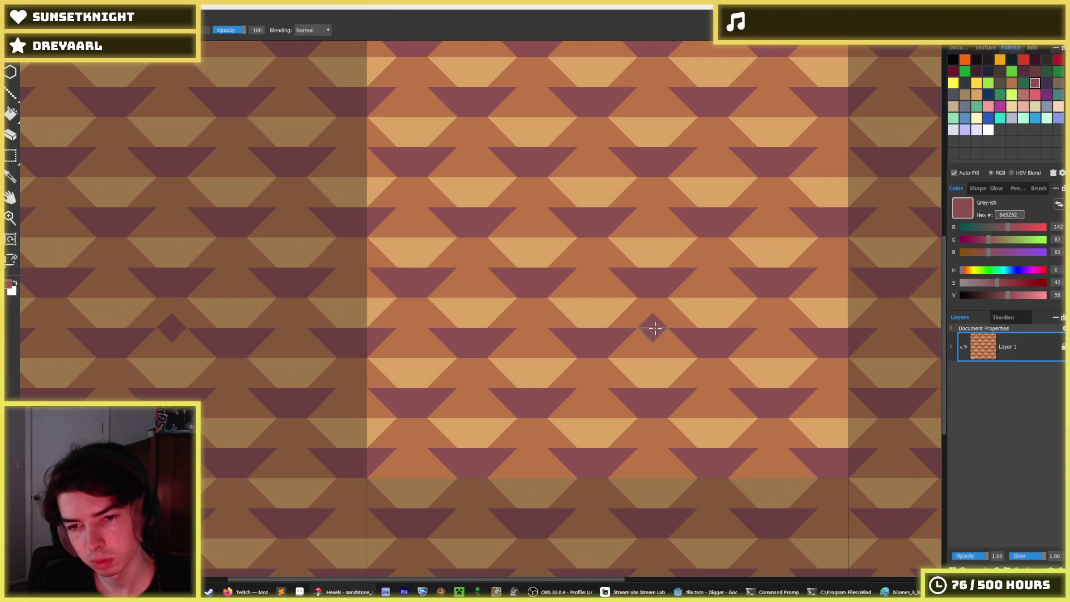
key("ctrl+z")
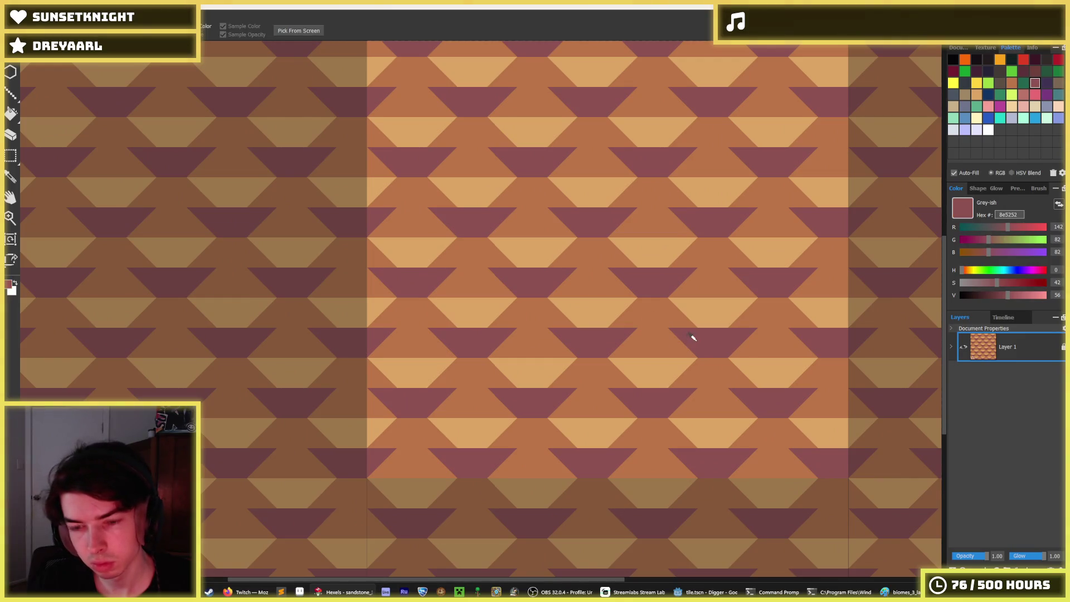
left_click_drag(630, 346, 676, 350)
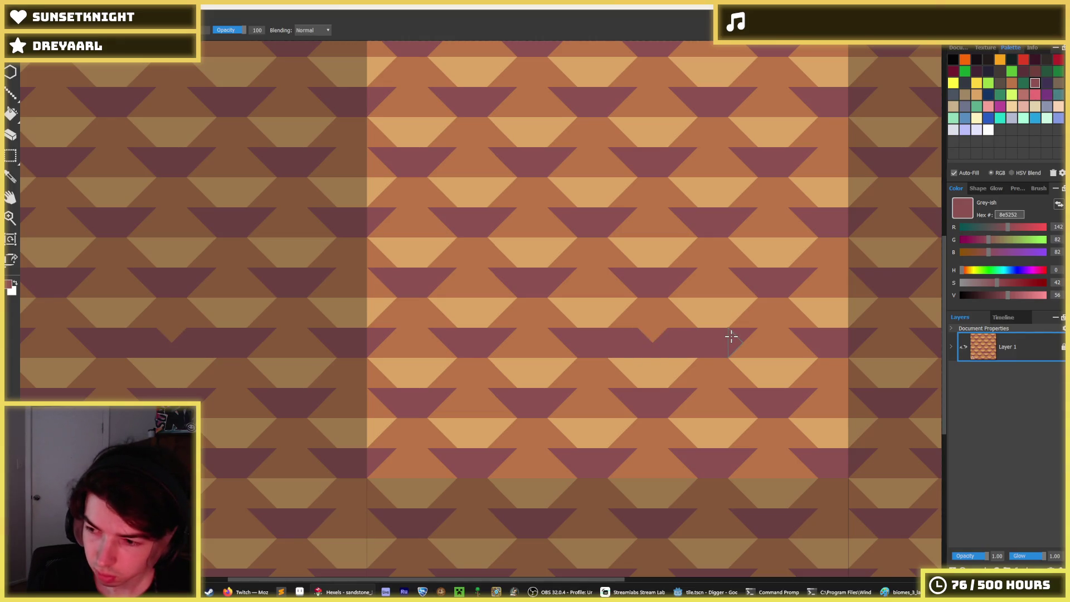
left_click_drag(640, 337, 567, 348)
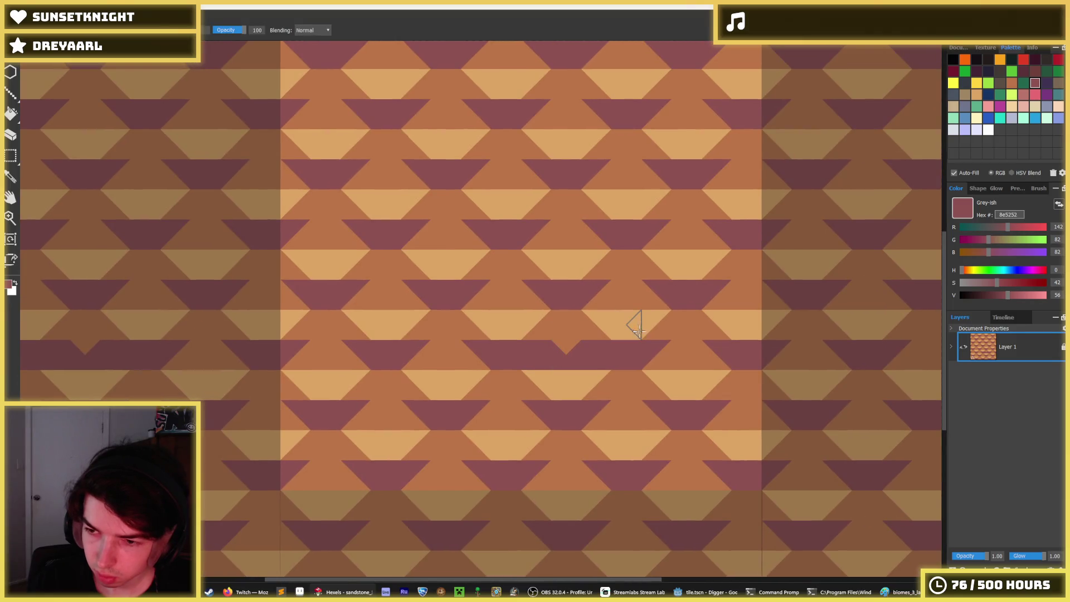
Sample the light tan colour from the tile
scroll(638, 329, "down", 5)
scroll(639, 334, "up", 4)
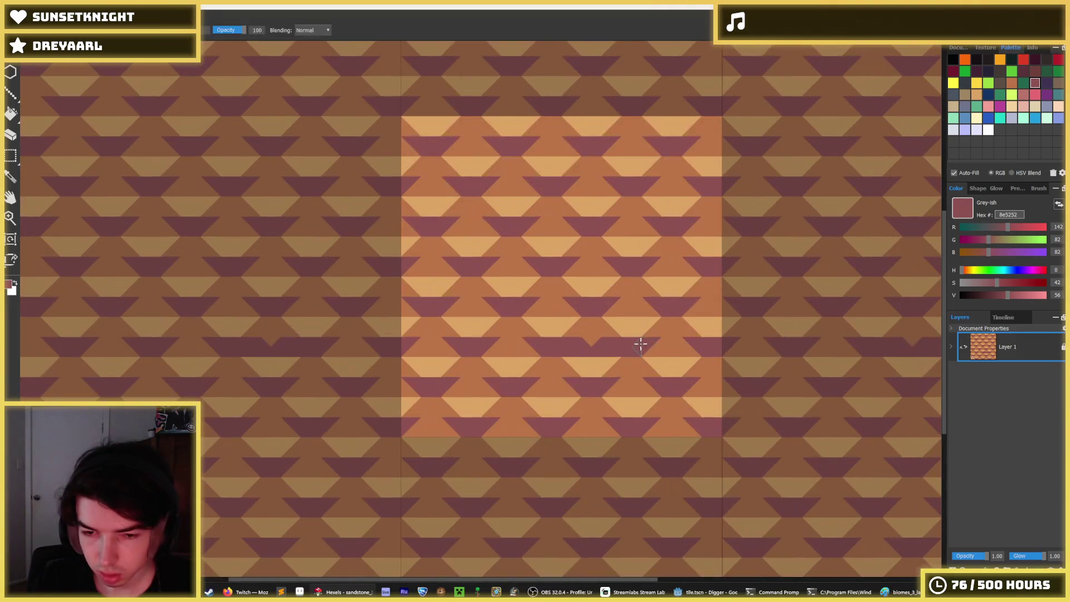
key("alt")
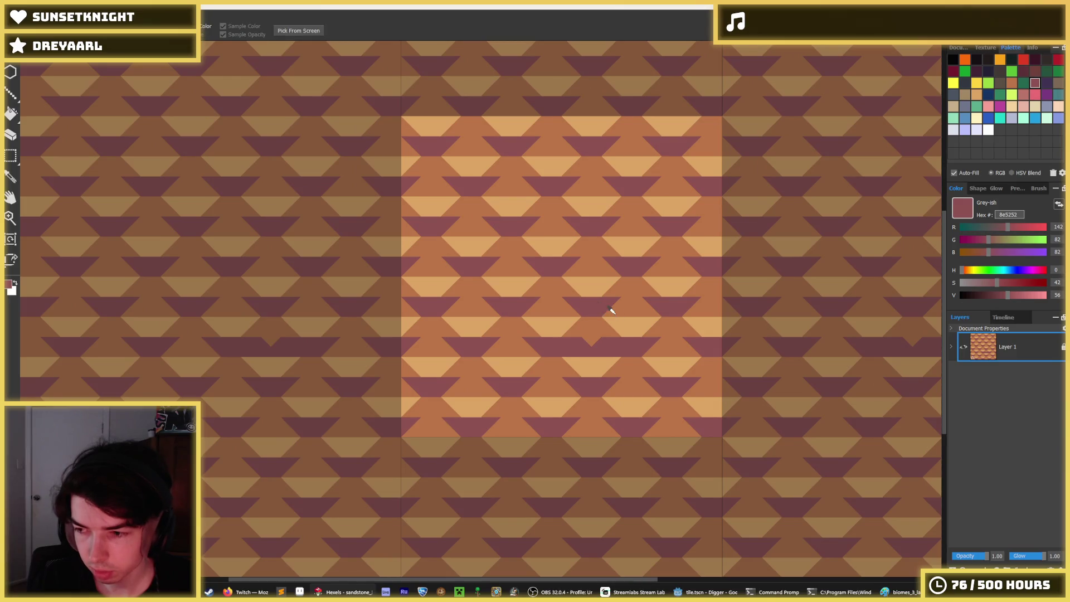
scroll(618, 330, "down", 3)
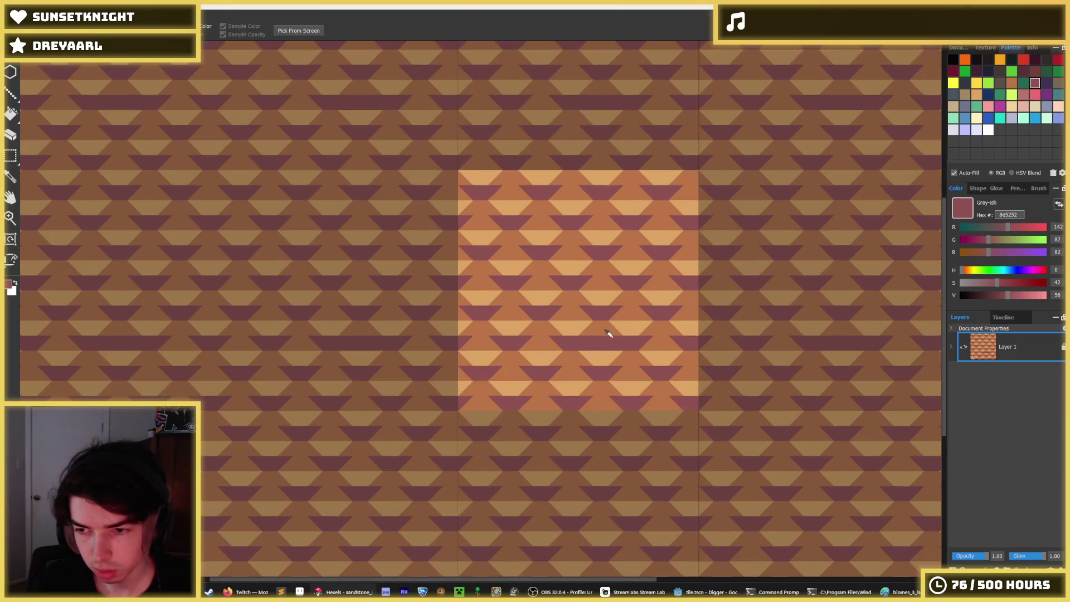
scroll(612, 335, "down", 1)
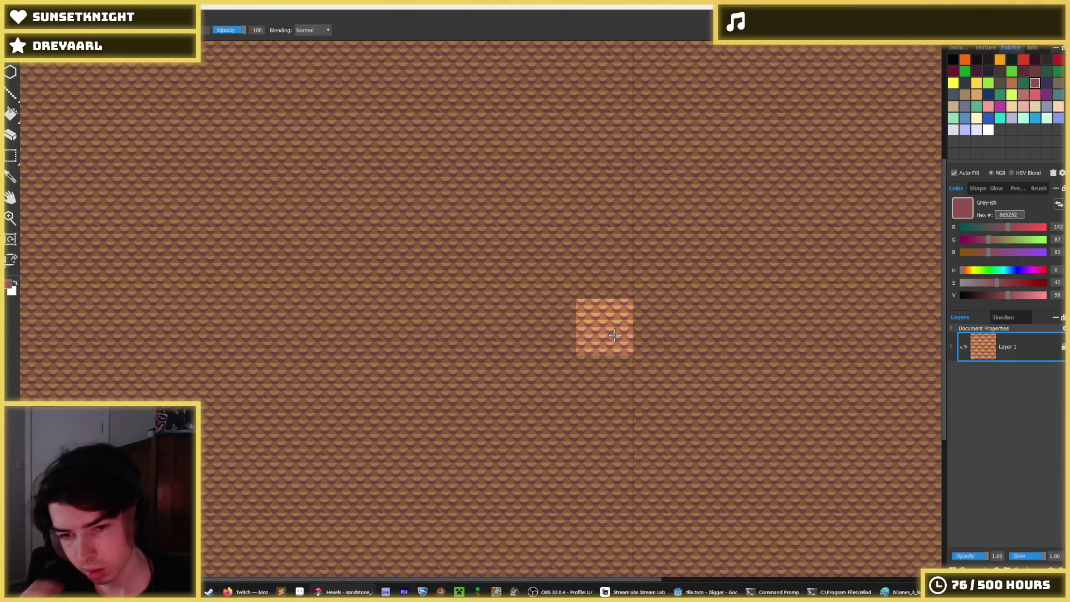
scroll(615, 334, "up", 3)
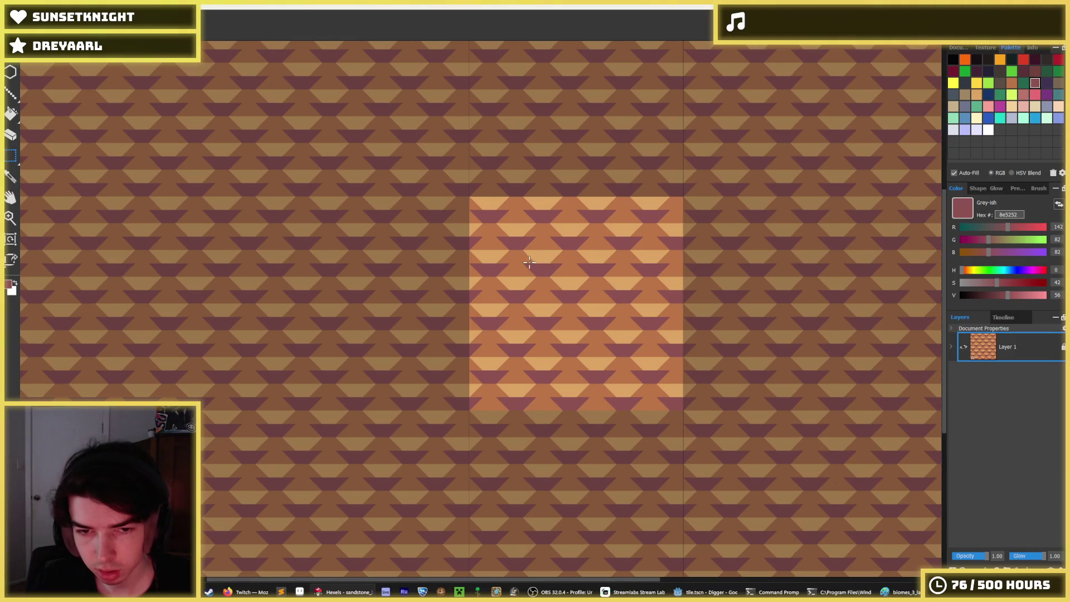
scroll(529, 262, "up", 1)
left_click(502, 204, "alt")
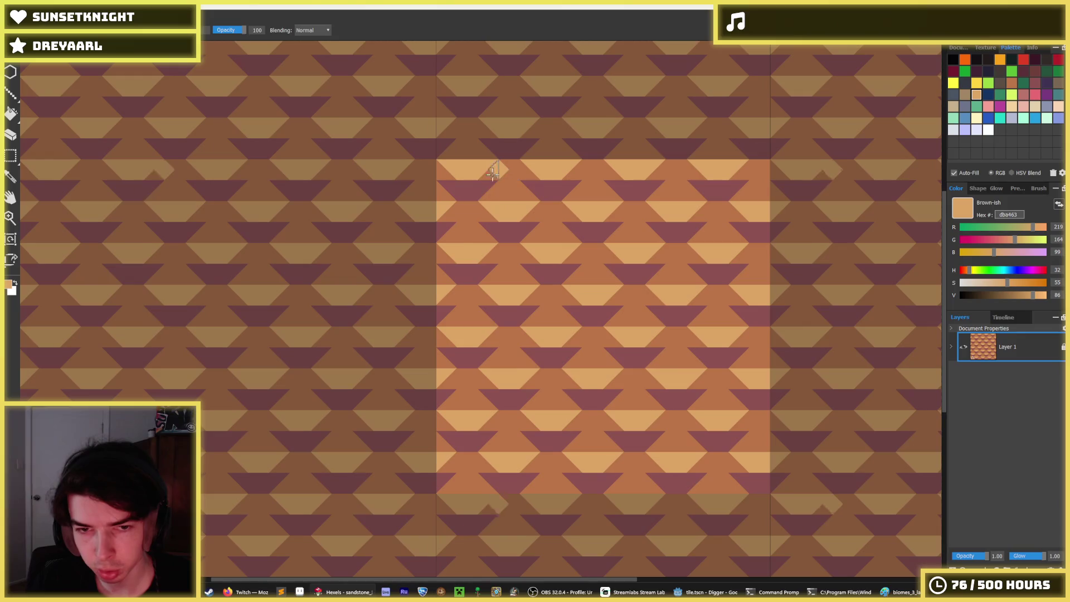
scroll(604, 319, "down", 5)
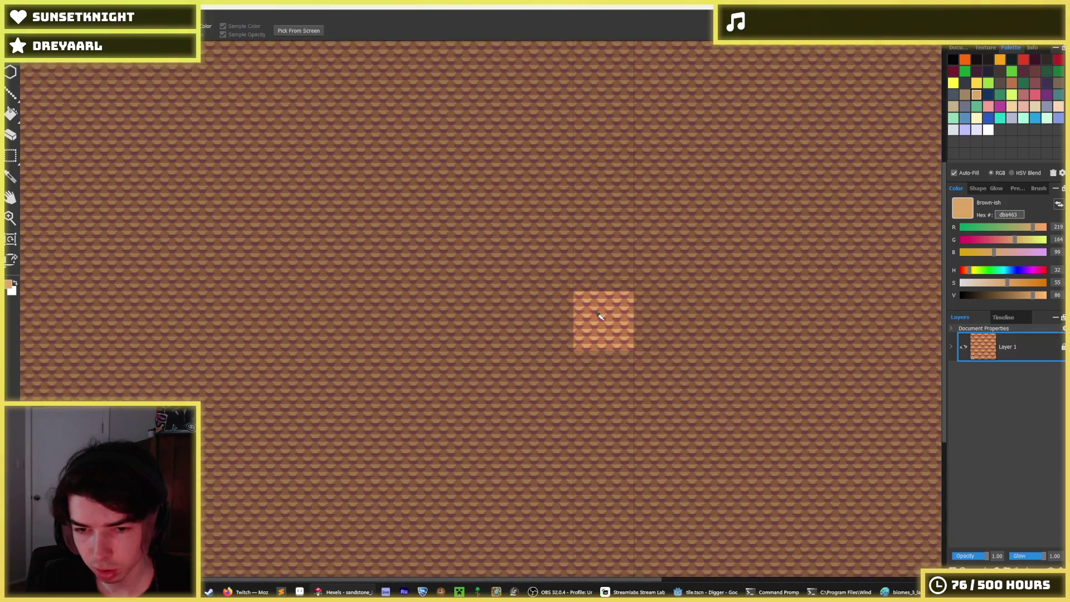
scroll(607, 316, "up", 5)
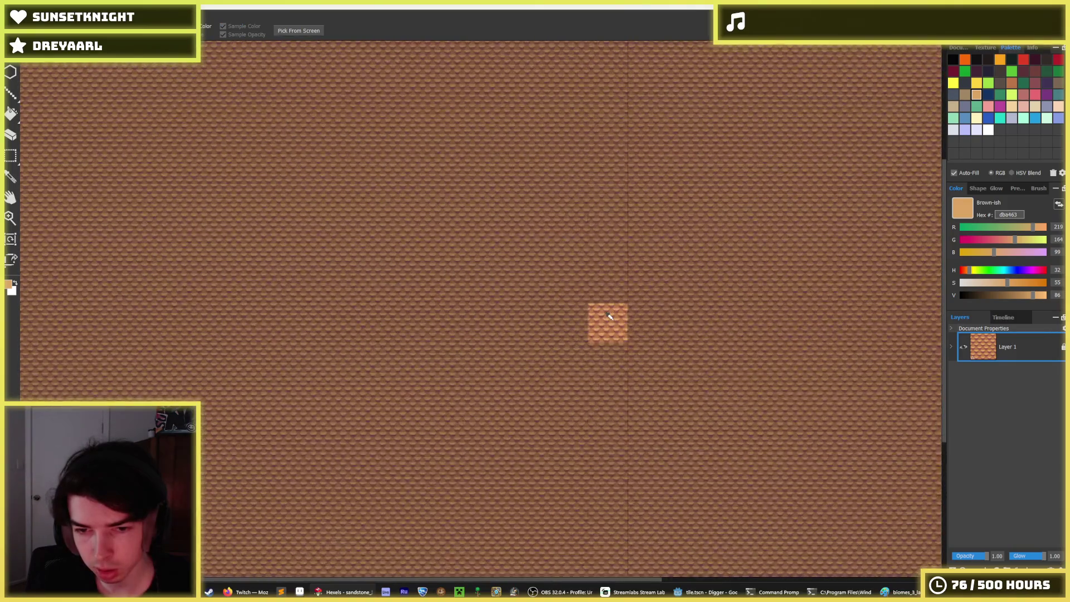
scroll(565, 409, "up", 2)
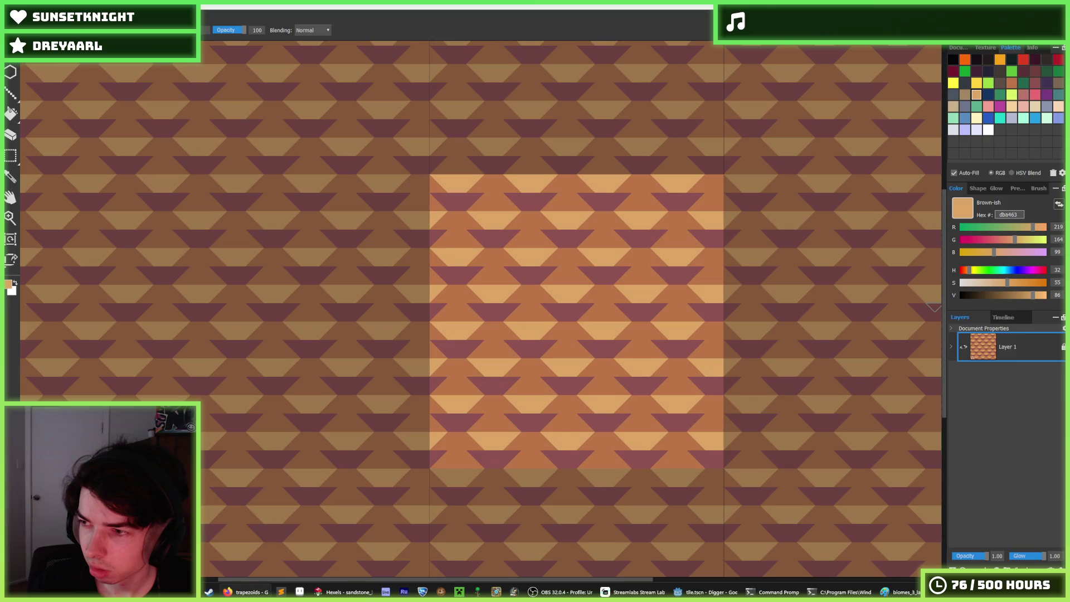
left_click(245, 592)
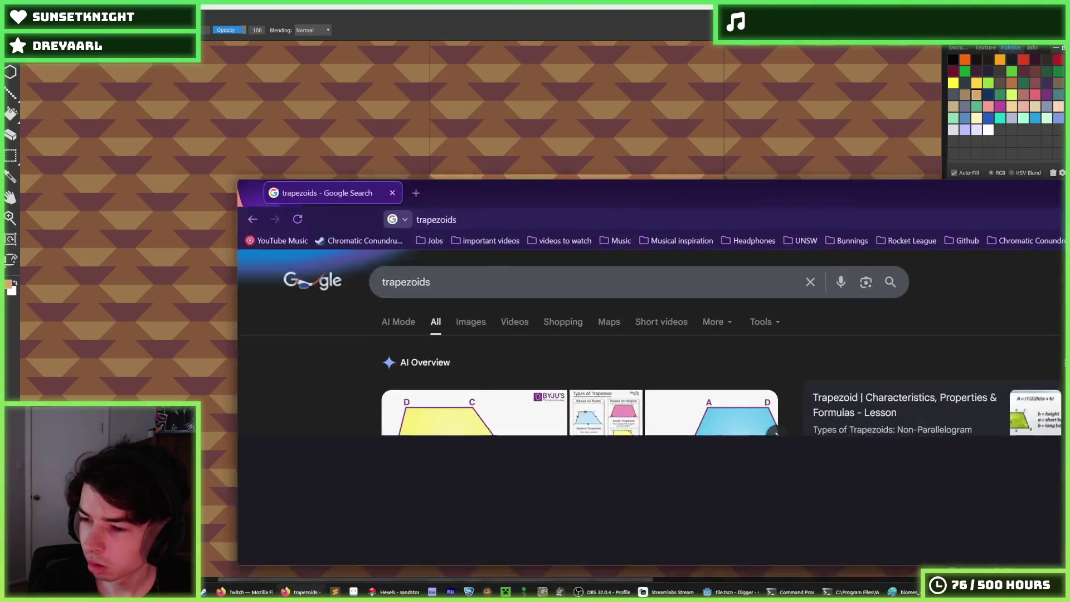
scroll(599, 208, "down", 4)
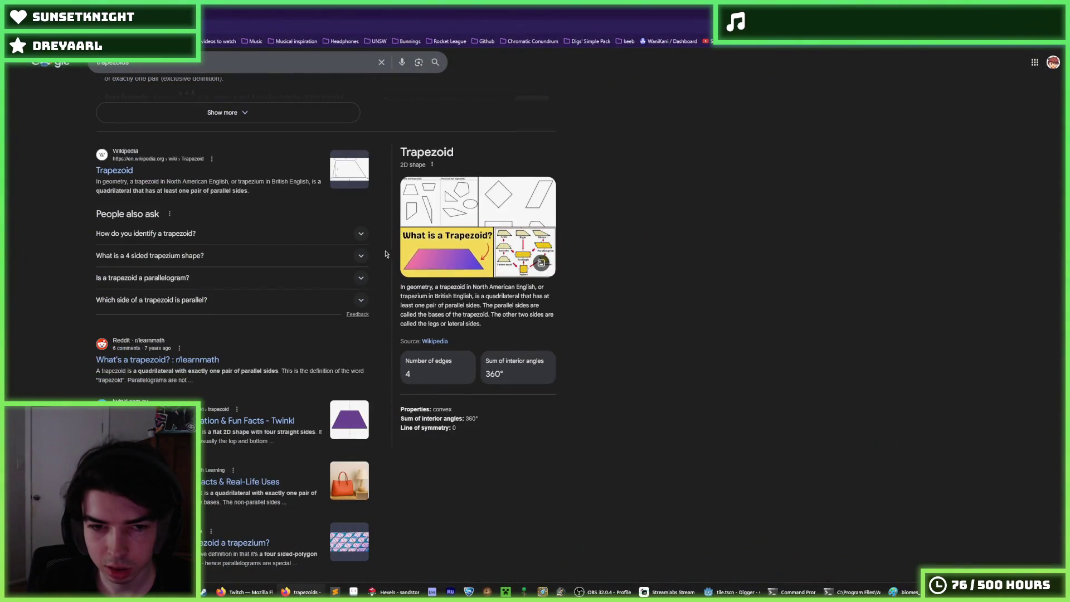
scroll(346, 269, "up", 4)
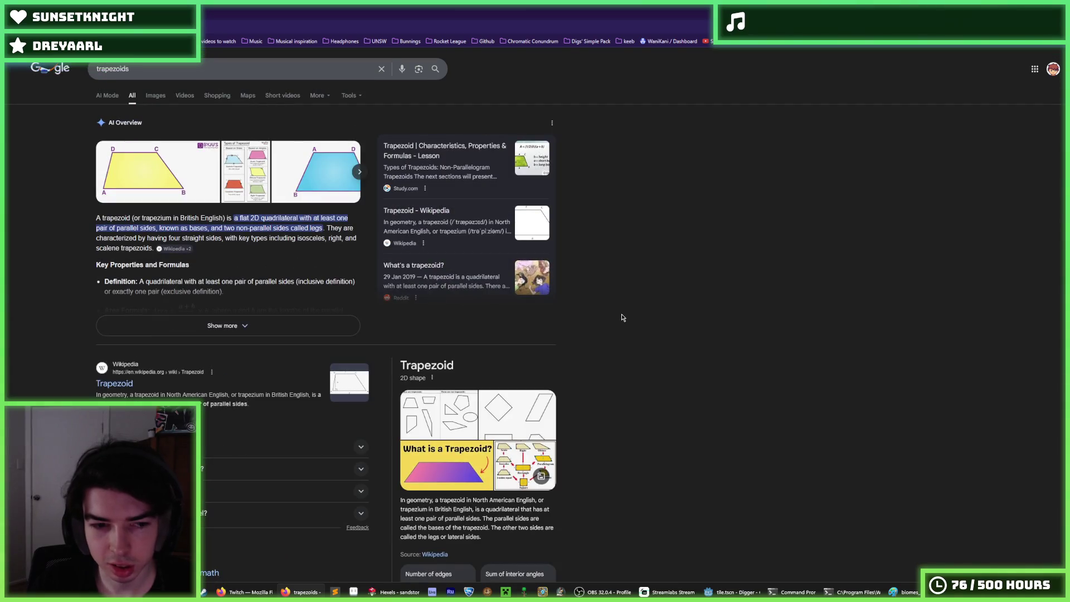
key("ctrl+t")
type("trape")
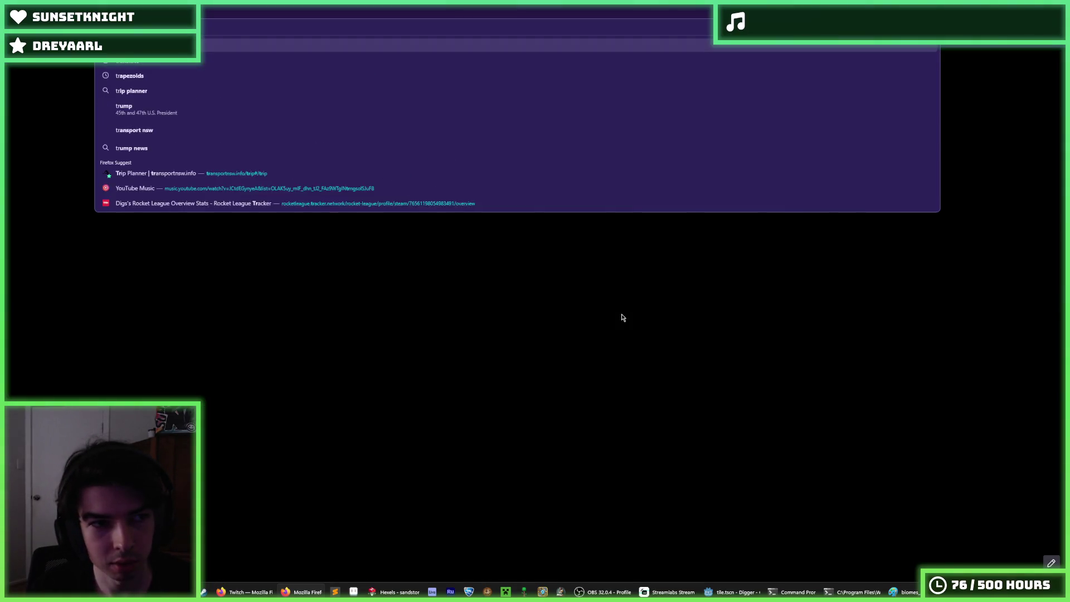
key("Down")
key("Return")
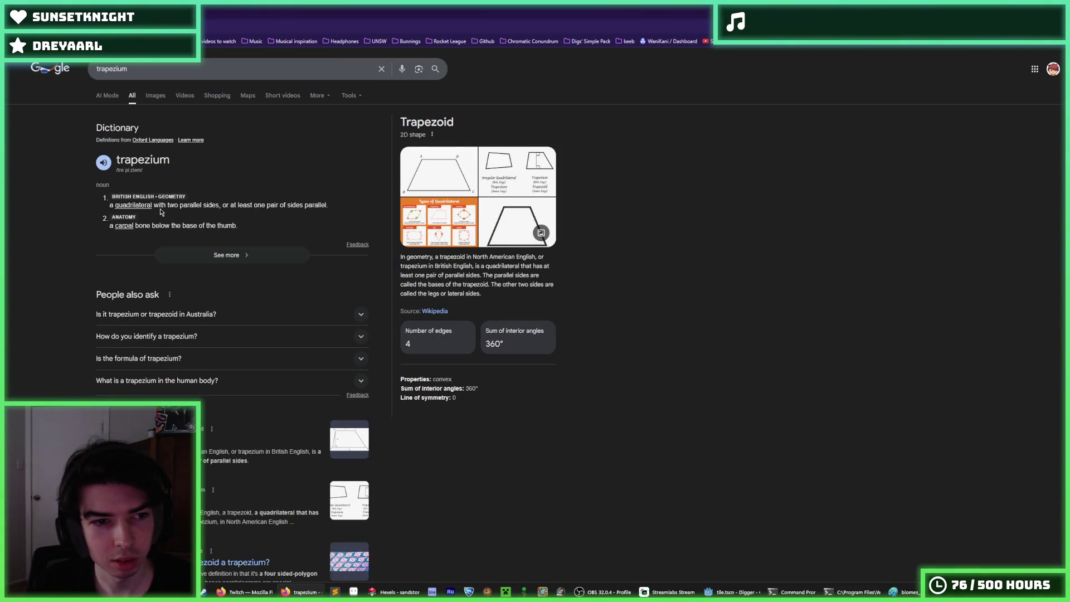
left_click_drag(118, 196, 139, 203)
left_click(139, 203)
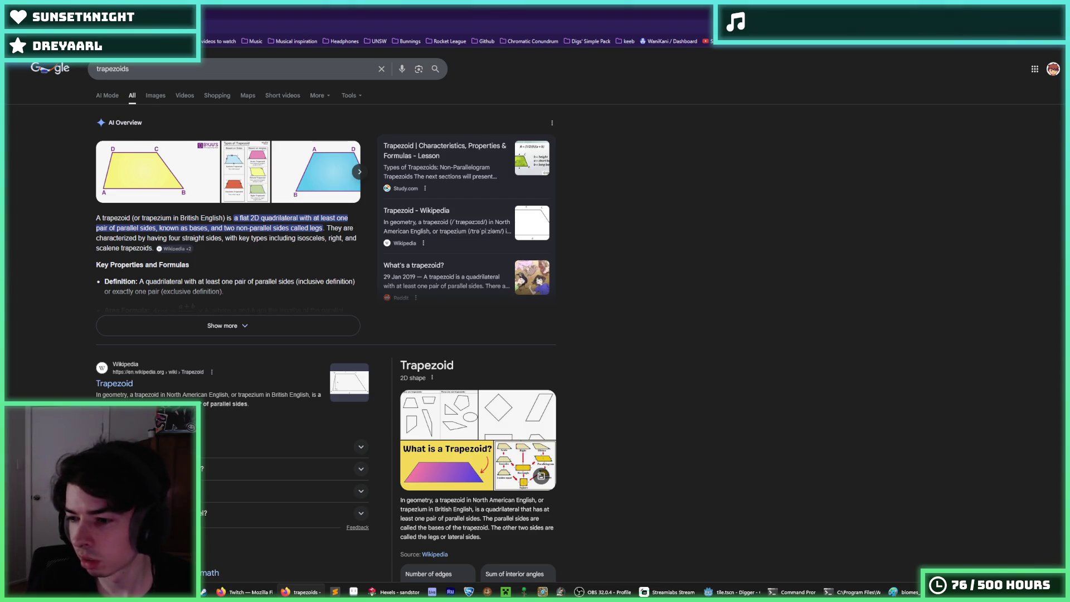
key("ctrl+t")
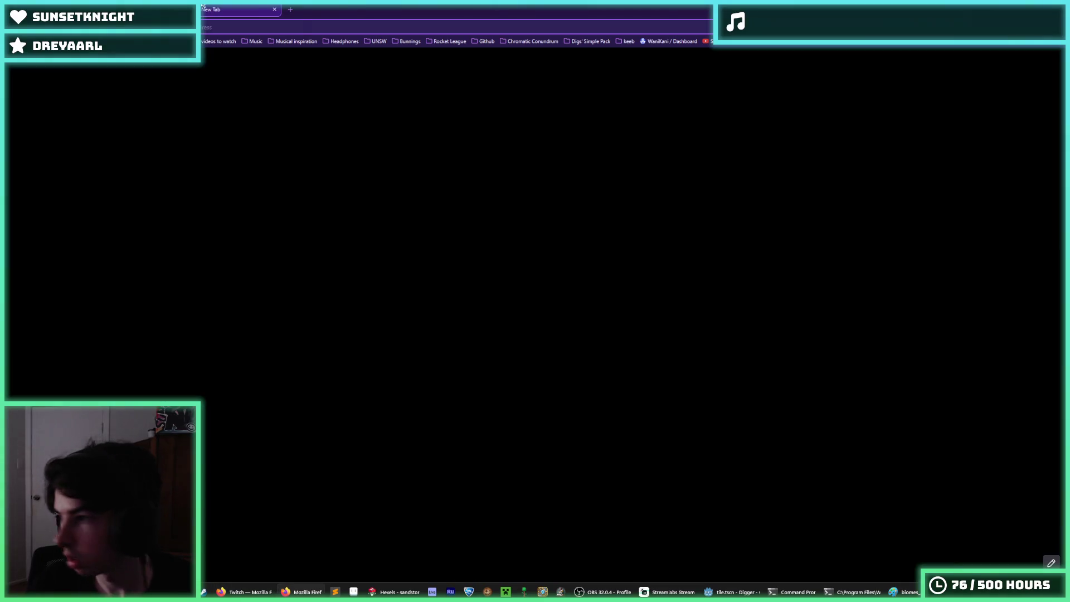
mouse_move(203, 6)
left_mouse_down()
mouse_move(96, 36)
mouse_move(133, 84)
mouse_move(11, 68)
left_mouse_up()
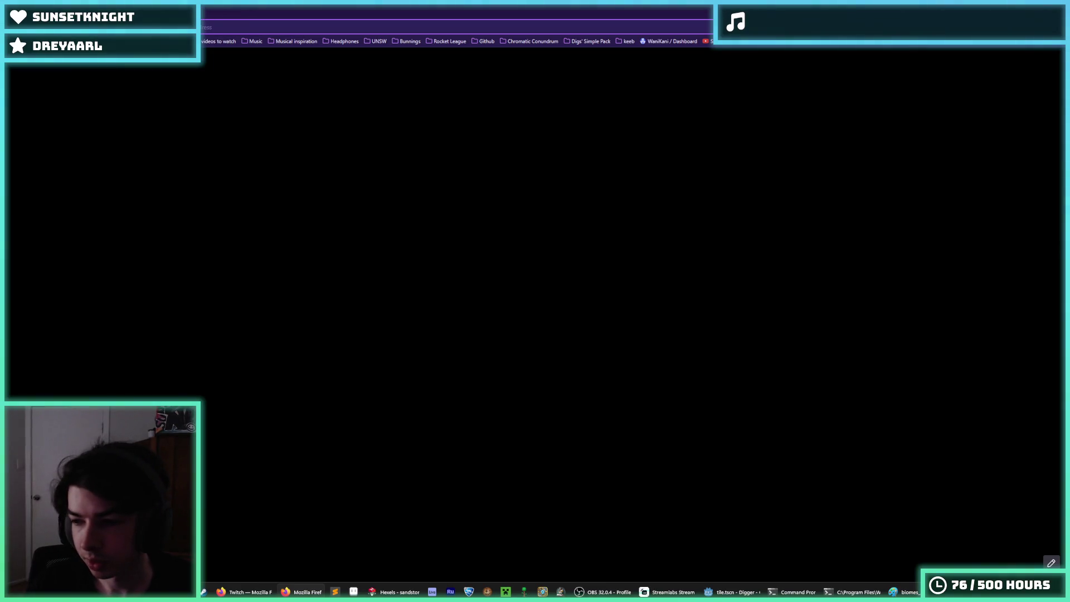
key("ctrl+w")
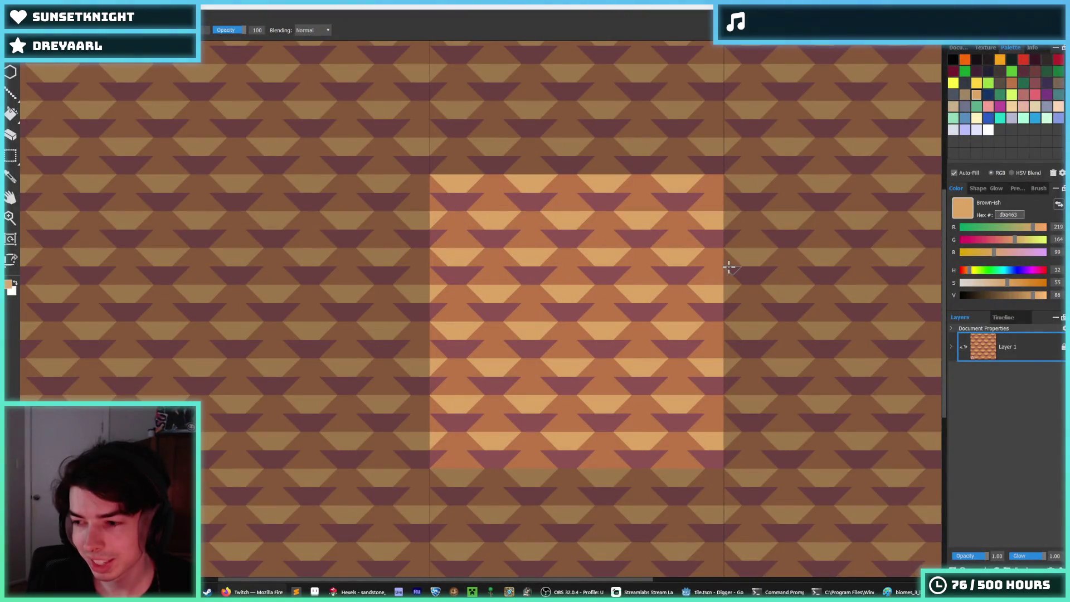
Sample medium brown bb7547 from the tile, then bring up Firefox's 'color' search results
left_click(661, 295, "alt")
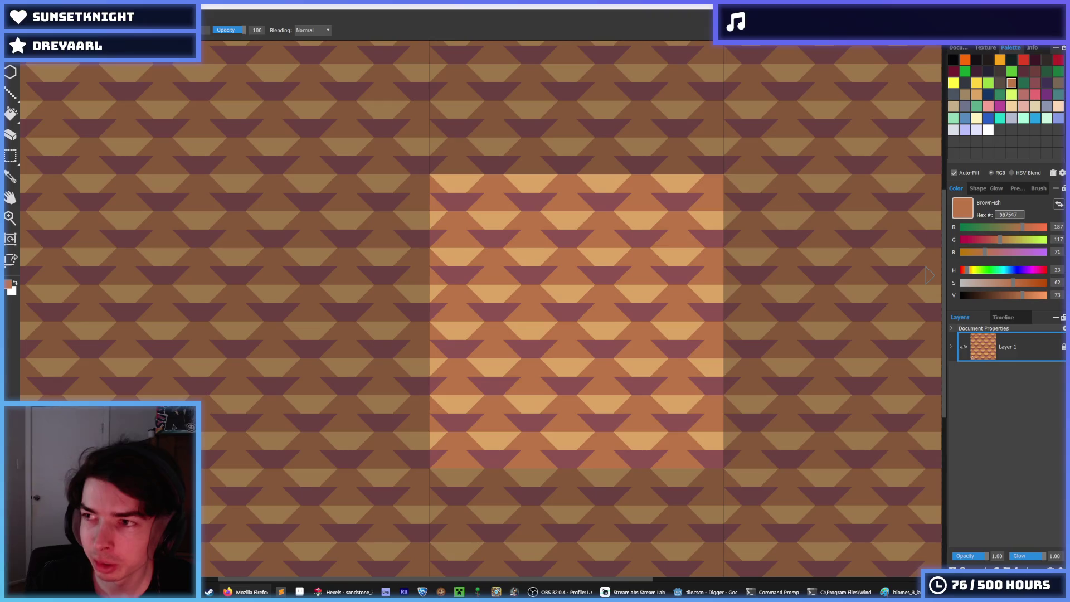
left_click(245, 592)
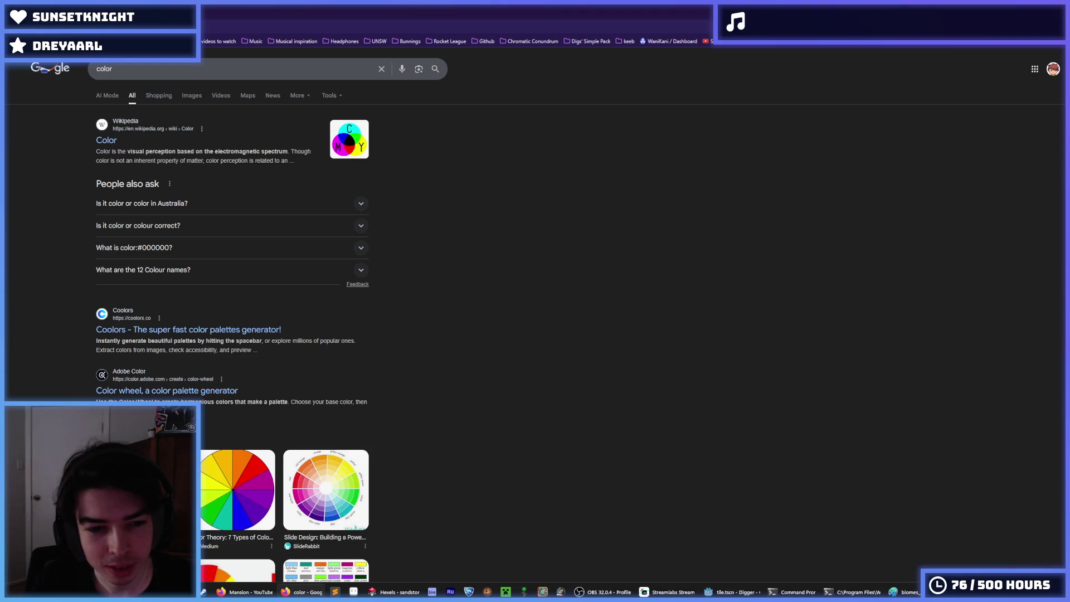
Select the 'color' query in the search box, dismiss suggestions and return to Hexels
left_click(192, 71)
left_click(538, 223)
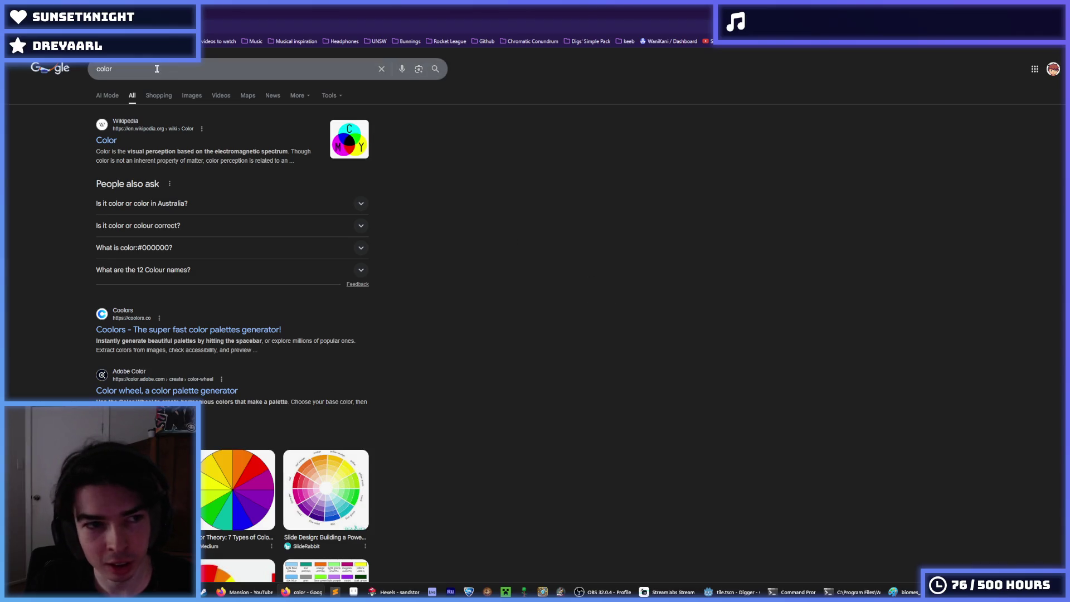
left_click_drag(121, 68, 85, 70)
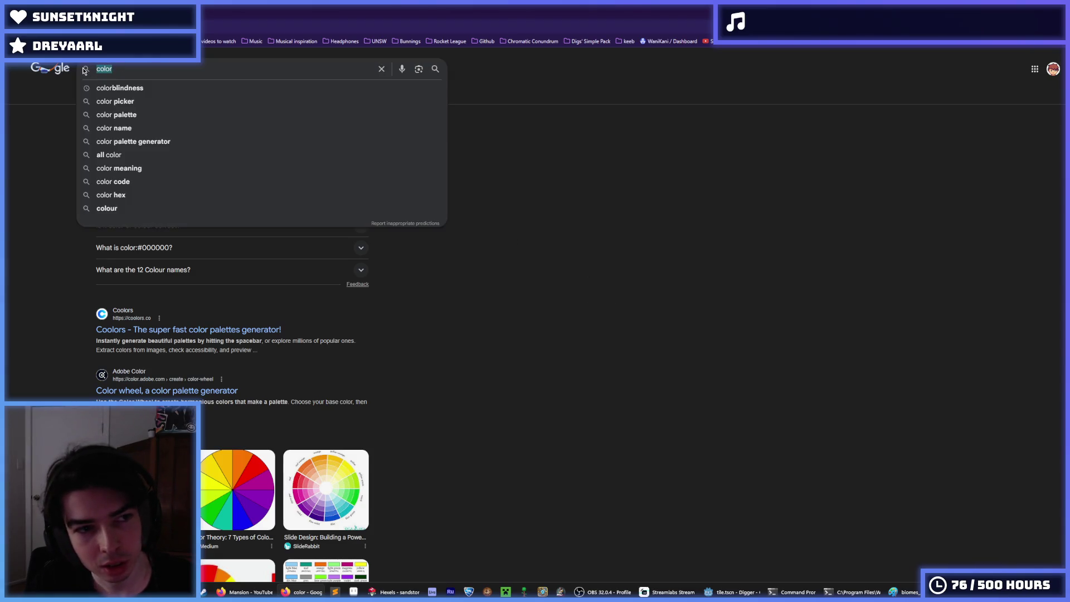
left_click(519, 127)
key("alt+Tab")
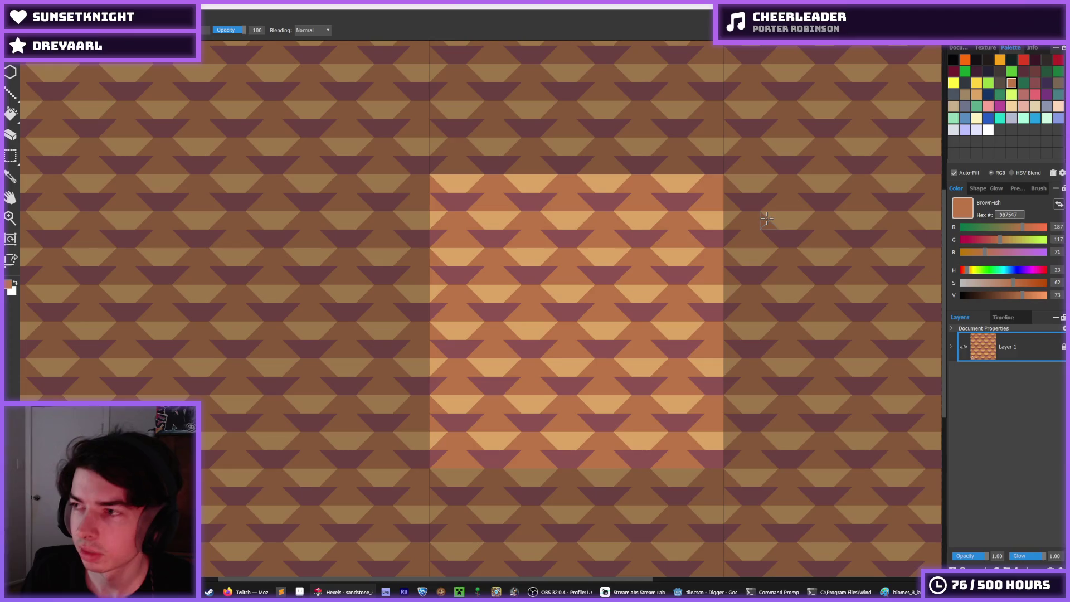
Sample light tan dba463 from a tile trixel with the eyedropper
key("i")
scroll(579, 285, "down", 1)
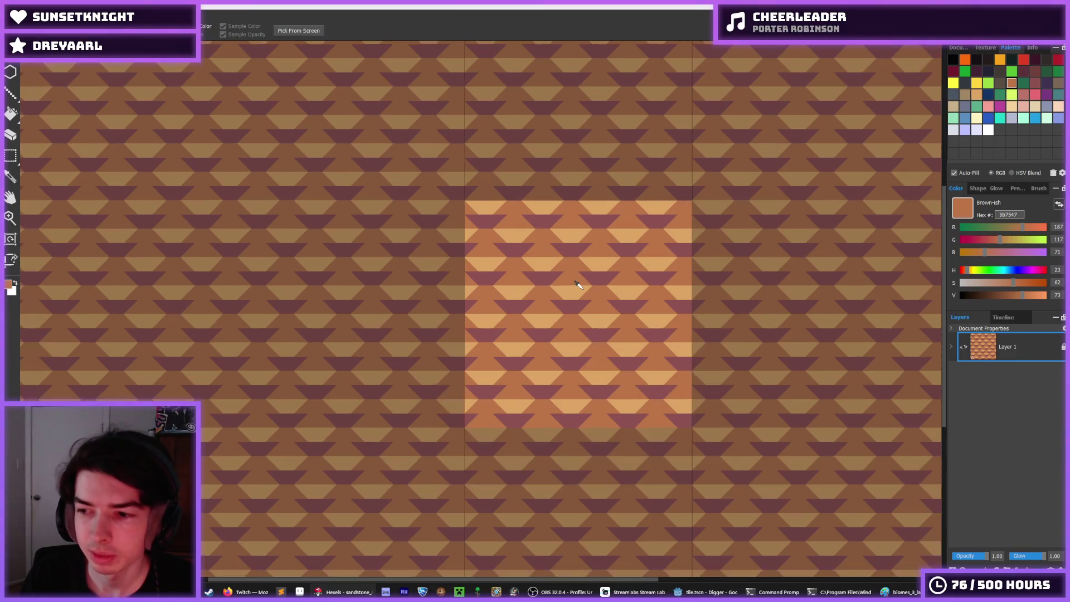
scroll(578, 285, "up", 2)
left_click(557, 291)
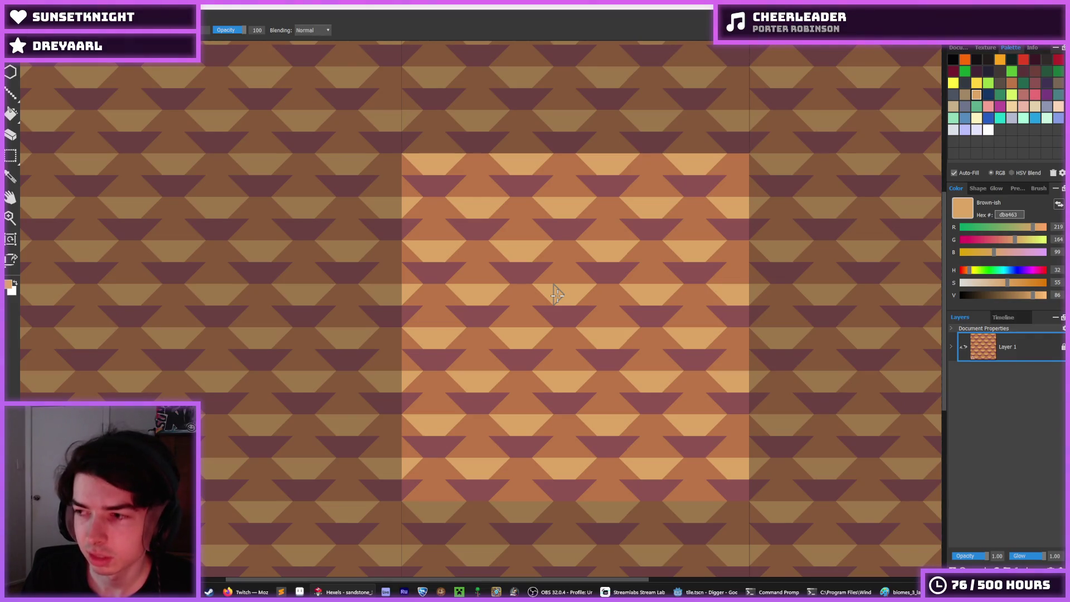
key("i")
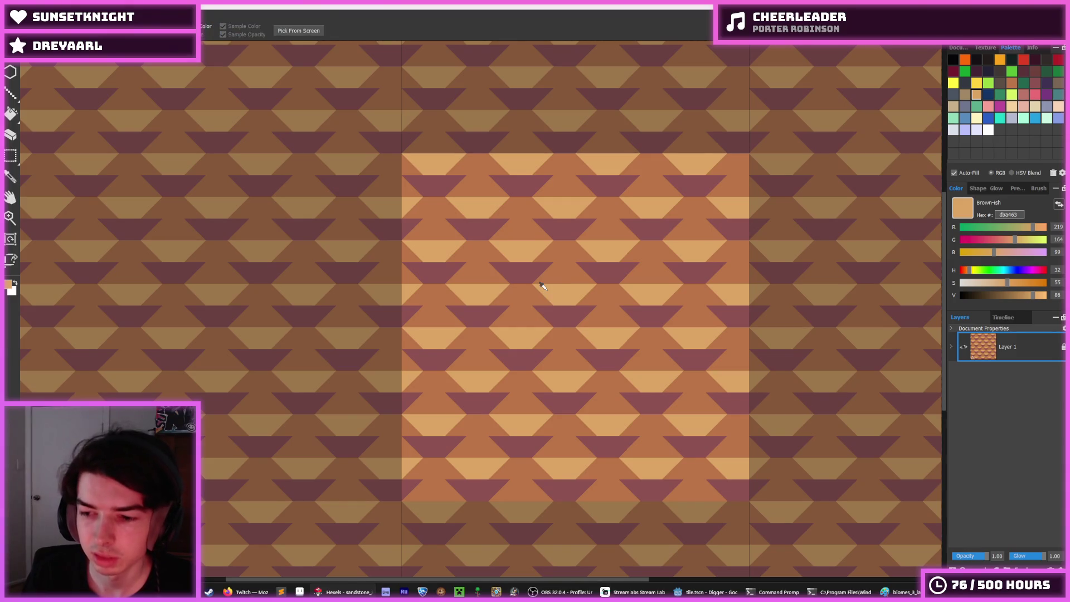
key("b")
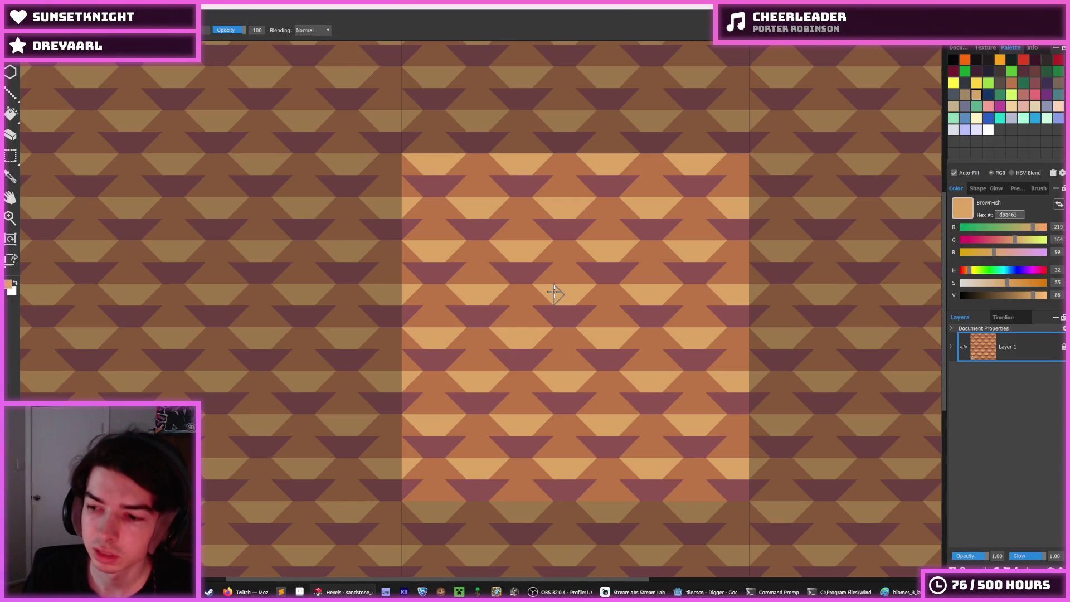
key("i")
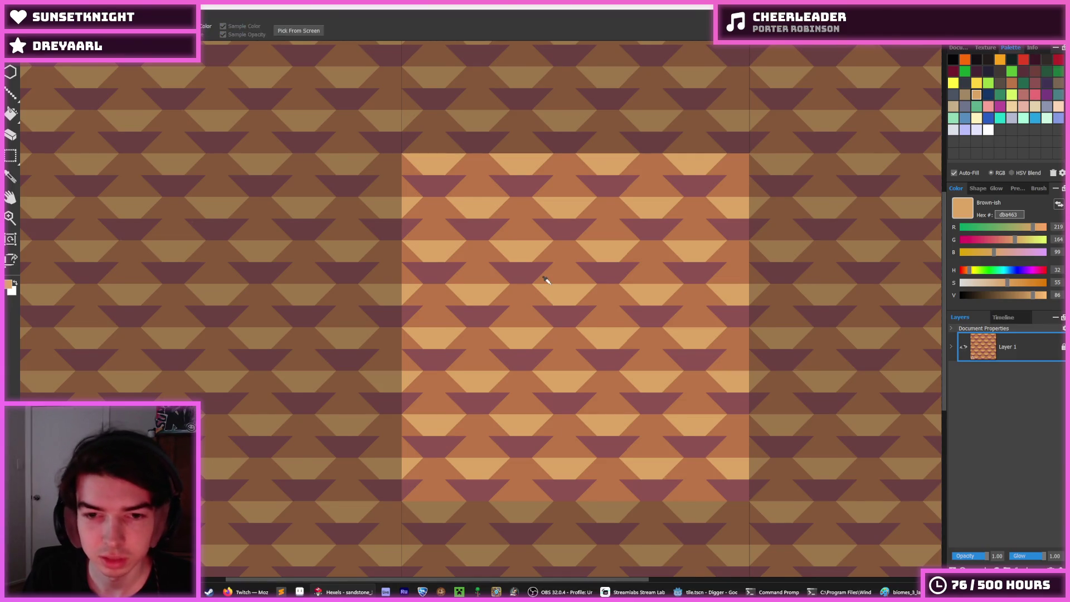
scroll(545, 279, "up", 1)
scroll(545, 279, "down", 1)
scroll(545, 279, "up", 1)
scroll(490, 232, "down", 1)
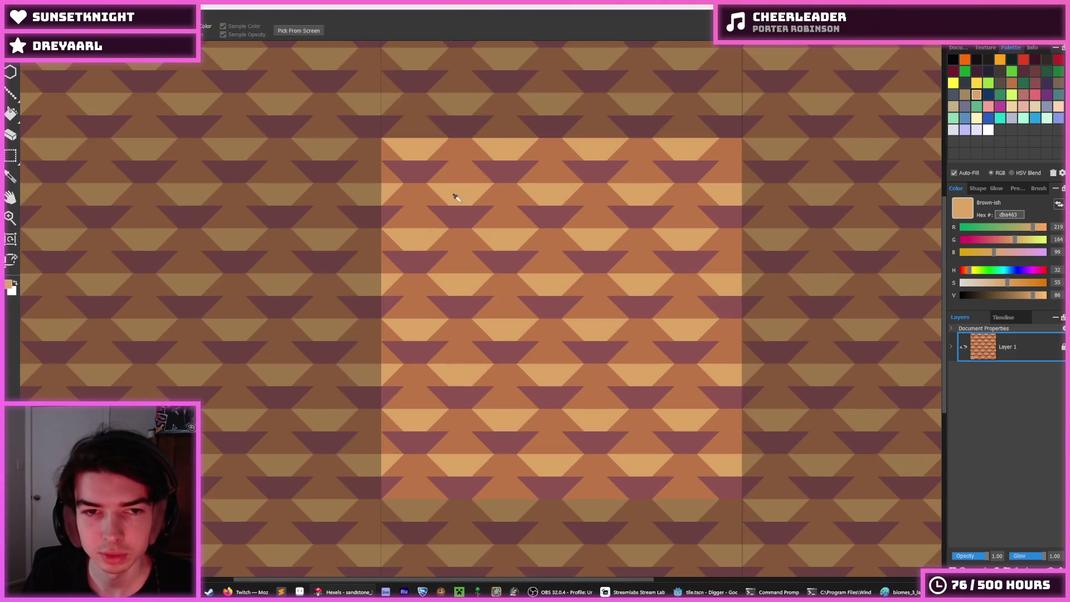
Paint light tan dba463 triangles along the tile's top row, redoing an oversized one
key("b")
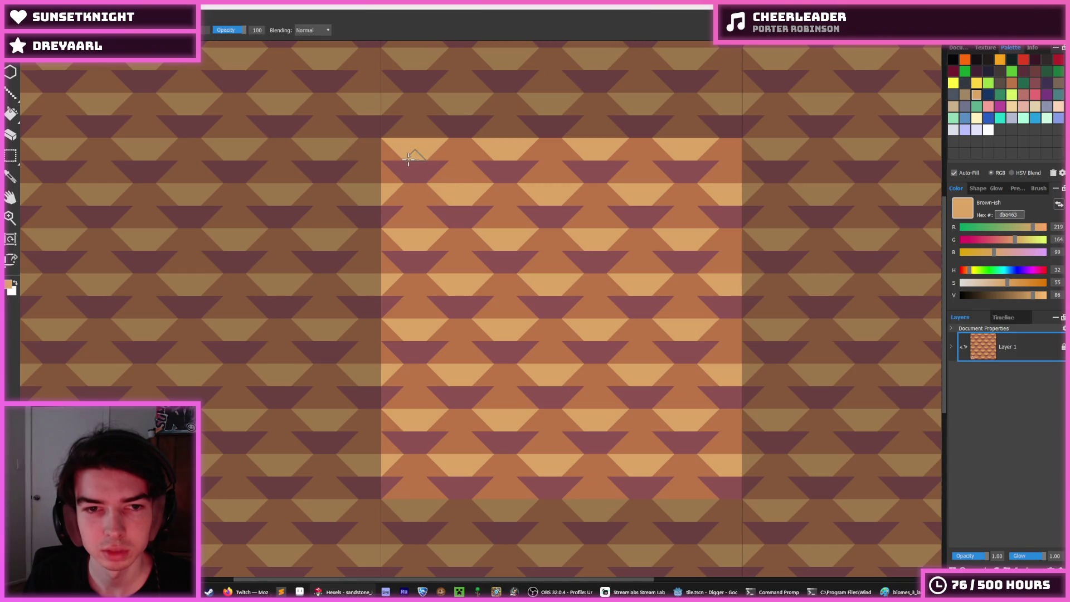
mouse_move(415, 167)
left_mouse_down()
mouse_move(432, 171)
mouse_move(440, 155)
mouse_move(446, 176)
mouse_move(460, 176)
mouse_move(489, 155)
mouse_move(494, 172)
left_mouse_up()
key("i")
key("b")
key("i")
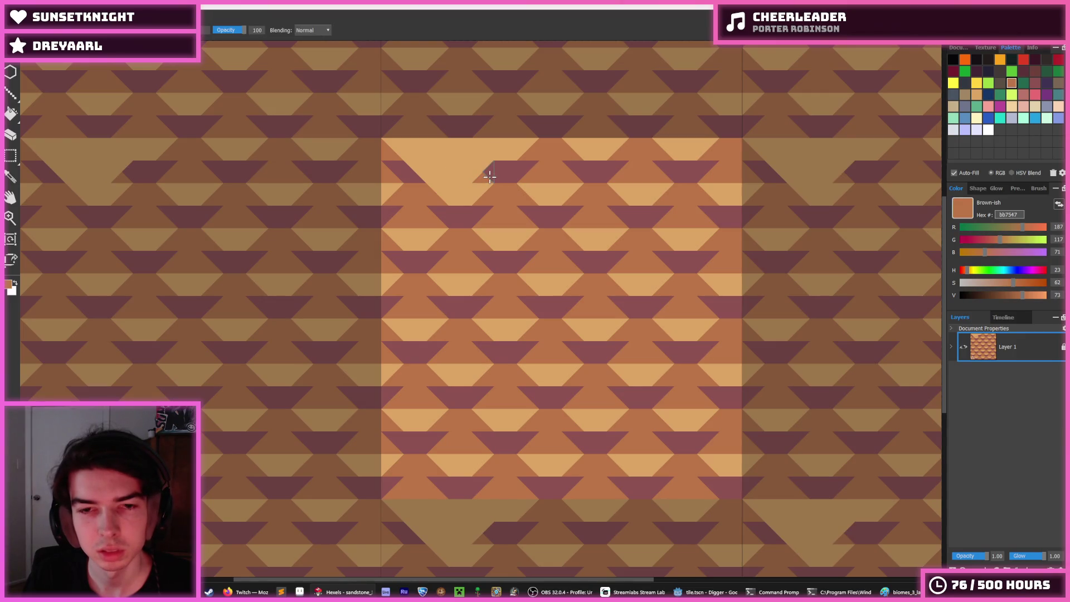
key("ctrl+z")
key("ctrl+z")
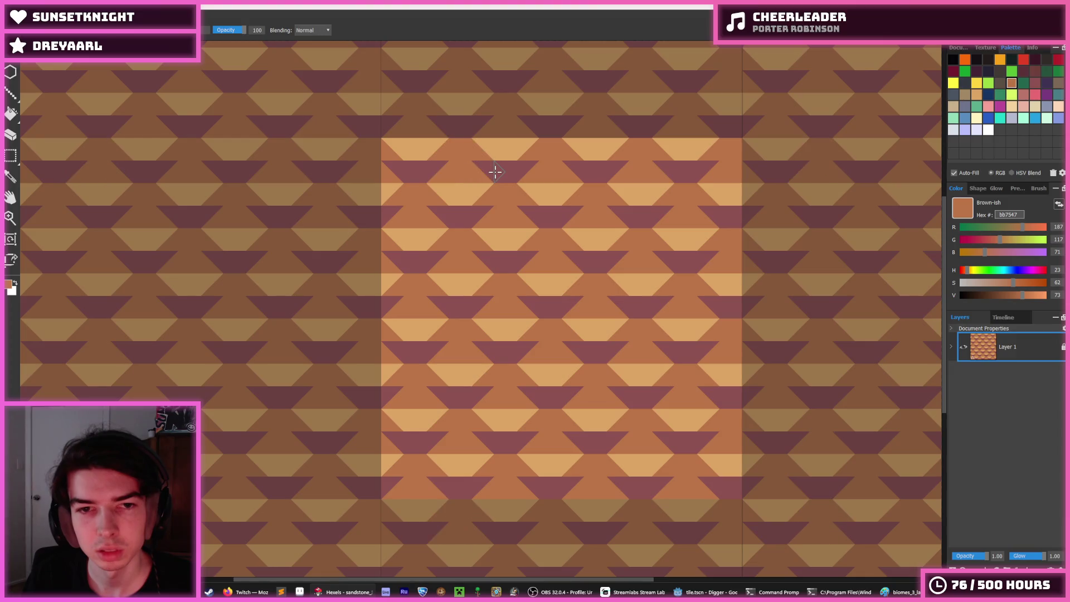
left_click(494, 148, "alt")
mouse_move(494, 148)
left_mouse_down()
mouse_move(441, 145)
mouse_move(465, 167)
mouse_move(434, 180)
left_mouse_up()
Repaint the second row's purple triangles in medium brown bb7547
left_click(446, 167, "alt")
left_click(521, 167, "alt")
left_click_drag(521, 167, 506, 175)
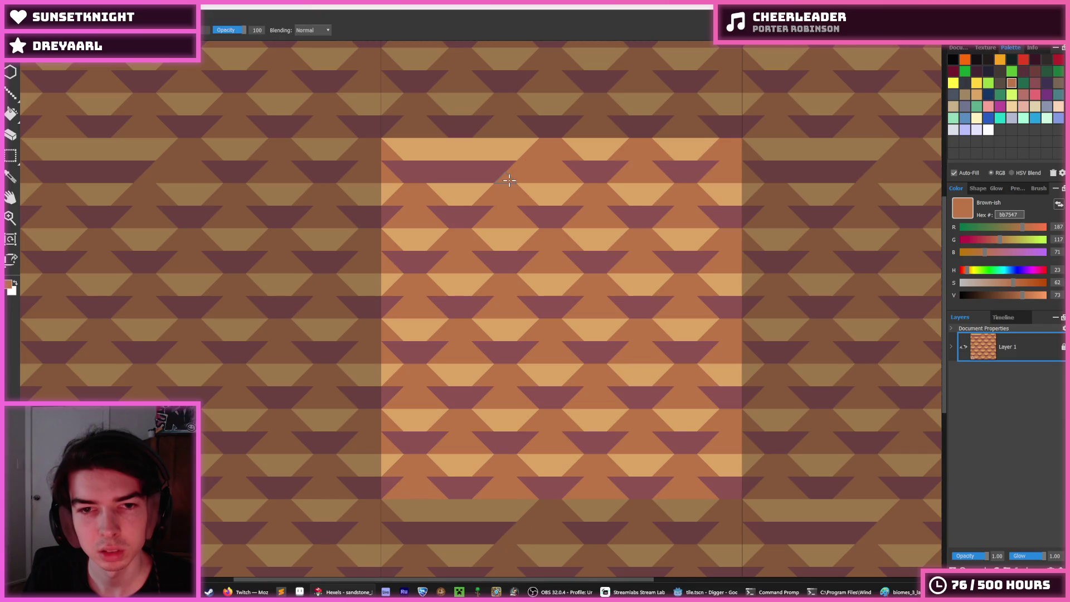
mouse_move(423, 169)
left_mouse_down()
mouse_move(408, 179)
mouse_move(406, 168)
mouse_move(491, 173)
left_mouse_up()
left_click(426, 168, "alt")
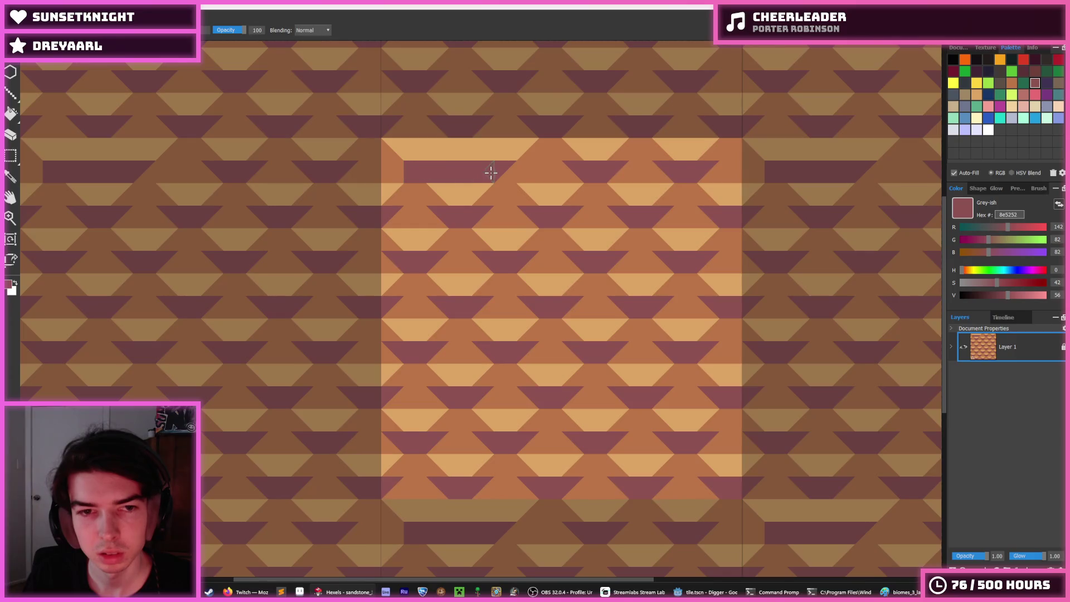
scroll(589, 199, "down", 3)
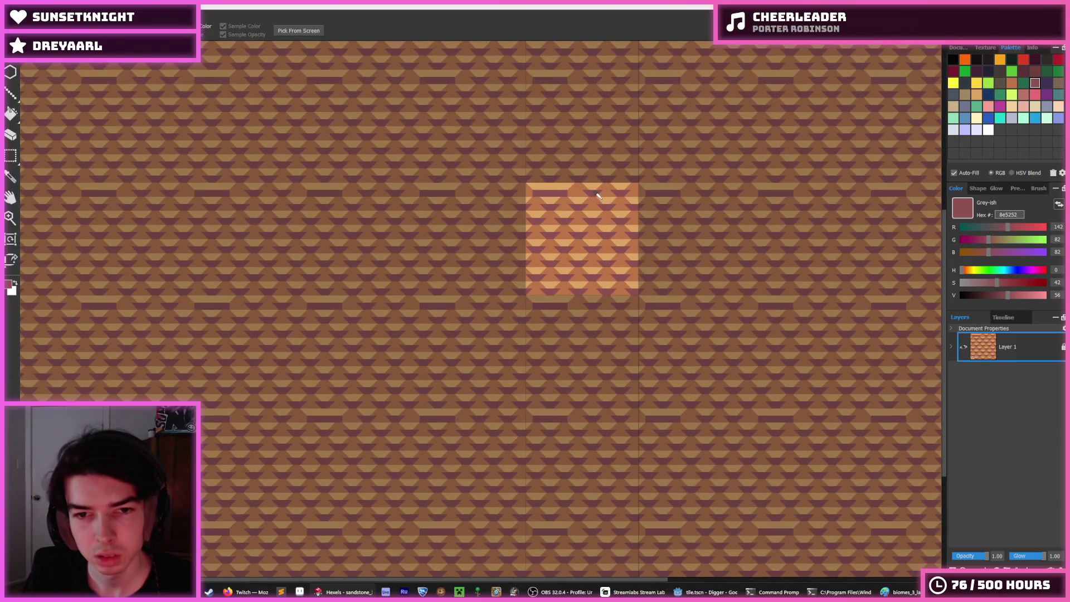
scroll(598, 196, "up", 3)
Paint the dark band's end triangles brown bb7547, undoing the last one
left_click_drag(576, 202, 541, 256)
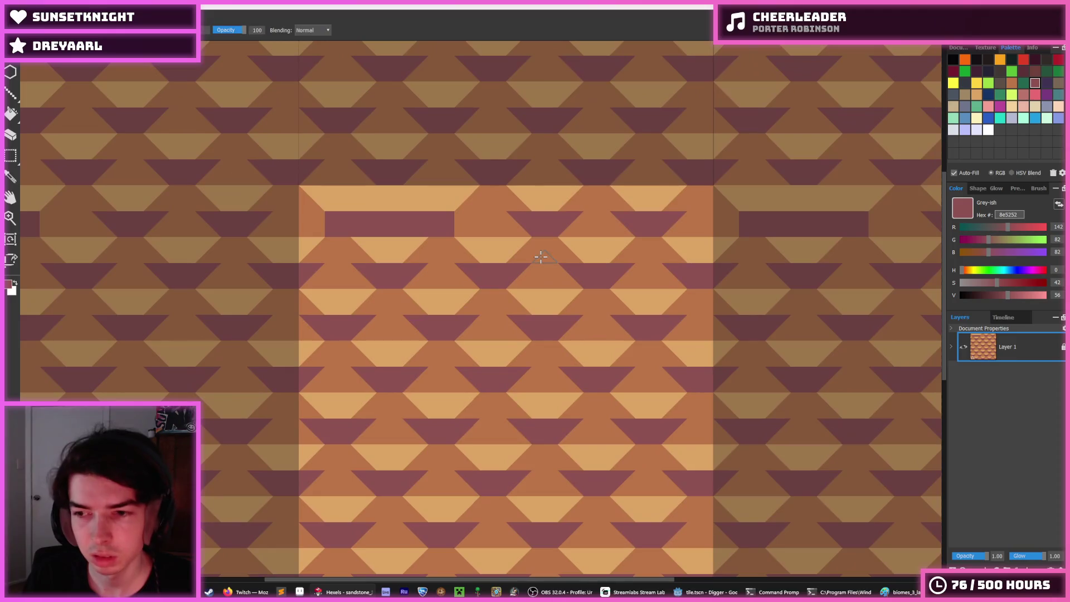
scroll(480, 235, "down", 3)
scroll(479, 236, "up", 4)
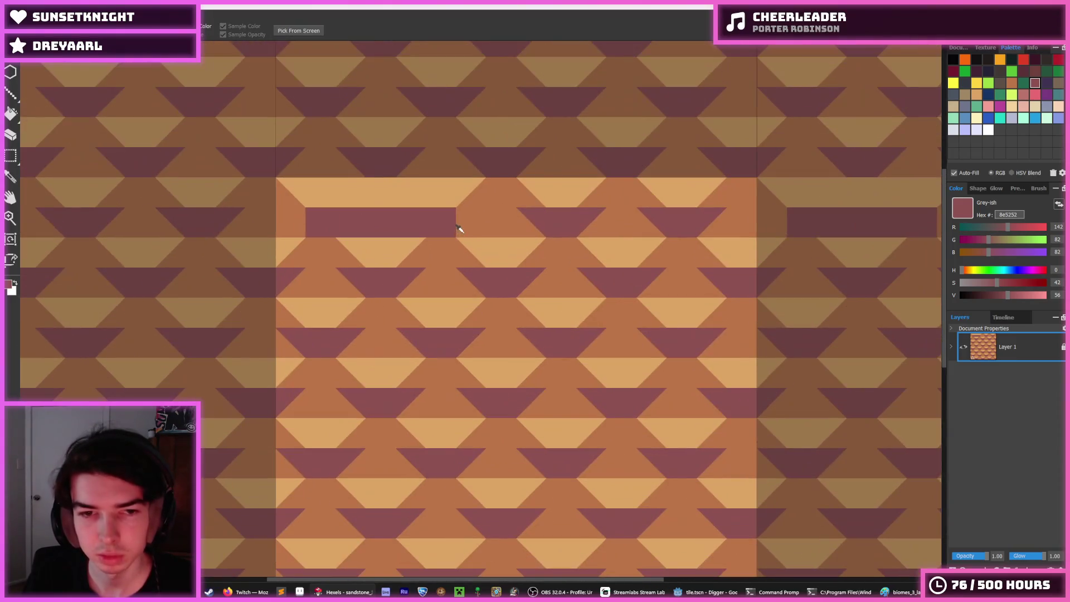
left_click(460, 222, "alt")
left_click(440, 218)
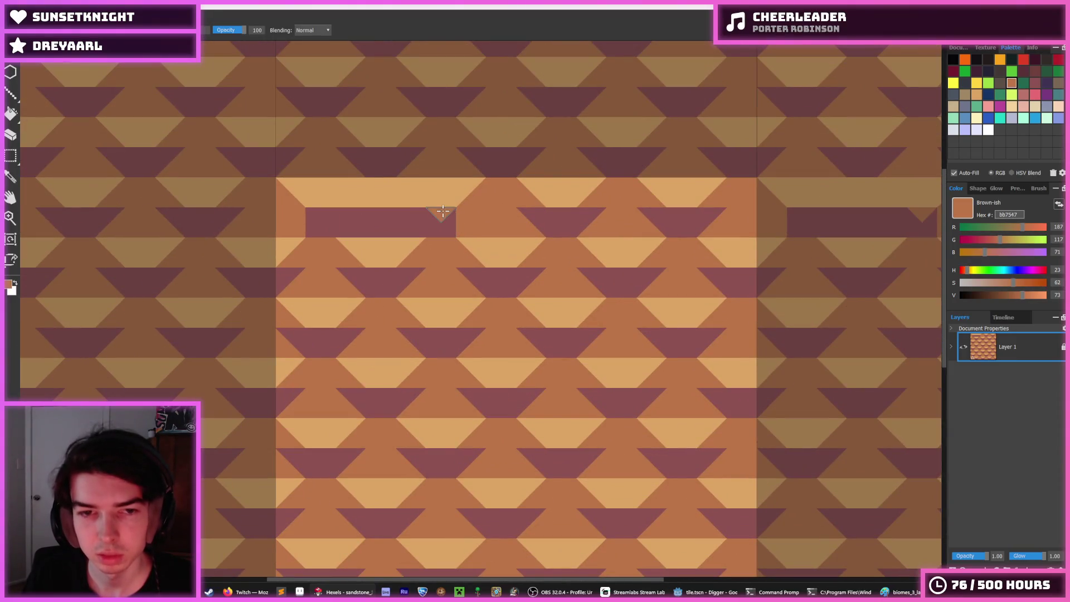
left_click(315, 220)
left_click(334, 224)
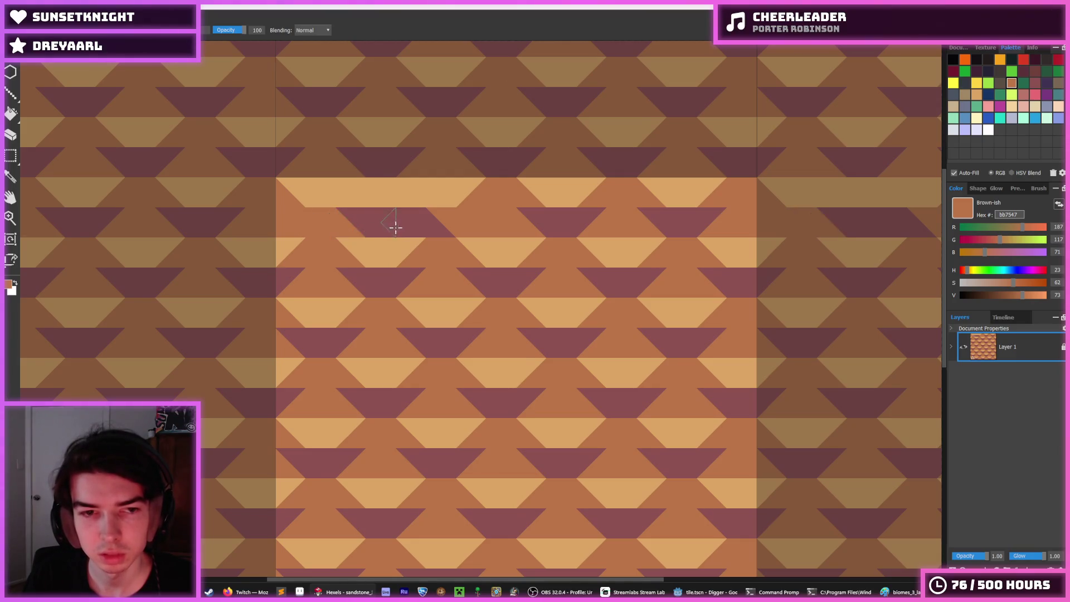
left_click(423, 229)
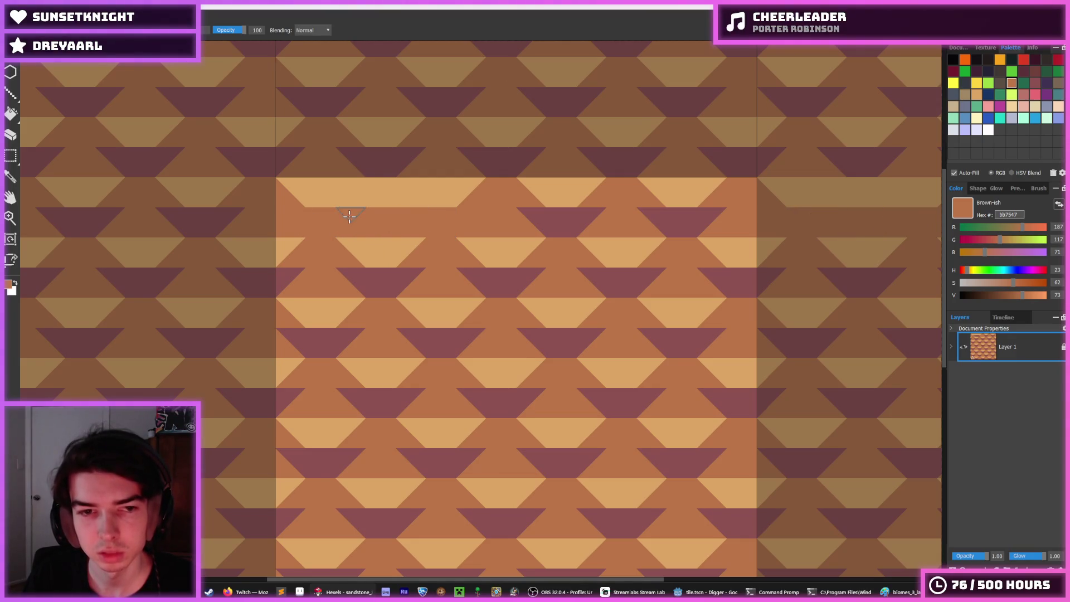
key("ctrl+z")
key("ctrl+z")
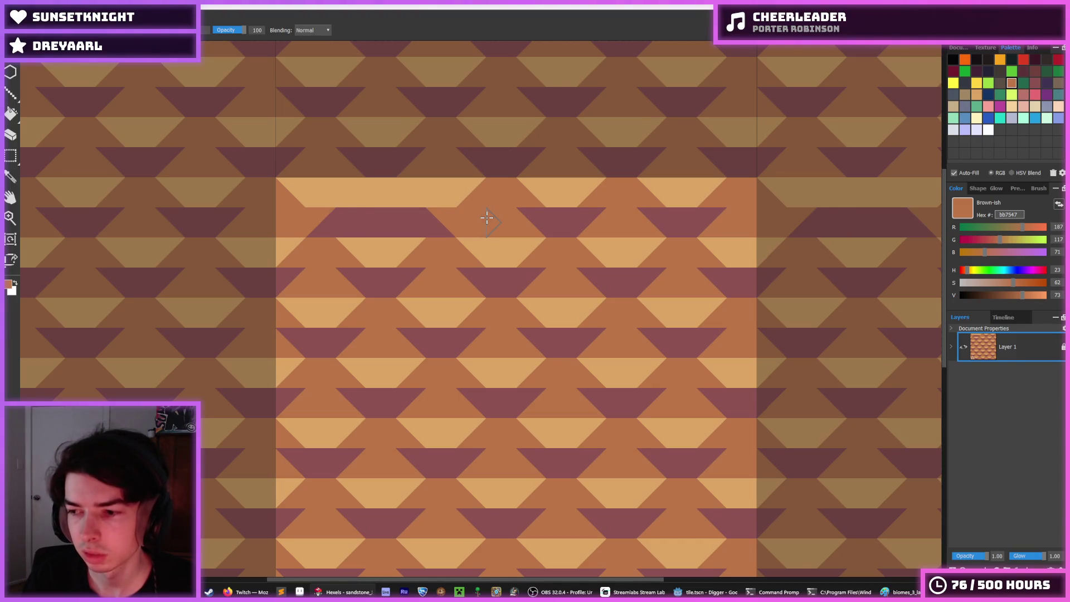
Undo the edits that flattened the purple band
key("i")
scroll(421, 212, "down", 3)
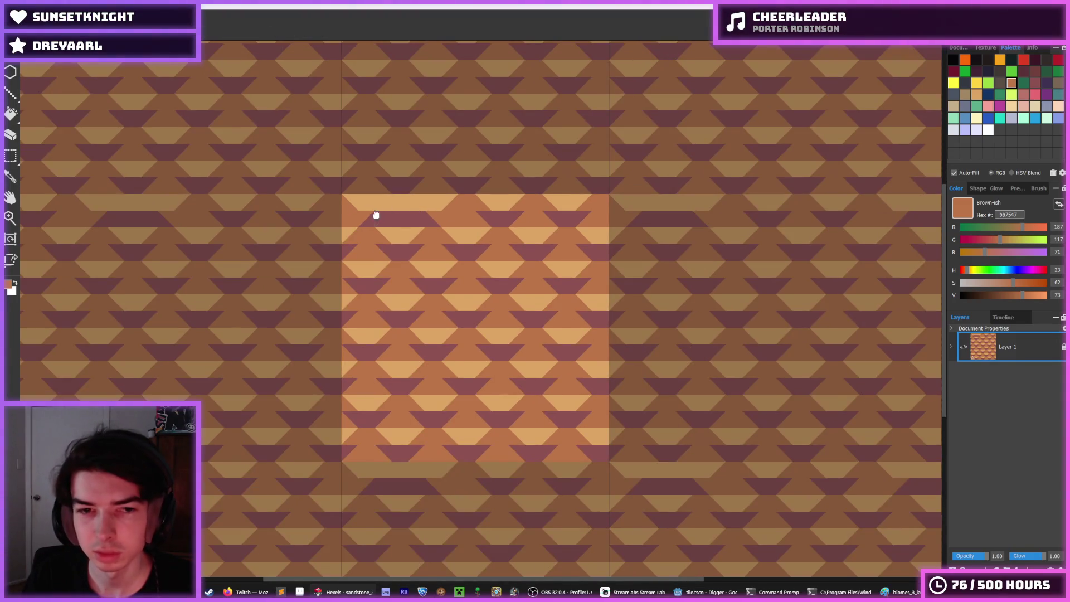
mouse_move(375, 216)
left_mouse_down()
mouse_move(415, 241)
mouse_move(500, 251)
mouse_move(562, 235)
left_mouse_up()
scroll(415, 241, "down", 2)
scroll(415, 241, "up", 2)
key("b")
key("ctrl+z")
key("ctrl+z")
key("ctrl+z")
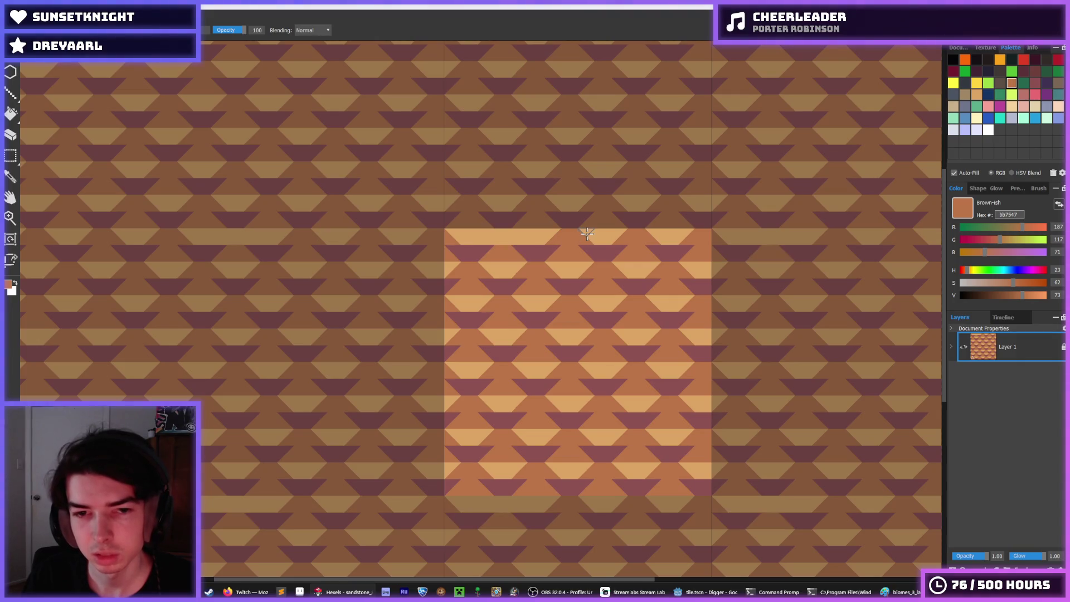
key("i")
scroll(528, 231, "up", 3)
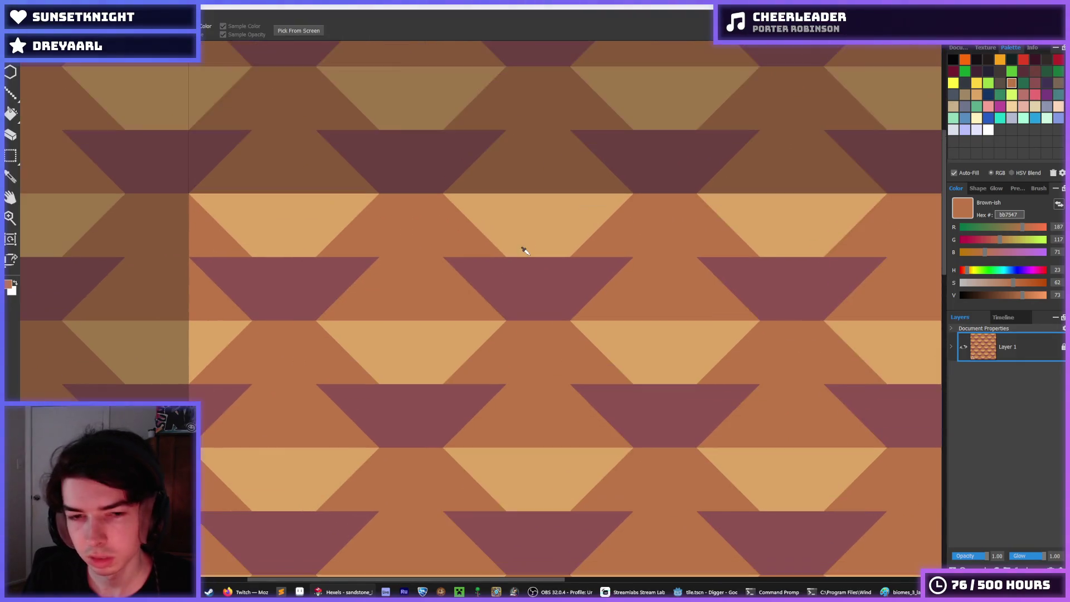
scroll(521, 245, "down", 3)
scroll(629, 296, "down", 3)
Export the Hexels sandstone tile as sandstone_2.png next to sandstone.png in the tile folder
key("b")
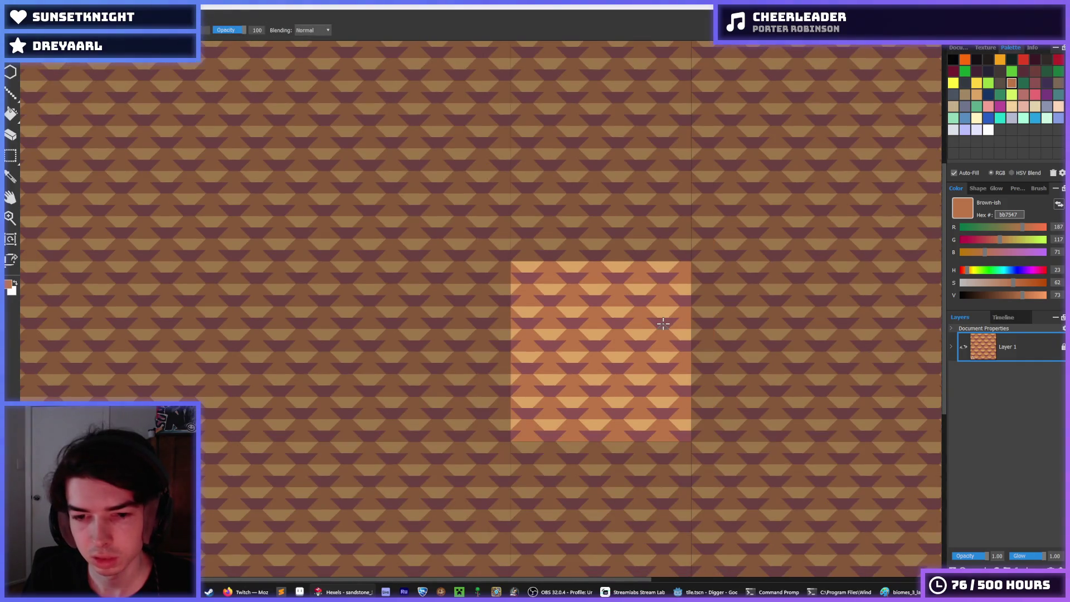
key("ctrl+shift+s")
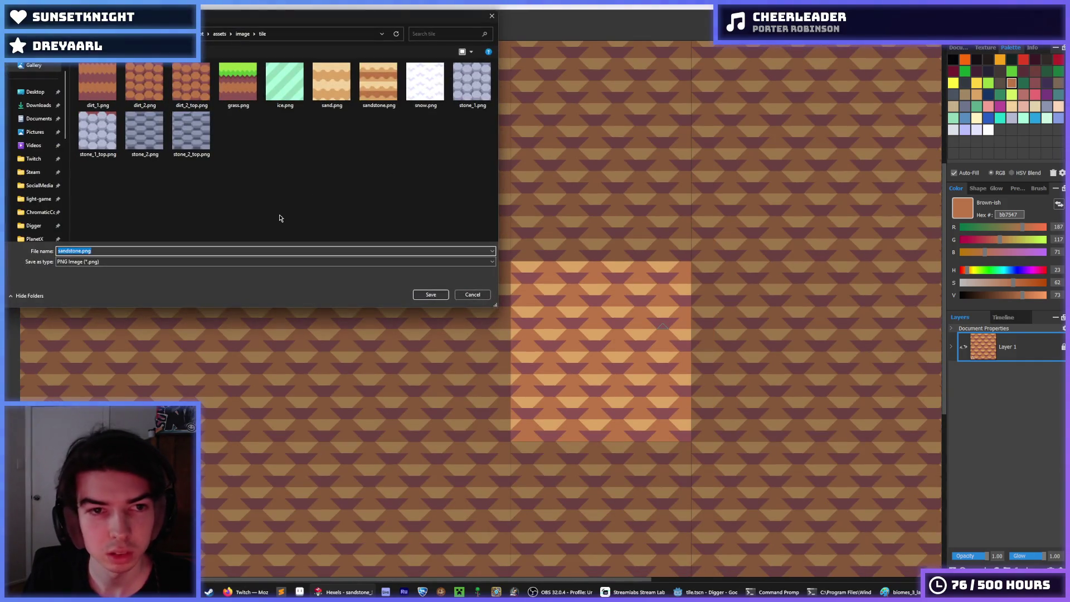
left_click(377, 91)
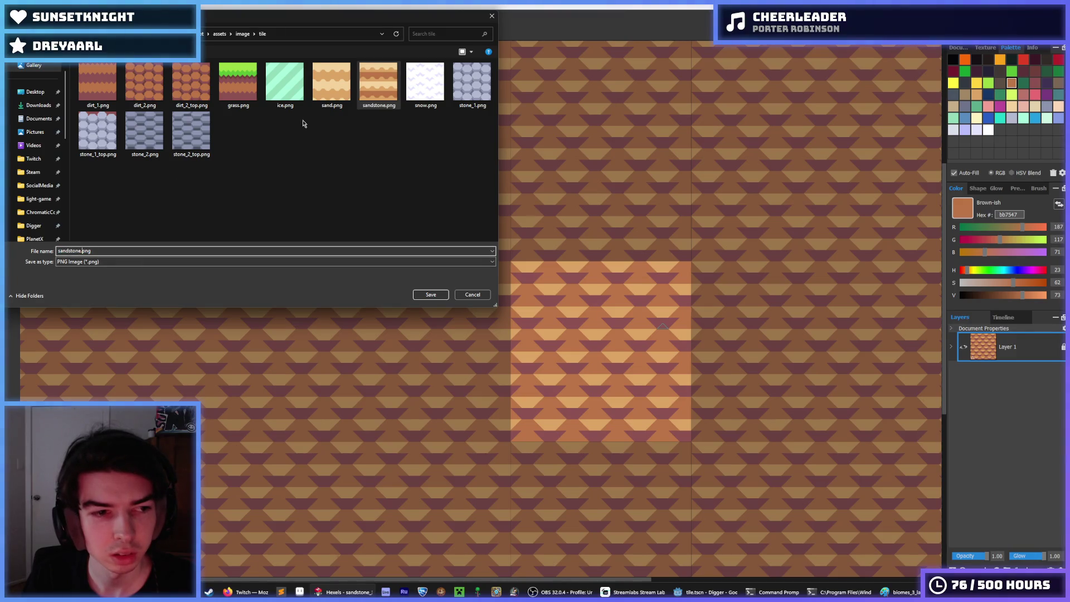
left_click(82, 251)
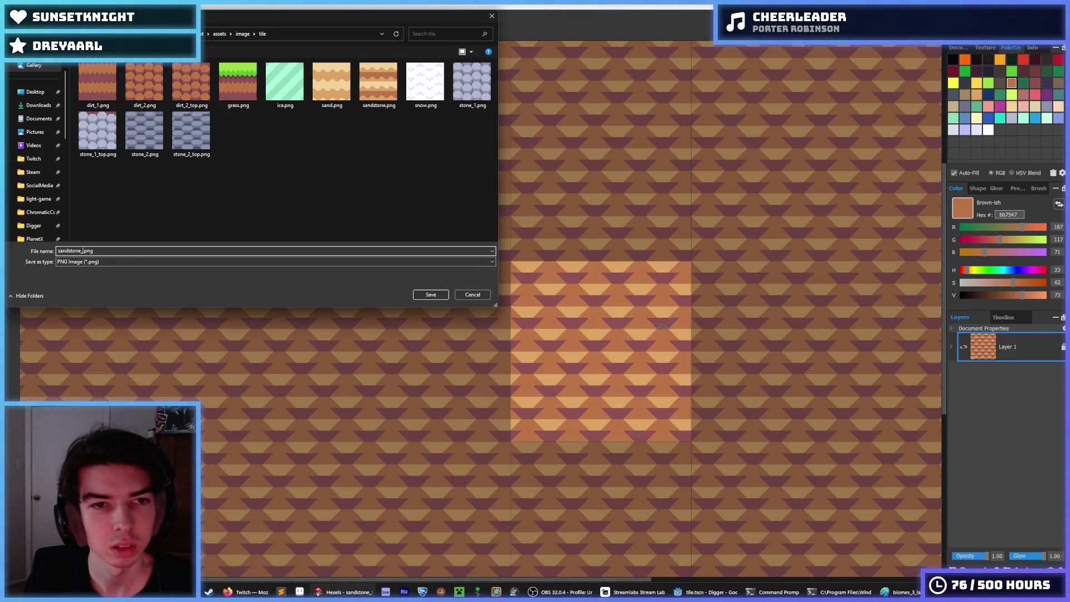
key("Return")
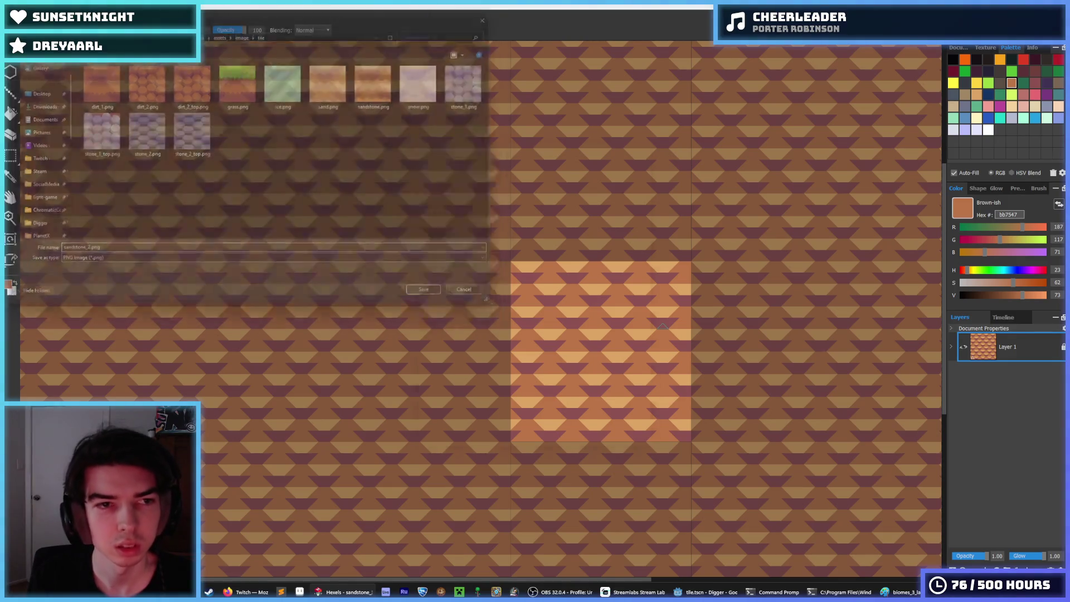
left_click(577, 419)
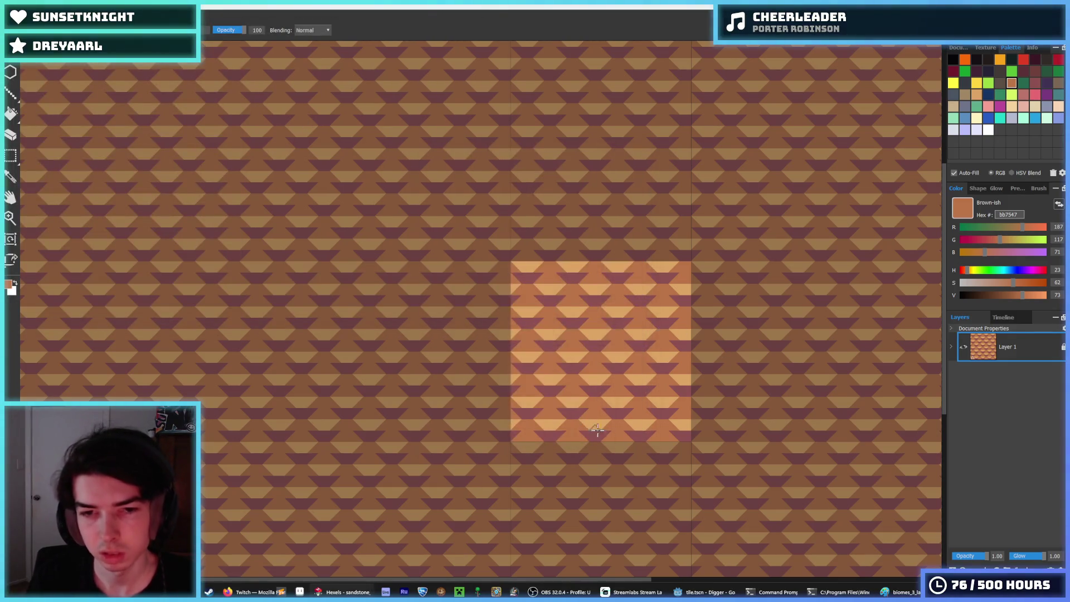
Back in Godot, save the scene and select sandstone.tres in the FileSystem dock
key("alt+Tab")
left_click(651, 303)
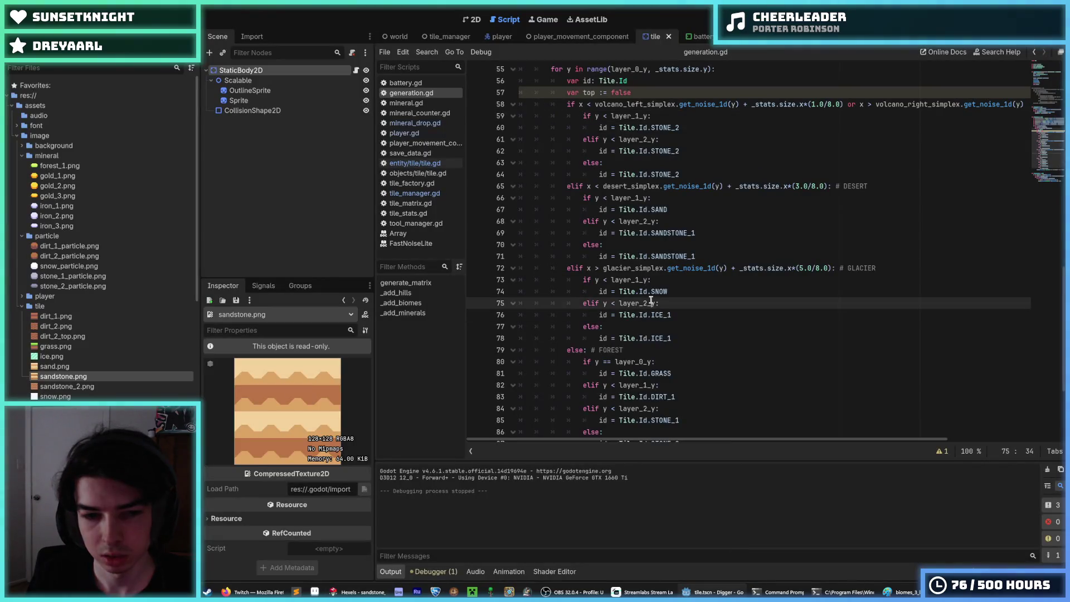
key("ctrl+s")
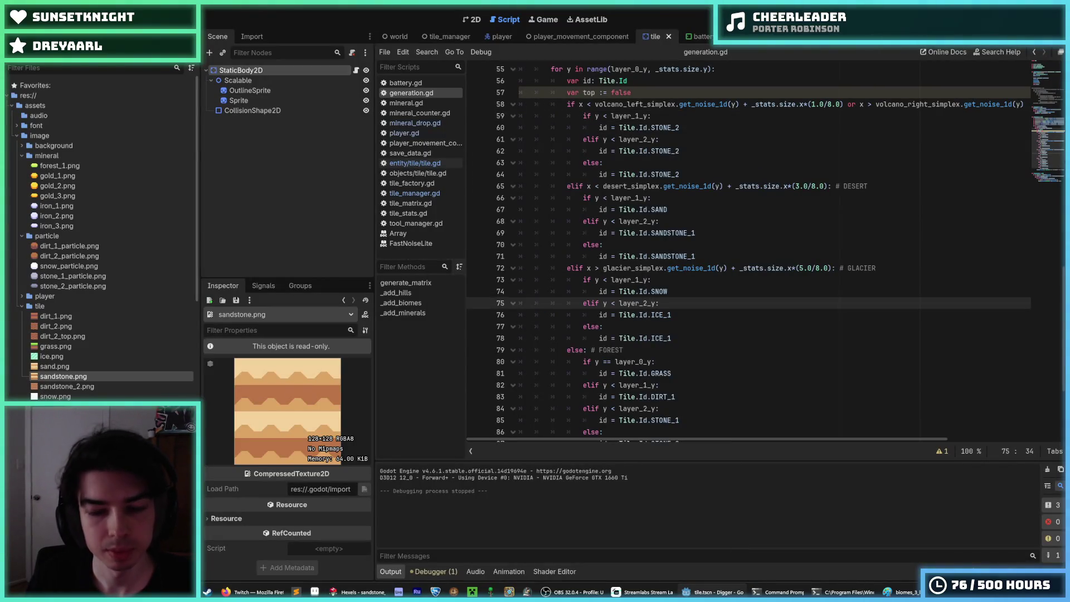
left_click(42, 17)
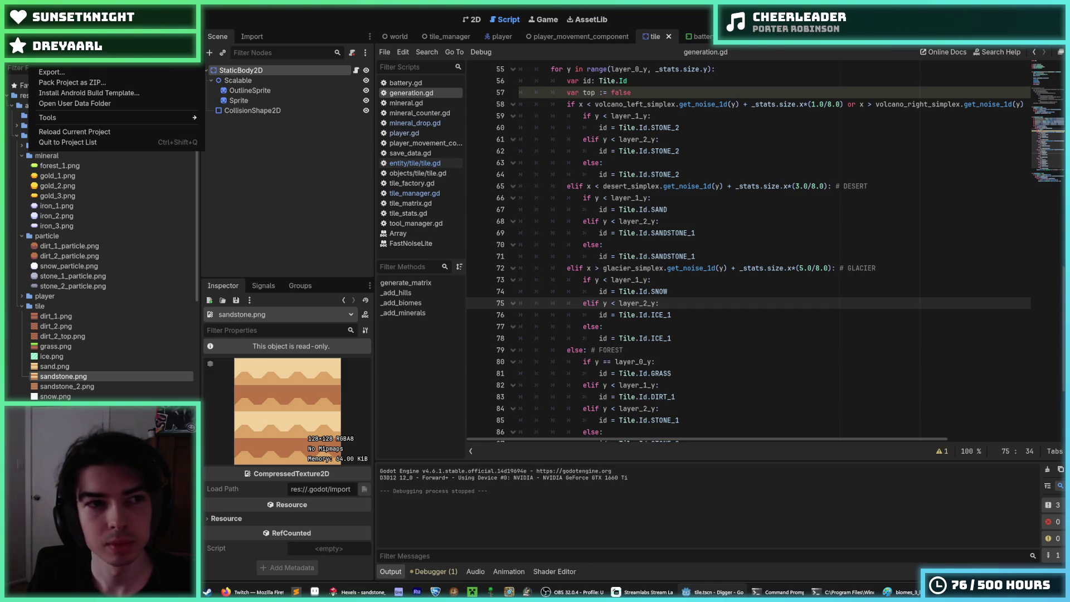
key("Escape")
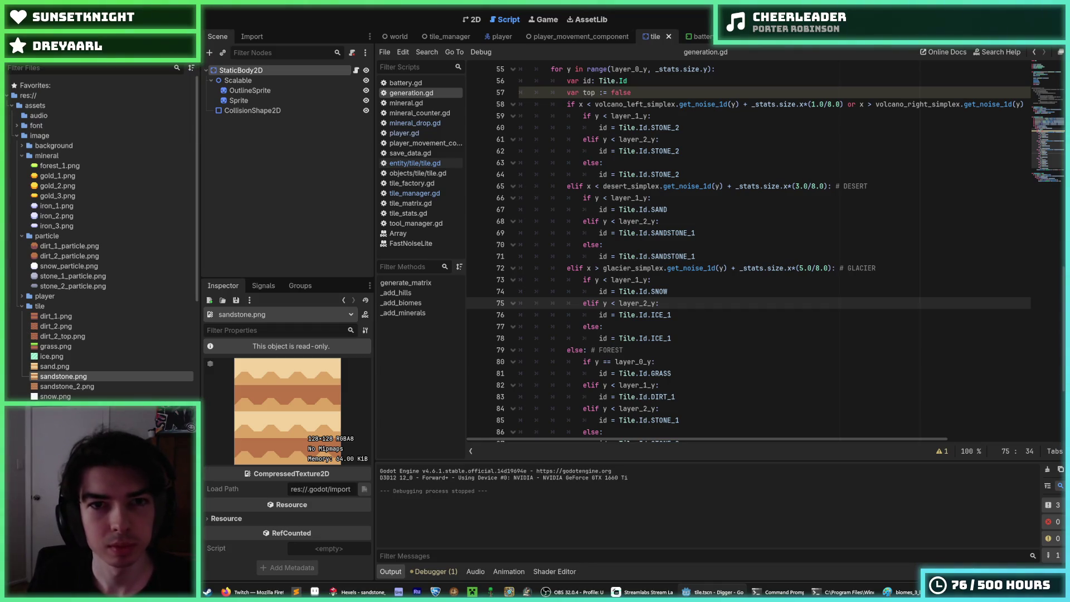
scroll(78, 387, "down", 10)
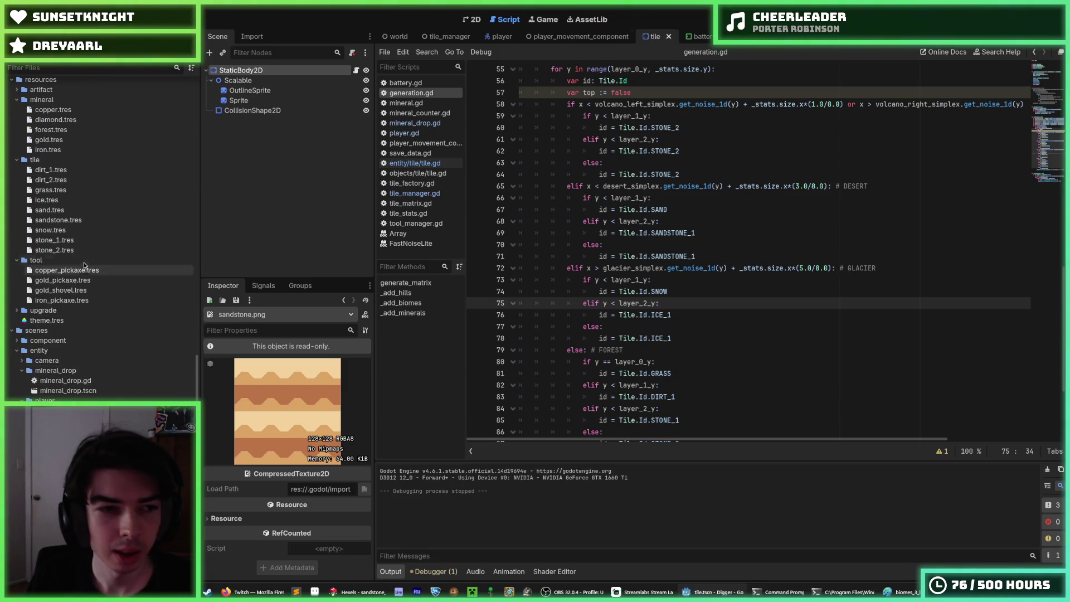
left_click(76, 222)
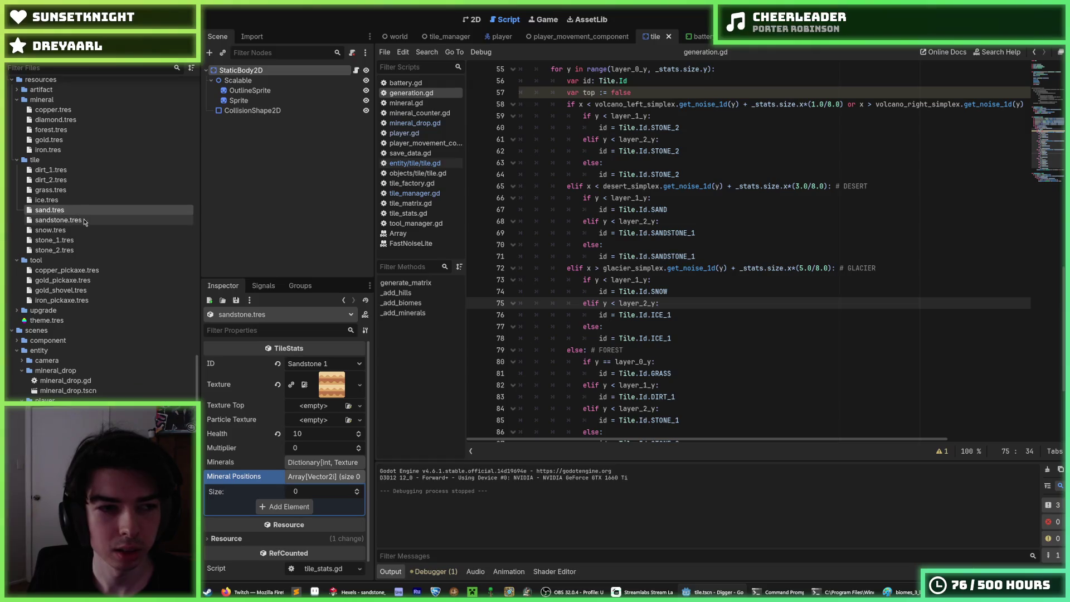
Duplicate sandstone.tres as a new resource named sandstone_2.tres
key("ctrl+d")
key("Right")
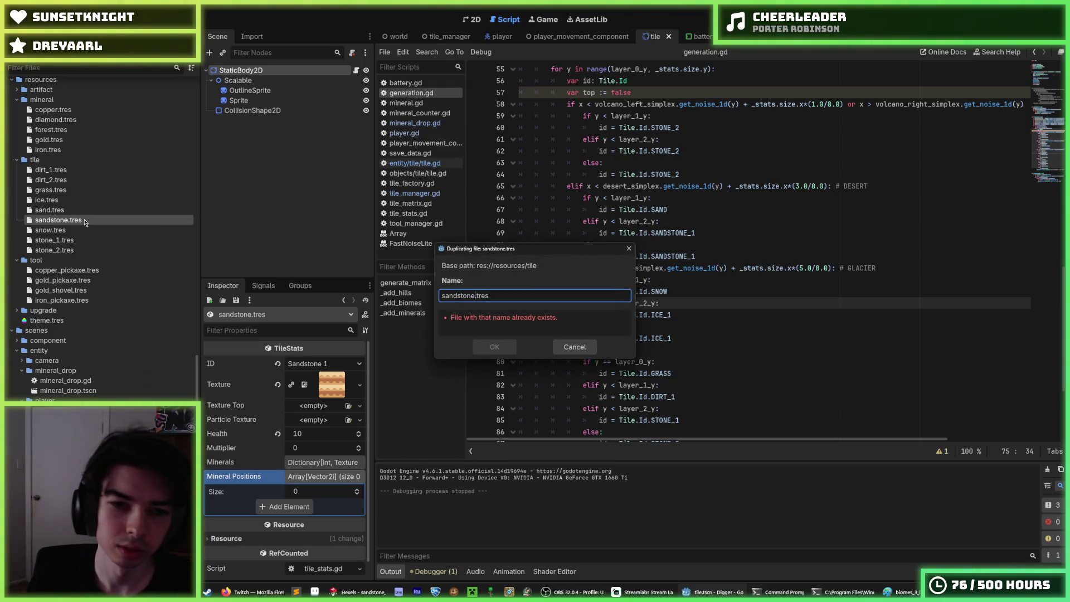
type("_2")
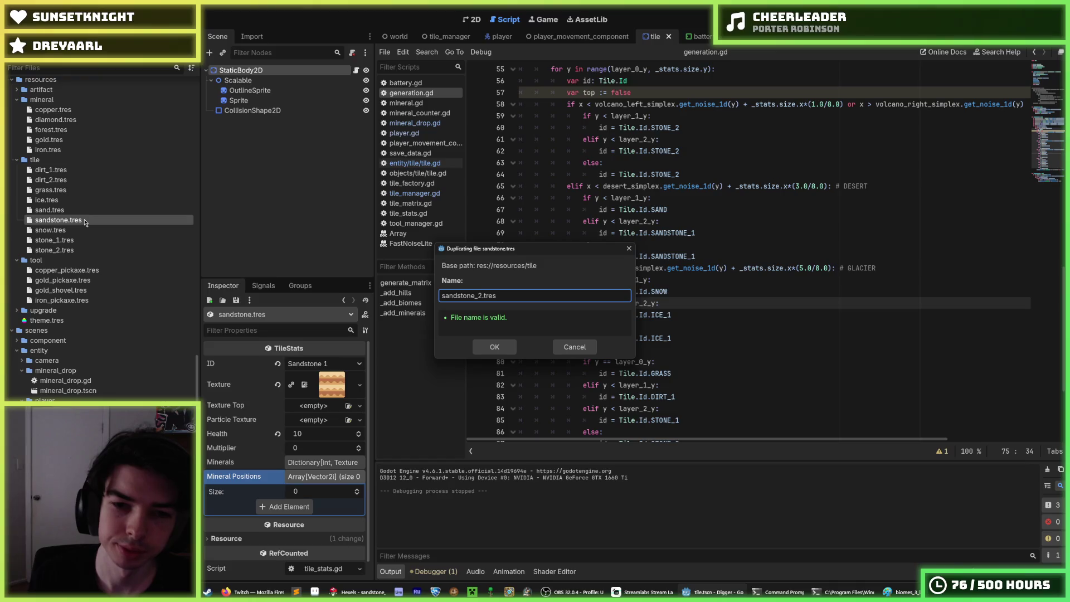
key("Return")
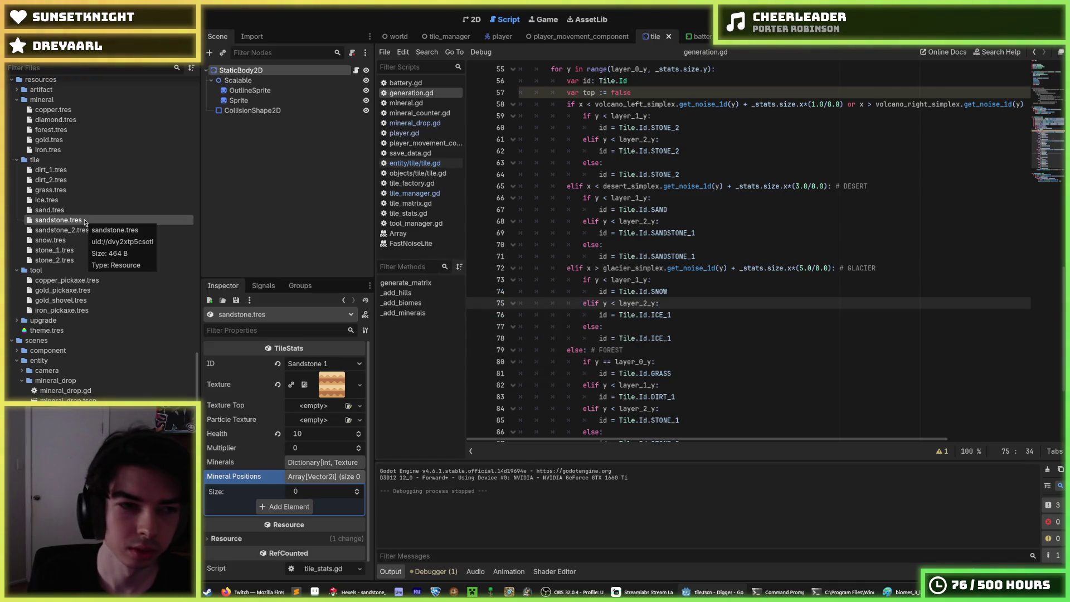
Rename the original sandstone.tres to sandstone_1.tres
key("F2")
type("_1")
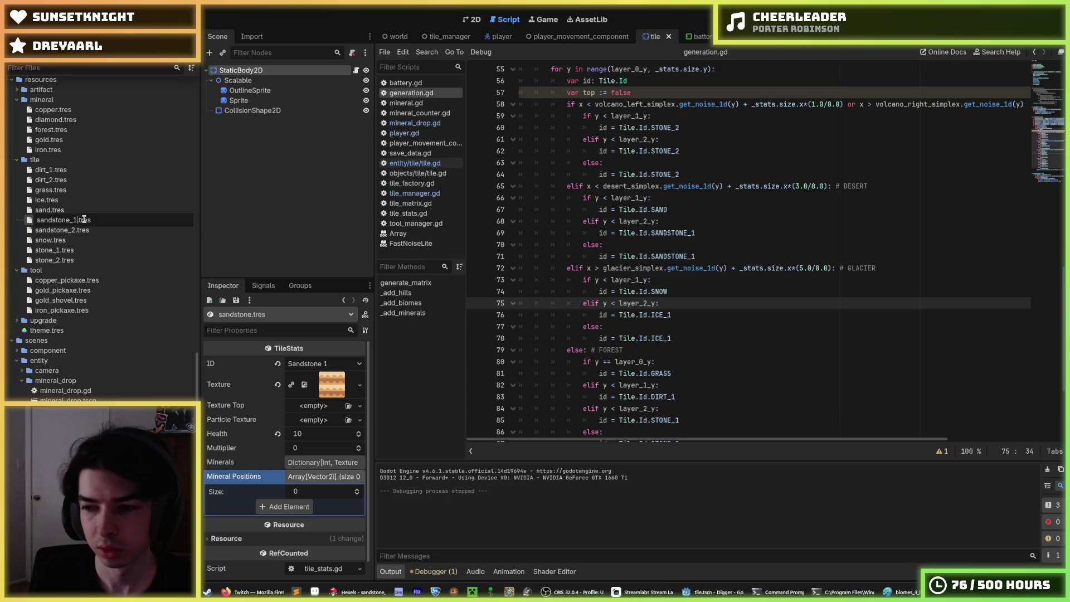
key("Return")
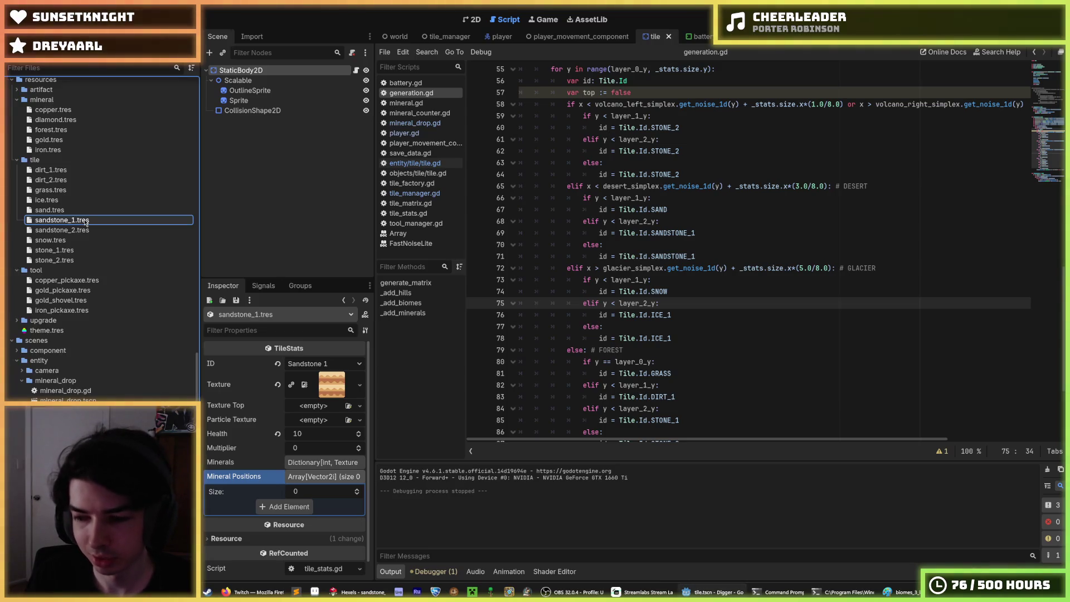
Select sandstone_2.tres, save the scene, and view its tile ID list
left_click(88, 230)
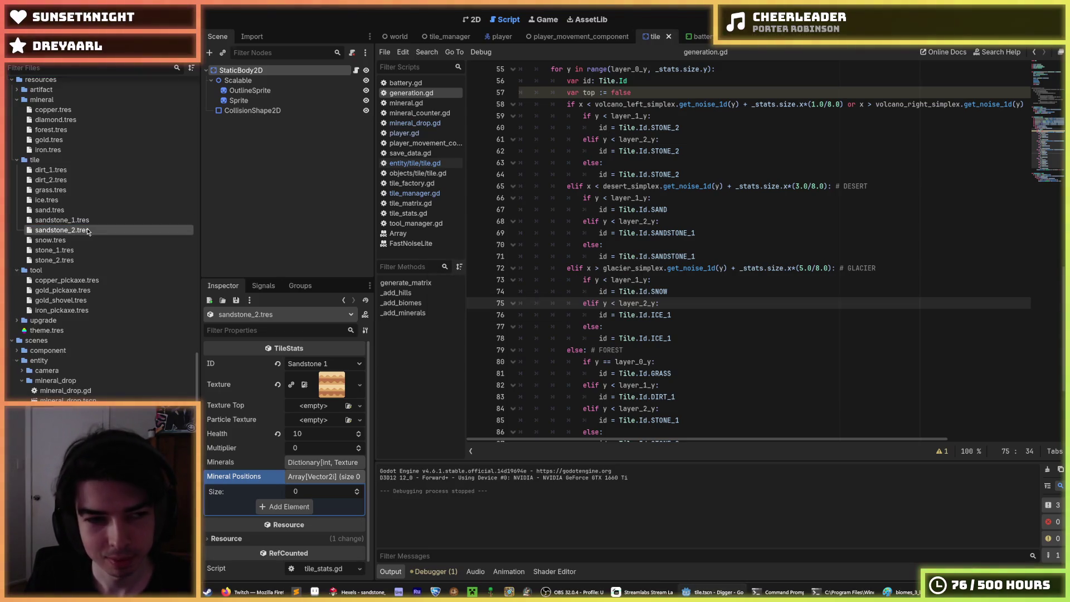
right_click(88, 231)
key("Escape")
key("ctrl+s")
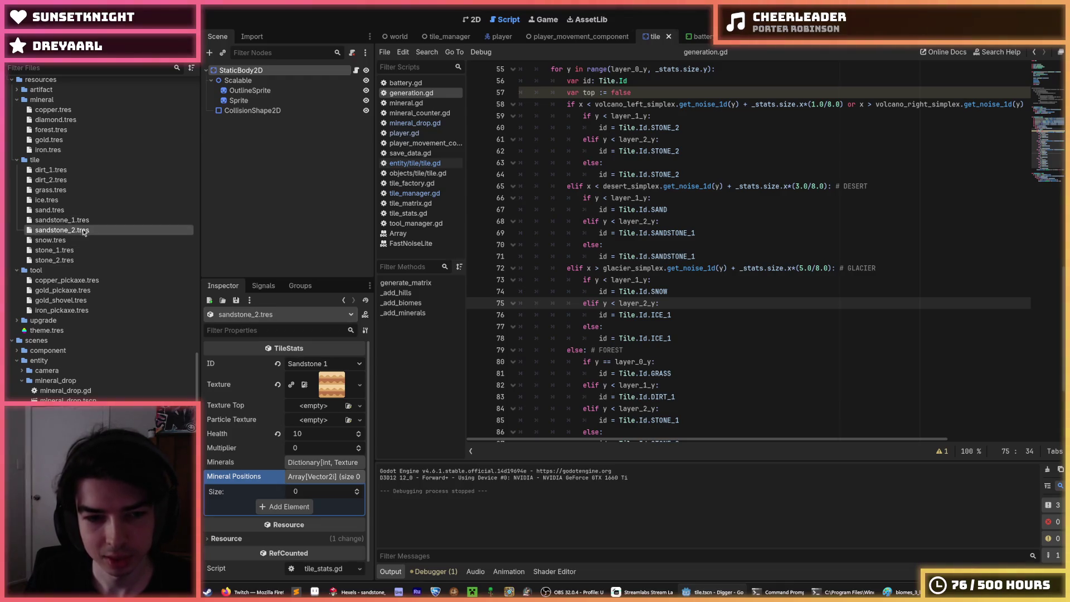
left_click(298, 363)
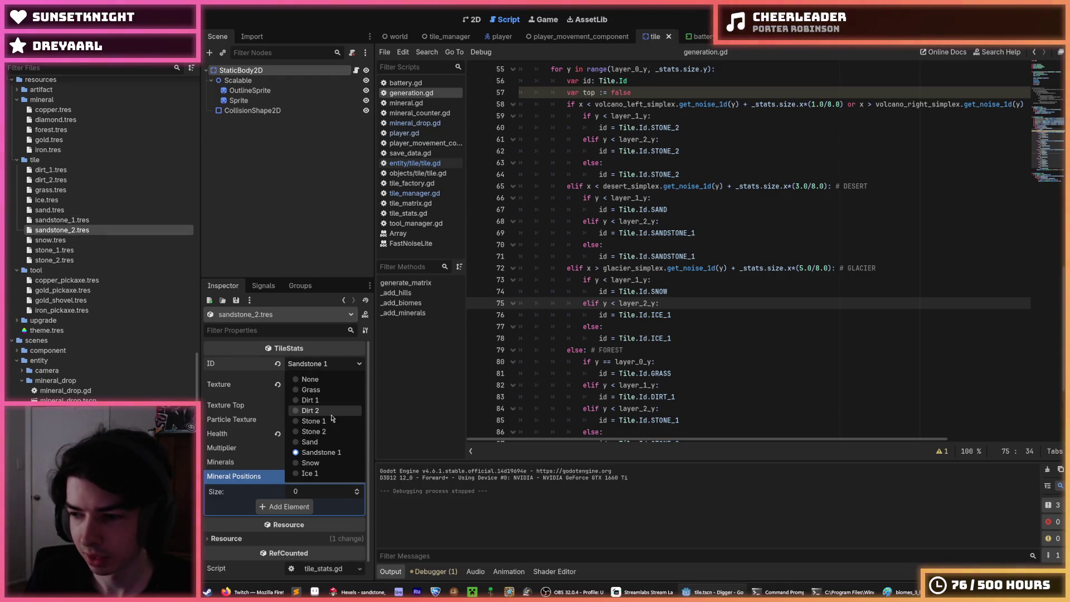
Assign sandstone_2.png as the texture of the sandstone_2.tres resource
key("Escape")
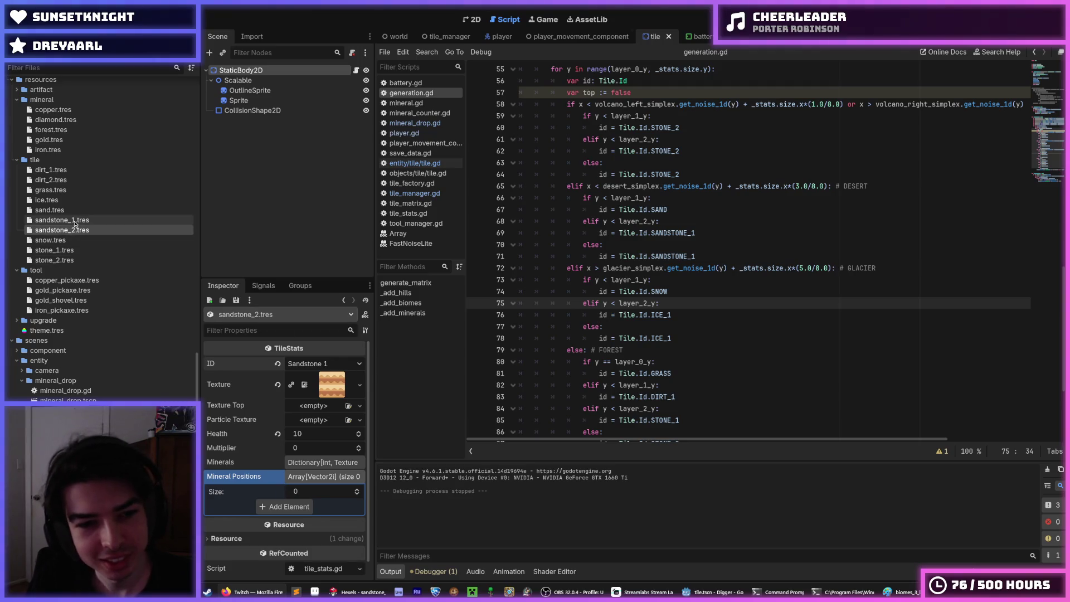
scroll(88, 270, "up", 20)
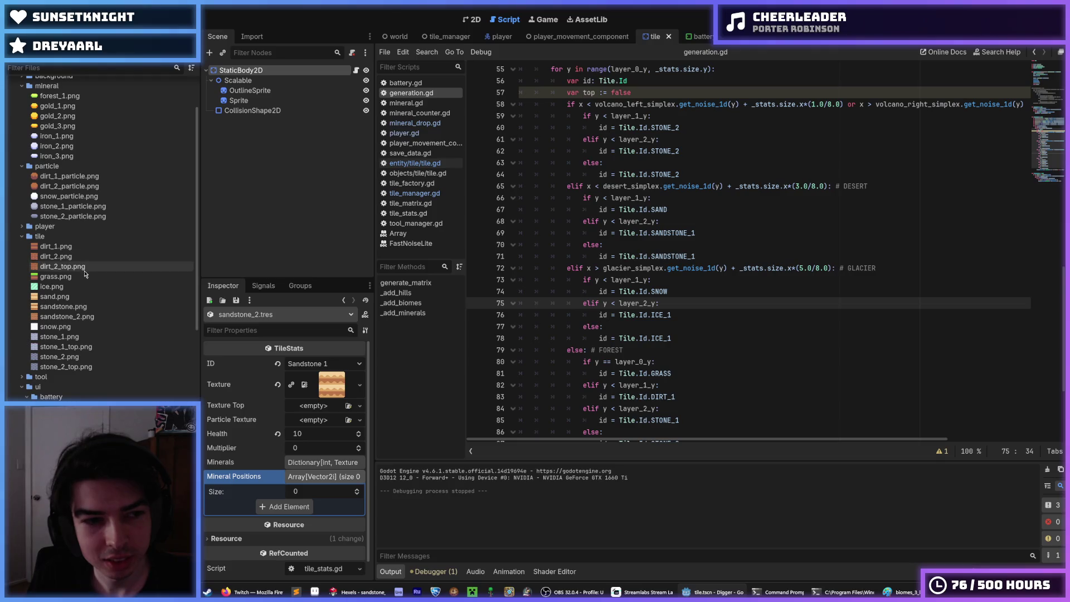
left_click_drag(82, 315, 327, 384)
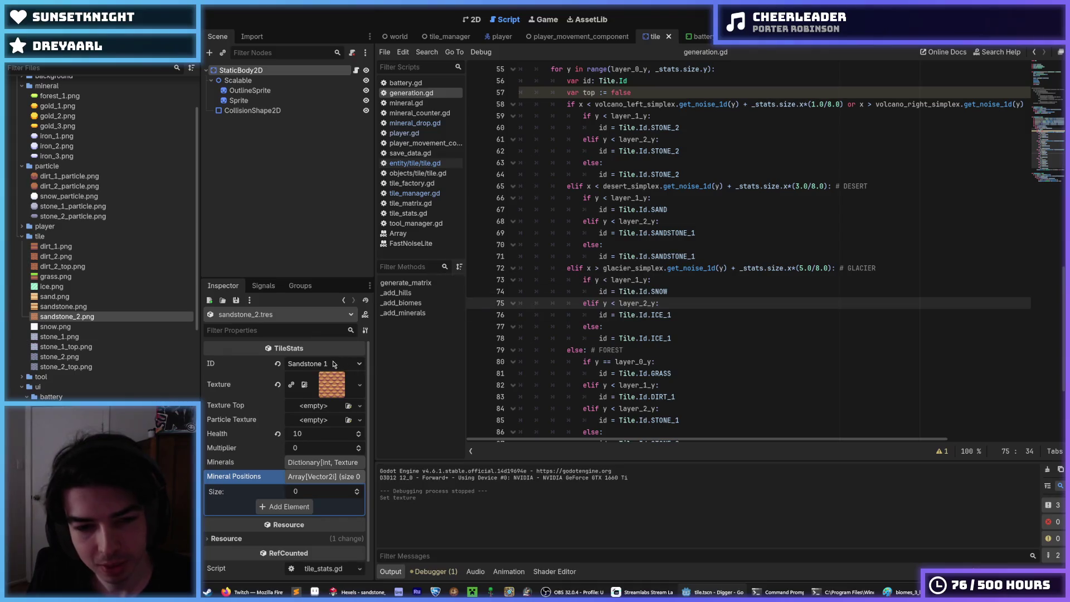
Check the tile ID options unchanged, then open the entity/tile/tile.gd script
left_click(334, 364)
left_click(335, 364)
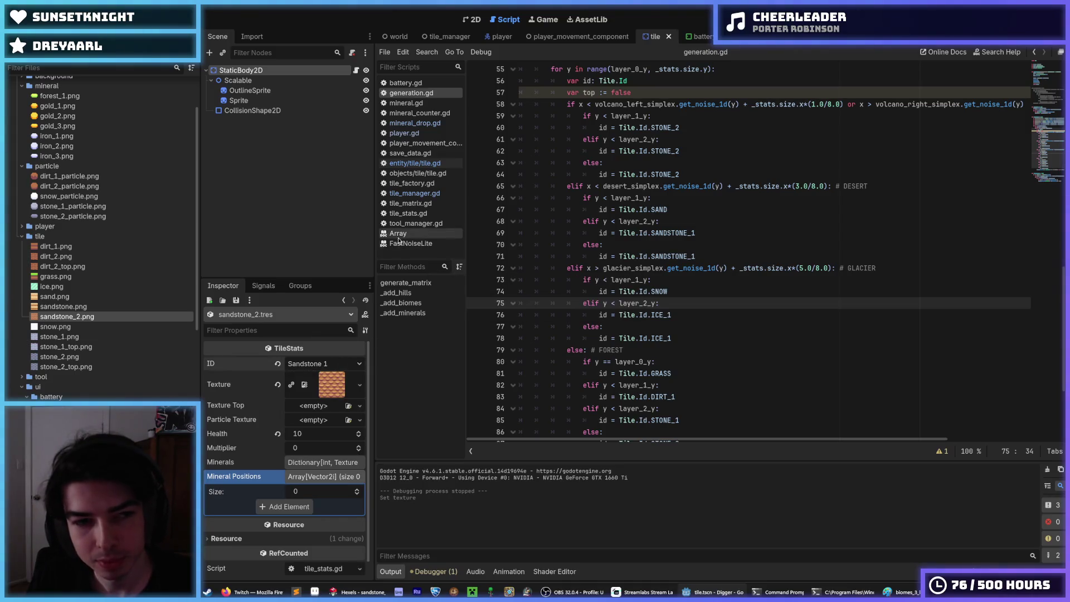
left_click(421, 163)
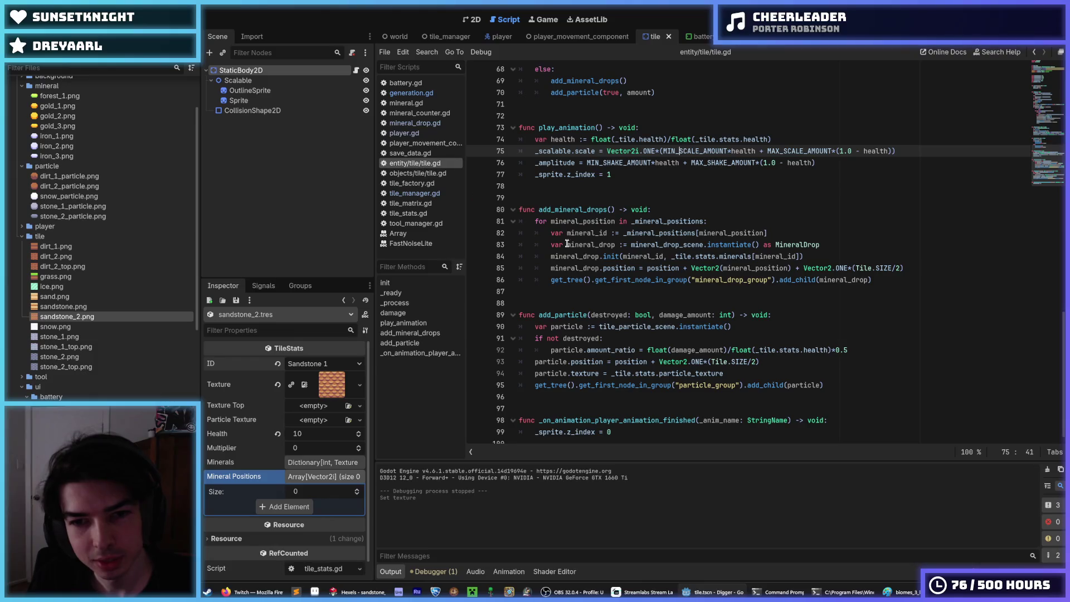
scroll(590, 310, "up", 10)
scroll(600, 312, "up", 9)
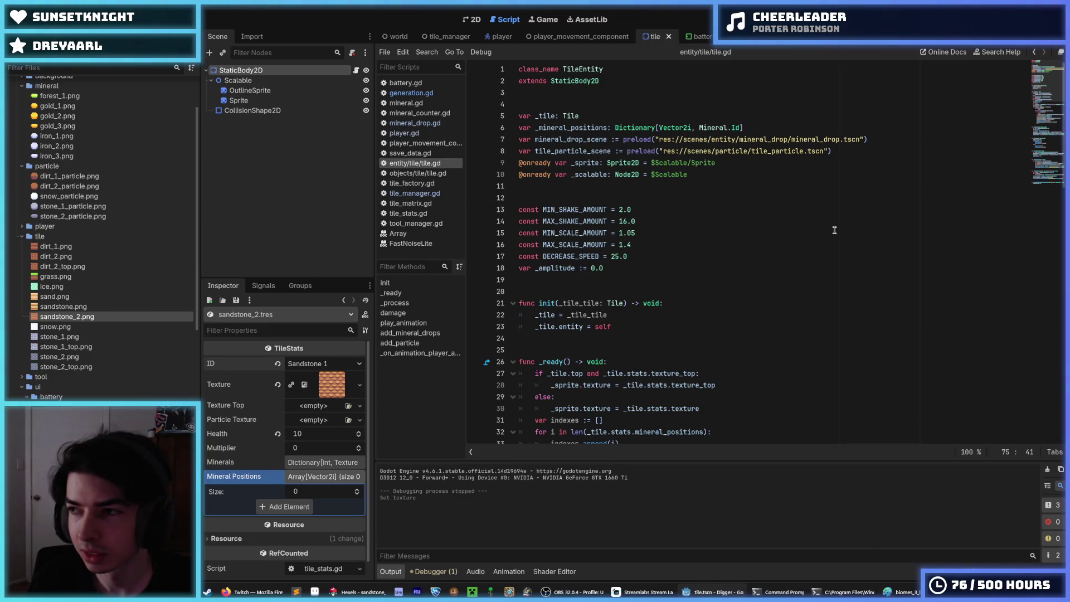
left_click(630, 269)
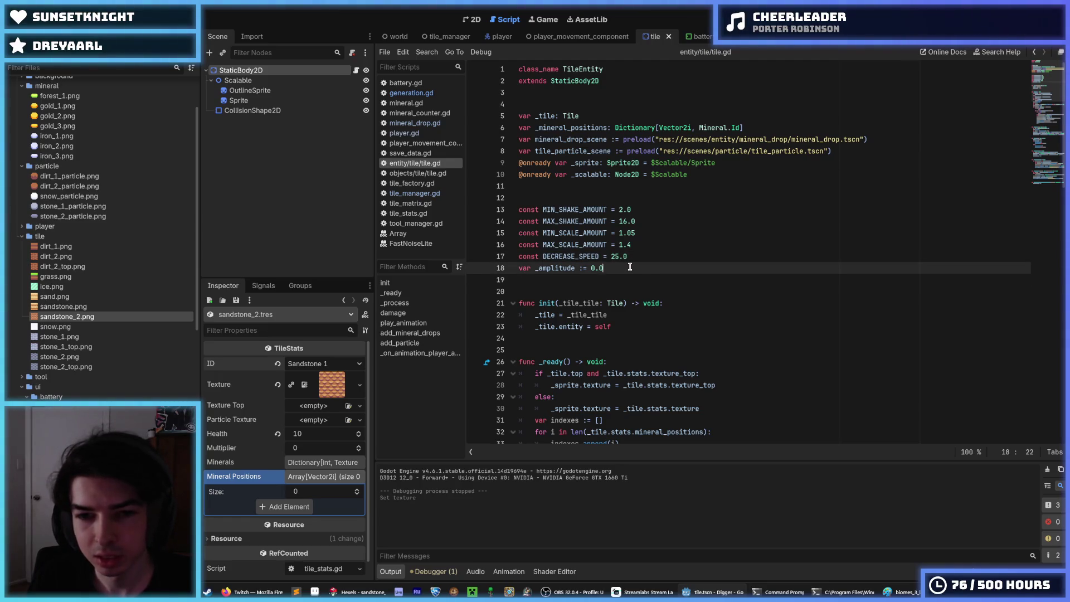
left_click(642, 255)
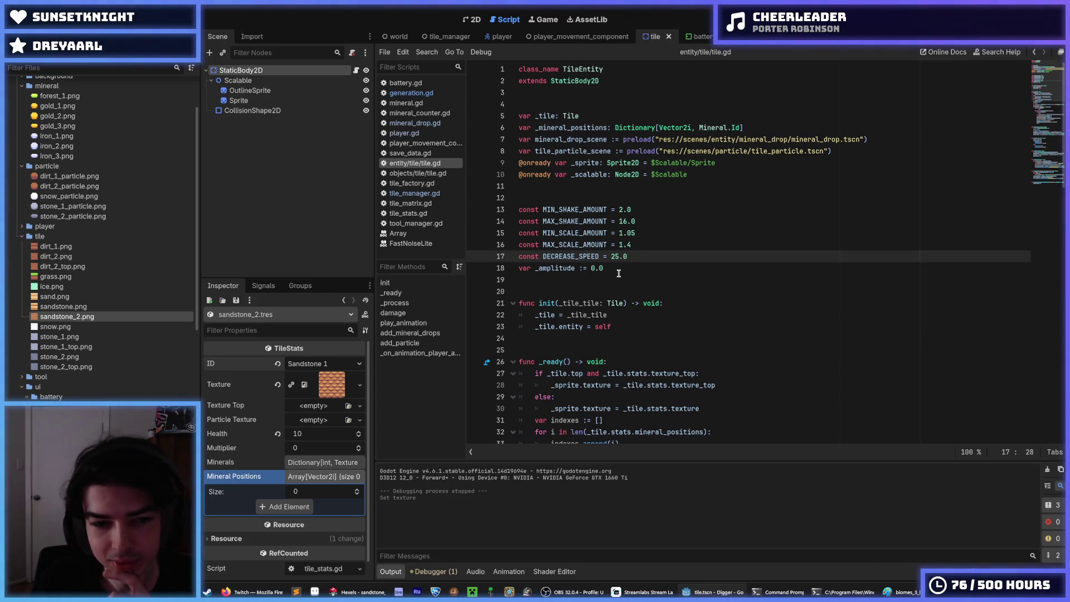
left_click(624, 270)
left_click(643, 257)
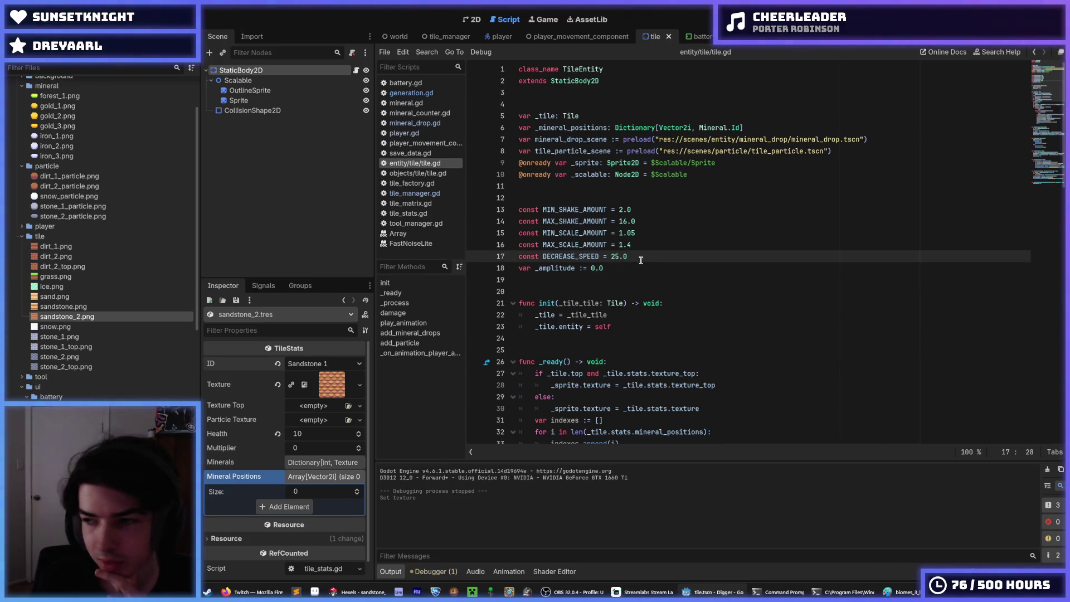
left_click(634, 263)
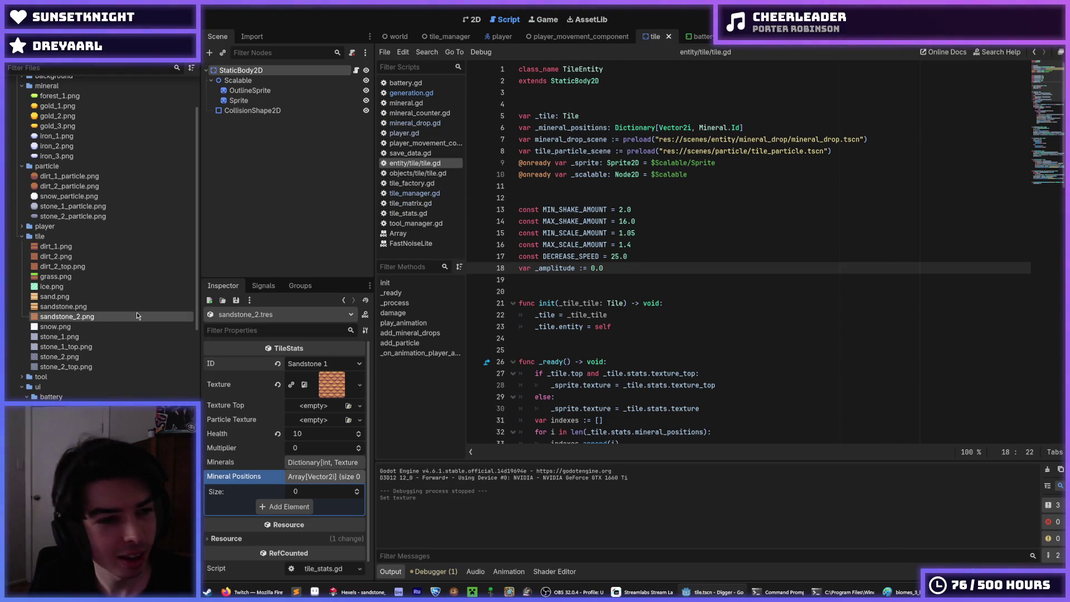
scroll(111, 335, "down", 6)
double_click(44, 381)
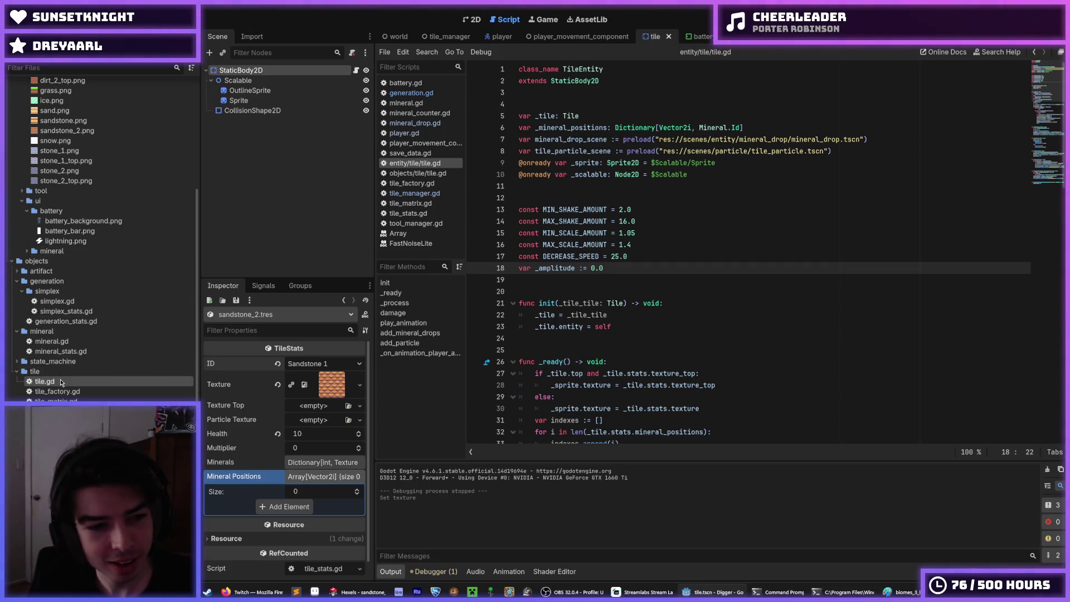
Add SANDSTONE_2 on a duplicated line below SANDSTONE_1 in the Id enum and save tile.gd
scroll(551, 340, "down", 4)
left_click(580, 390)
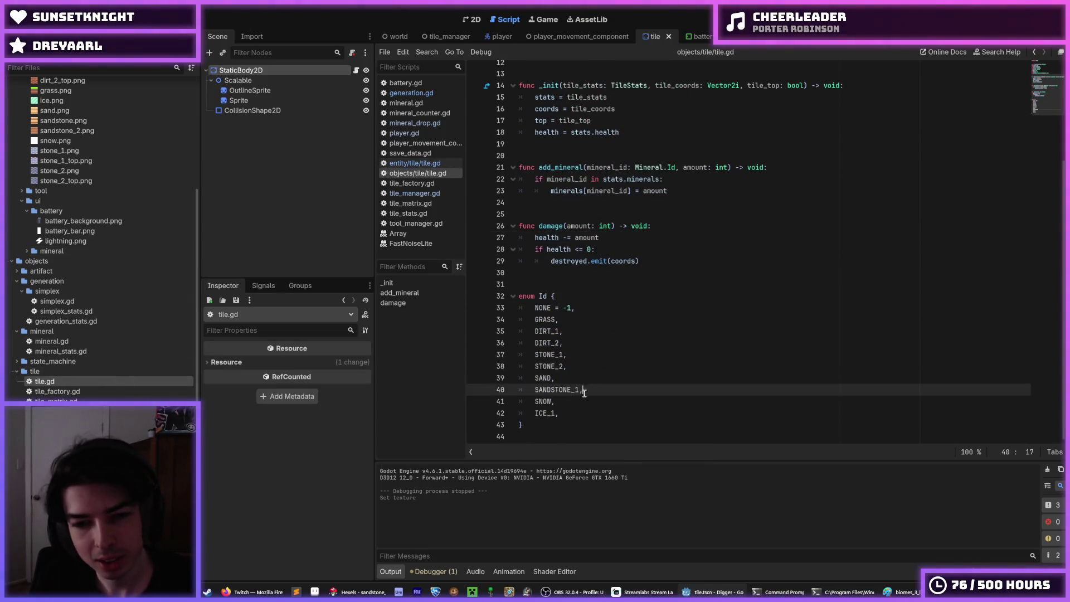
key("ctrl+shift+d")
type("2")
key("BackSpace")
key("BackSpace")
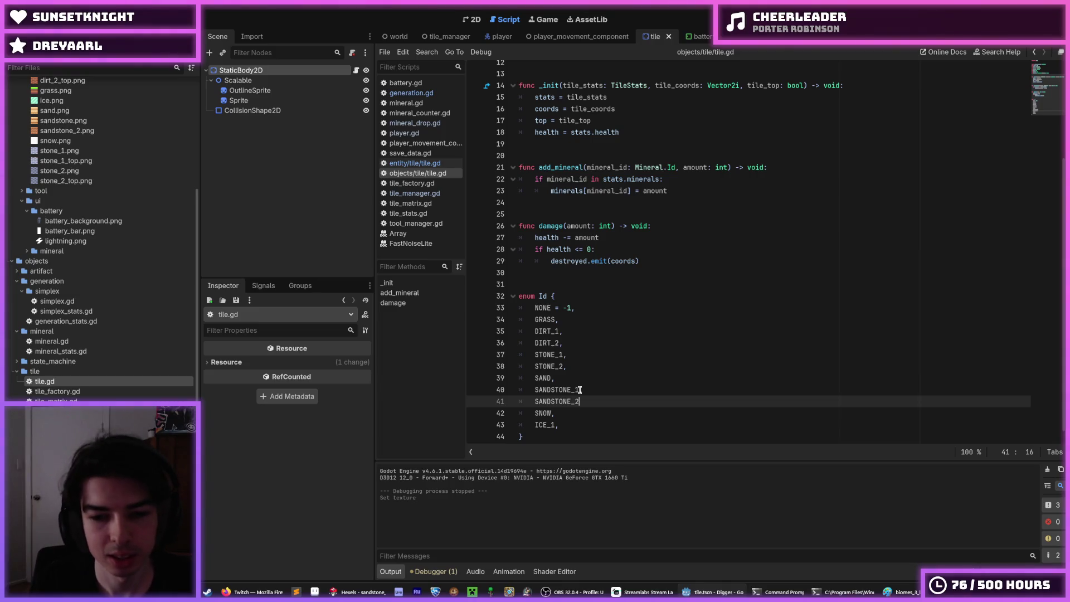
type("2,")
key("ctrl+s")
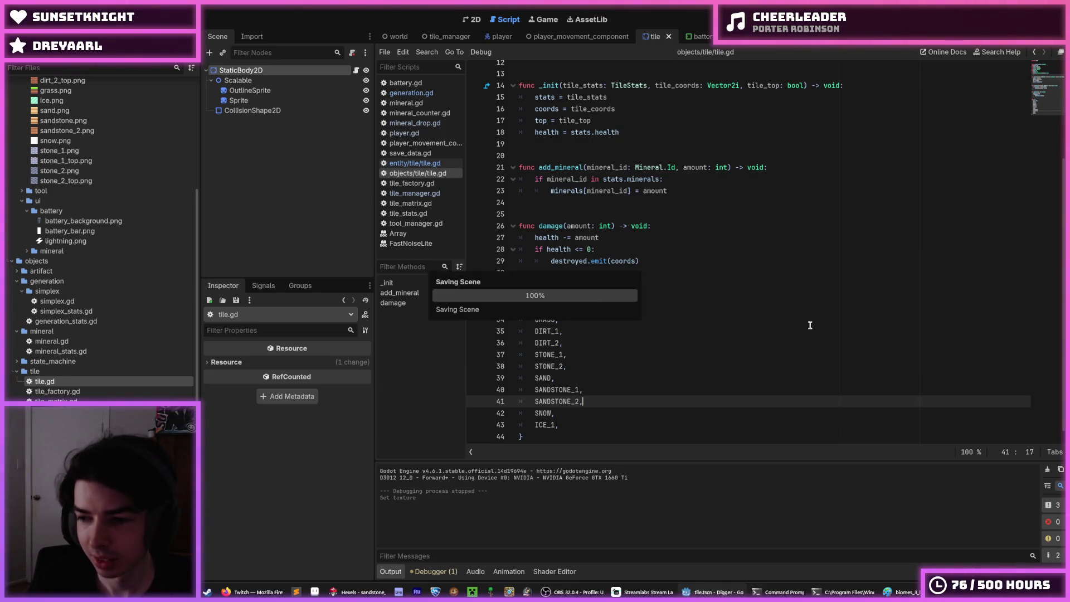
key("ctrl+s")
key("ctrl+s")
key("ctrl+s")
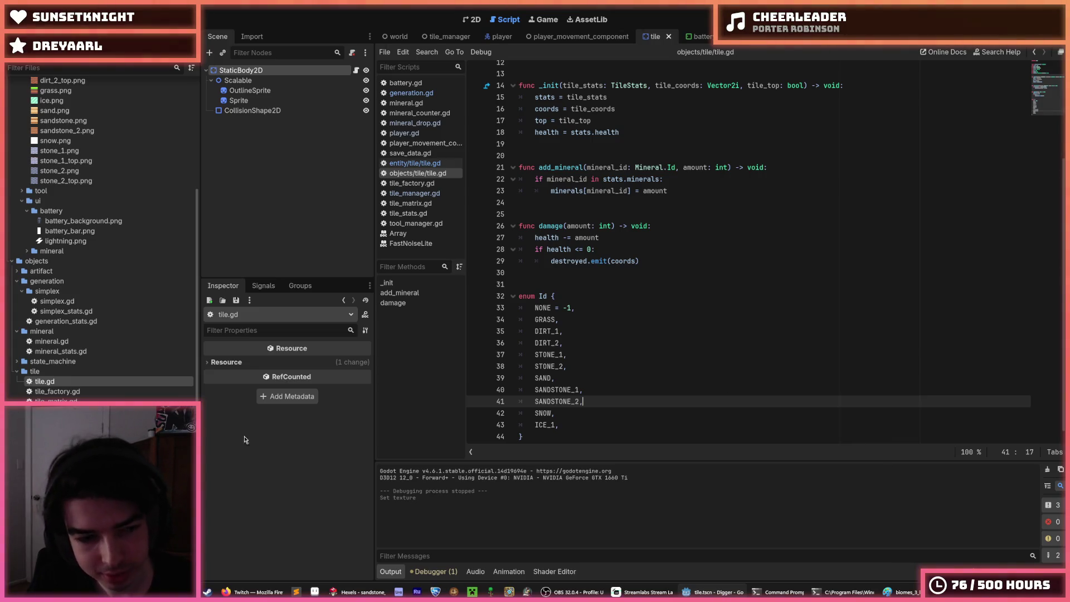
Select tile_factory.gd in the FileSystem dock and open the Project menu
left_click(57, 394)
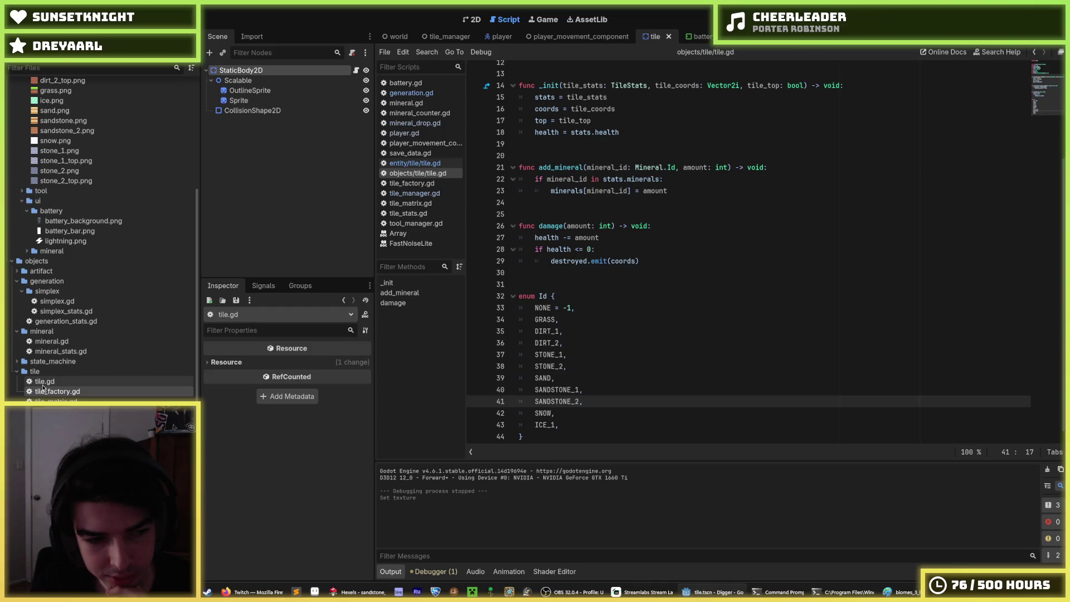
left_click_drag(44, 382, 69, 390)
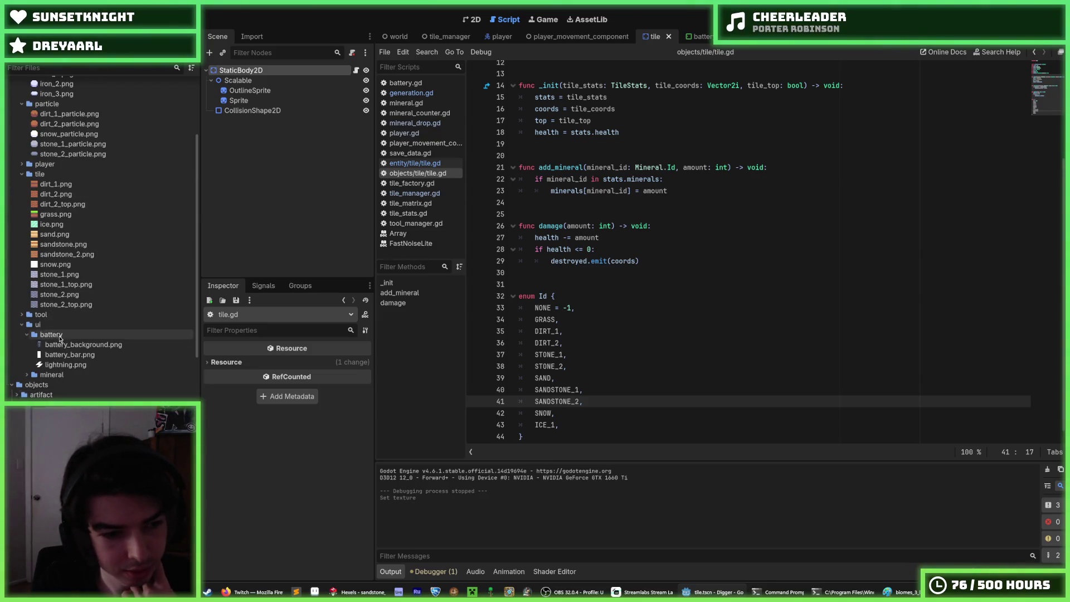
scroll(74, 375, "down", 5)
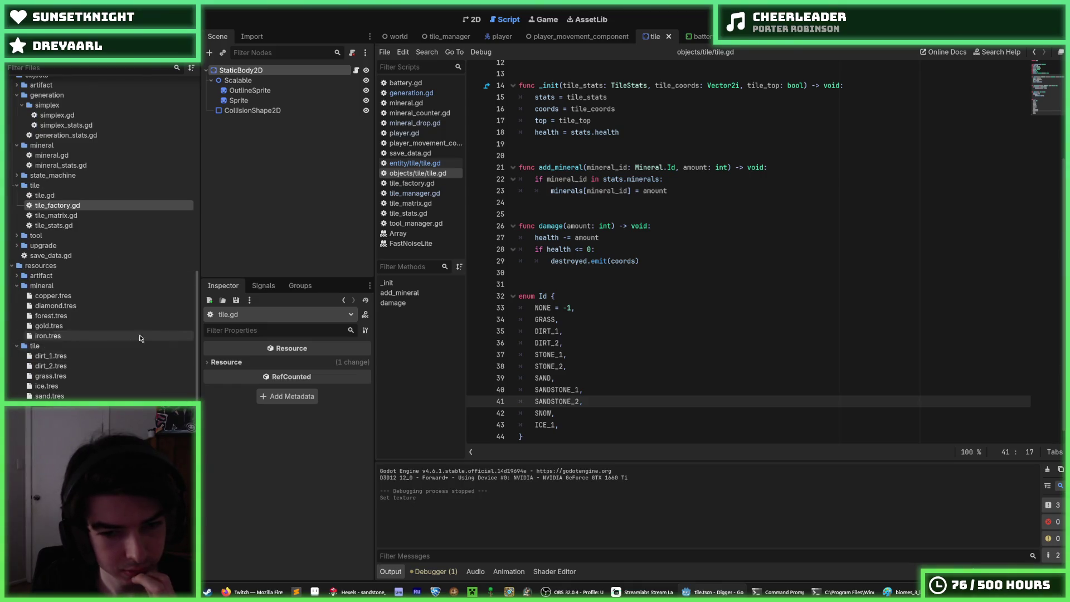
left_click(45, 10)
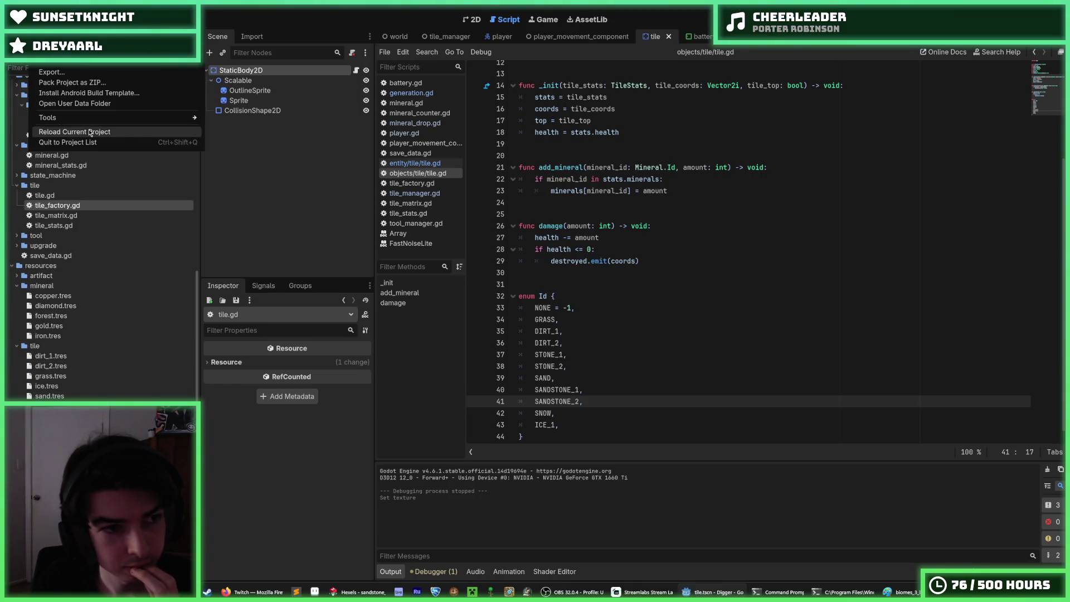
Reload the current project and return to SANDSTONE_1 in the tile.gd Id enum
left_click(74, 132)
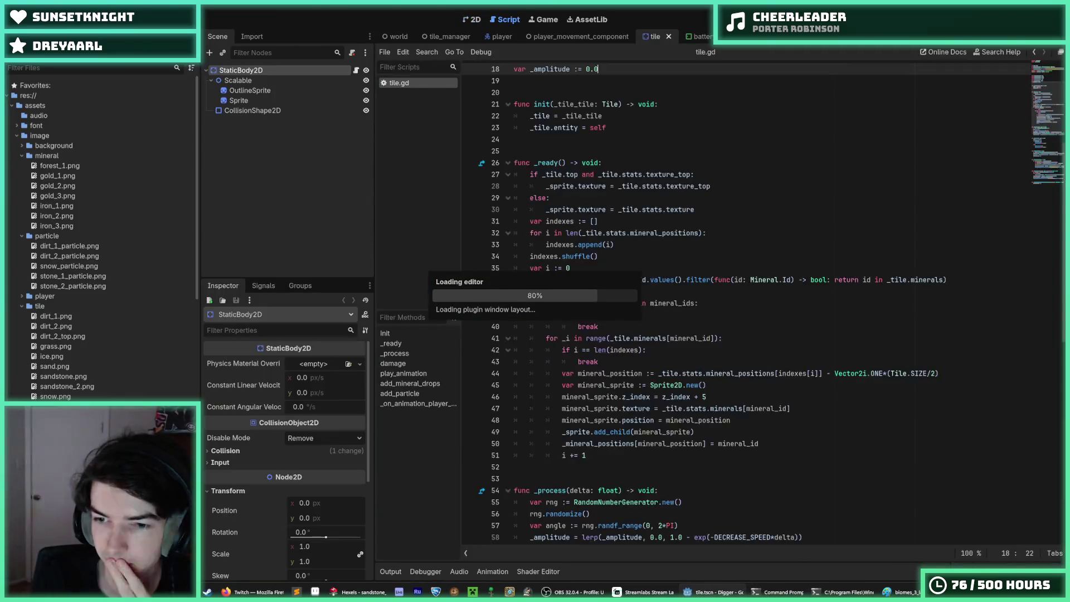
scroll(843, 401, "down", 2)
key("Up")
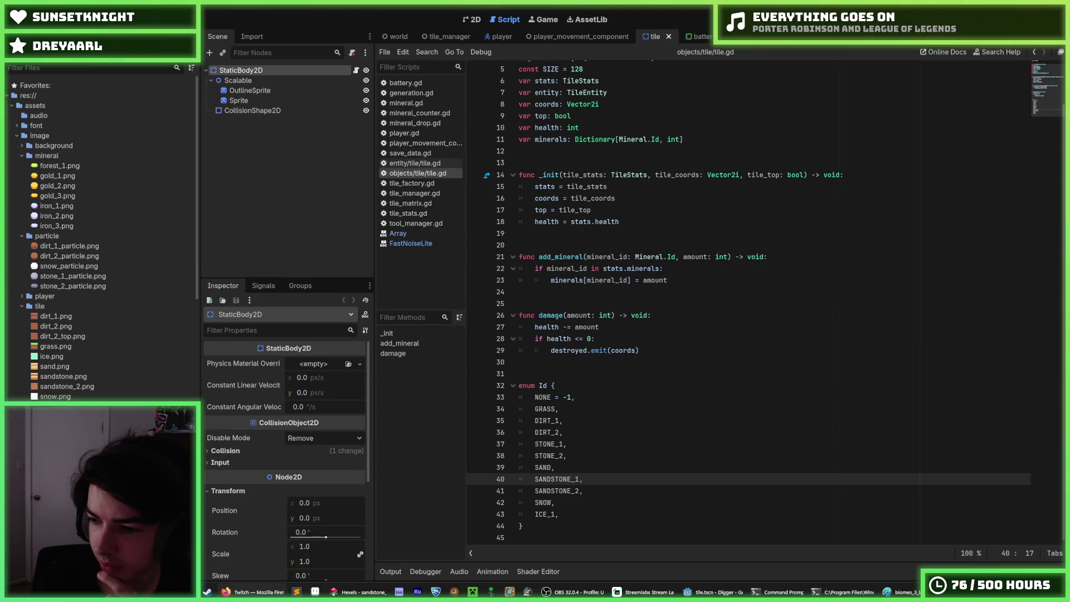
Save tile.gd and show sandstone_2.tres's TileStats in the Inspector
left_click(591, 420)
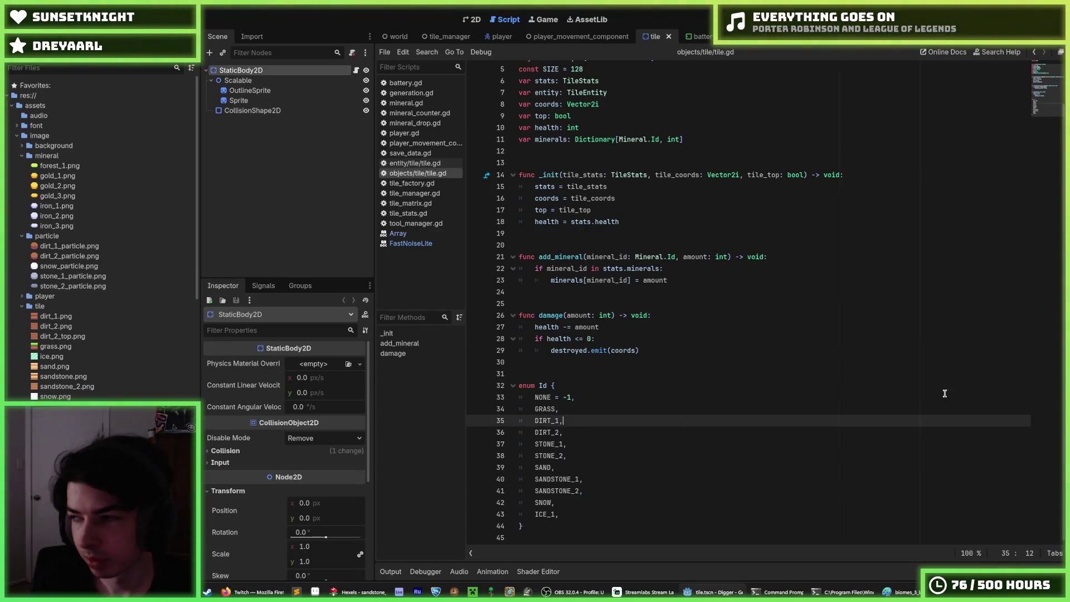
key("ctrl+s")
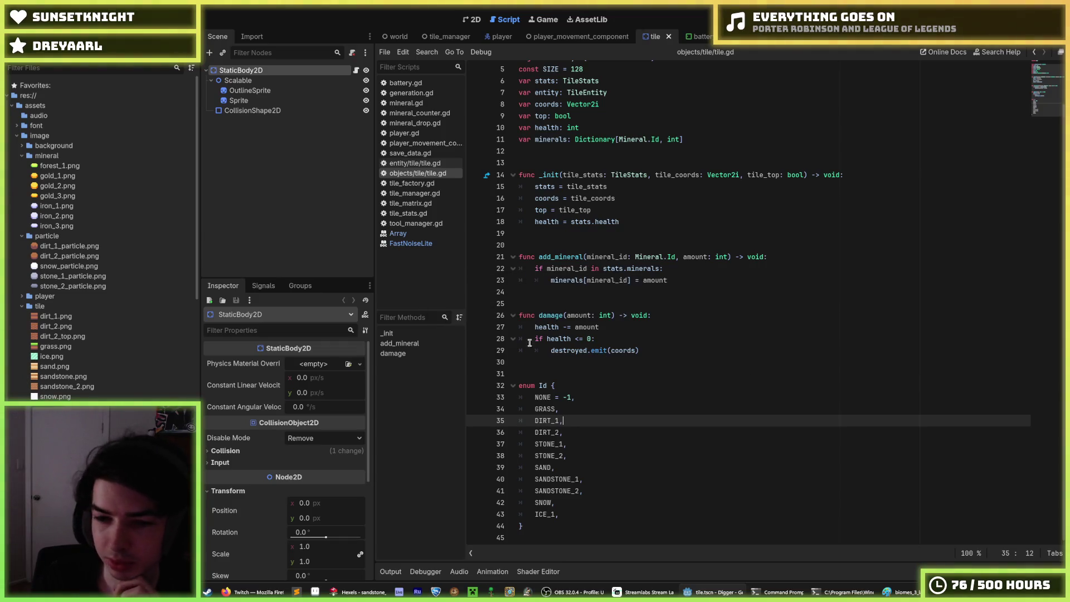
scroll(112, 279, "down", 15)
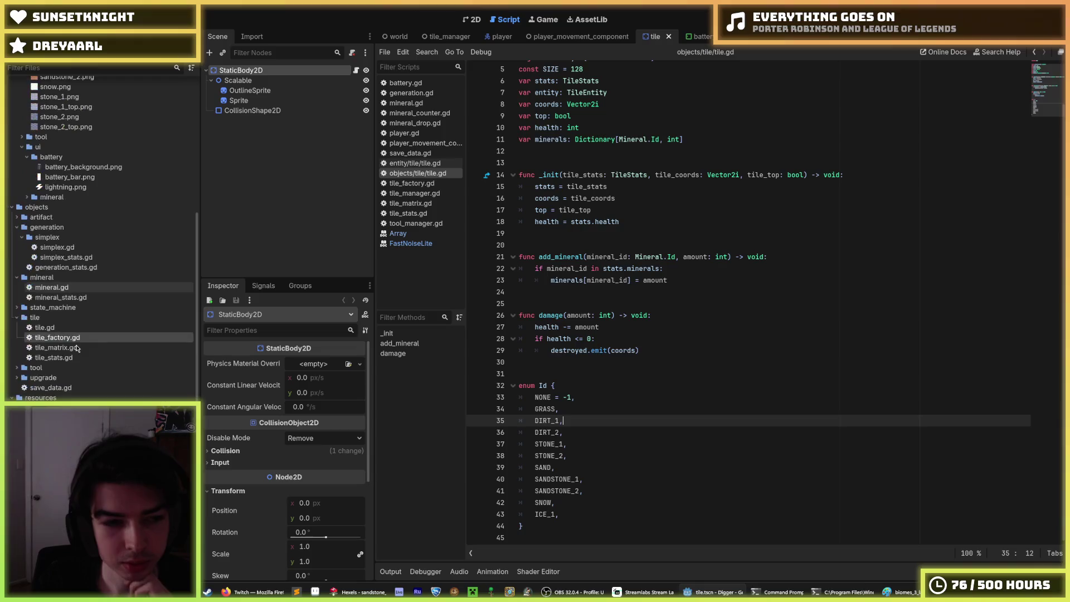
left_click(53, 424)
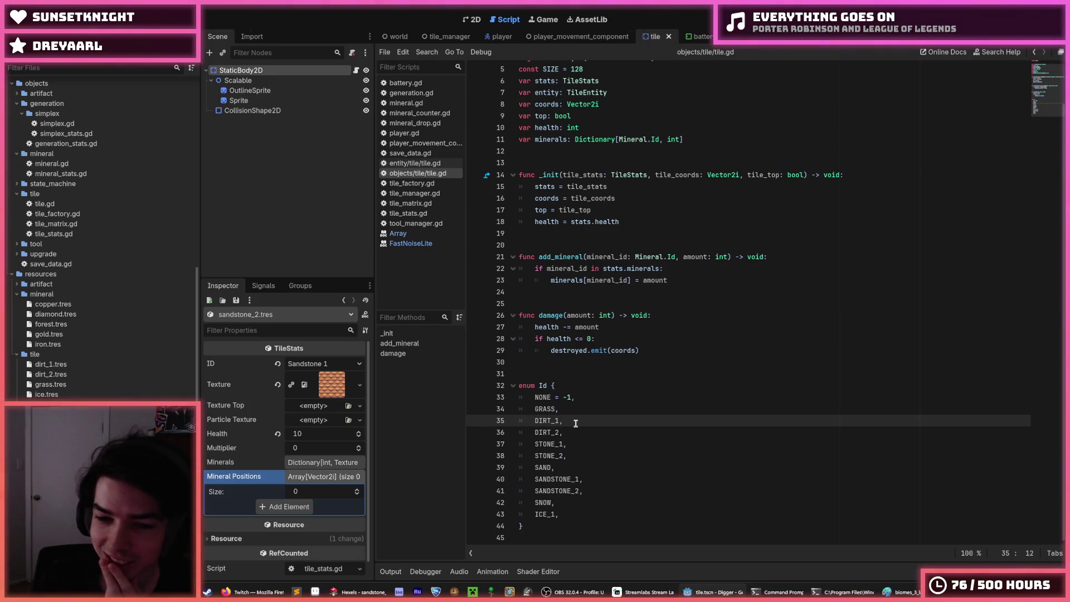
Select and move between the DIRT_1 and DIRT_2 lines in the tile.gd enum
left_click_drag(568, 433, 521, 422)
left_click(520, 421)
left_click(621, 433)
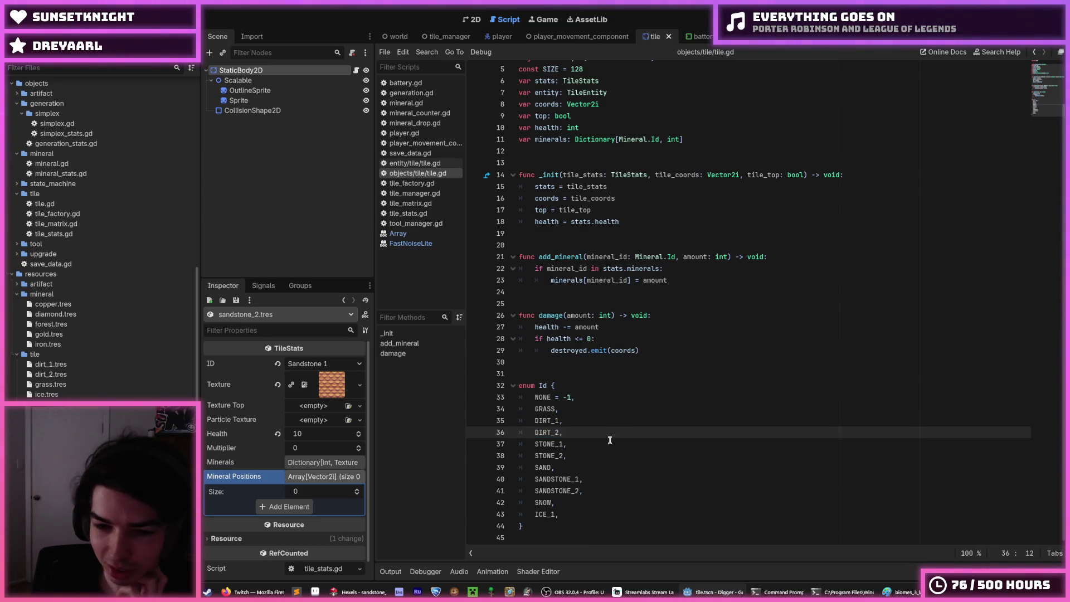
left_click(568, 421)
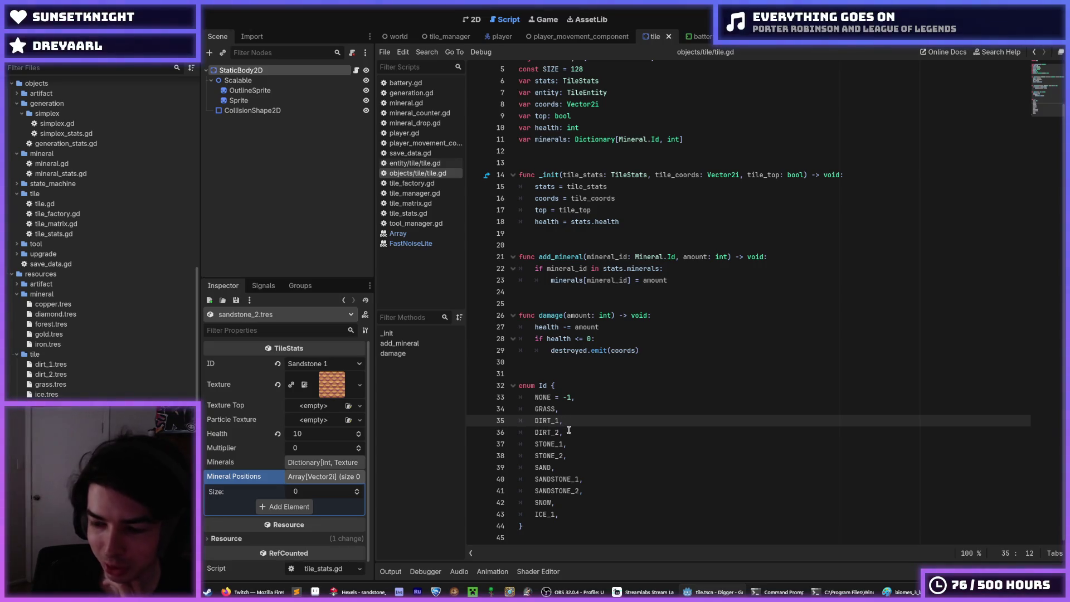
key("Down")
key("Up")
key("Down")
key("Up")
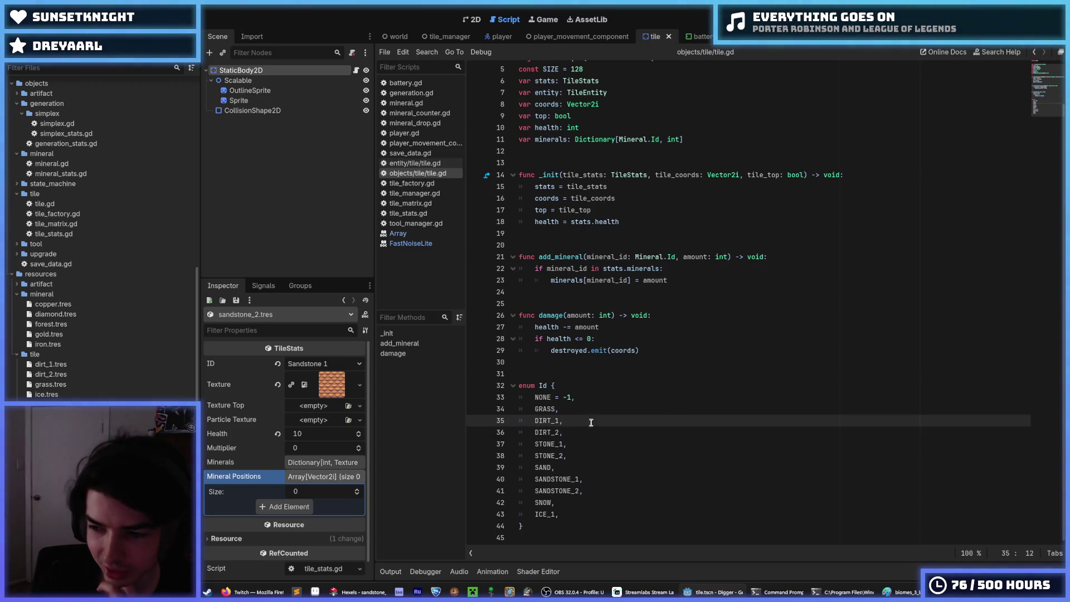
key("Down")
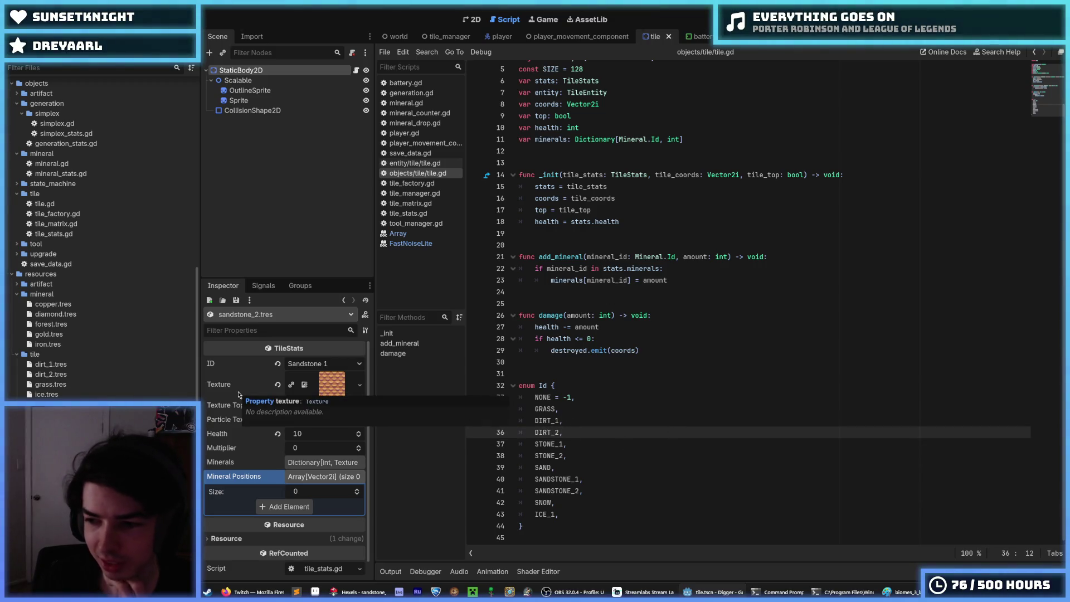
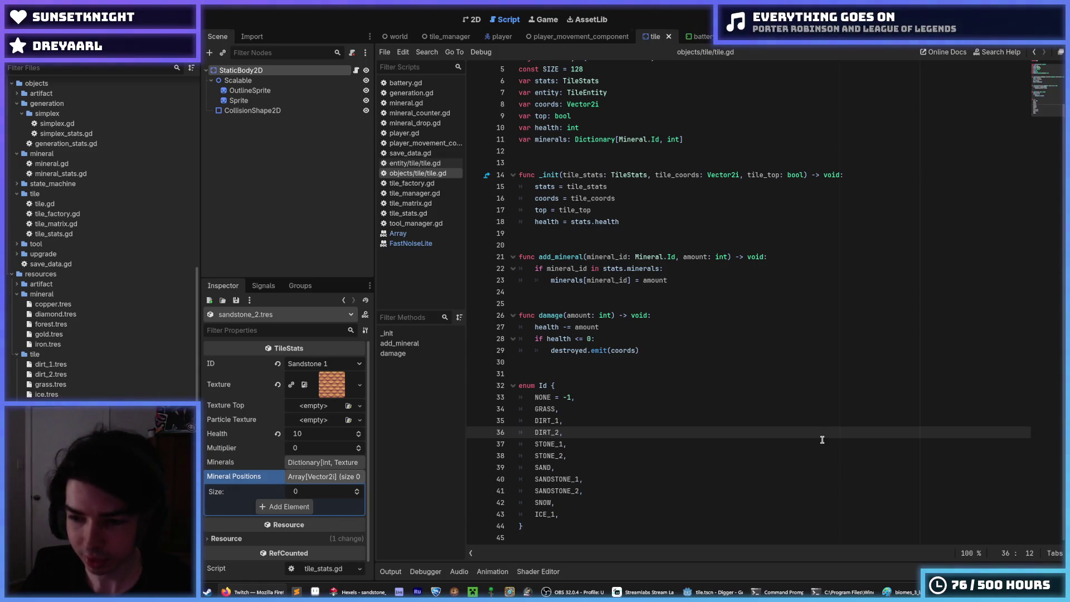
Select the sandstone_2 tile resource and set its ID to Sandstone 2
left_click(631, 420)
left_click(613, 444)
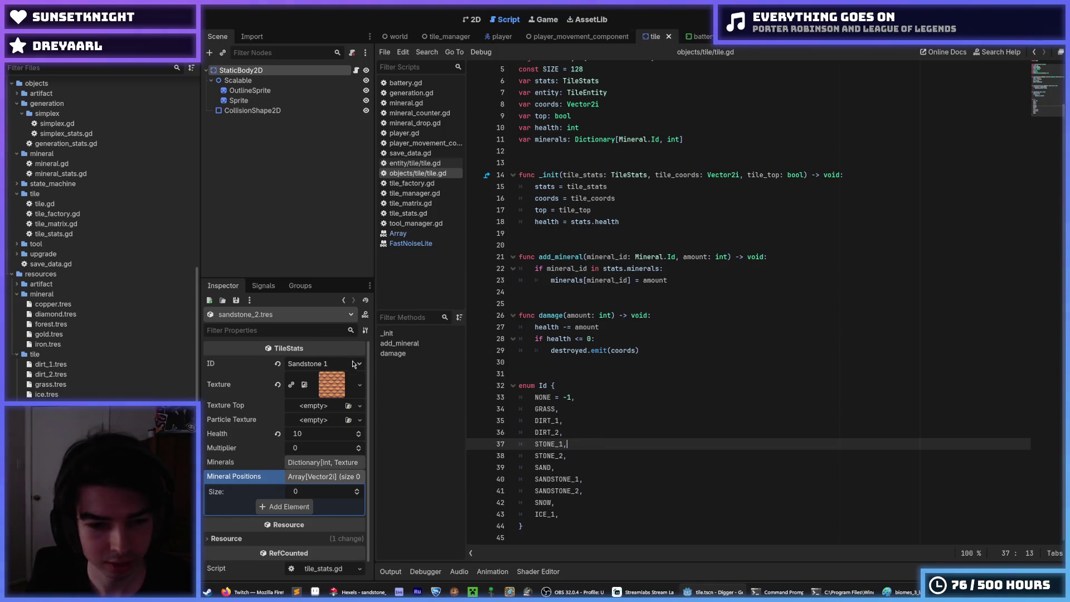
left_click(328, 363)
left_click(315, 463)
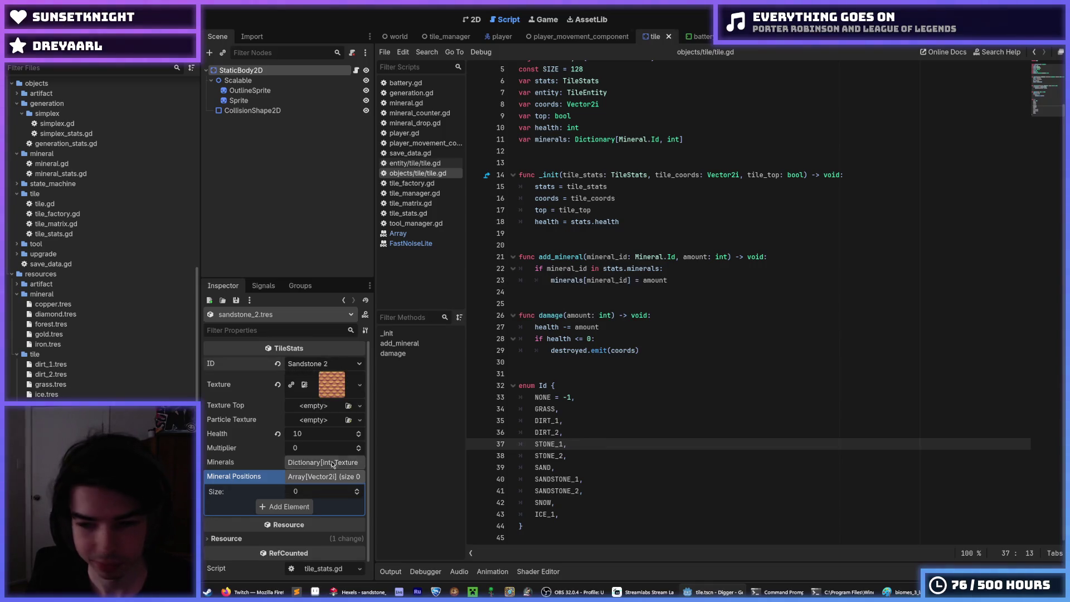
Place the caret on blank line 30 below the damage function and save the project
left_click(591, 374)
left_click(563, 363)
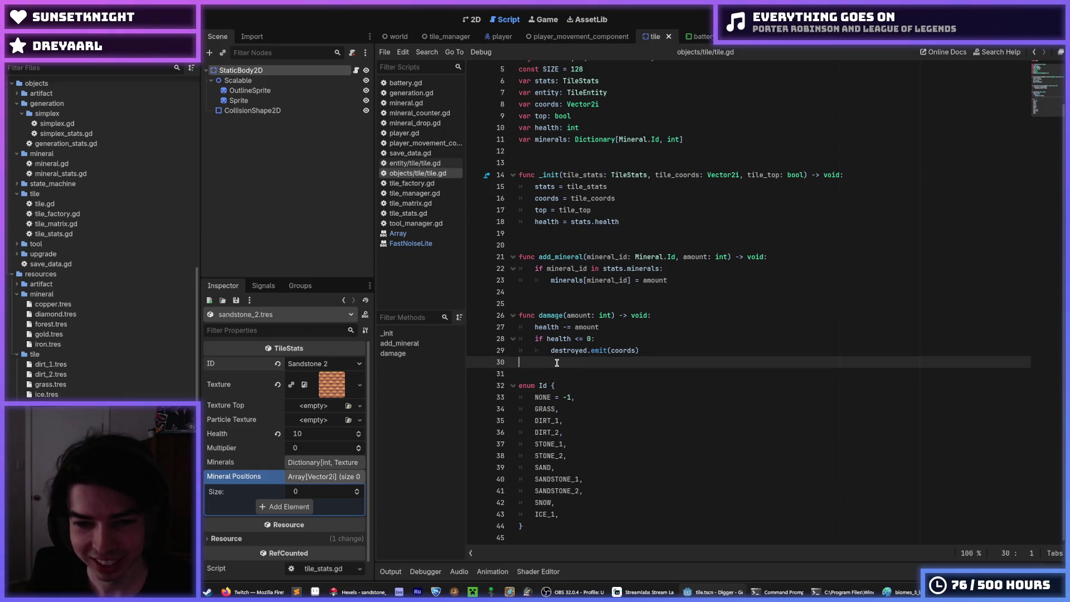
key("ctrl+s")
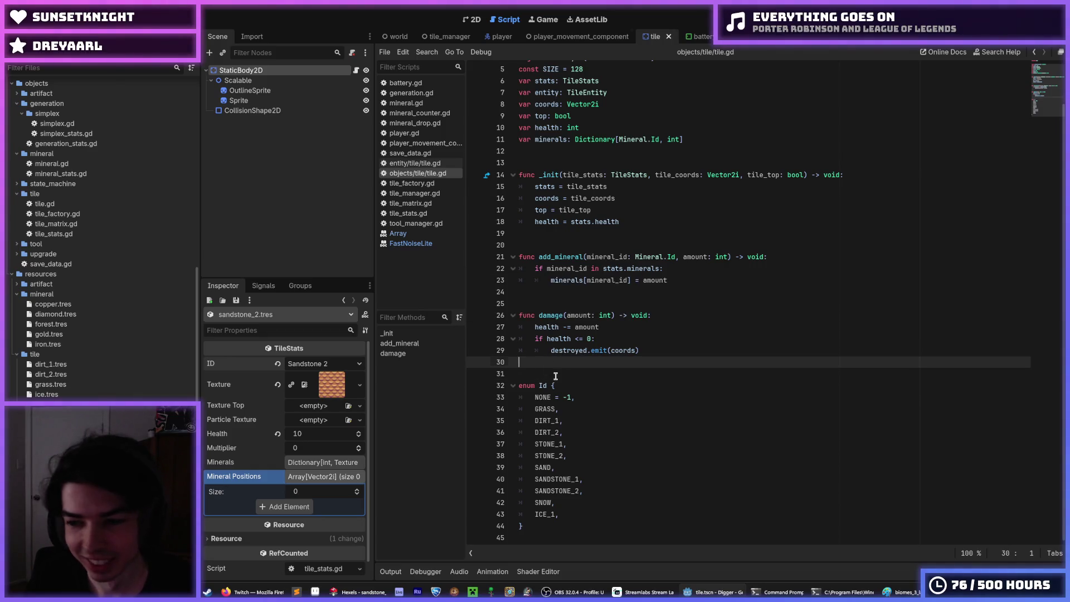
key("Down")
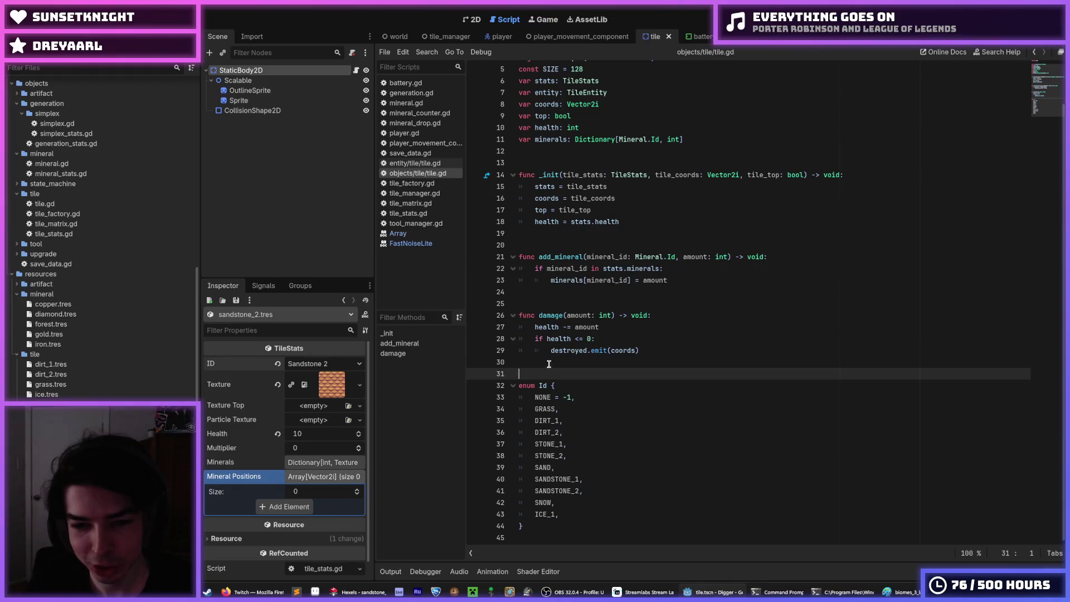
left_click(549, 363)
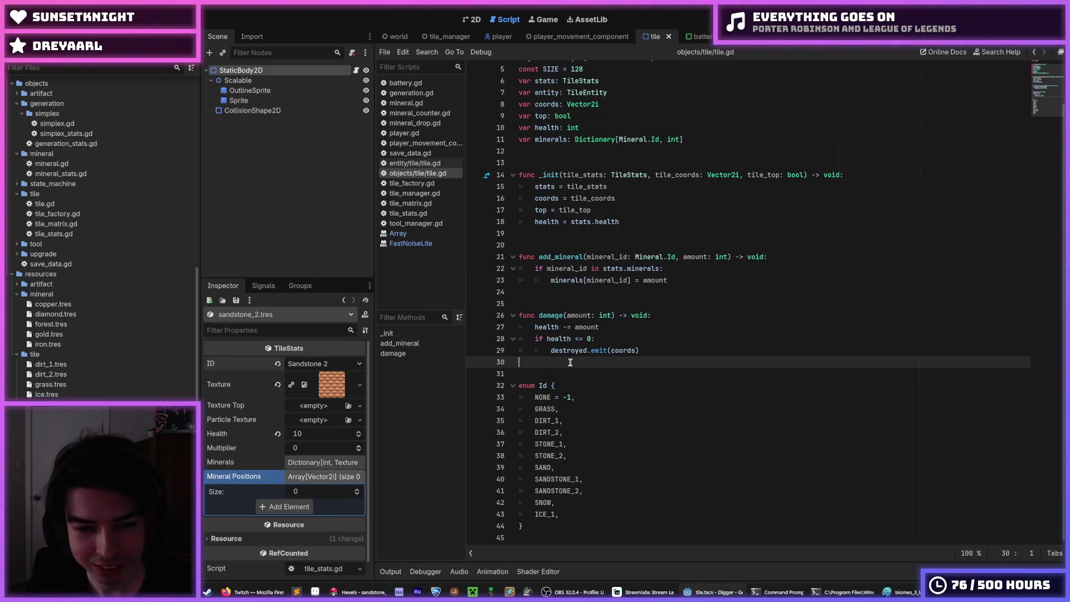
key("ctrl+s")
key("ctrl+s")
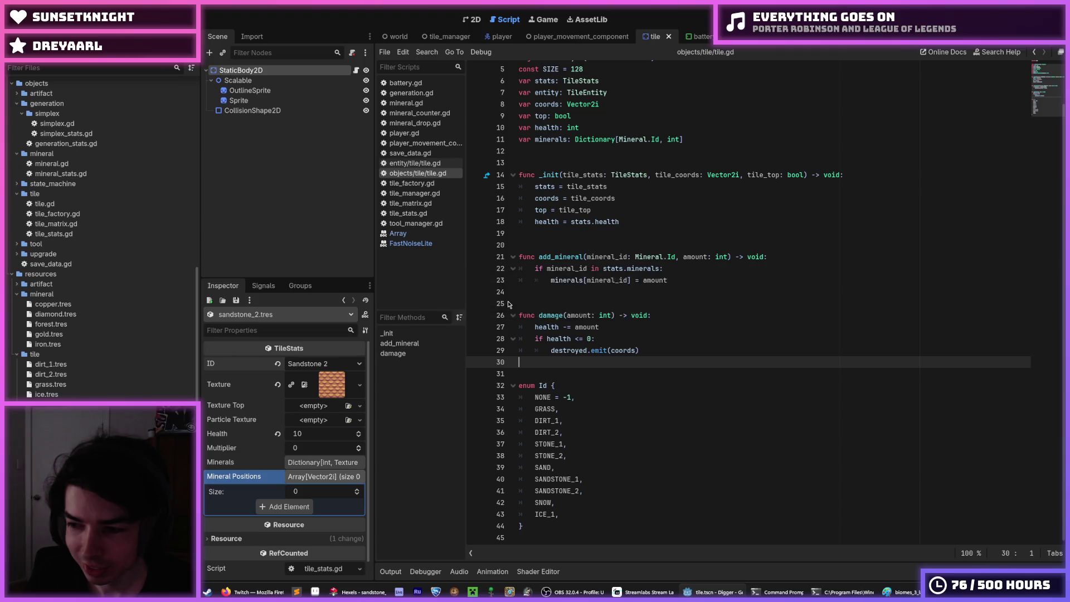
key("ctrl+s")
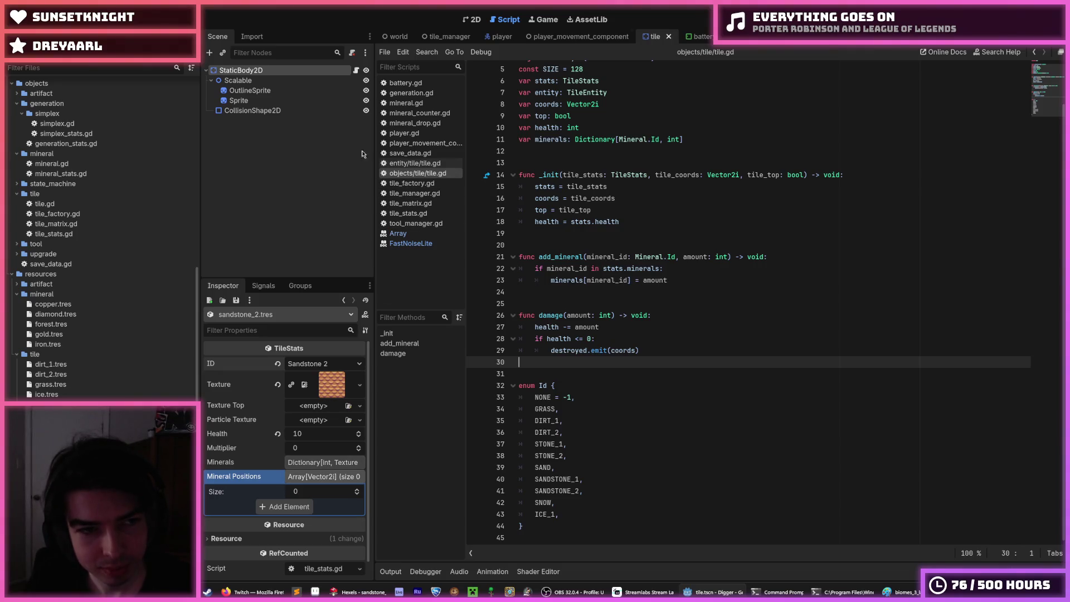
Open generation.gd and scroll to the desert layer code
left_click(412, 92)
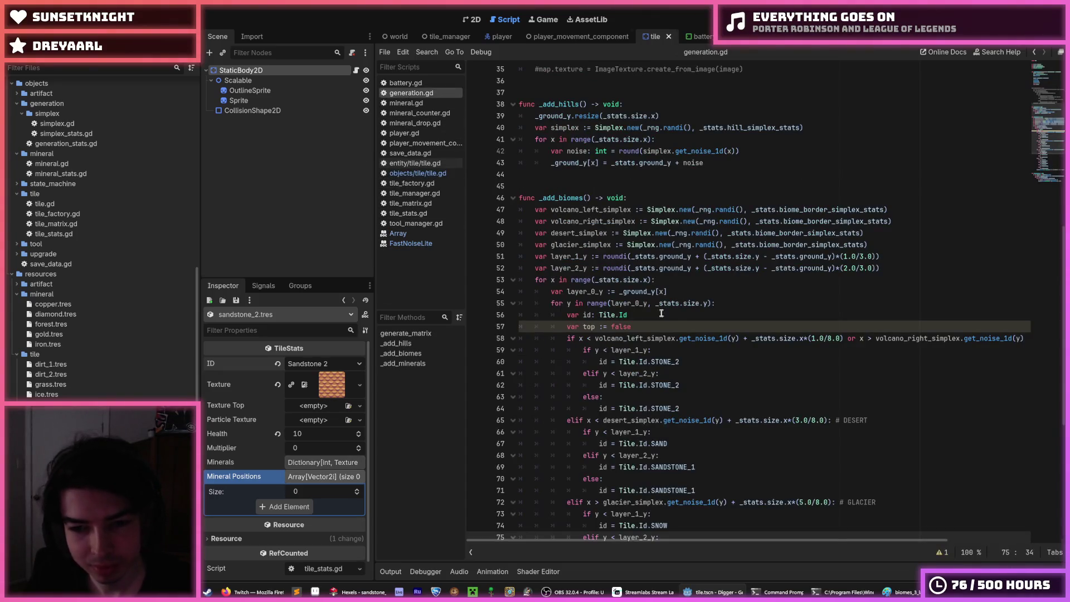
scroll(661, 313, "down", 8)
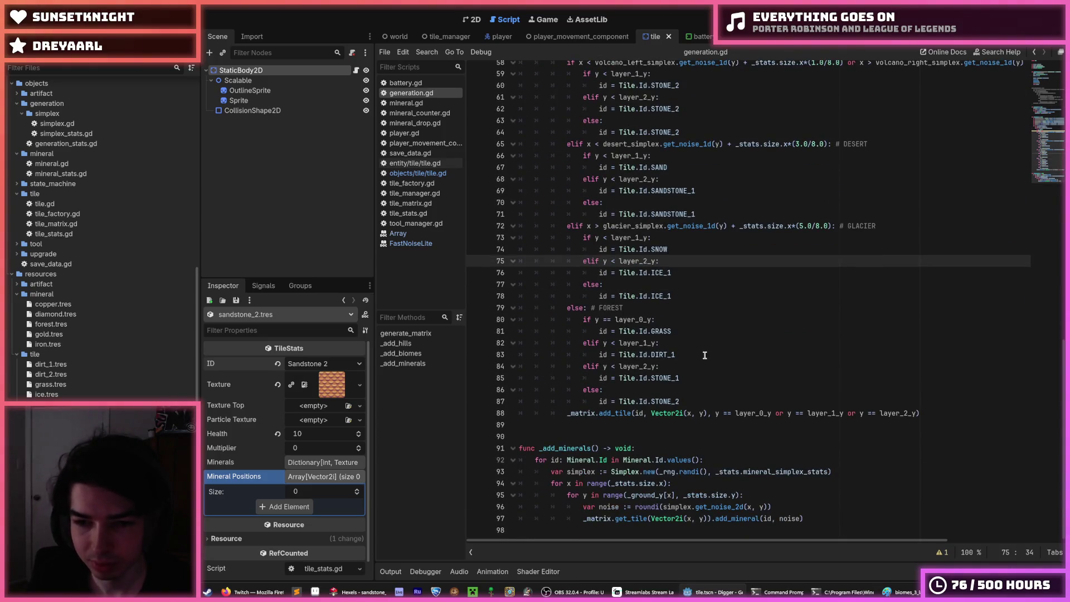
scroll(705, 355, "up", 4)
scroll(704, 355, "down", 1)
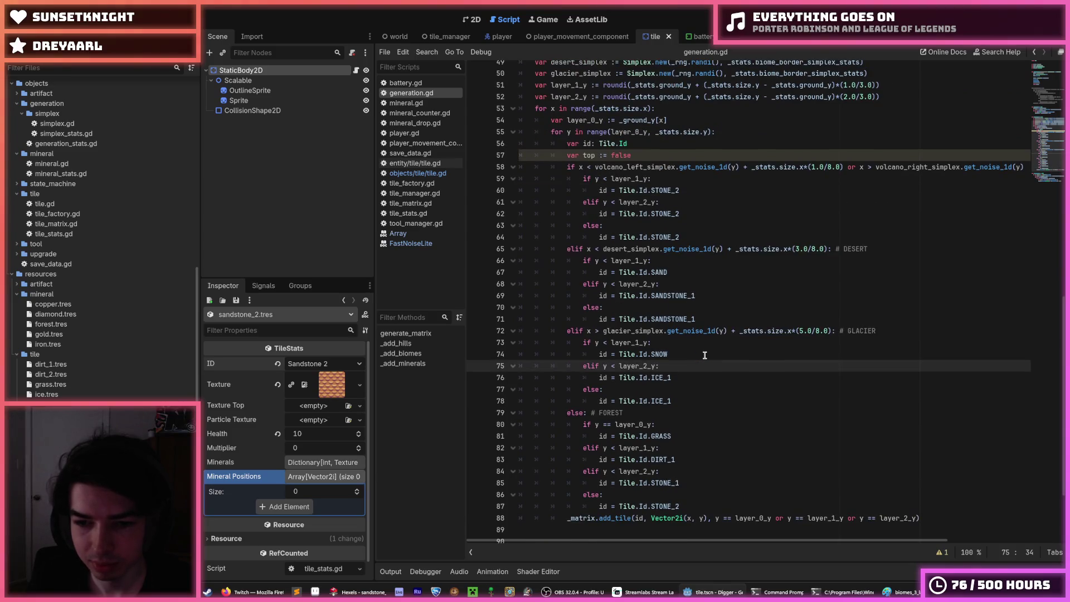
left_click(701, 293)
Change SANDSTONE_1 to SANDSTONE_2 on line 71, save, and run the game with F5
left_click(707, 320)
key("BackSpace")
type("2")
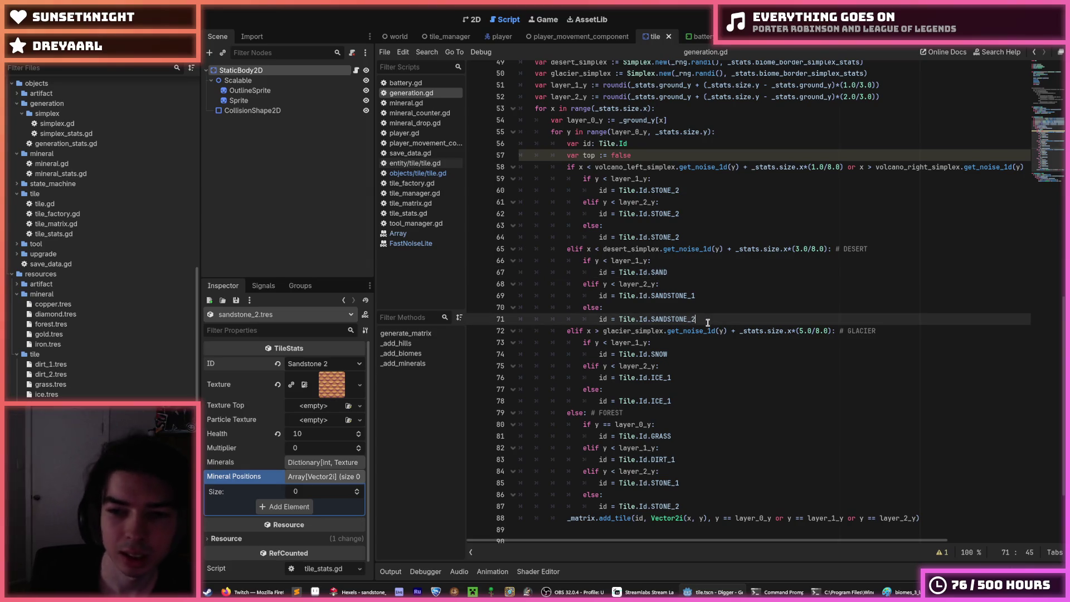
key("ctrl+s")
key("F5")
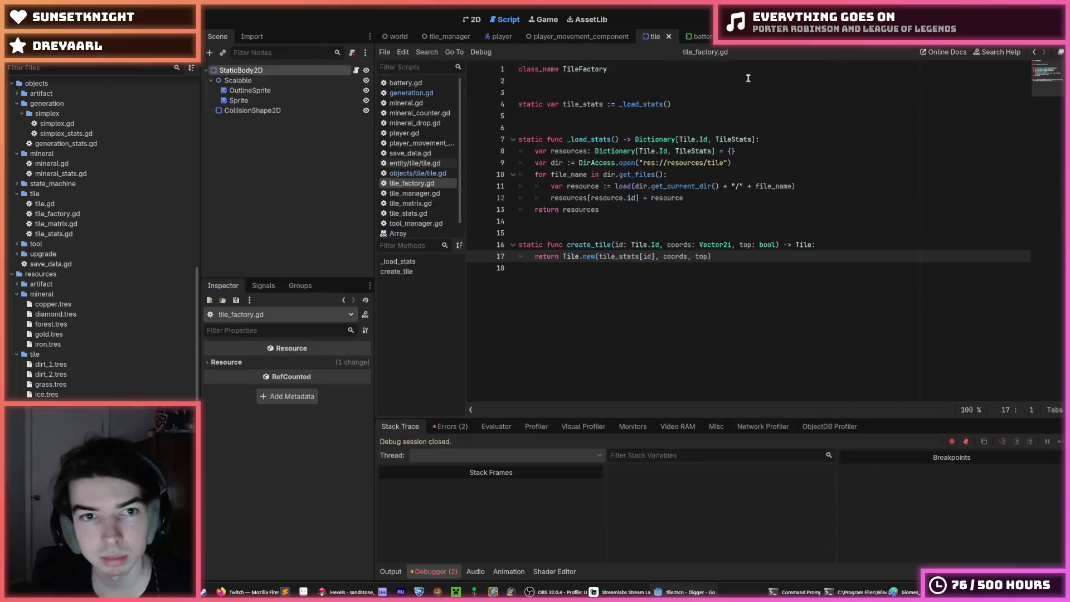
Return to generation.gd's STONE_2 line 64 and inspect the stone_1 tile resource
left_click(407, 103)
left_click(421, 95)
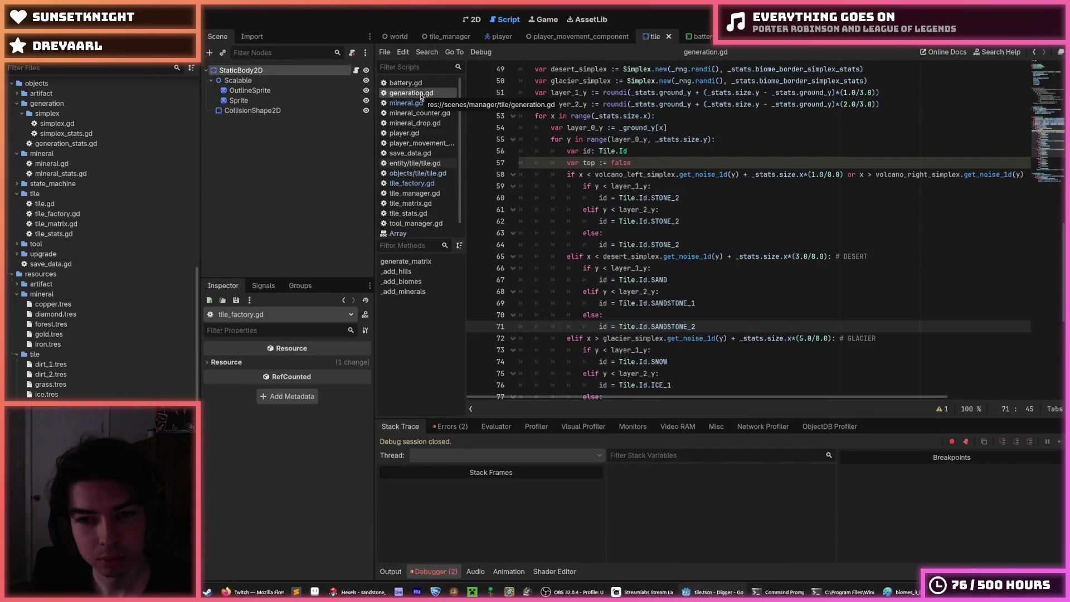
left_click(650, 245)
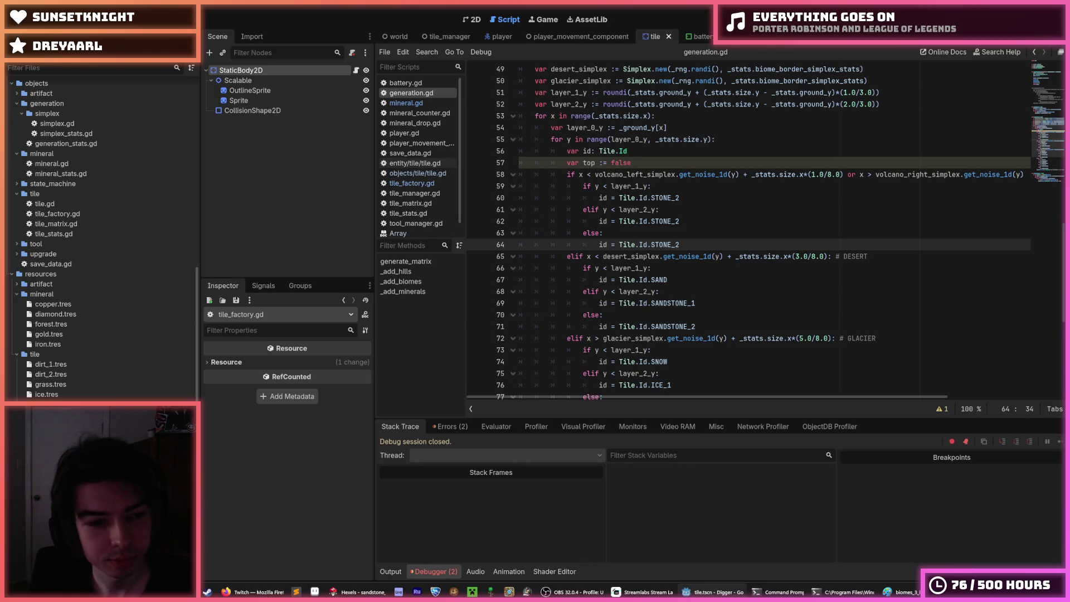
left_click(50, 434)
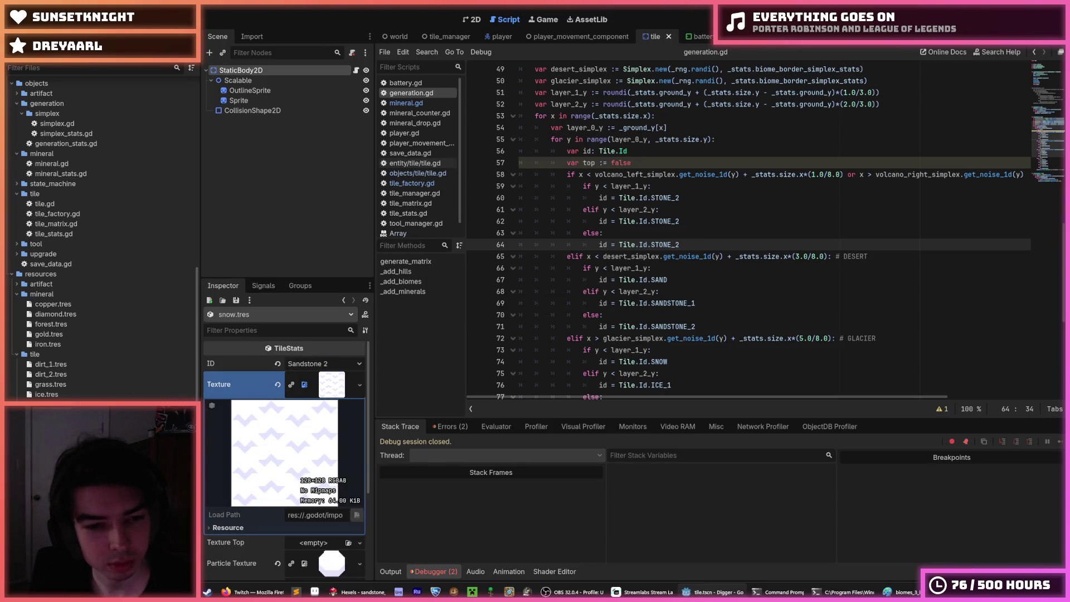
Set snow.tres's ID to Snow, save, check ice.tres, and run the game again
left_click(50, 424)
left_click(323, 363)
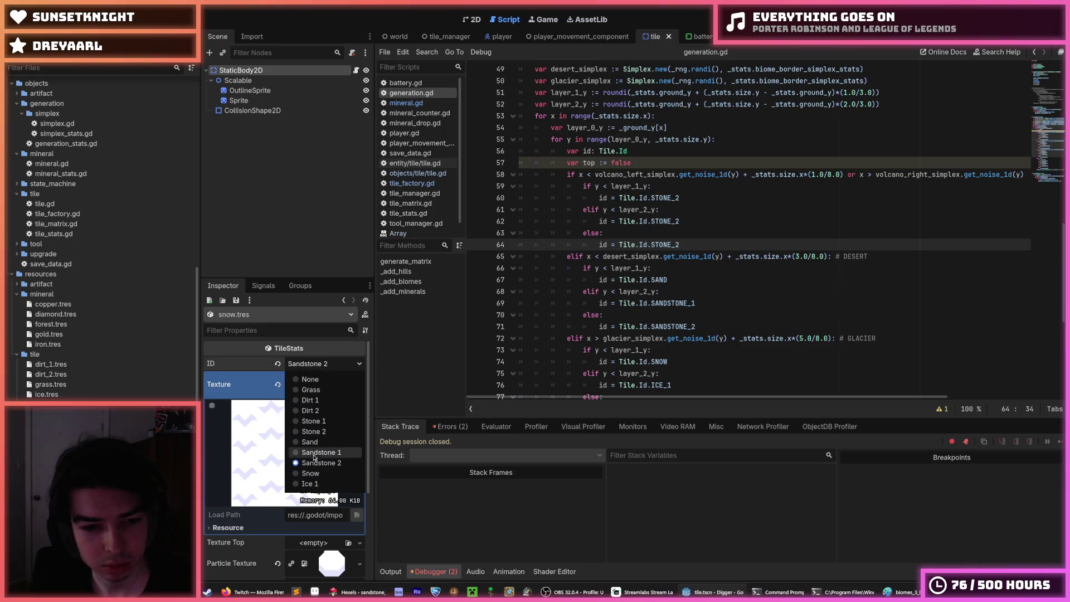
left_click(318, 474)
key("ctrl+s")
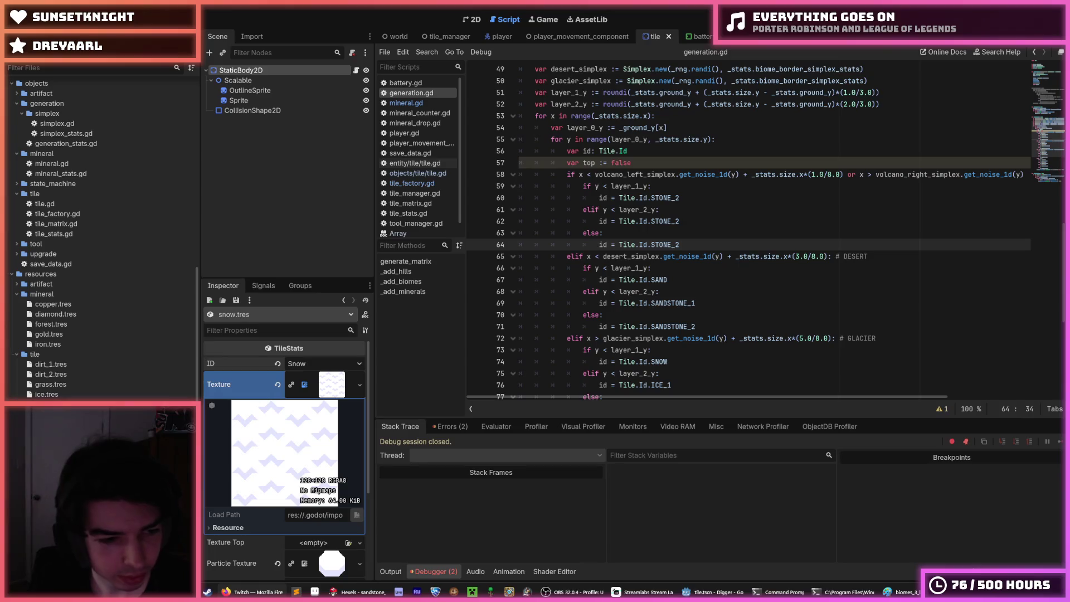
left_click(56, 395)
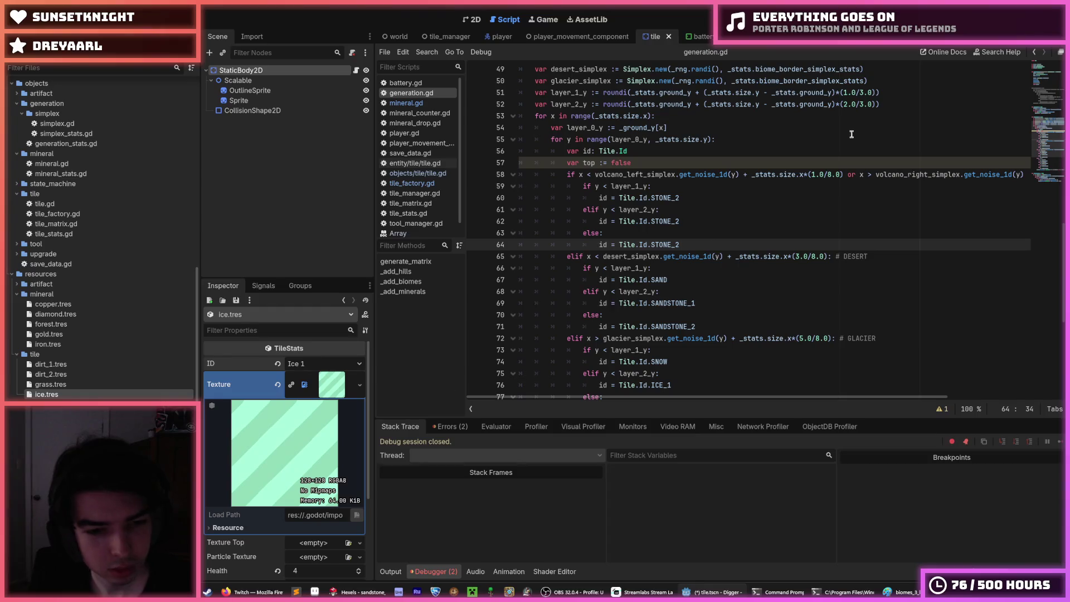
key("F5")
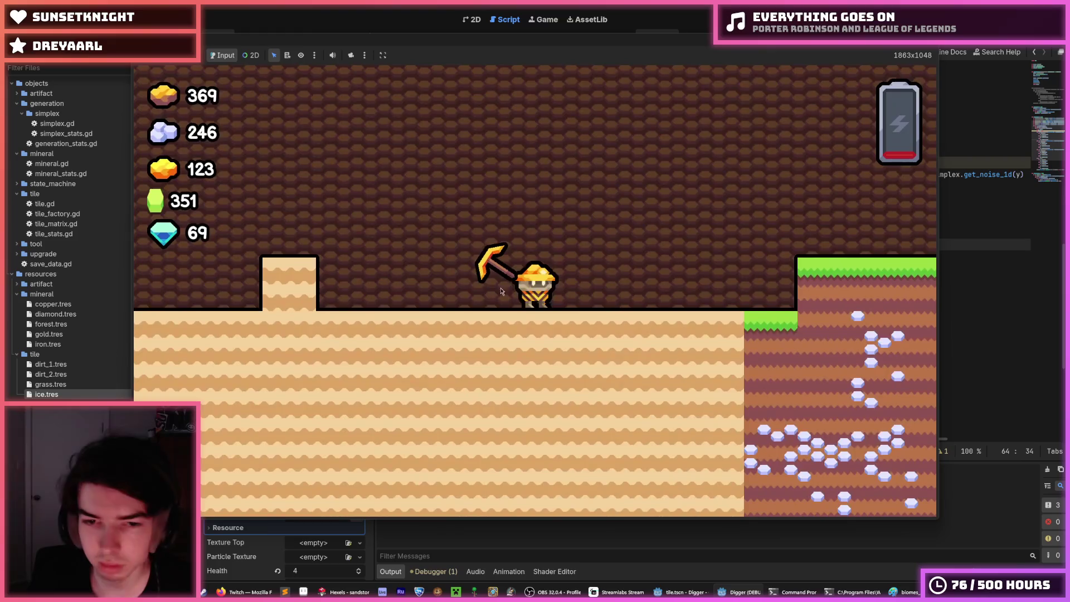
Zoom the game camera and dig a shaft straight down with the miner
scroll(533, 282, "down", 5)
key("Down")
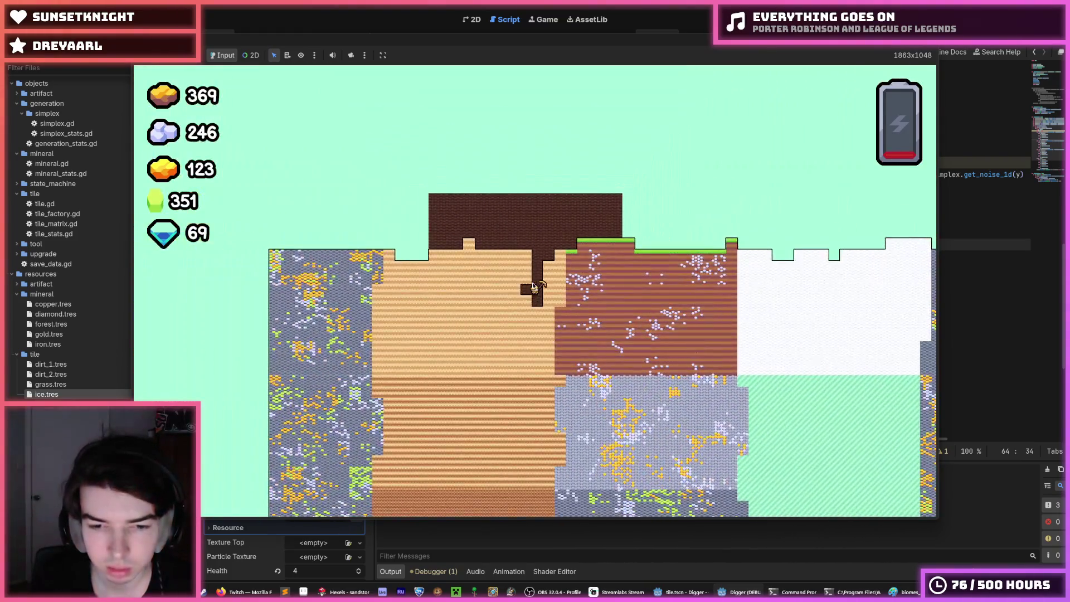
scroll(533, 286, "up", 4)
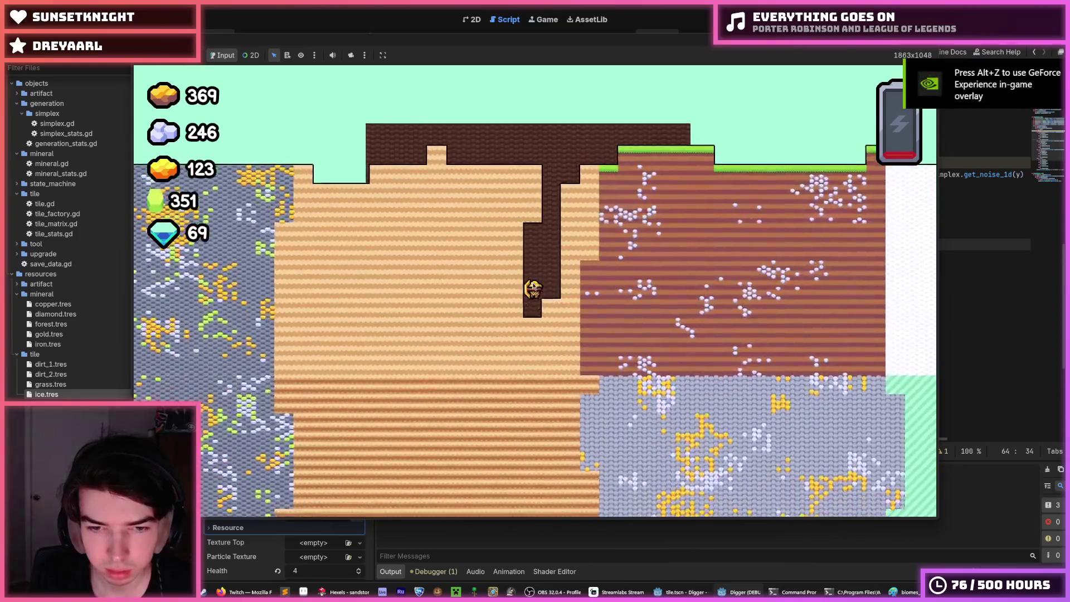
scroll(533, 285, "up", 5)
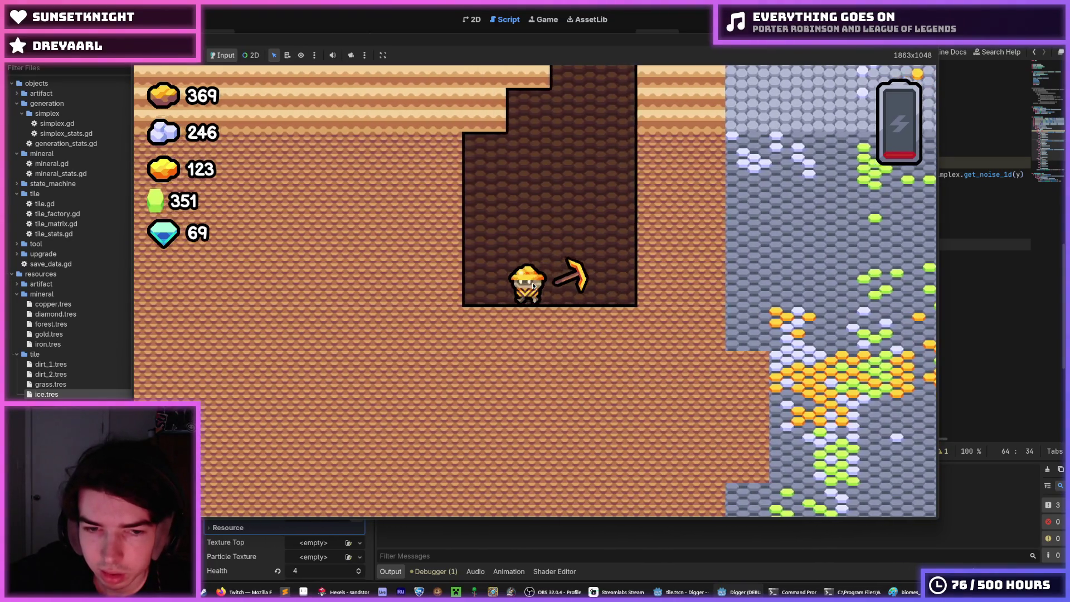
Dig left and down from the shaft, climb back up, and drop to the shaft floor
key("a")
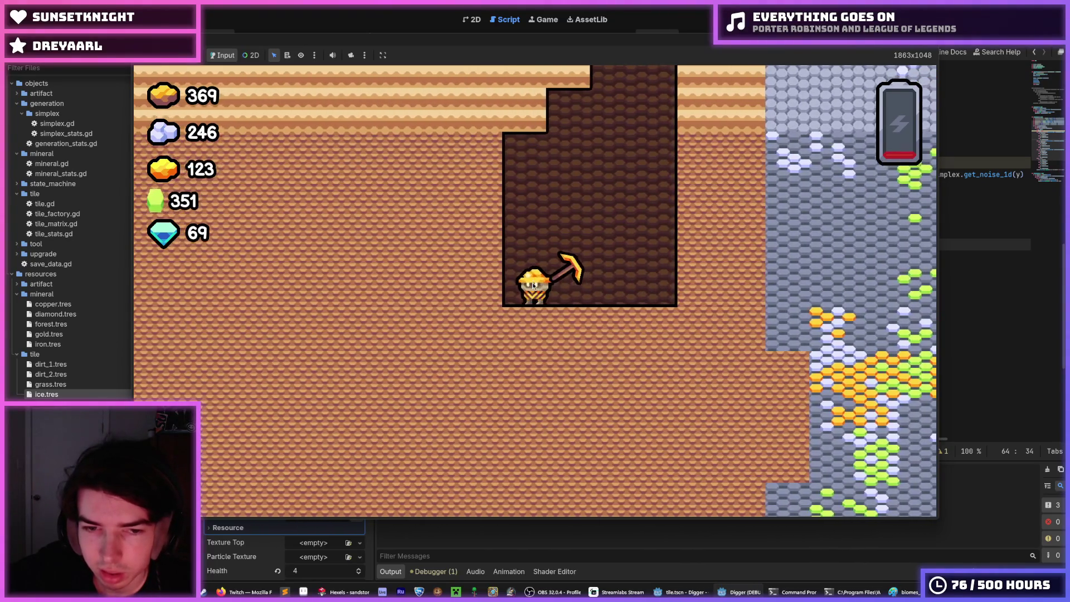
key("a")
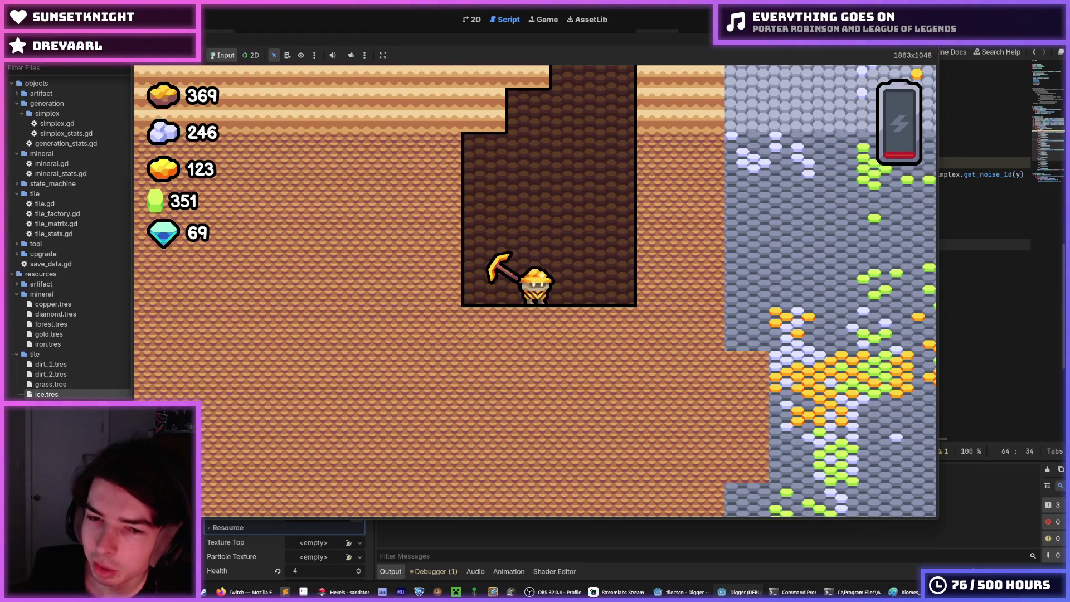
key("a")
key("s")
key("w")
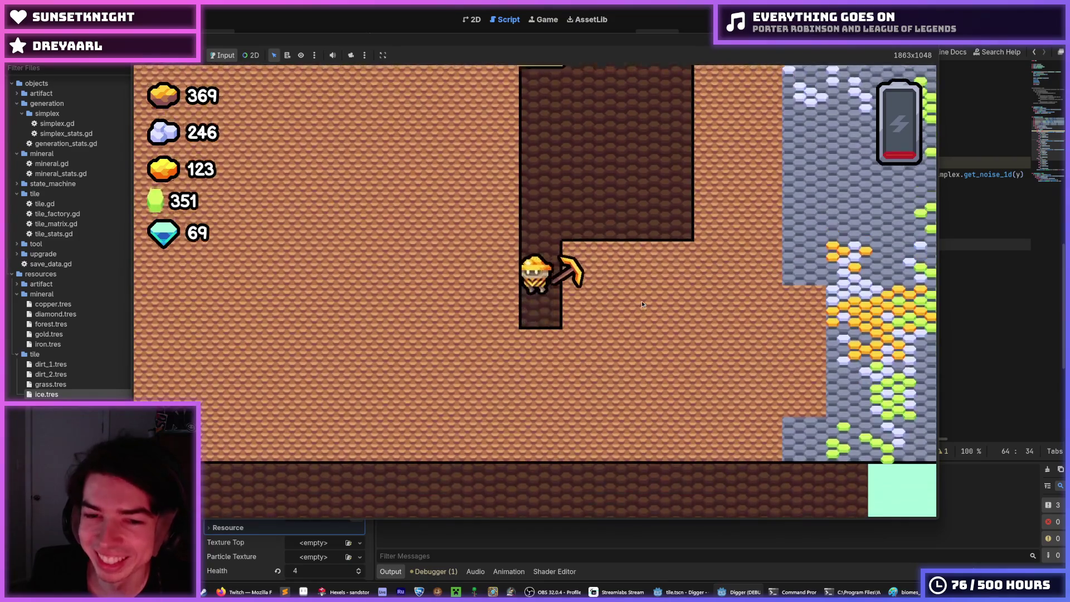
key("a")
key("d")
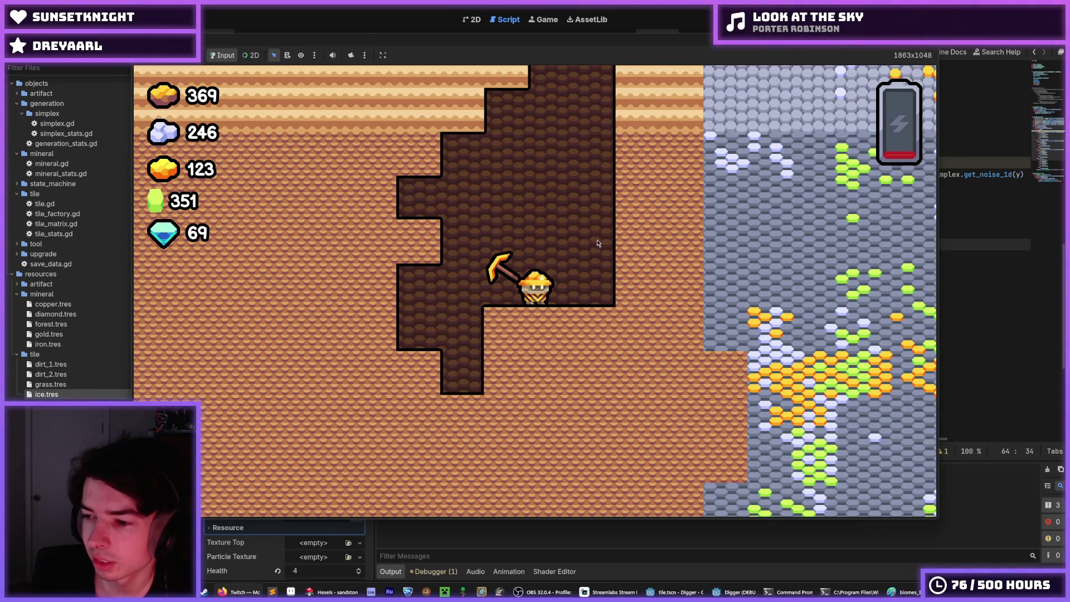
Dig a staircase tunnel left and up through the dirt, then stop the game with F8
key("Left")
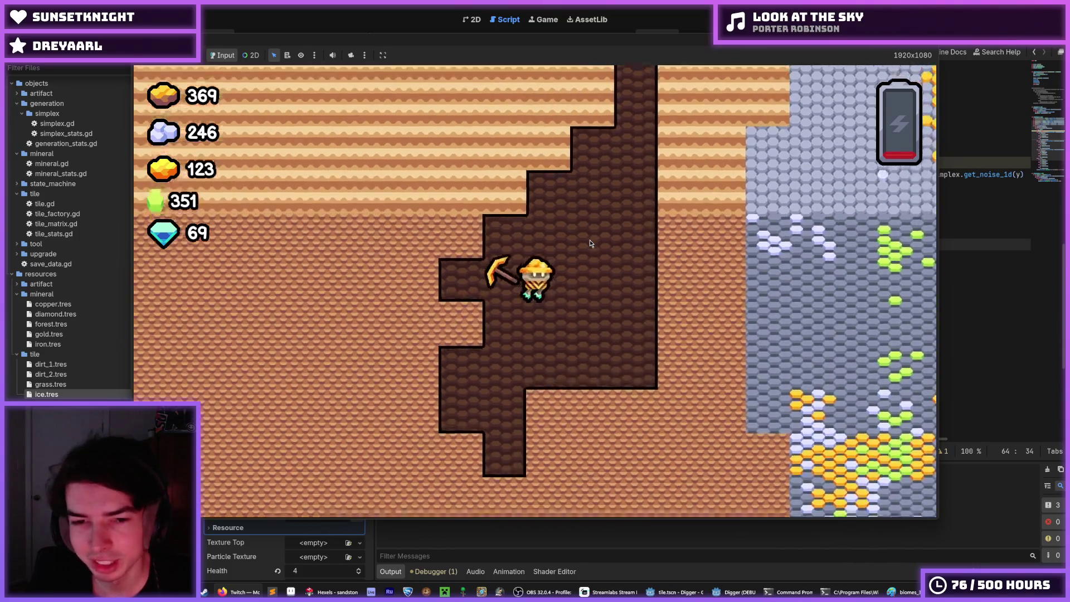
key("Left")
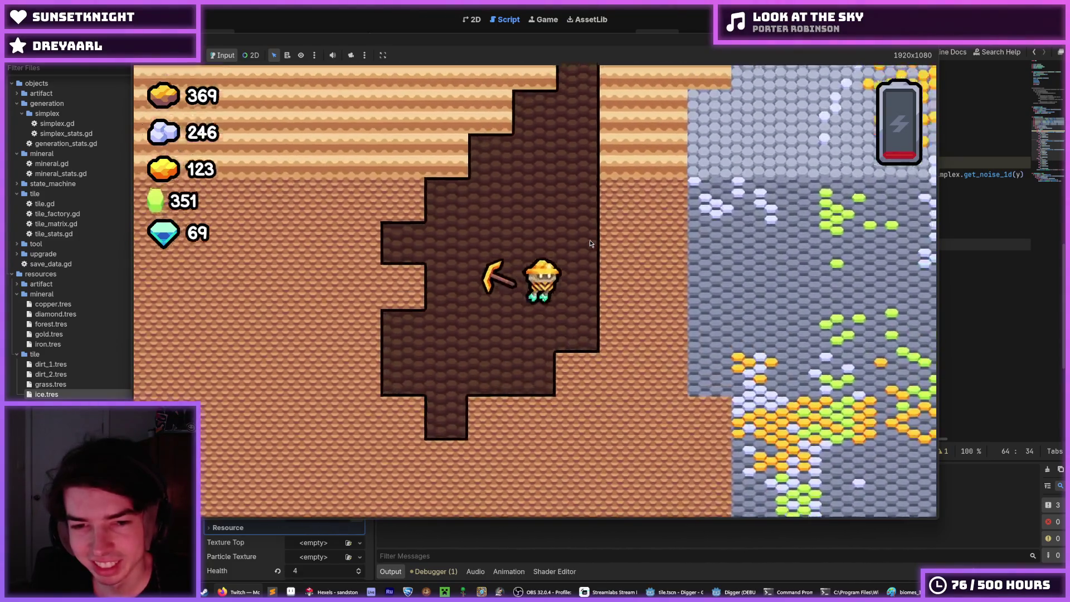
key("Up")
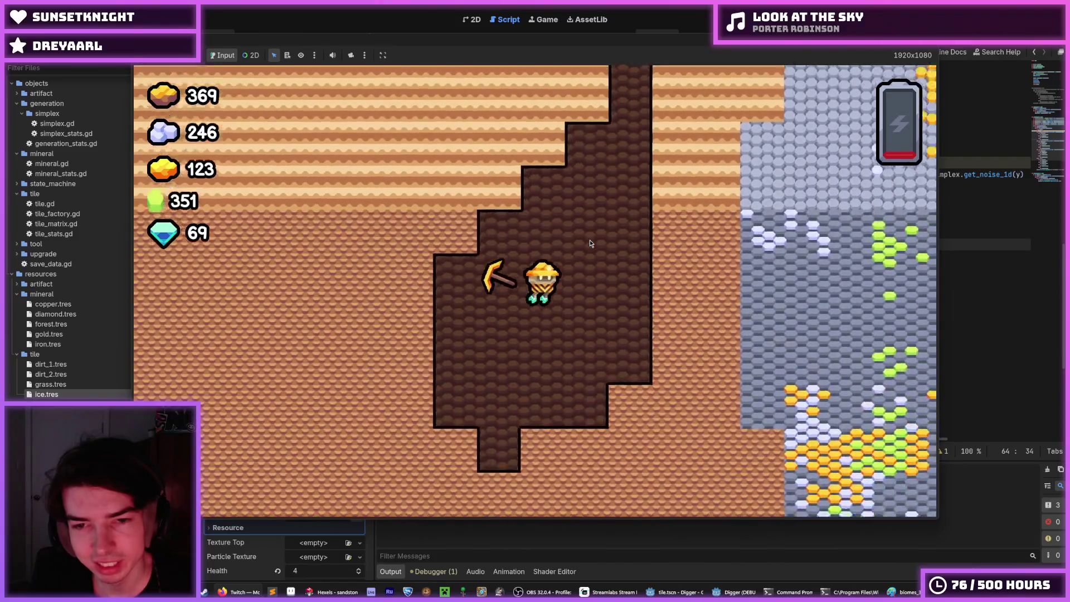
key("Down")
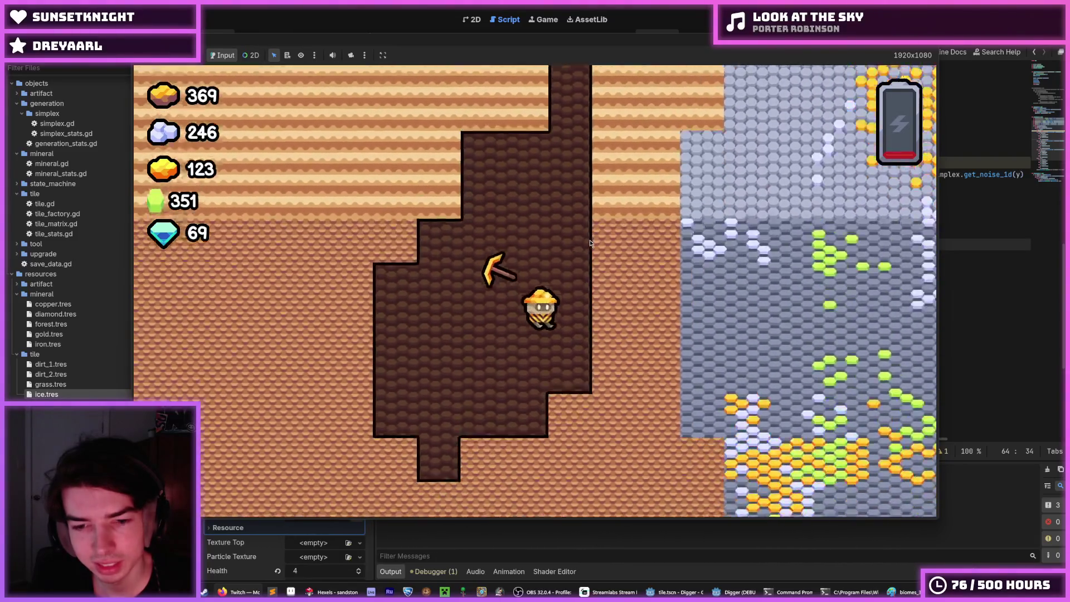
key("Left")
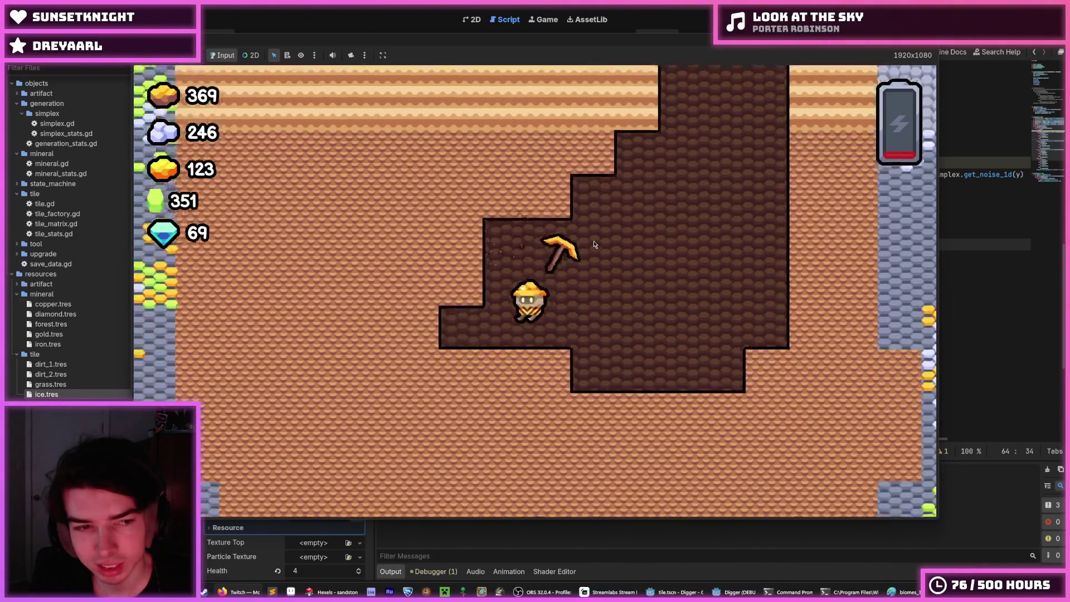
key("F8")
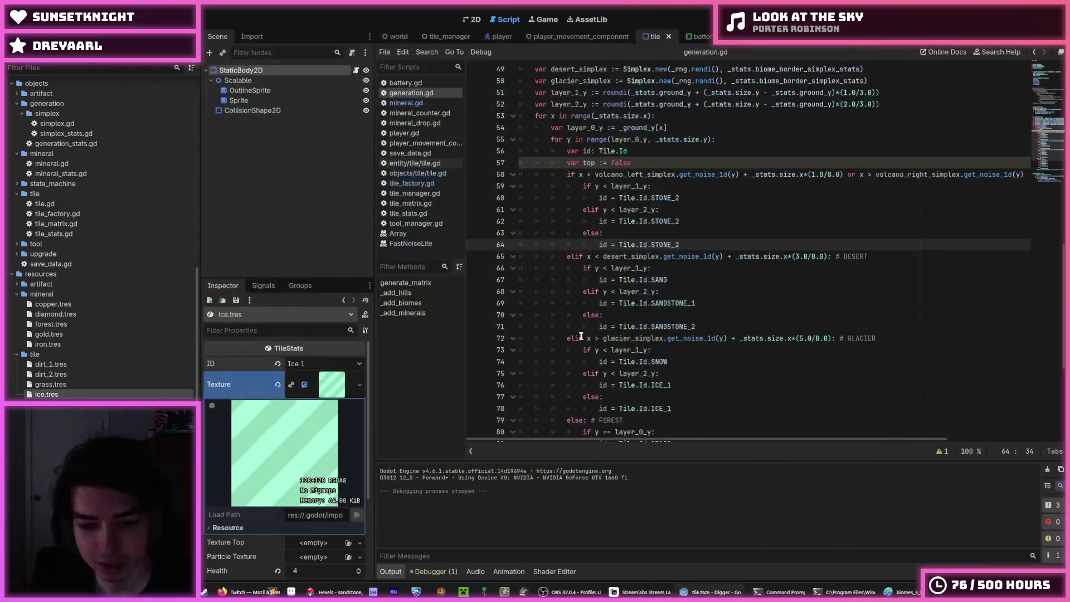
left_click(335, 592)
Sample the tile's tan, purple and brown and paint the first triangles, undoing a stray tan stroke
scroll(590, 291, "up", 3)
left_click(557, 251, "alt")
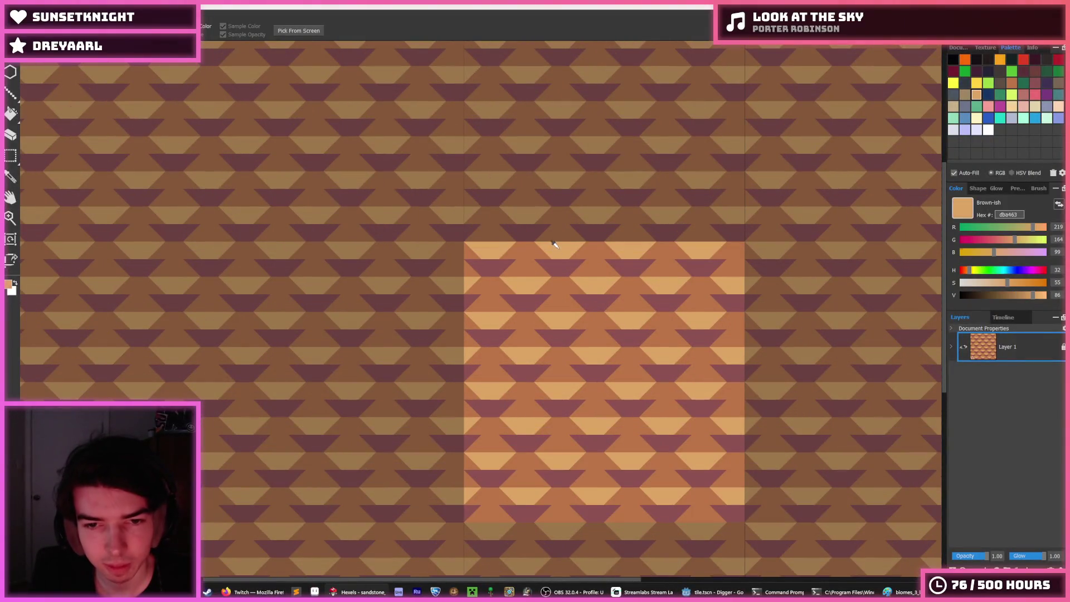
mouse_move(535, 258)
left_mouse_down()
mouse_move(506, 243)
mouse_move(509, 261)
left_mouse_up()
left_click(530, 272, "alt")
left_click(487, 255, "alt")
key("alt")
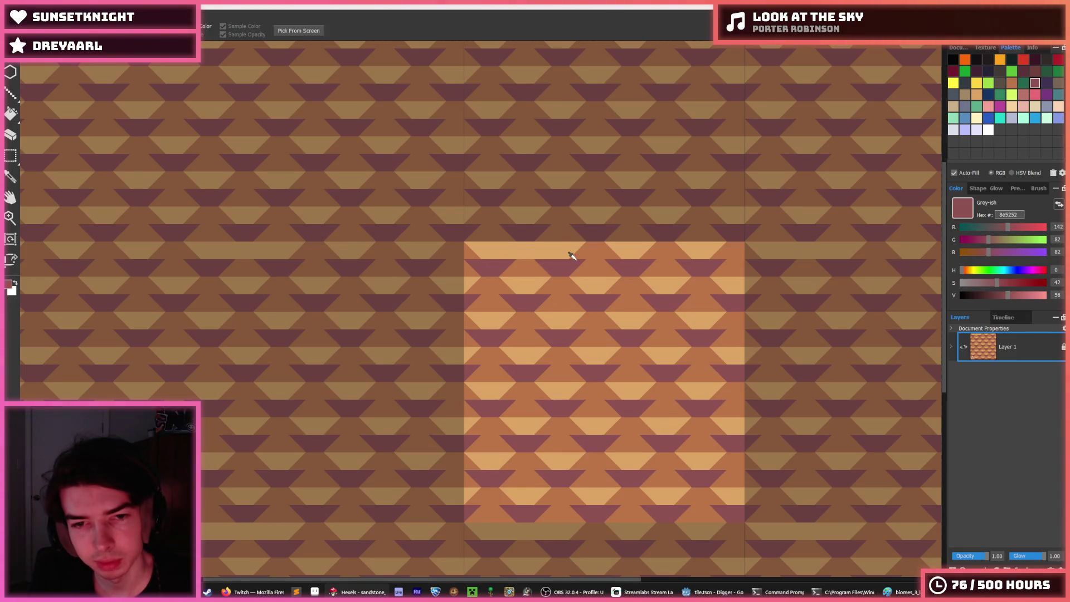
left_click(556, 244, "alt")
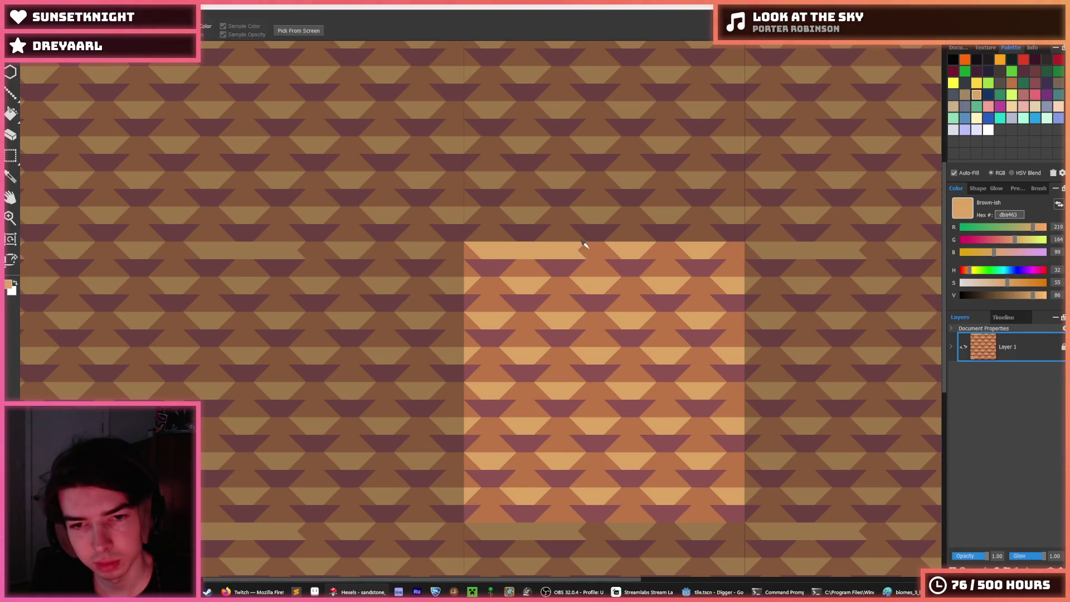
left_click(551, 260, "alt")
key("alt")
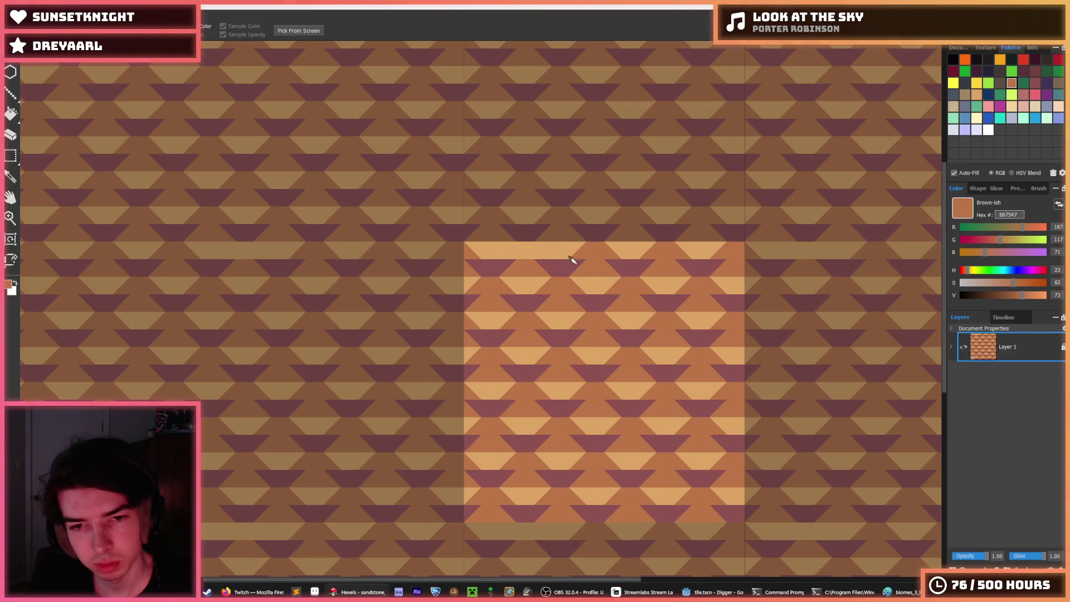
left_click(609, 251, "alt")
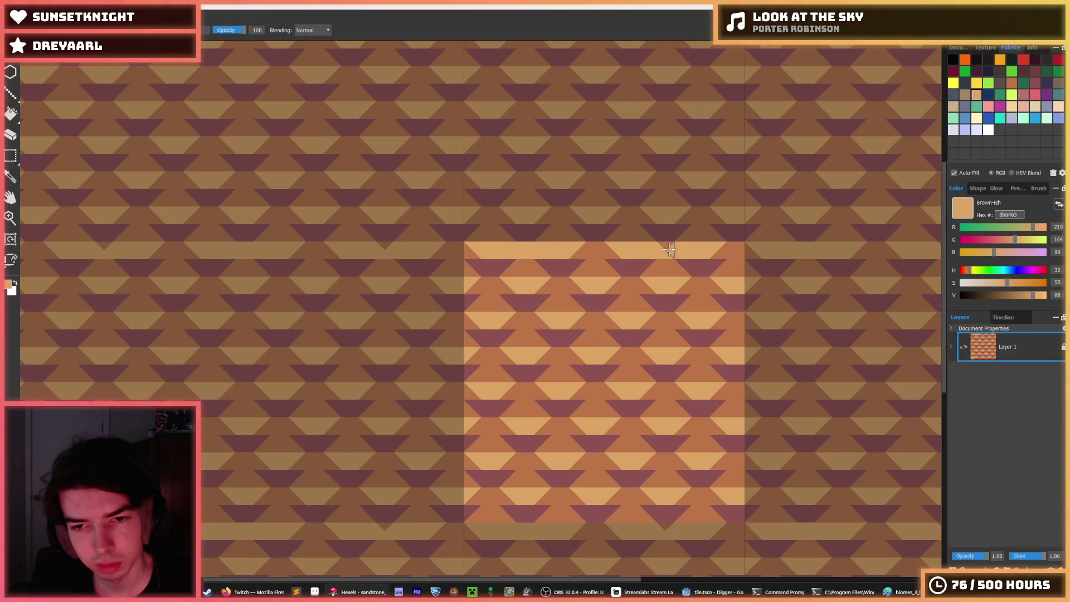
mouse_move(581, 286)
left_mouse_down()
mouse_move(555, 285)
mouse_move(719, 287)
left_mouse_up()
key("ctrl+z")
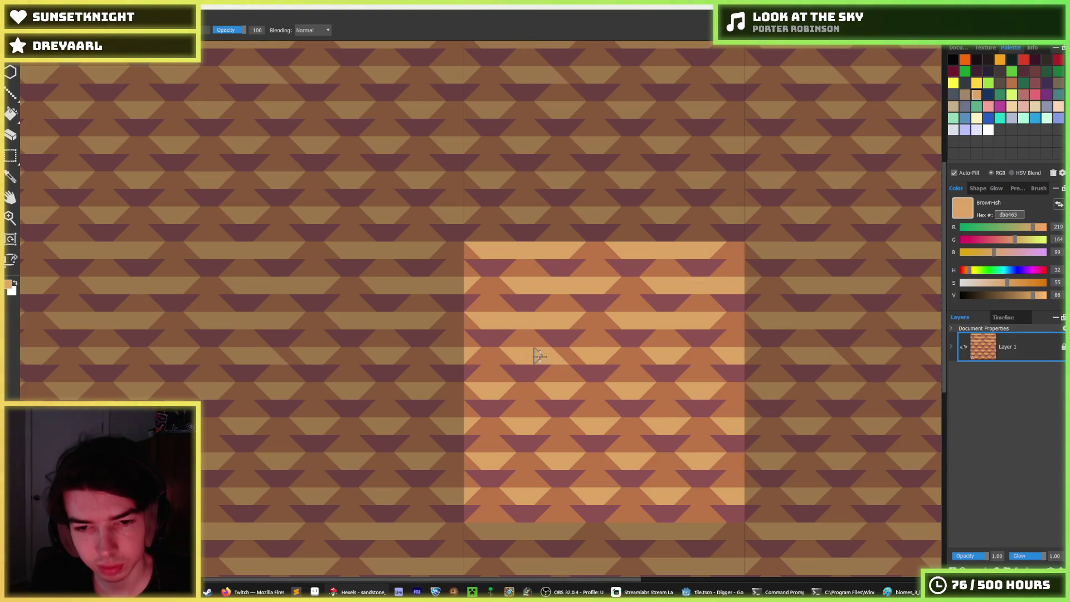
Touch up triangle cells in the lower rows with light tan and dark paint
left_click_drag(689, 358, 710, 355)
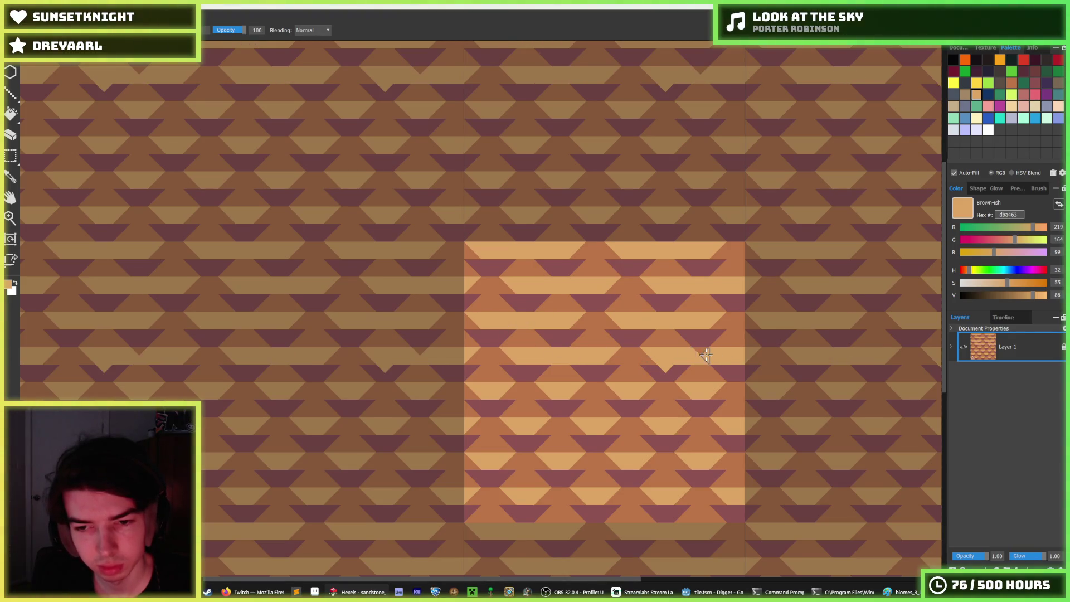
left_click(666, 366, "alt")
left_click(661, 368)
left_click(641, 379, "alt")
left_click_drag(619, 390, 601, 386)
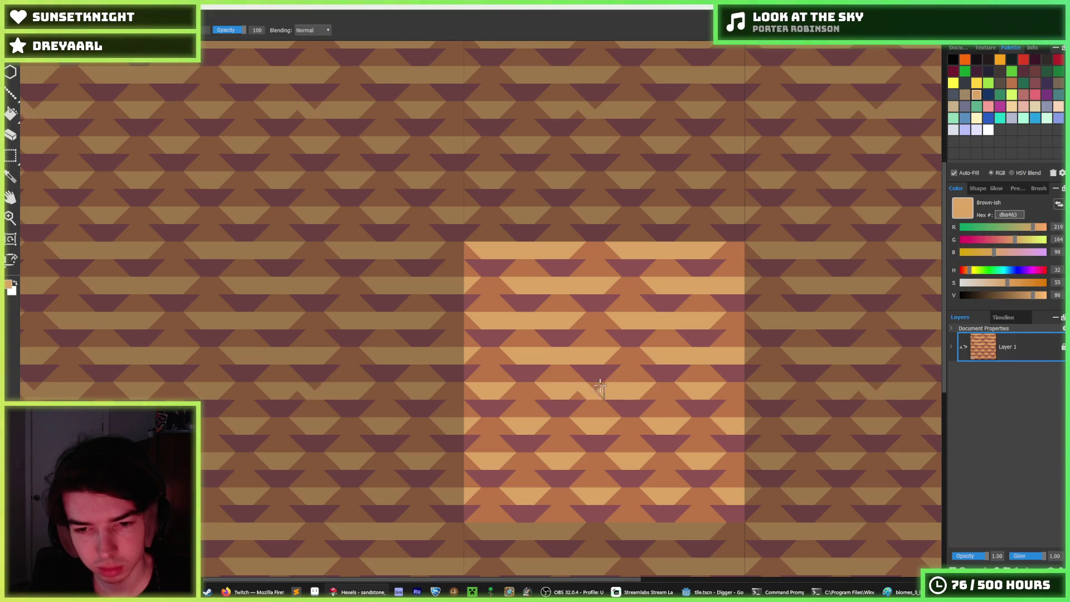
key("ctrl+z")
left_click(676, 396)
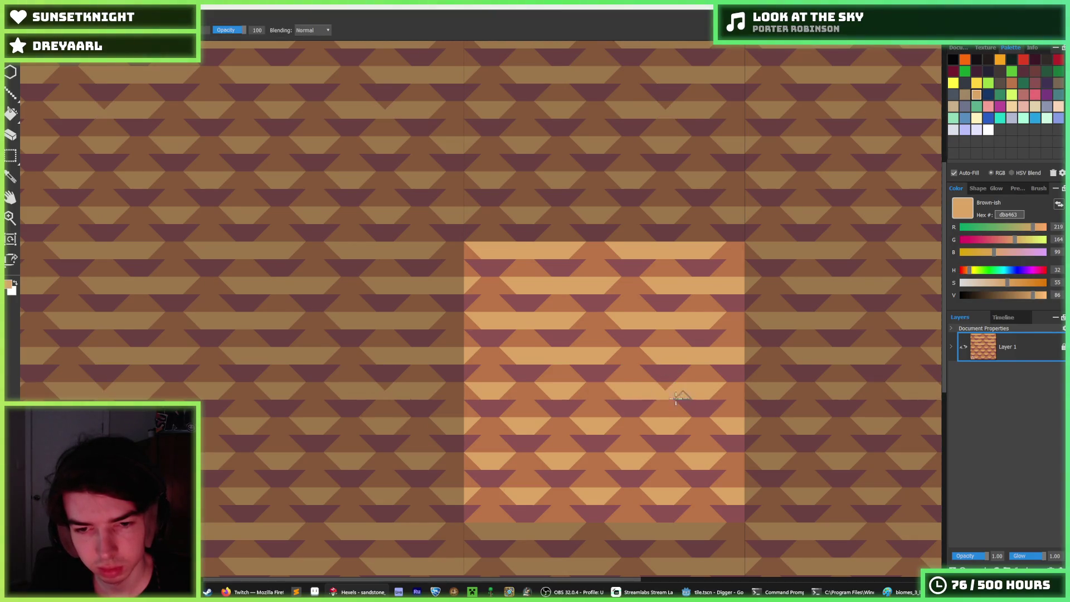
left_click(675, 387)
left_click(516, 393)
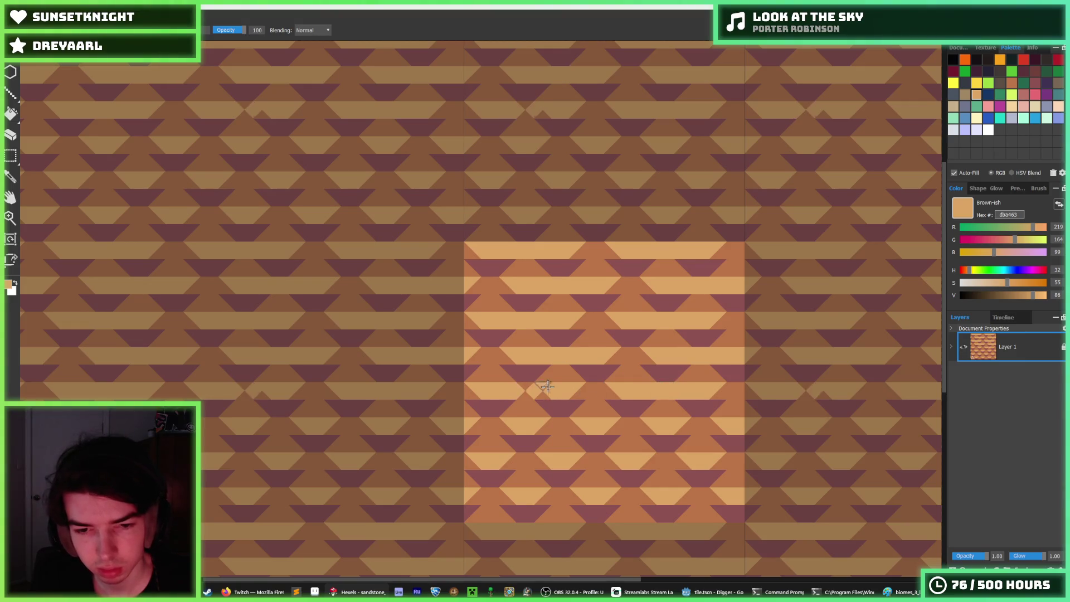
left_click(535, 393)
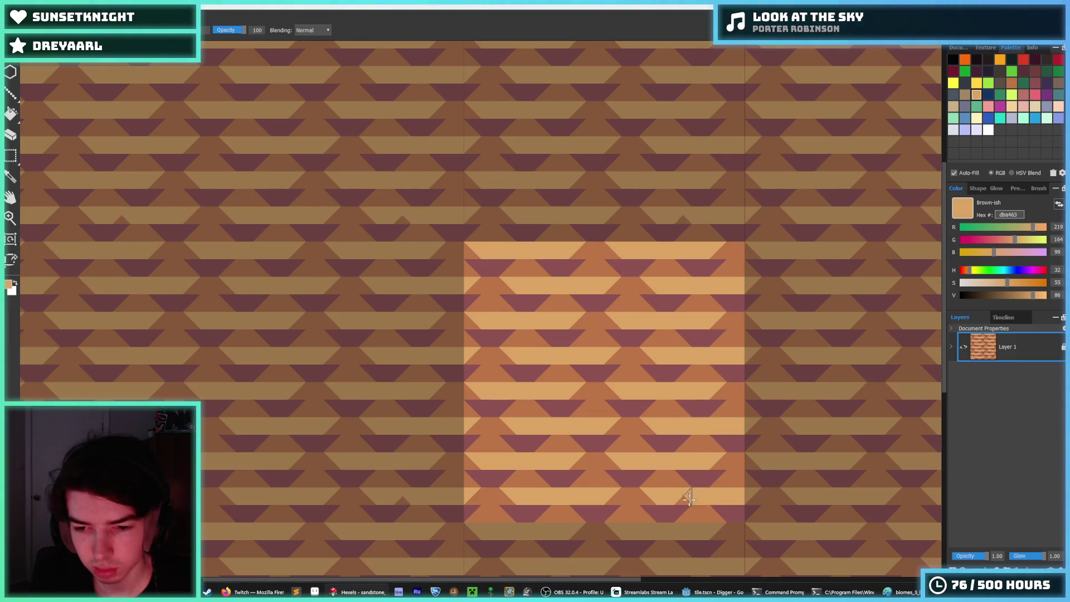
Paint dark purple over the top, middle and bottom triangle rows to form clean stripes
key("alt")
scroll(696, 449, "down", 5)
scroll(695, 449, "up", 5)
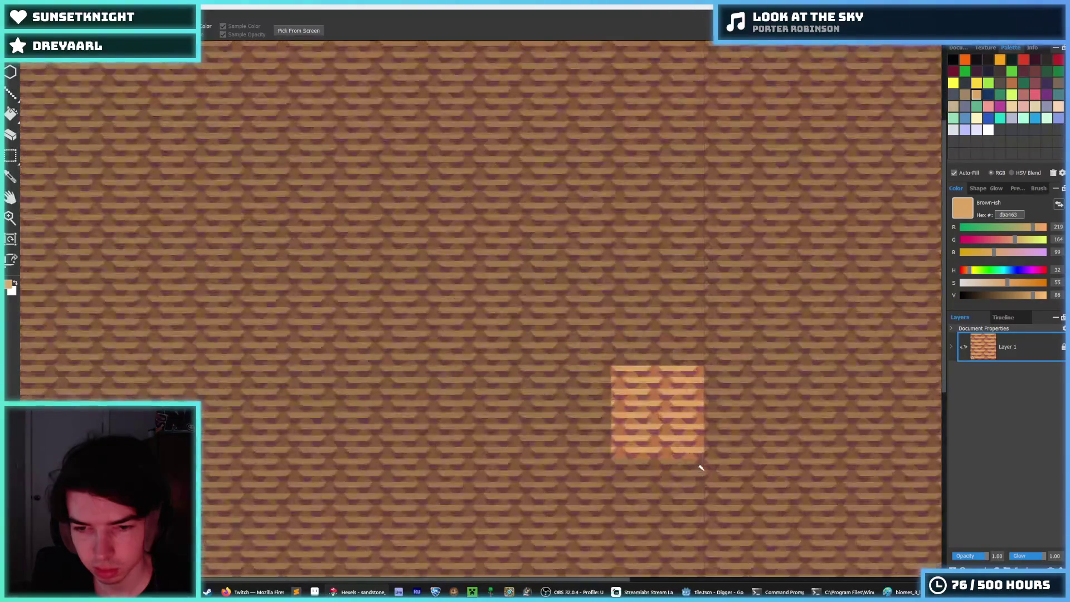
left_click(575, 239)
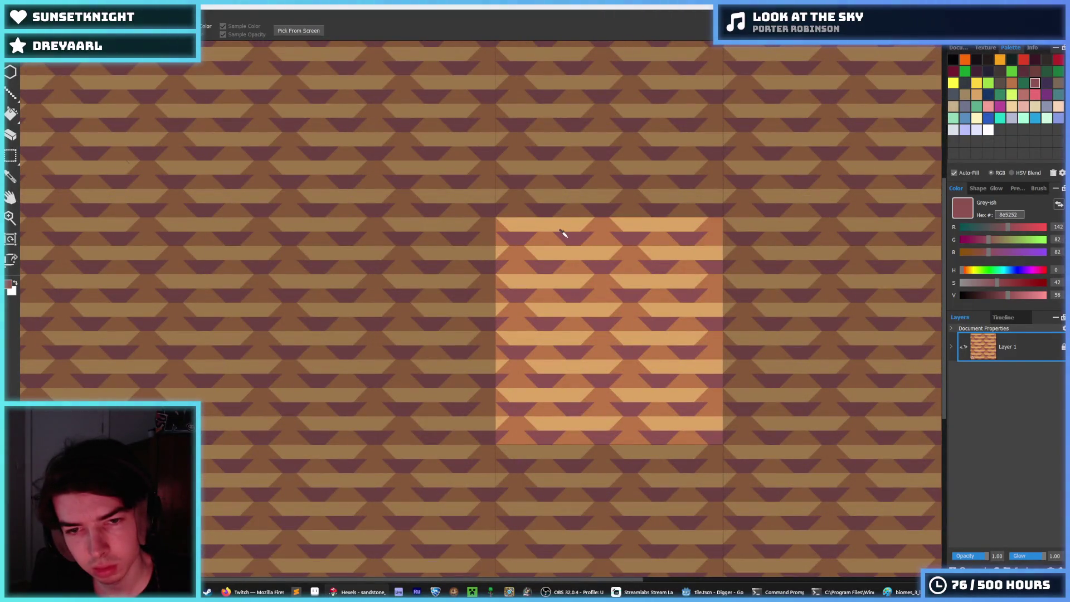
left_click_drag(558, 238, 530, 238)
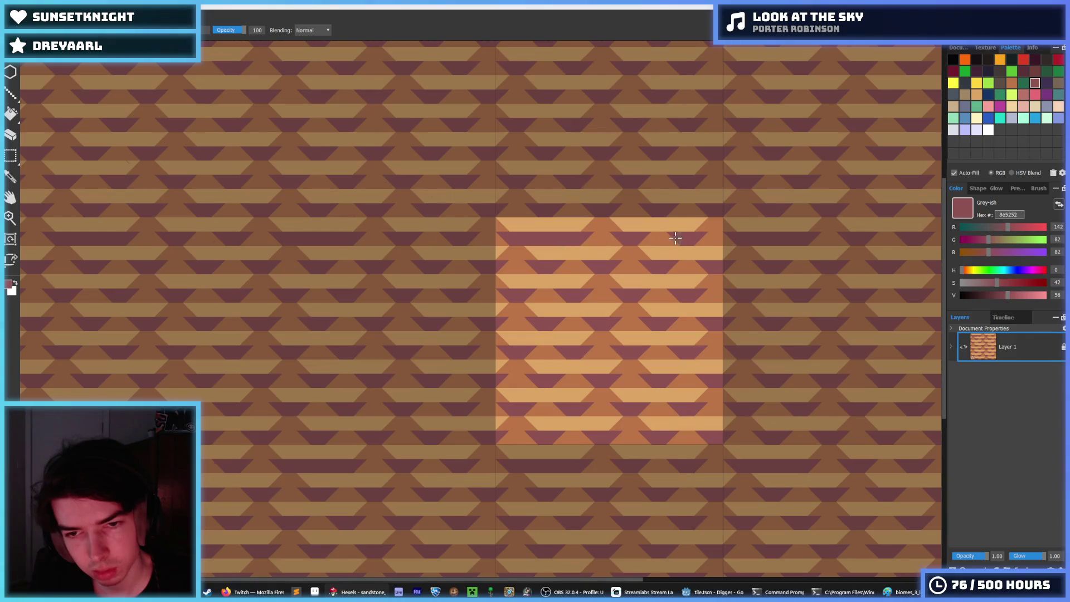
mouse_move(675, 238)
left_mouse_down()
mouse_move(646, 240)
mouse_move(701, 267)
left_mouse_up()
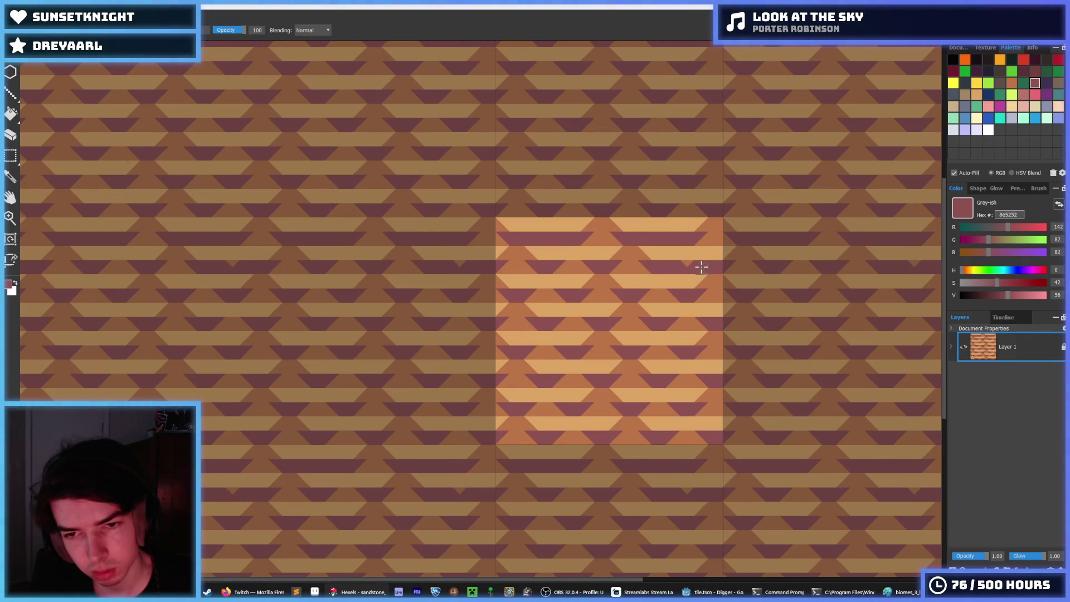
left_click_drag(591, 267, 564, 269)
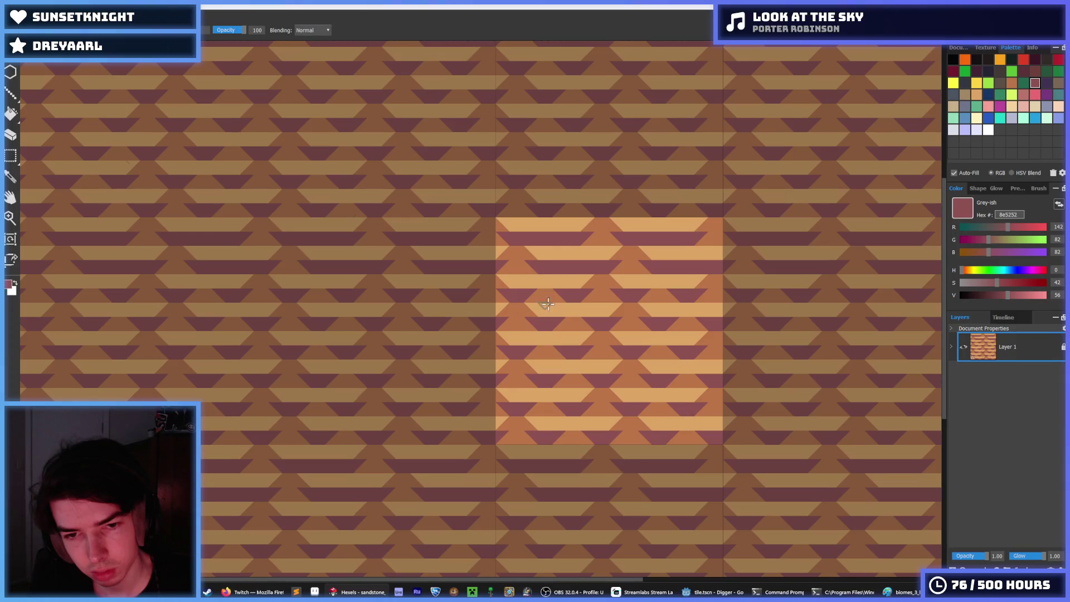
mouse_move(548, 304)
left_mouse_down()
mouse_move(557, 296)
mouse_move(544, 289)
left_mouse_up()
mouse_move(635, 296)
left_mouse_down()
mouse_move(681, 293)
mouse_move(652, 288)
mouse_move(574, 325)
mouse_move(694, 321)
mouse_move(674, 346)
mouse_move(635, 350)
mouse_move(647, 353)
mouse_move(544, 351)
mouse_move(555, 353)
mouse_move(558, 379)
left_mouse_up()
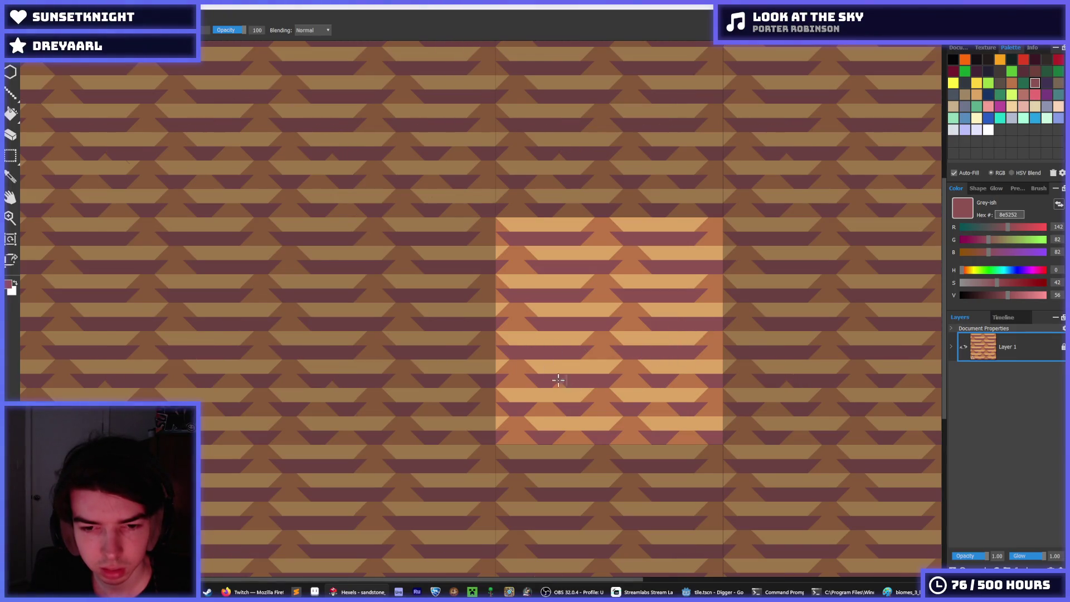
mouse_move(675, 381)
left_mouse_down()
mouse_move(704, 381)
mouse_move(648, 411)
left_mouse_up()
key("m")
scroll(521, 312, "up", 1)
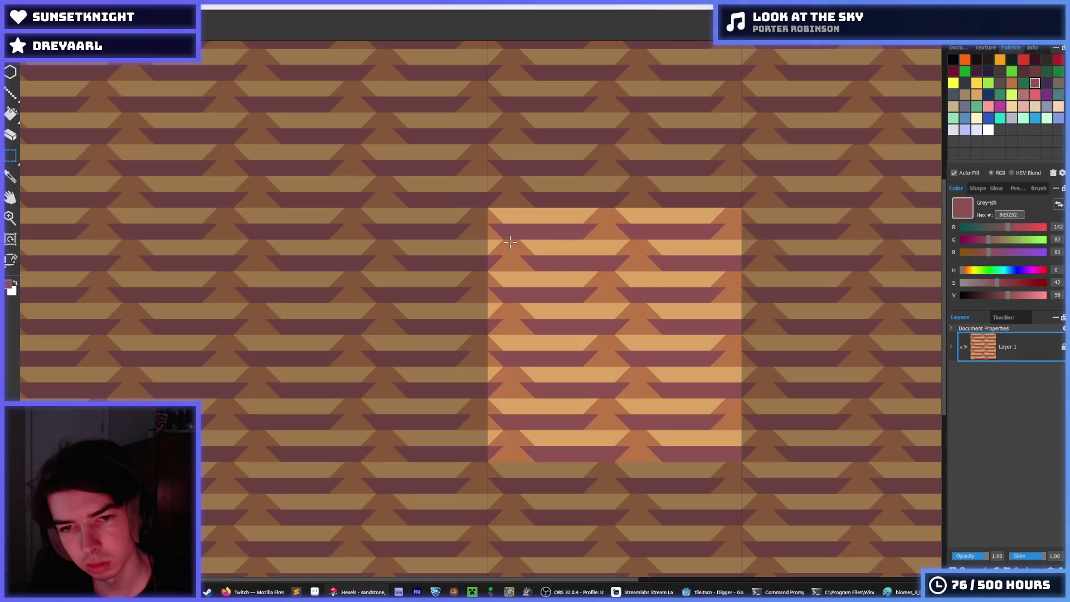
Shift a horizontal strip of the tile right and fill its transparent gaps with brown
left_click_drag(508, 241, 758, 260)
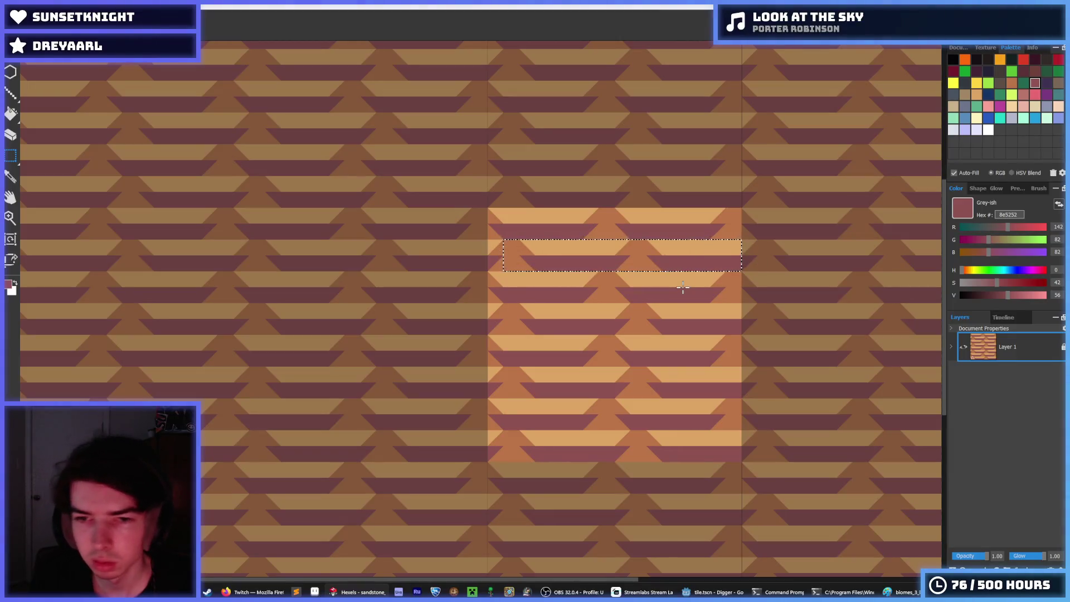
key("Right")
key("Right")
key("Right")
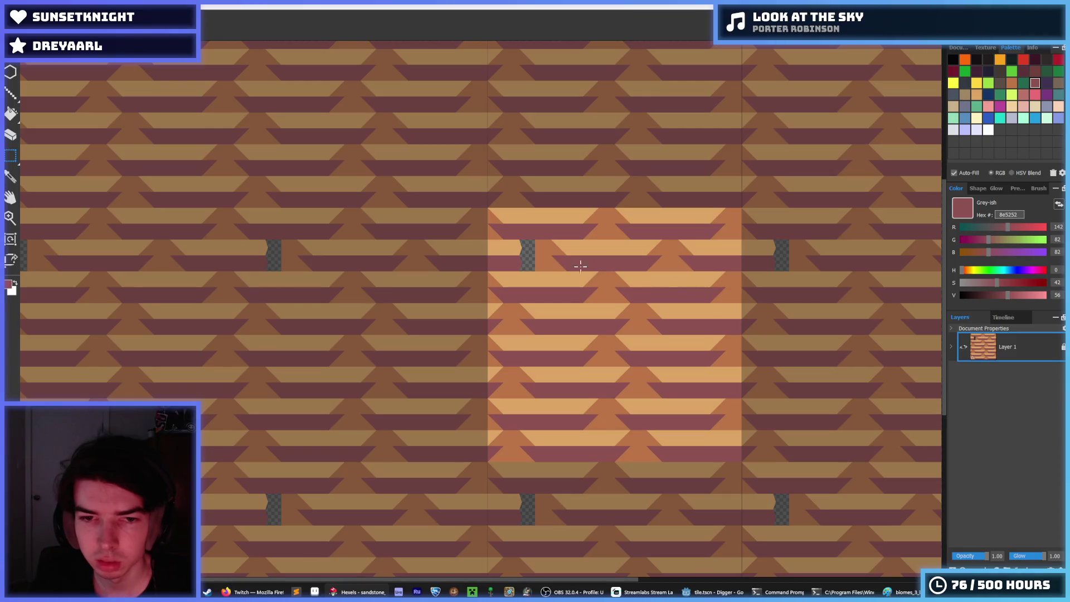
key("f")
left_click(525, 250, "alt")
left_click(526, 251)
key("b")
Sample tan, purple and medium brown from the canvas and paint brown triangles into the tile
left_click(524, 248, "alt")
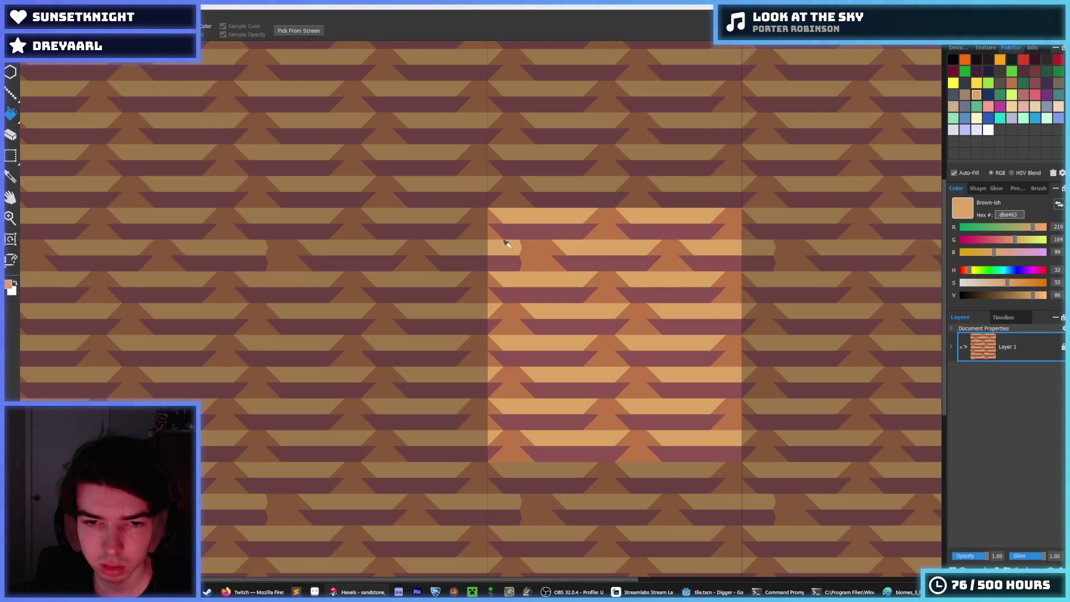
left_click(520, 260, "alt")
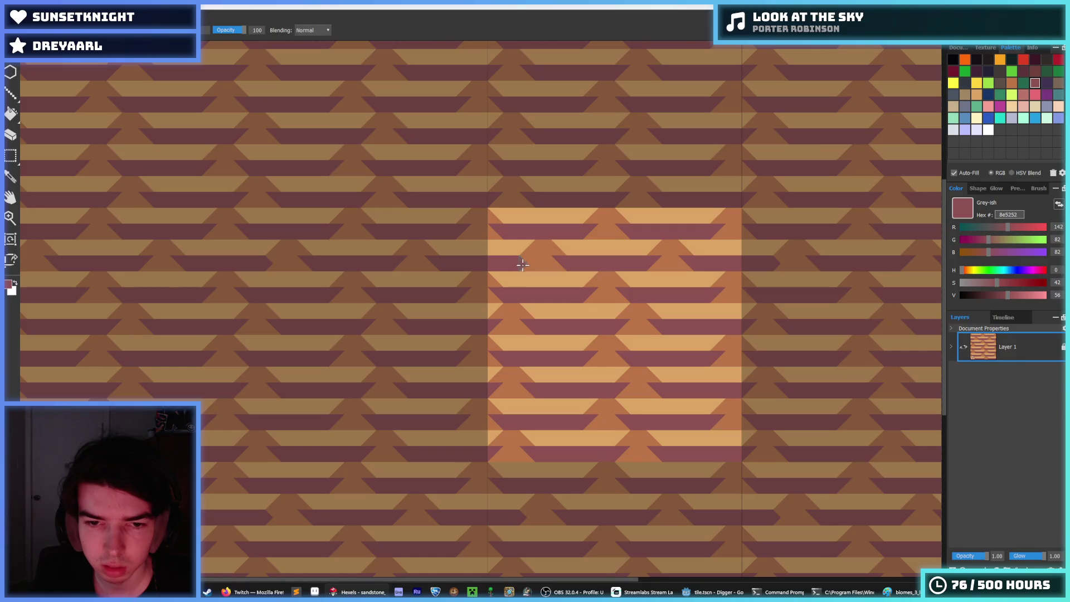
scroll(610, 262, "down", 4)
scroll(635, 266, "up", 3)
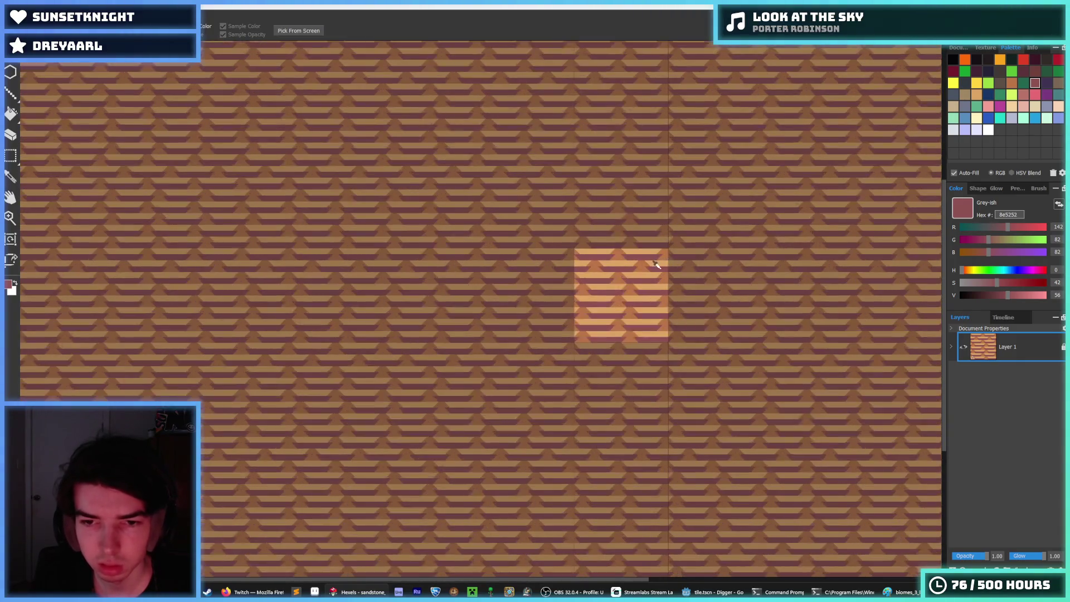
scroll(636, 266, "down", 3)
scroll(619, 267, "up", 1)
scroll(616, 266, "down", 3)
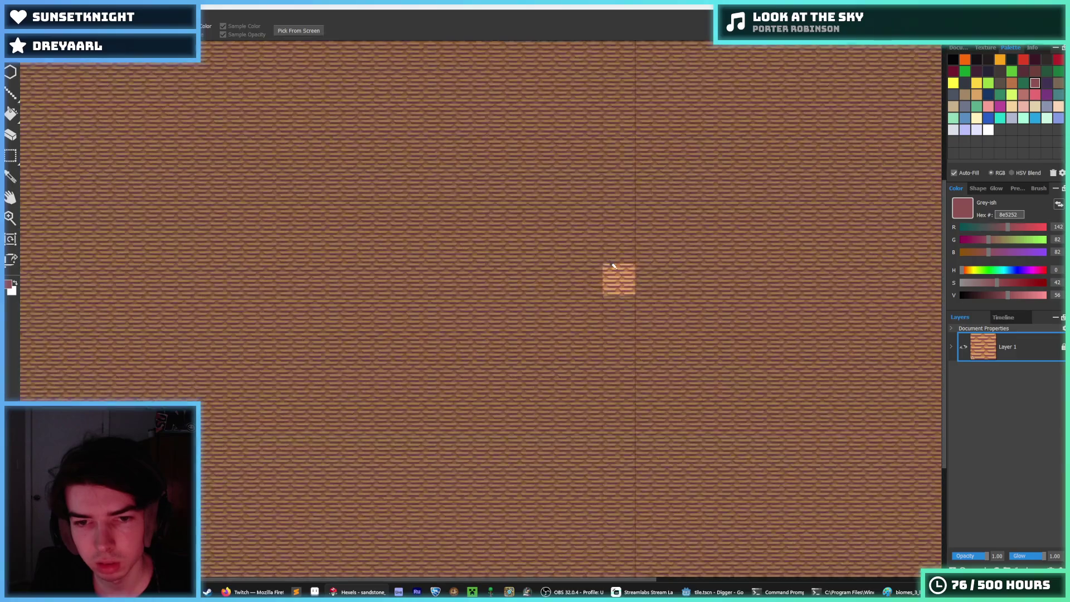
scroll(594, 259, "up", 5)
left_click(604, 270, "alt")
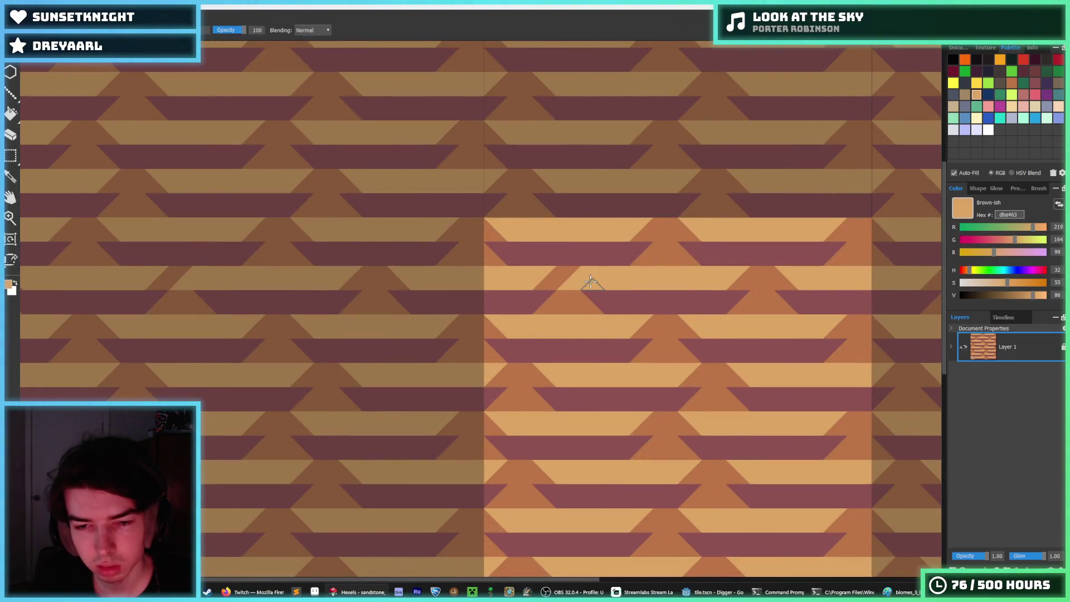
key("alt")
left_click(583, 295, "alt")
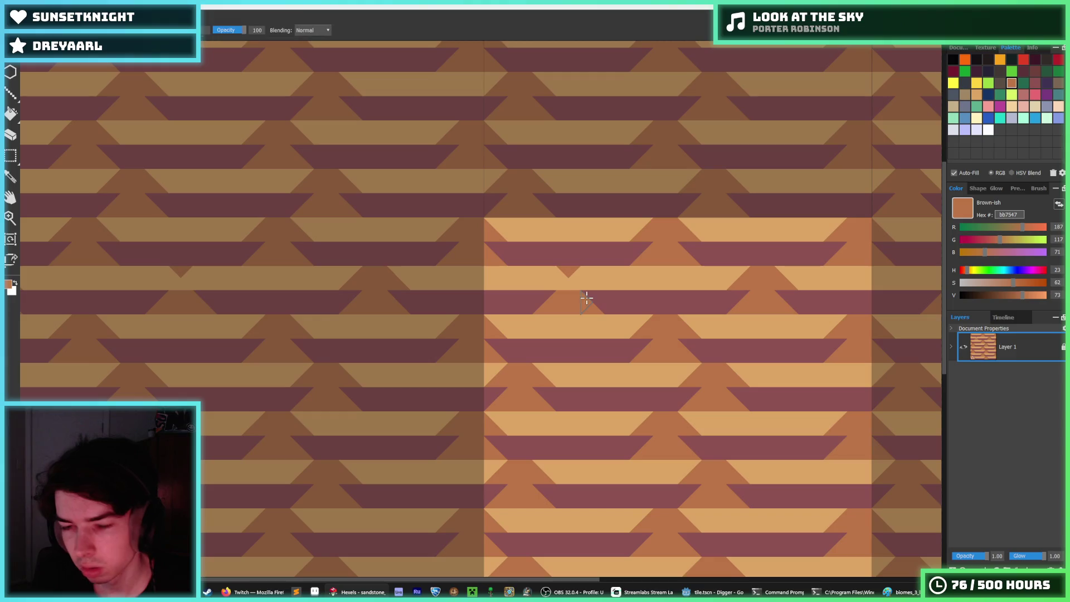
left_click_drag(581, 296, 654, 288)
Paint an orange triangle into the maroon band and repaint band cells as a long light tan bar
scroll(730, 287, "down", 6)
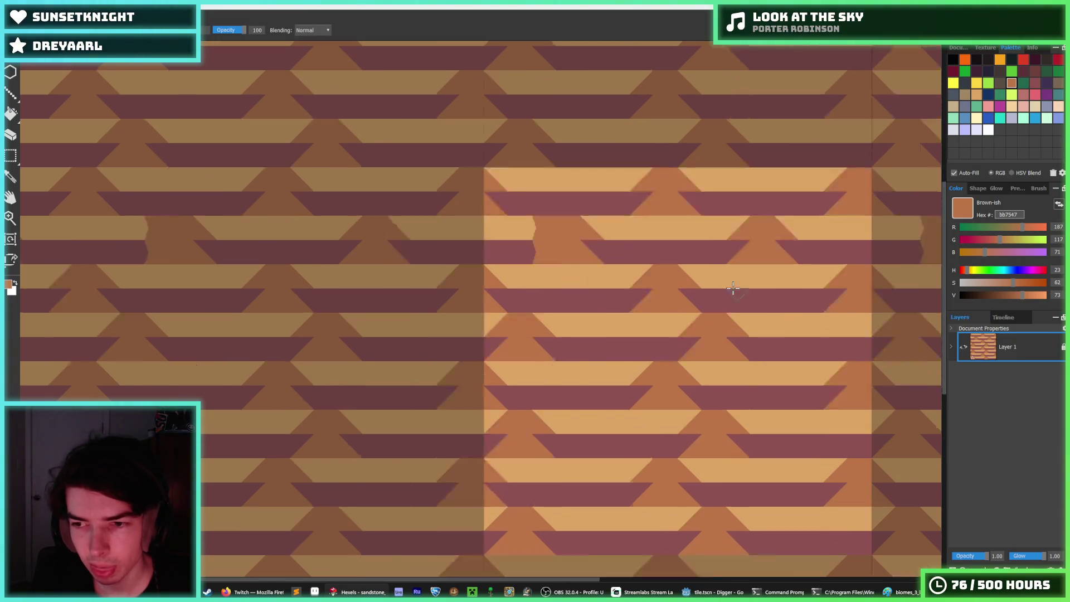
key("alt")
scroll(761, 273, "up", 7)
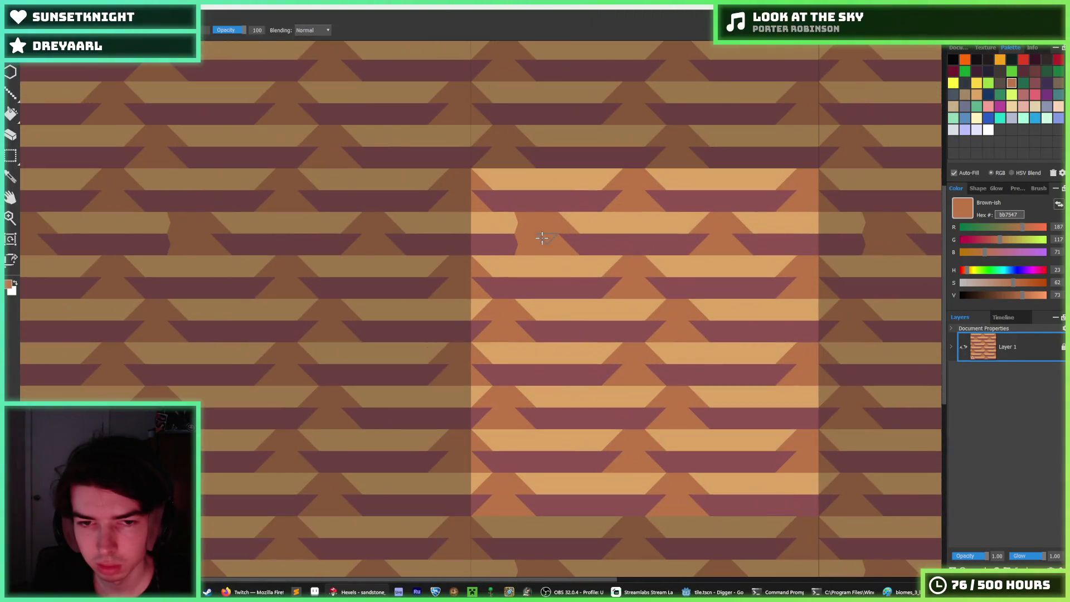
mouse_move(541, 238)
left_mouse_down()
mouse_move(523, 232)
mouse_move(580, 246)
left_mouse_up()
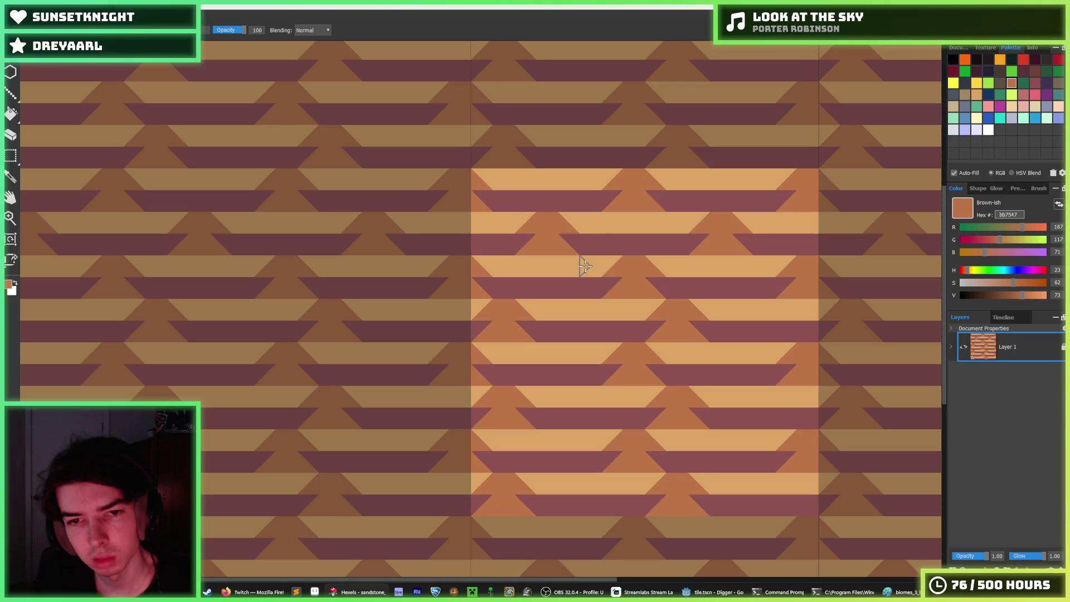
left_click(569, 228, "alt")
left_click(569, 225)
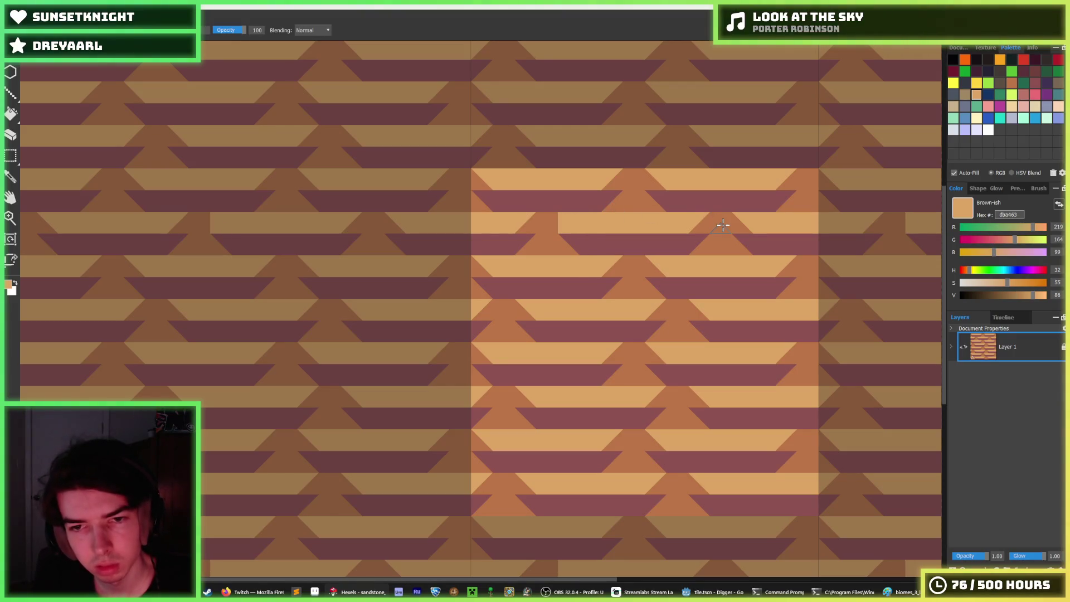
left_click(700, 228)
left_click(612, 186)
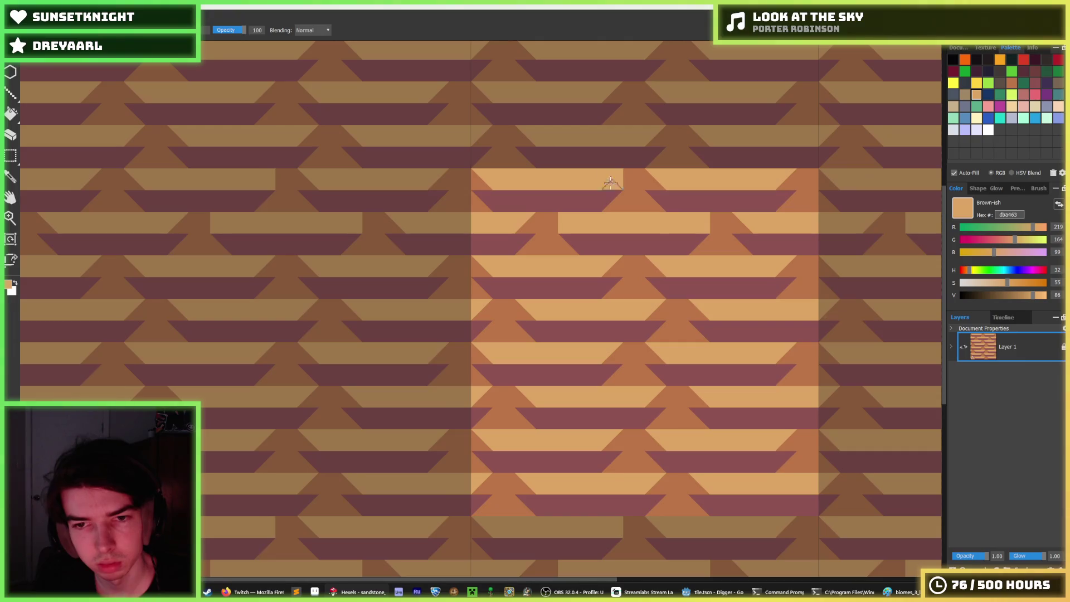
scroll(610, 183, "down", 4)
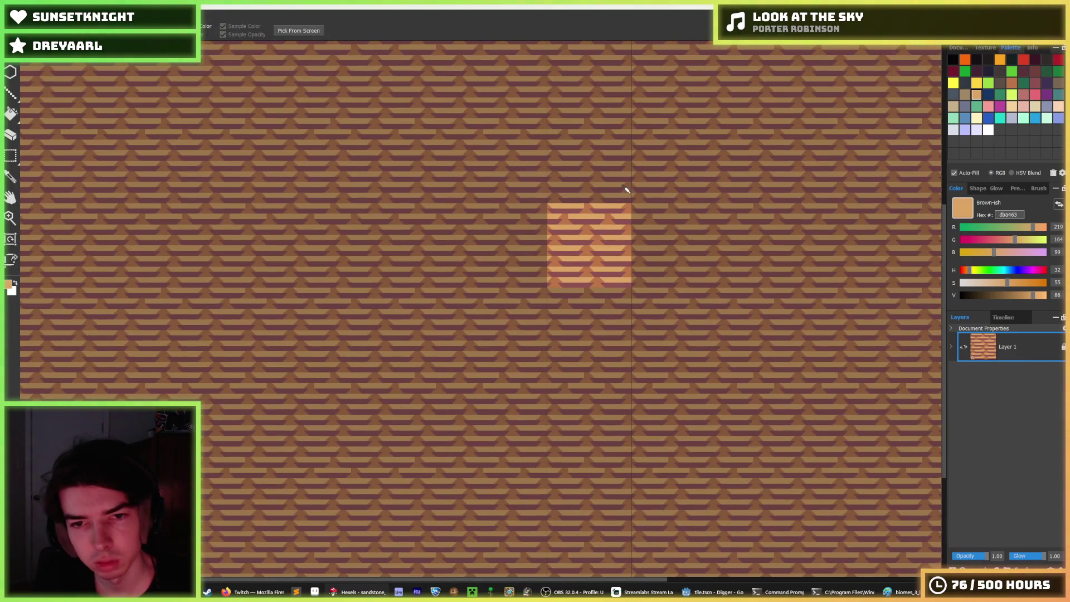
scroll(613, 193, "up", 4)
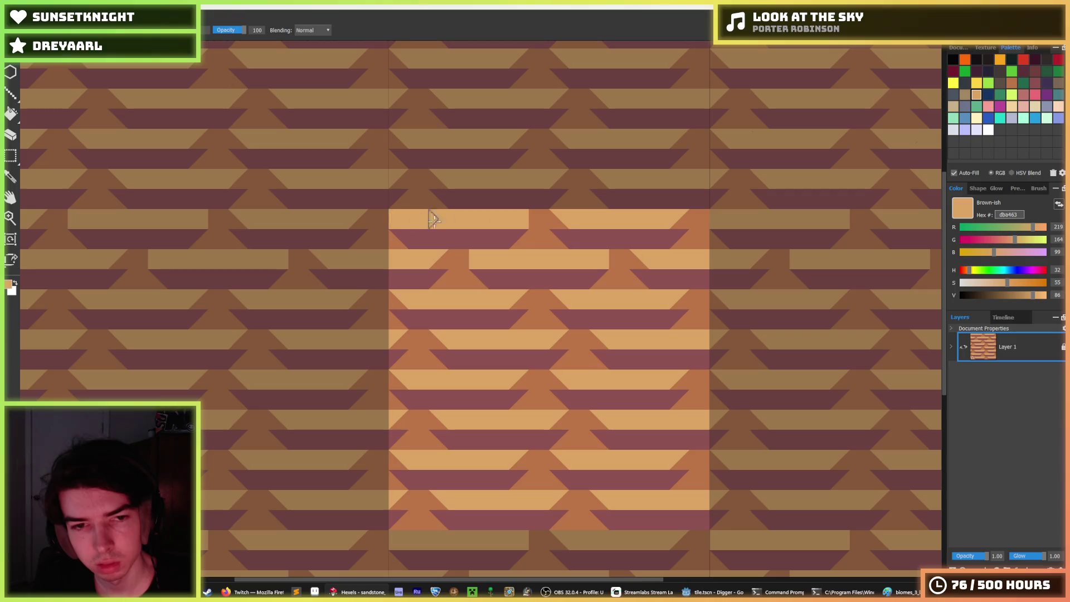
left_click_drag(573, 218, 684, 216)
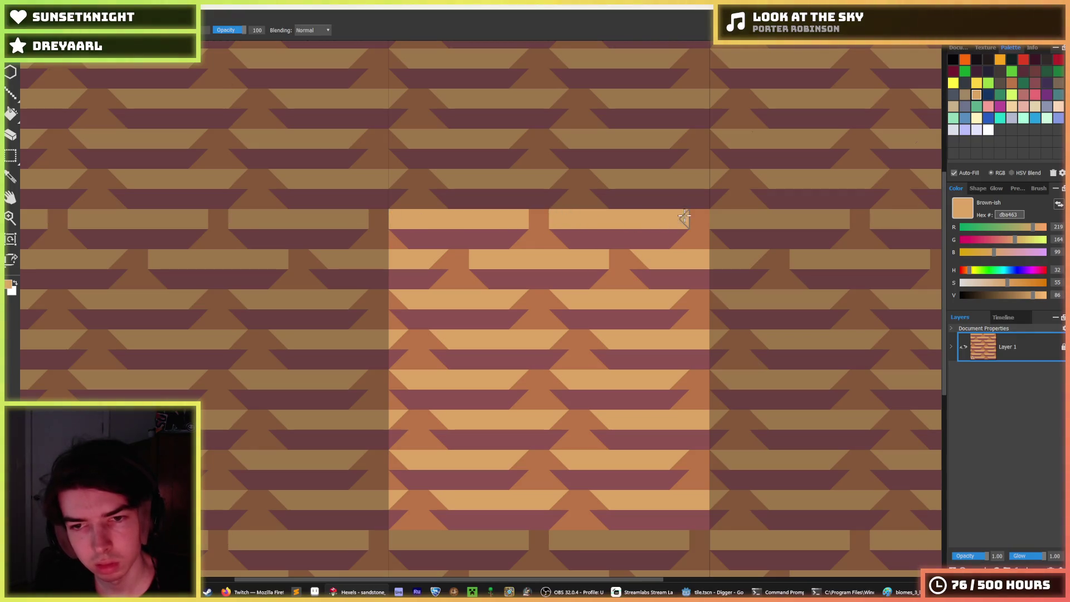
Alternate eyedropping tan dba463 and brown bb7547 and paint patches into the upper rows
left_click(760, 257)
left_click(679, 301)
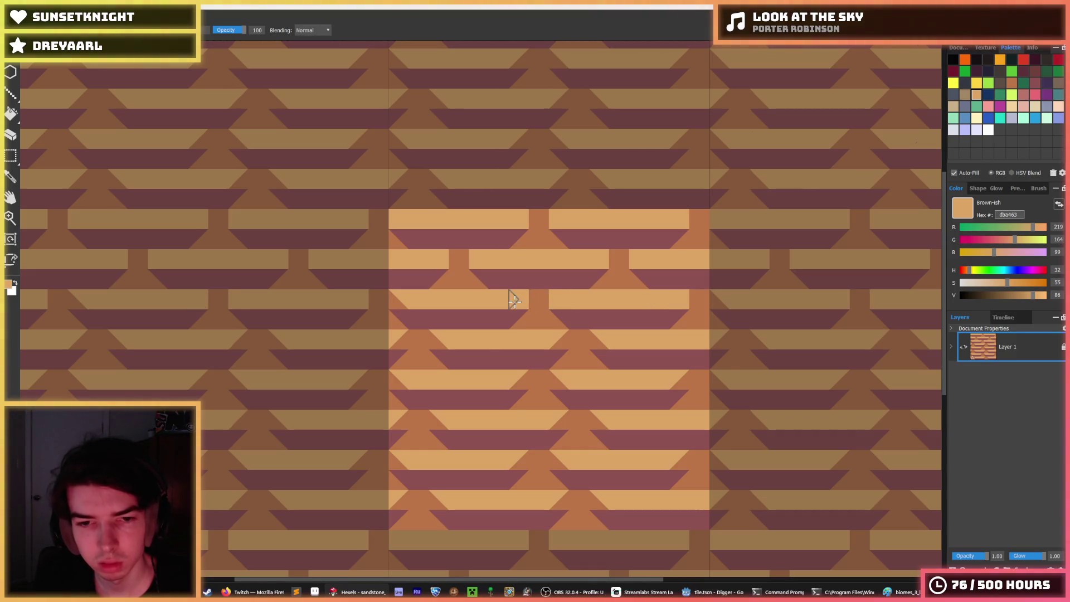
left_click(389, 295, "alt")
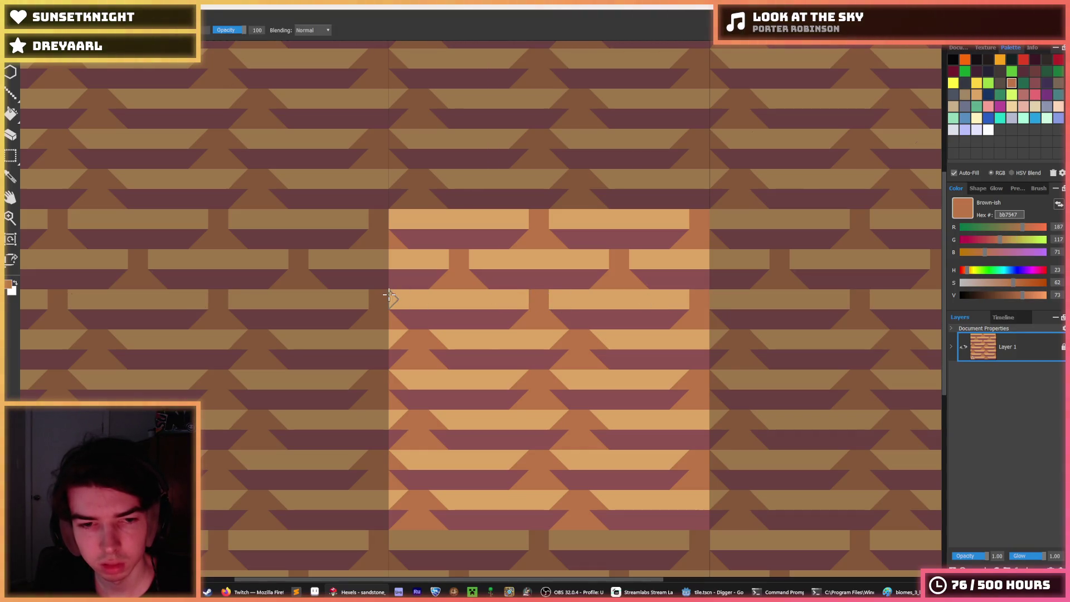
left_click(481, 305, "alt")
left_click(426, 347, "alt")
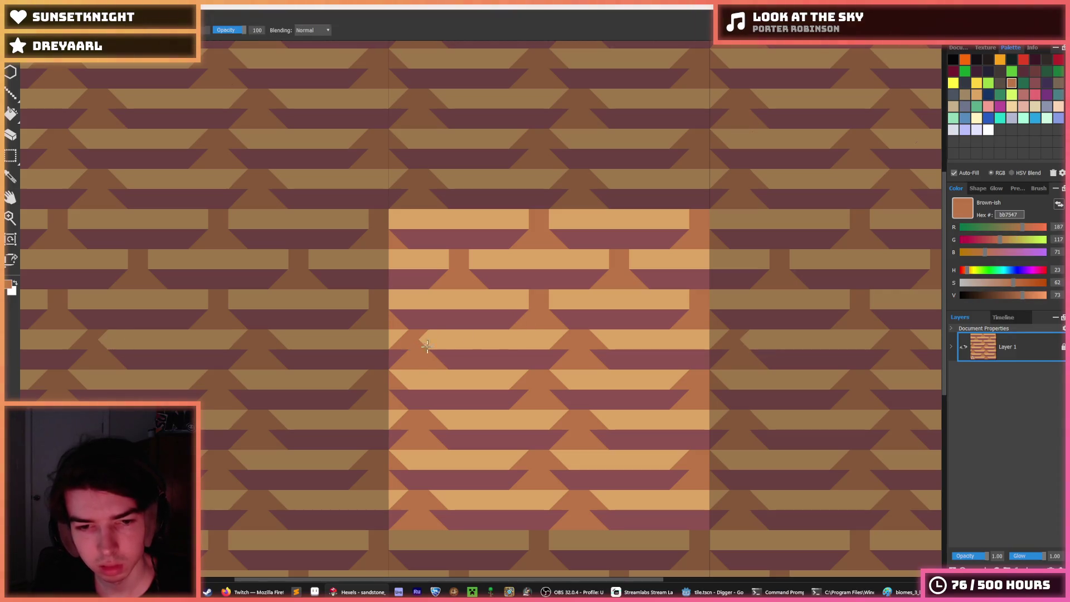
key("alt")
left_click(397, 302, "alt")
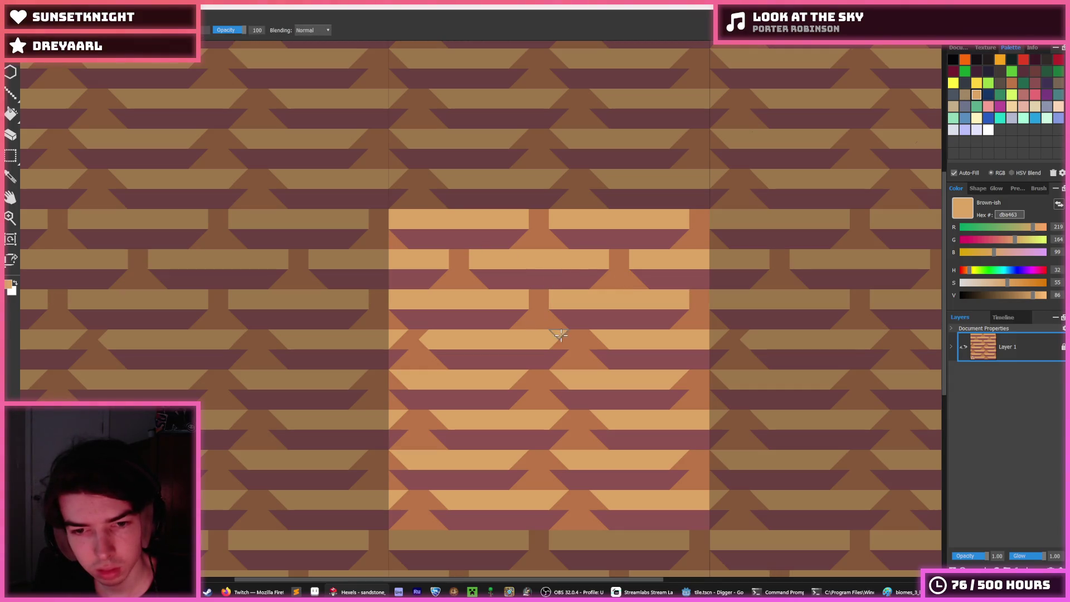
left_click(427, 338, "alt")
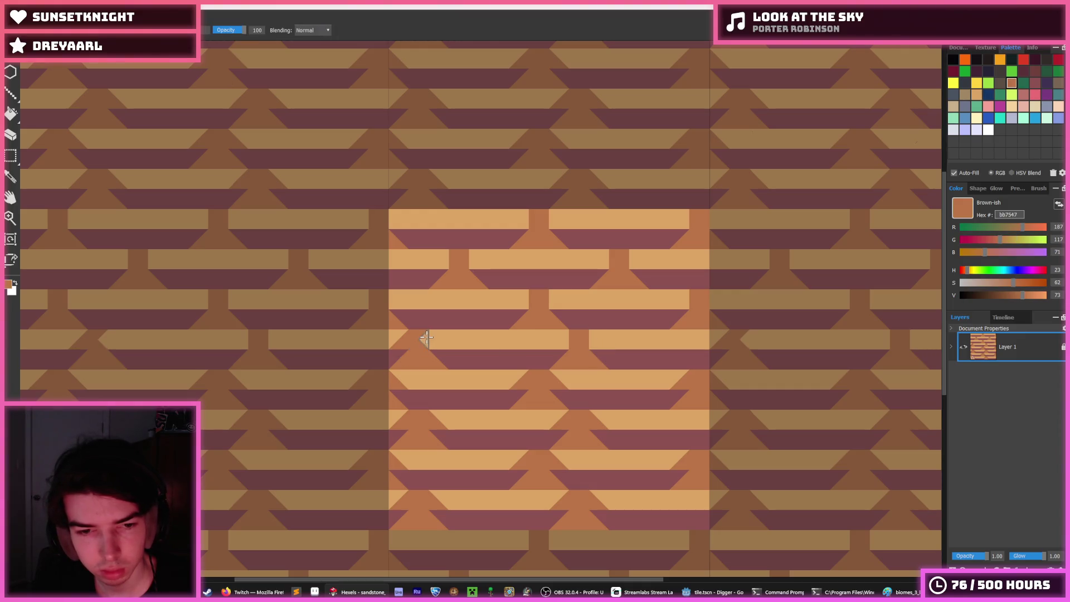
left_click(427, 338, "alt")
left_click(399, 340)
left_click(399, 379)
left_click(358, 385)
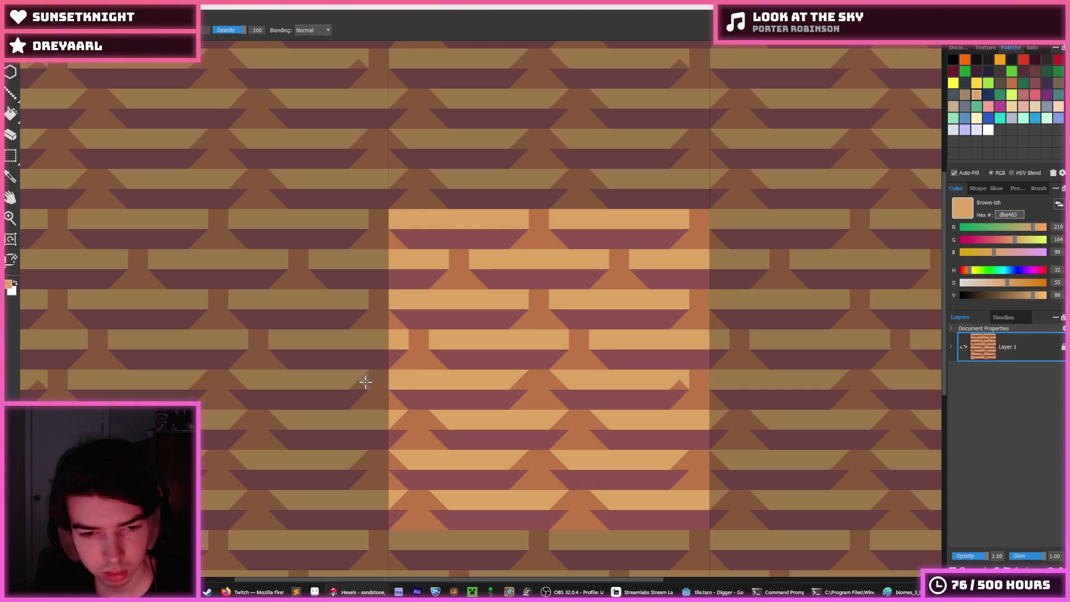
Repaint cells in the middle rows light tan to stagger the bars
left_click(438, 422)
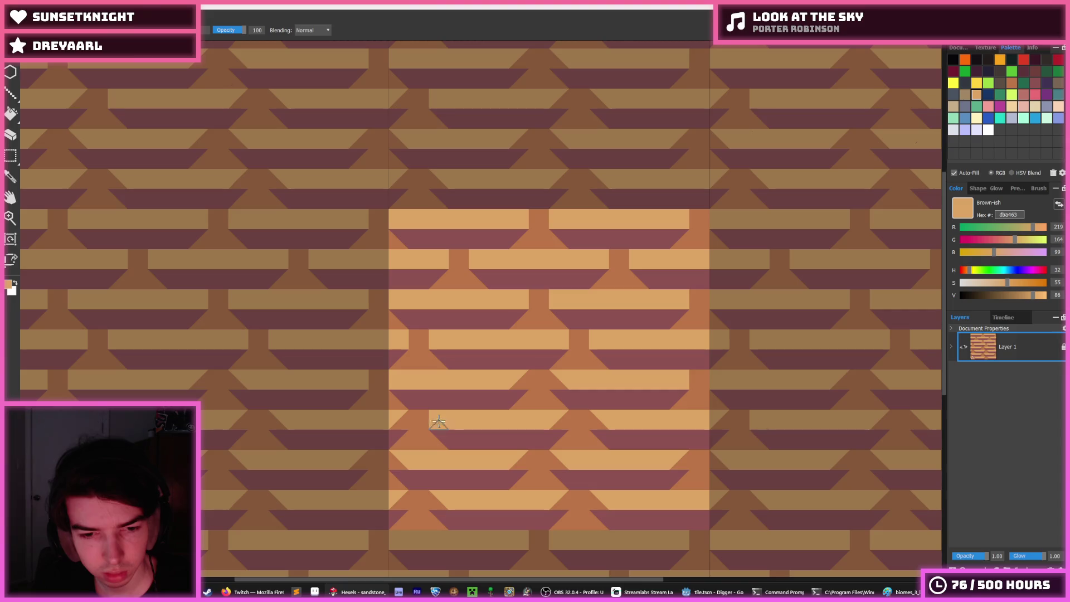
left_click(524, 380)
left_click(558, 380)
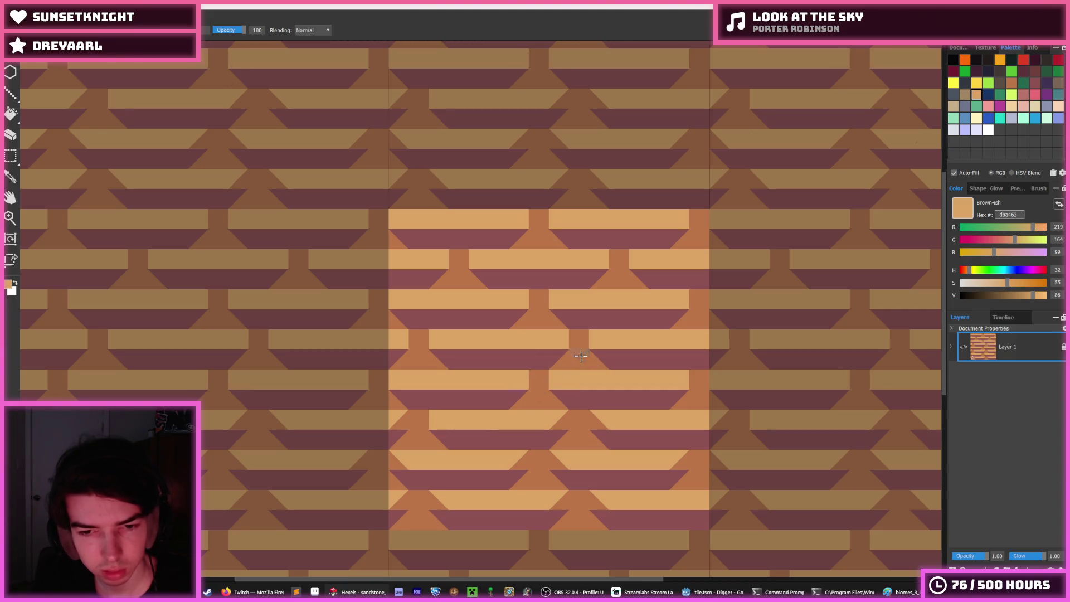
left_click(720, 420)
left_click(599, 420)
left_click(552, 460)
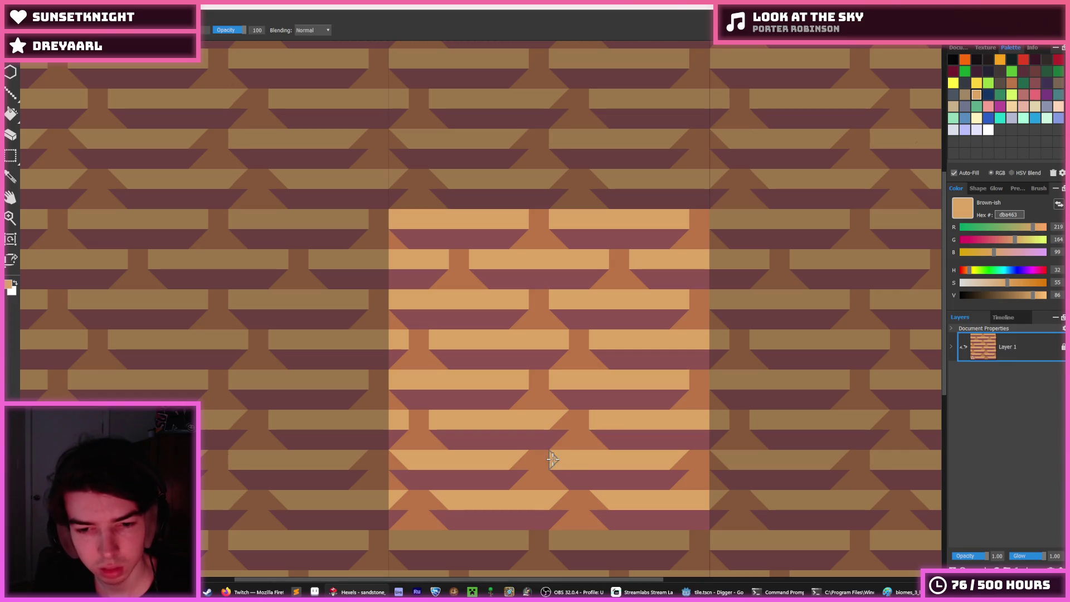
left_click(559, 420)
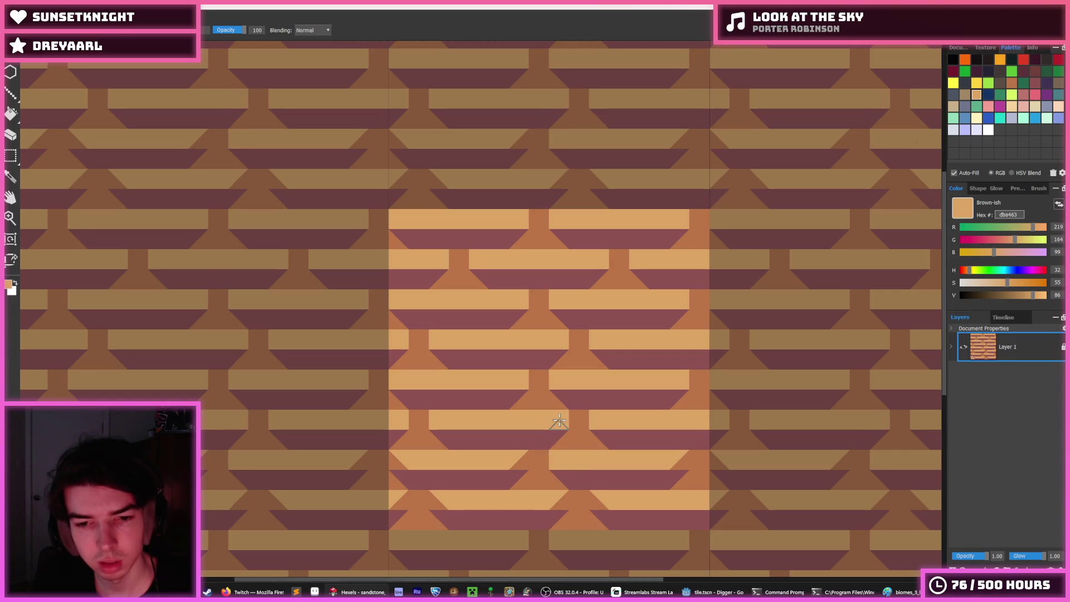
Repaint cells in the lower and bottom rows light tan to finish the brick pattern
left_click(519, 459)
left_click(399, 460)
left_click(399, 500)
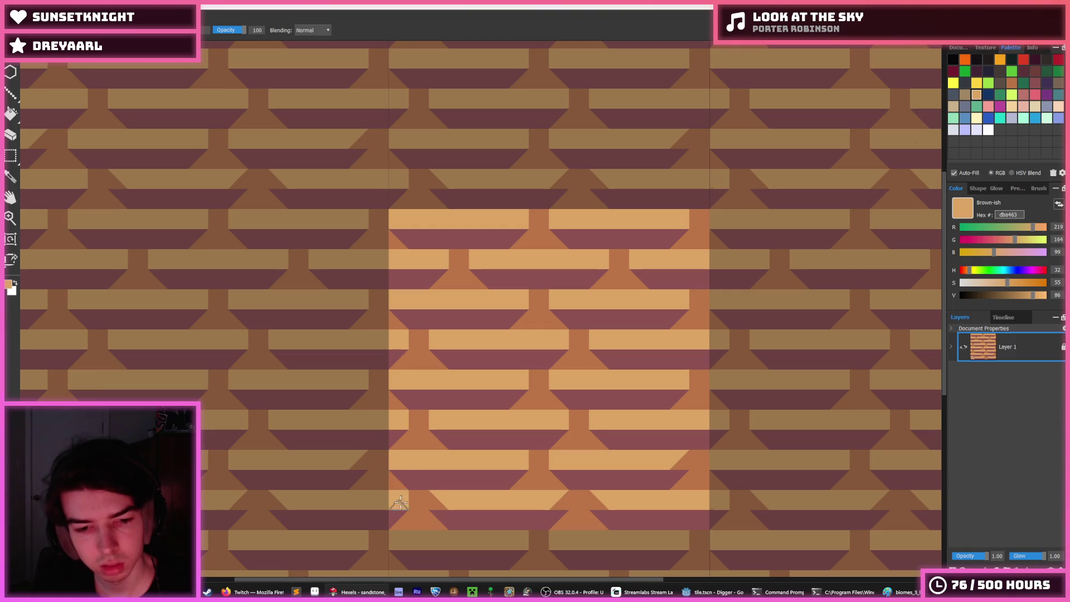
left_click(439, 500)
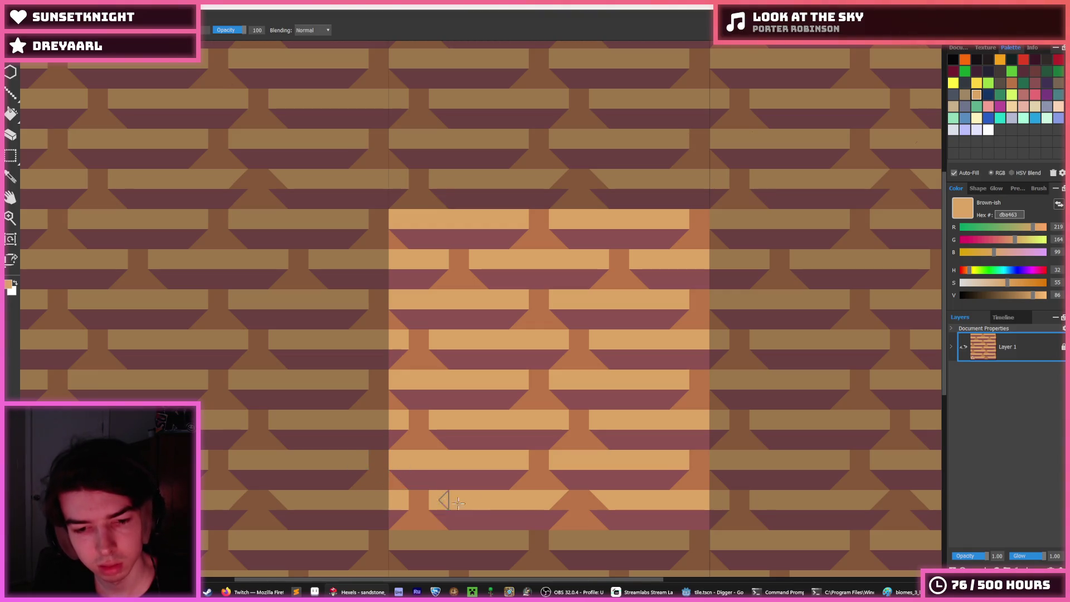
left_click(559, 500)
left_click(594, 500)
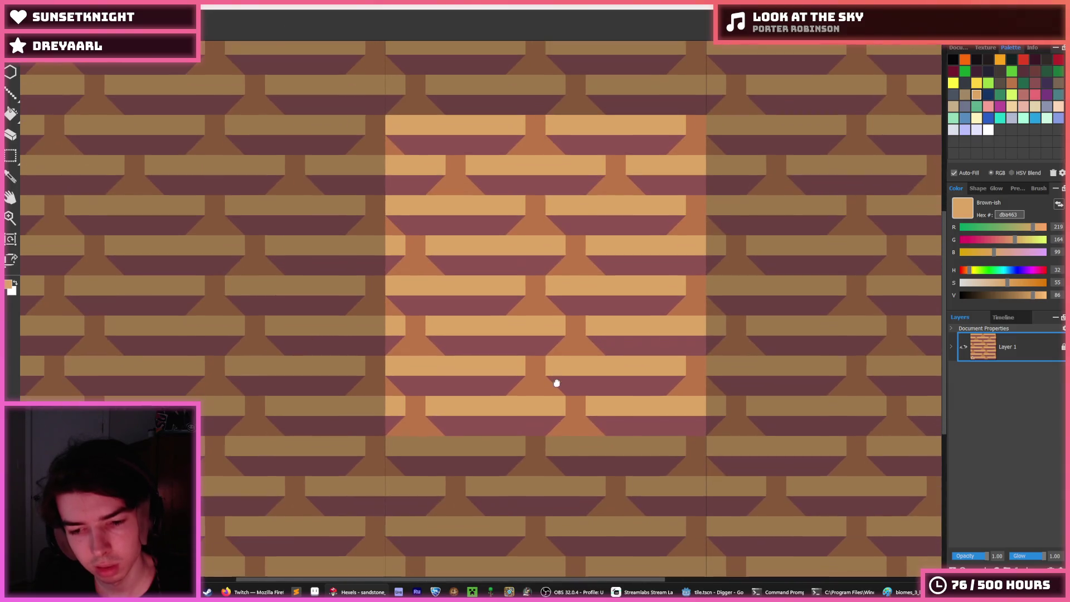
scroll(557, 357, "down", 5)
scroll(560, 324, "up", 4)
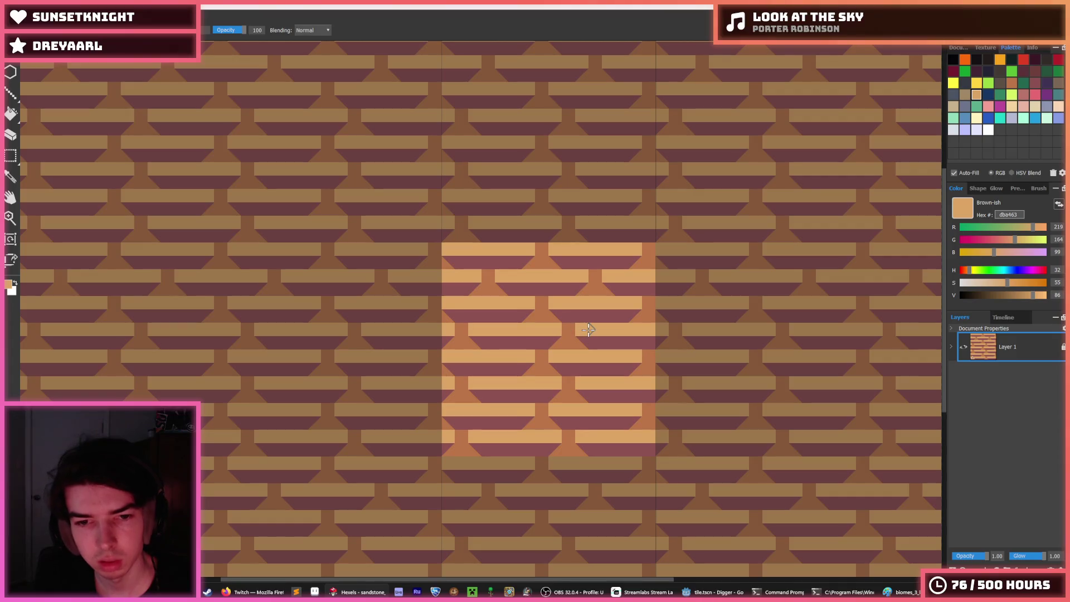
key("m")
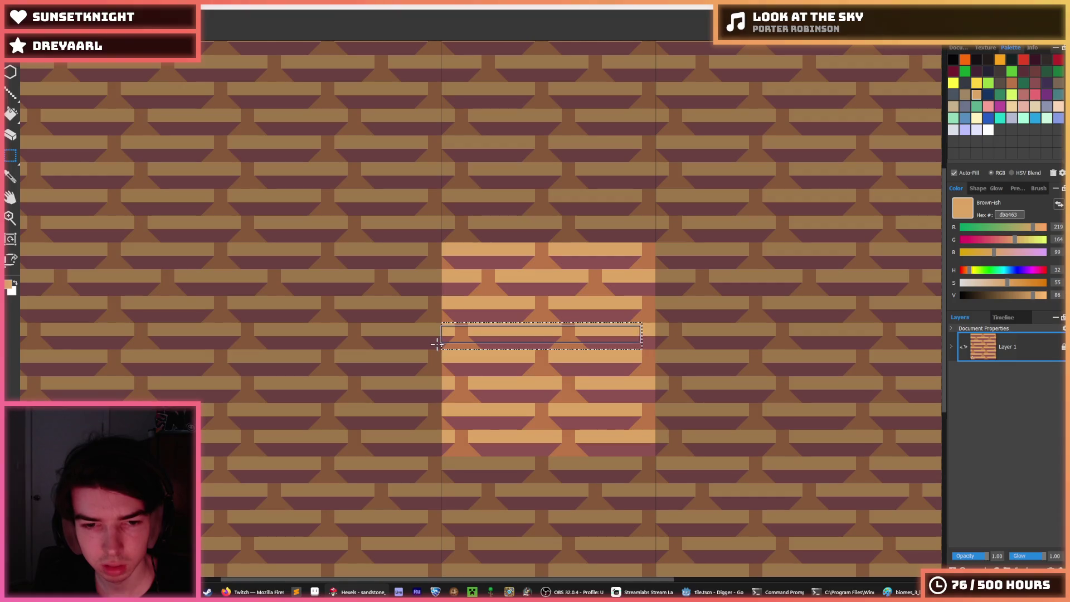
Shift the selected strip two pixels right and fill the leftover transparent cells with tan and maroon
key("Right")
key("Right")
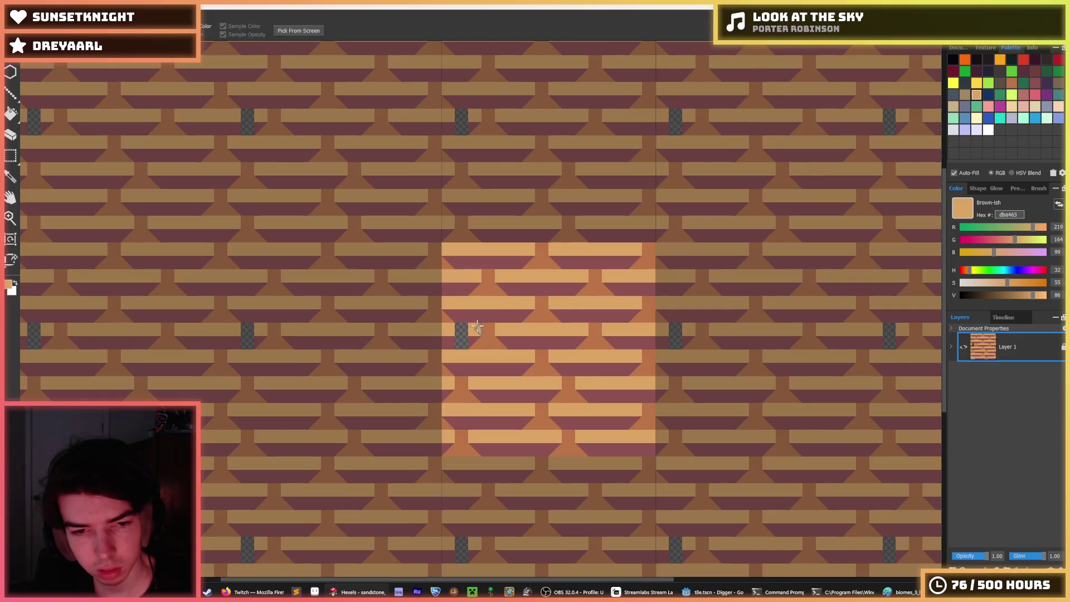
scroll(487, 318, "up", 1)
key("b")
left_click(462, 330)
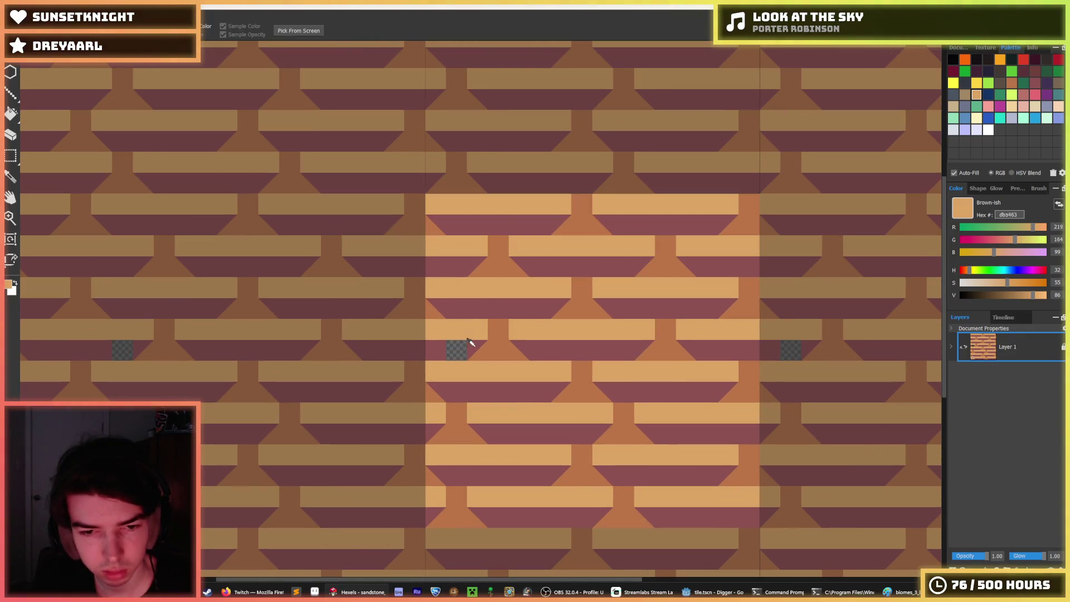
left_click(471, 344, "alt")
left_click(450, 353)
Move a block of rows further down the tile and drop the selection
key("s")
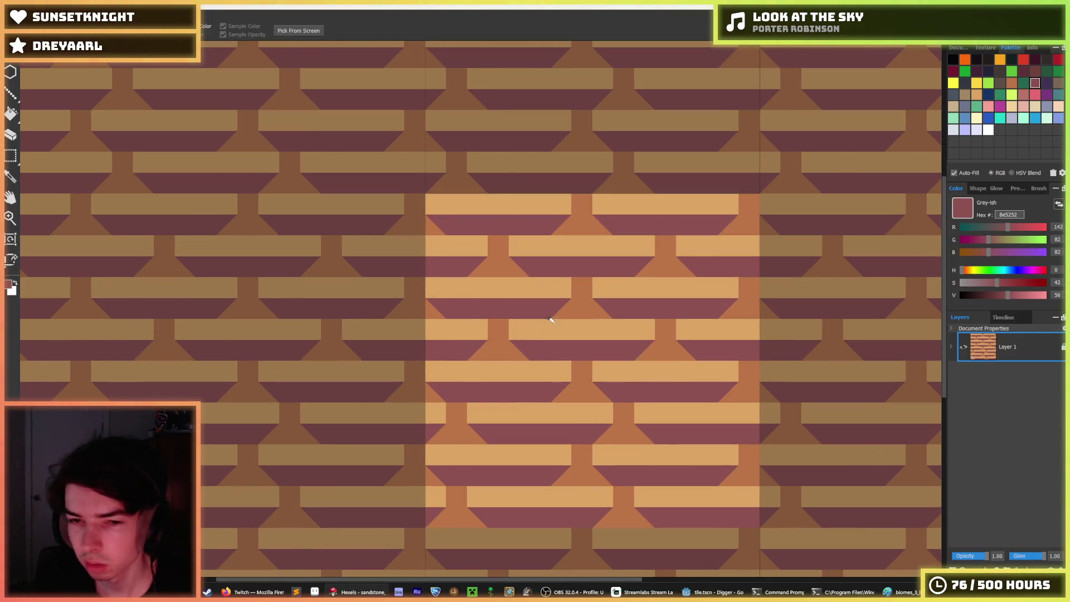
scroll(580, 311, "down", 3)
scroll(580, 310, "up", 2)
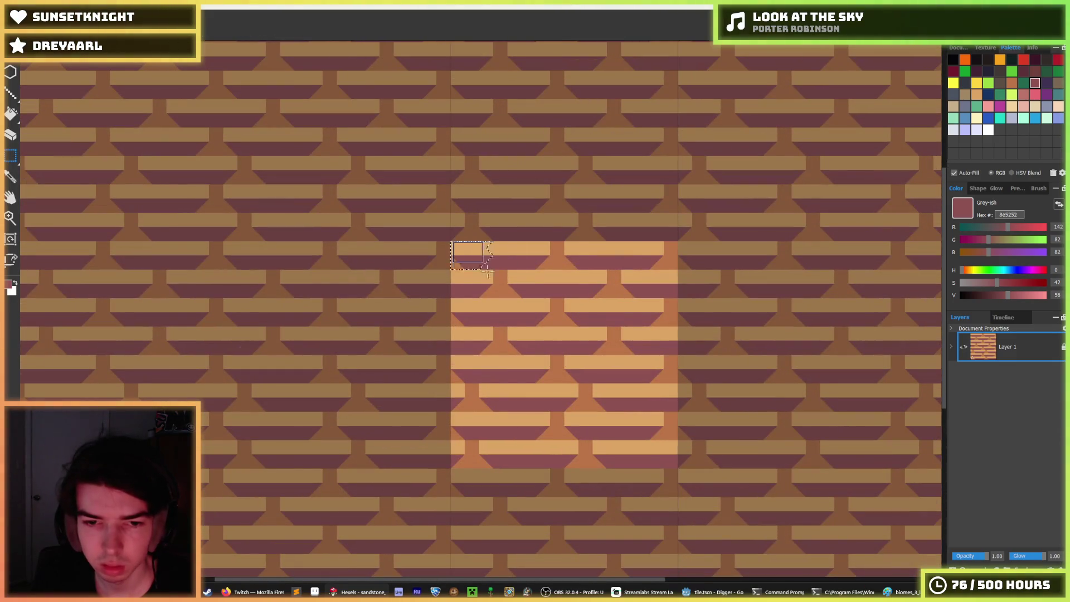
mouse_move(475, 247)
left_mouse_down()
mouse_move(645, 362)
mouse_move(693, 351)
left_mouse_up()
key("Down")
key("Down")
key("Down")
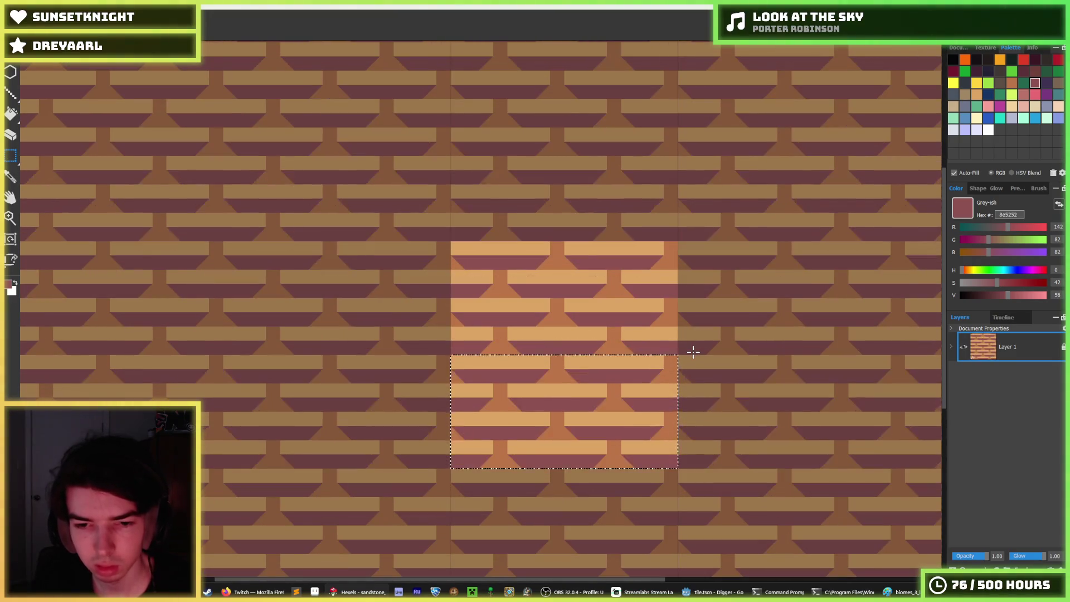
key("ctrl+d")
Paint the brown post between the light bars tan
scroll(693, 352, "down", 2)
scroll(682, 356, "down", 1)
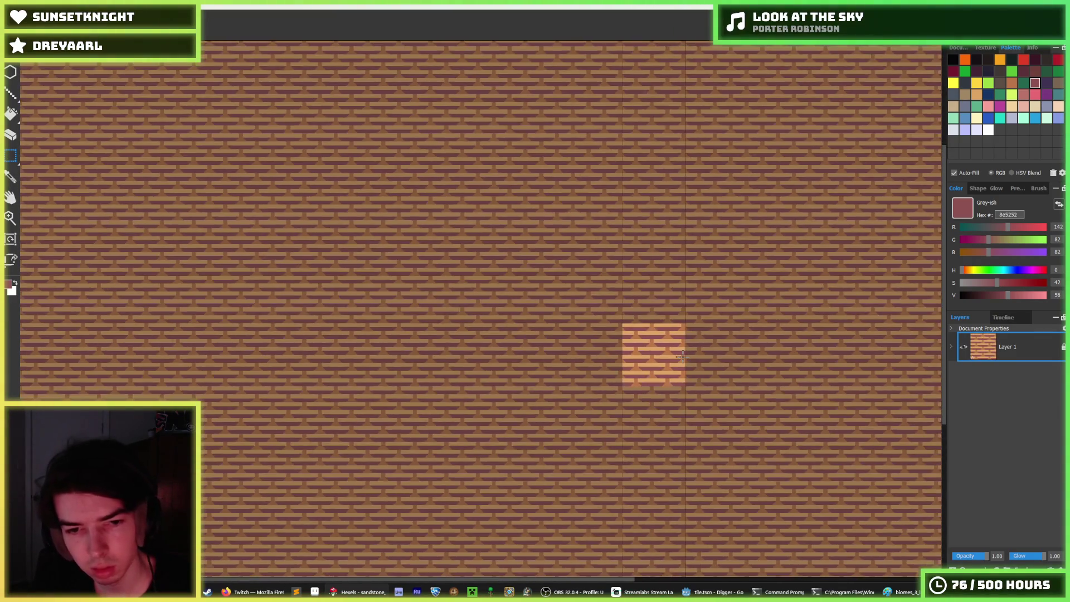
scroll(669, 346, "up", 3)
key("i")
key("b")
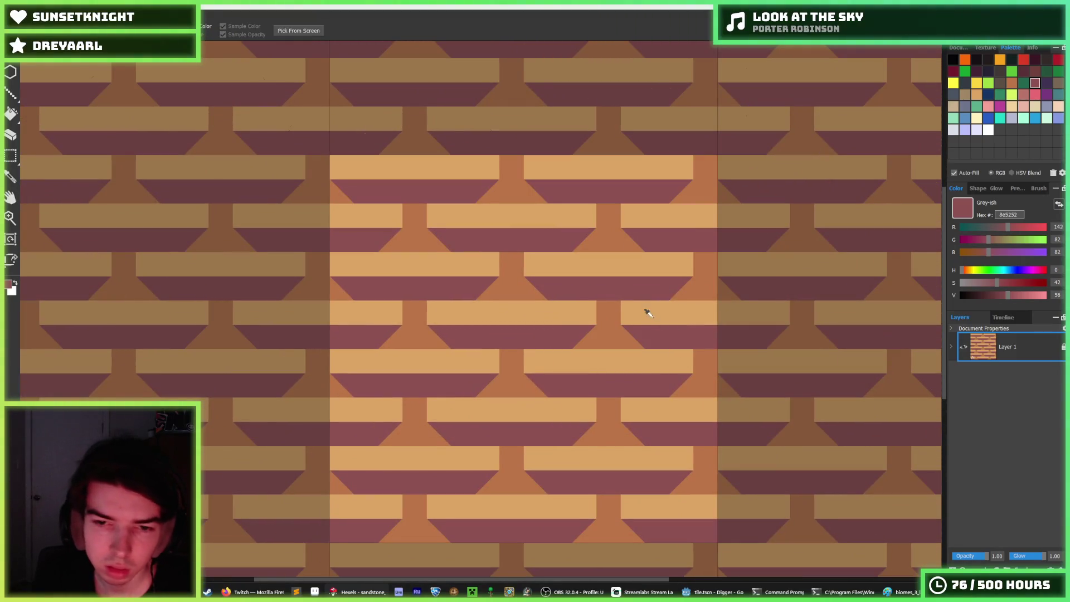
left_click(645, 310, "alt")
left_click_drag(613, 311, 610, 309)
Try a tan tip and a tan trapezoid over the post, then undo both test strokes
key("i")
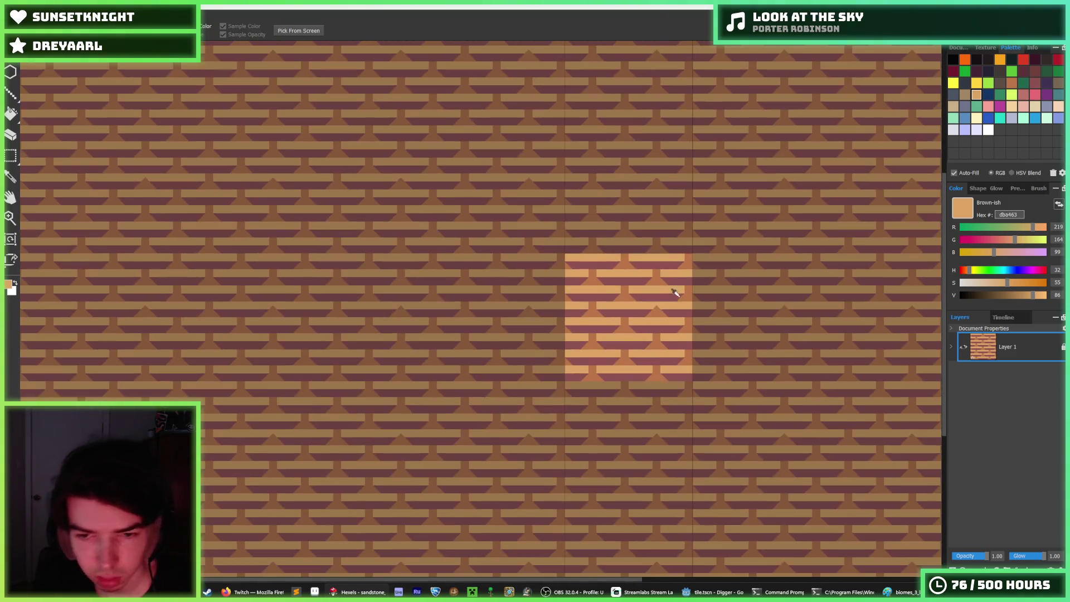
scroll(676, 292, "down", 3)
scroll(680, 290, "down", 1)
scroll(683, 293, "up", 2)
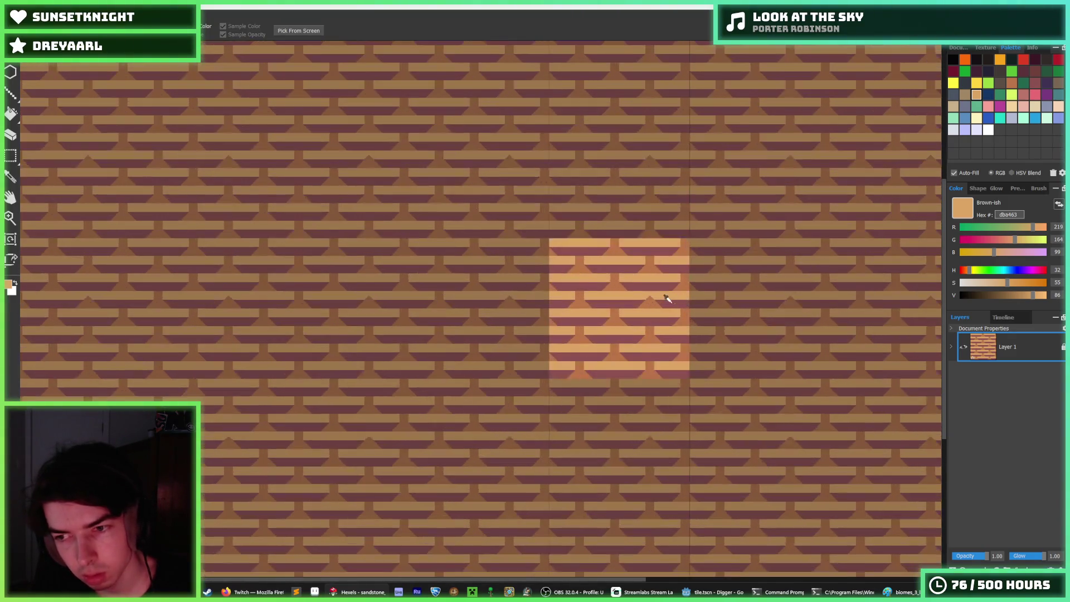
scroll(664, 298, "up", 2)
key("b")
left_click(623, 287)
key("ctrl+z")
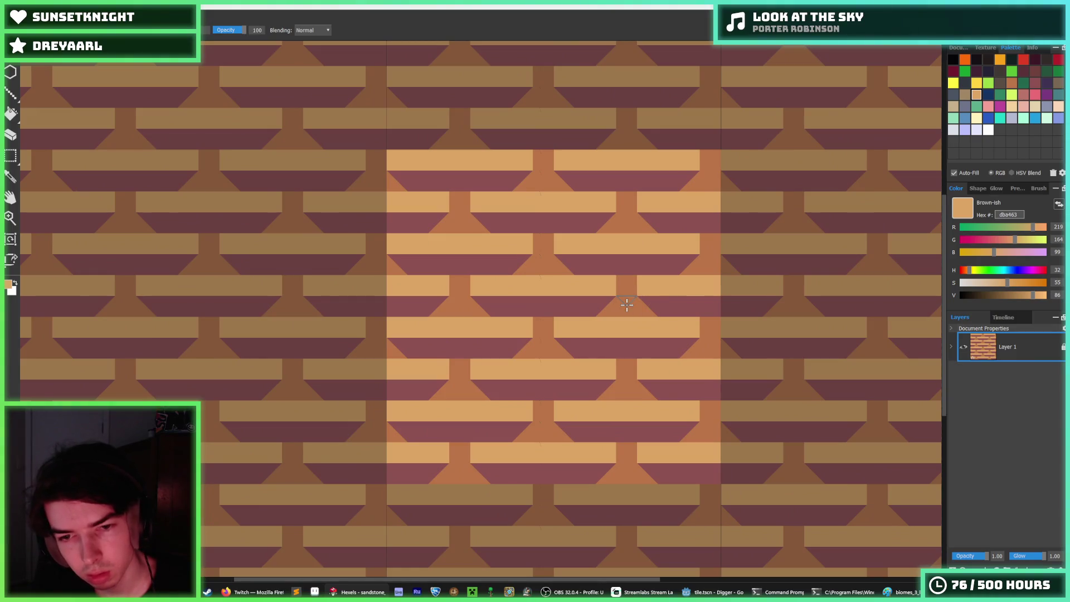
left_click_drag(616, 309, 627, 304)
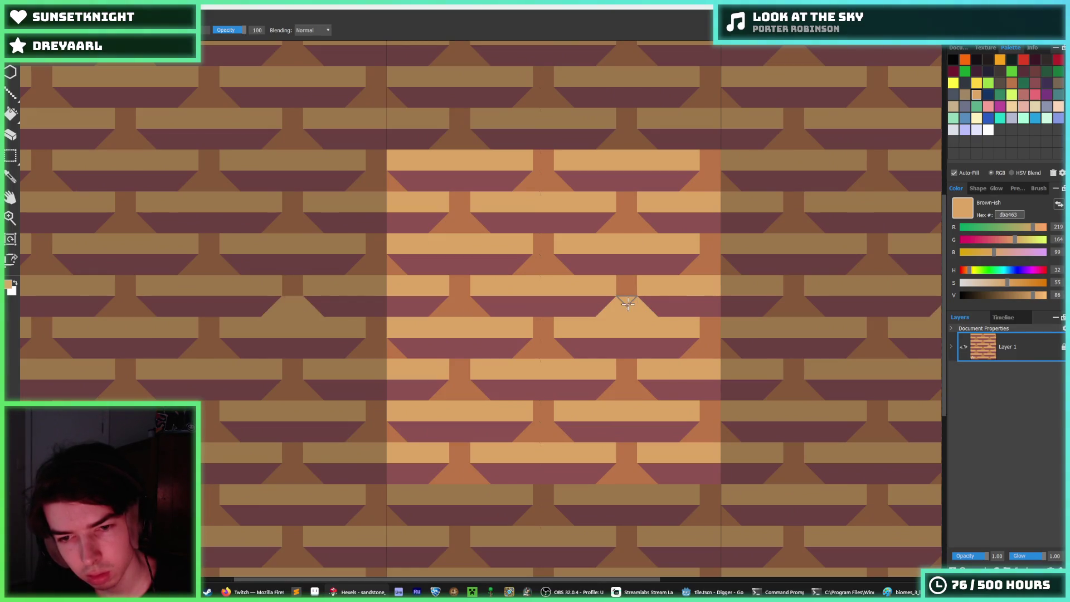
scroll(726, 277, "down", 2)
scroll(717, 277, "up", 2)
key("i")
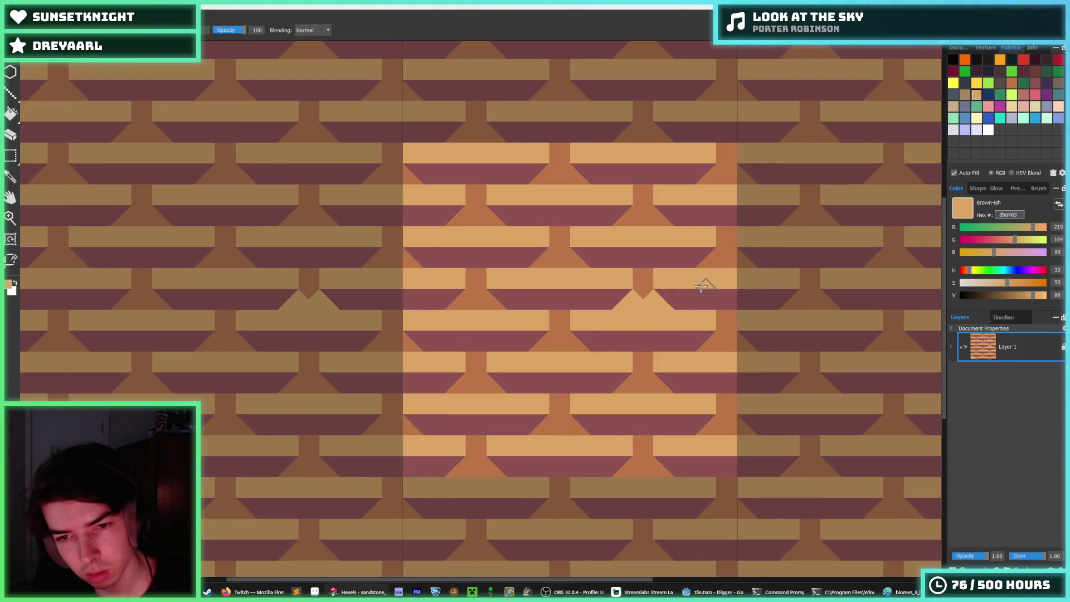
key("ctrl+z")
scroll(691, 281, "down", 4)
scroll(696, 285, "up", 2)
key("b")
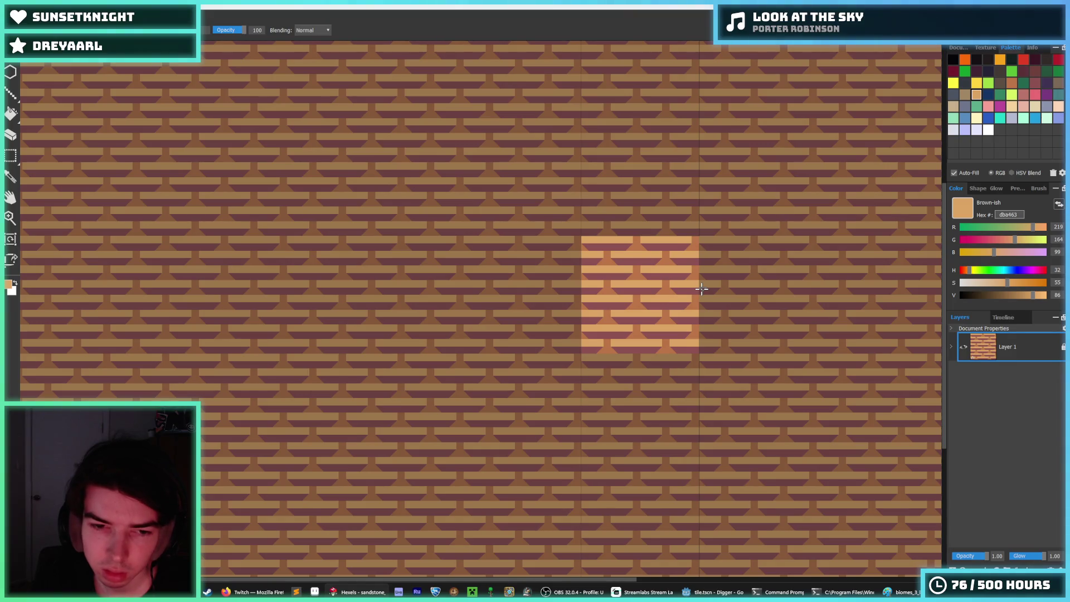
Export the tile at 128 px over sandstone_2.png and bring Godot back up
key("ctrl+shift+s")
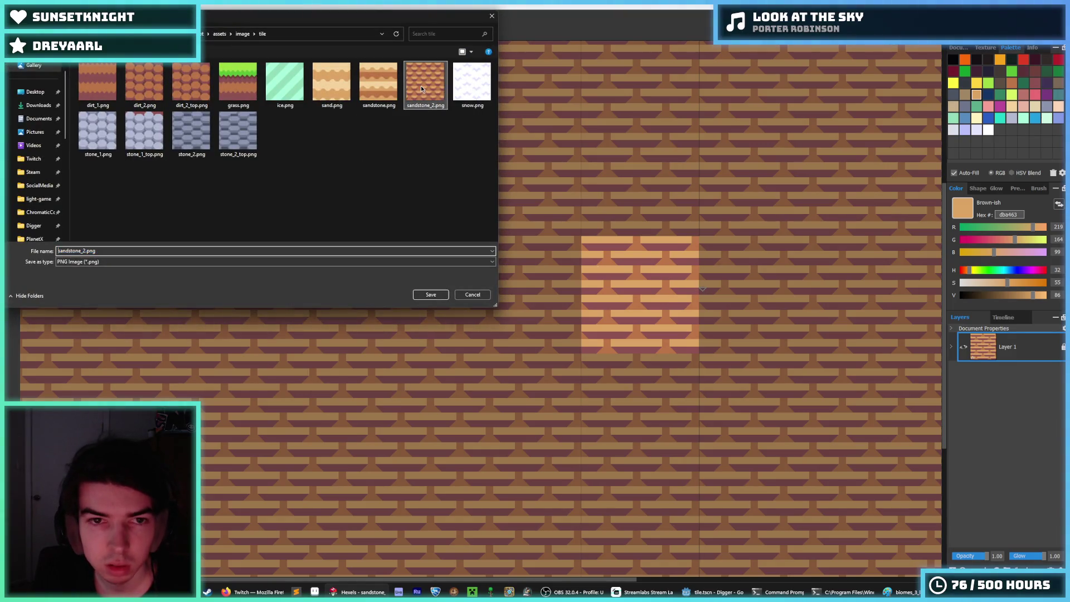
key("Return")
left_click(559, 298)
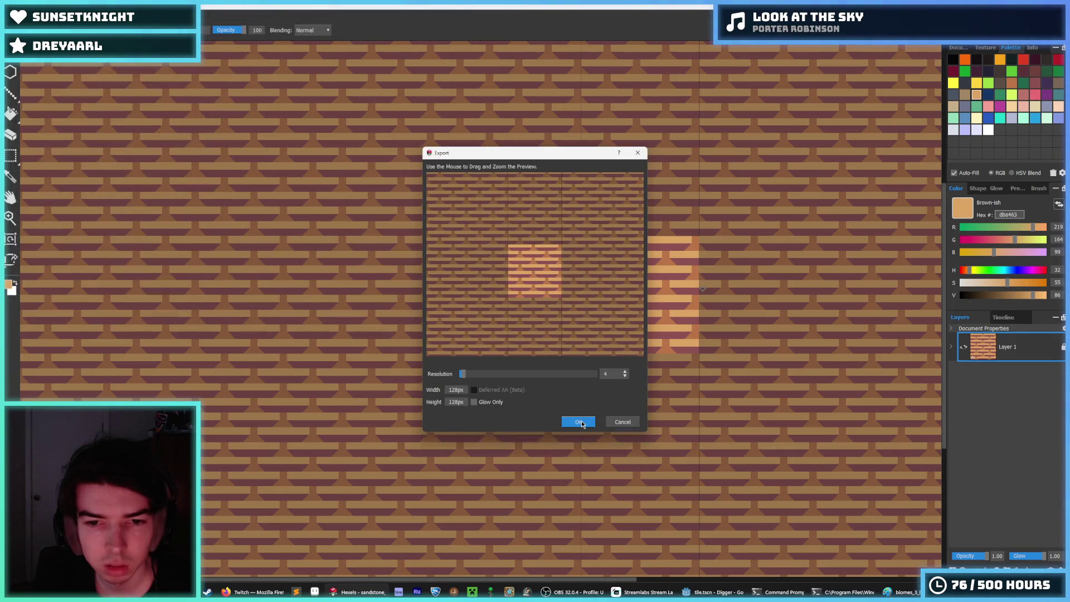
left_click(582, 422)
left_click(713, 592)
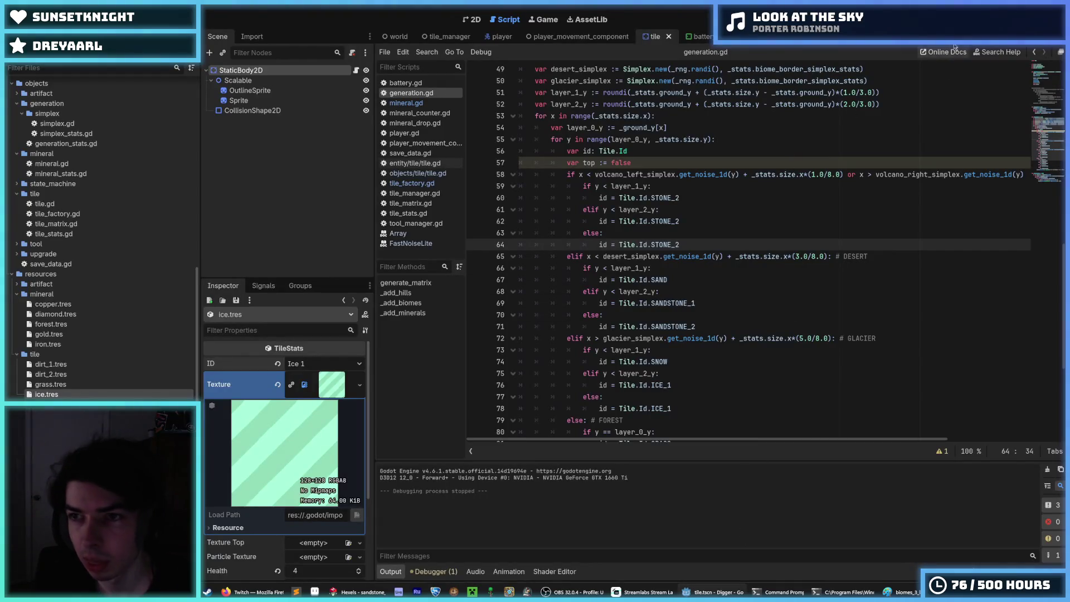
Run the Digger game, zoom the view to inspect the sandstone tiles, then move to the Mario references
left_click(955, 19)
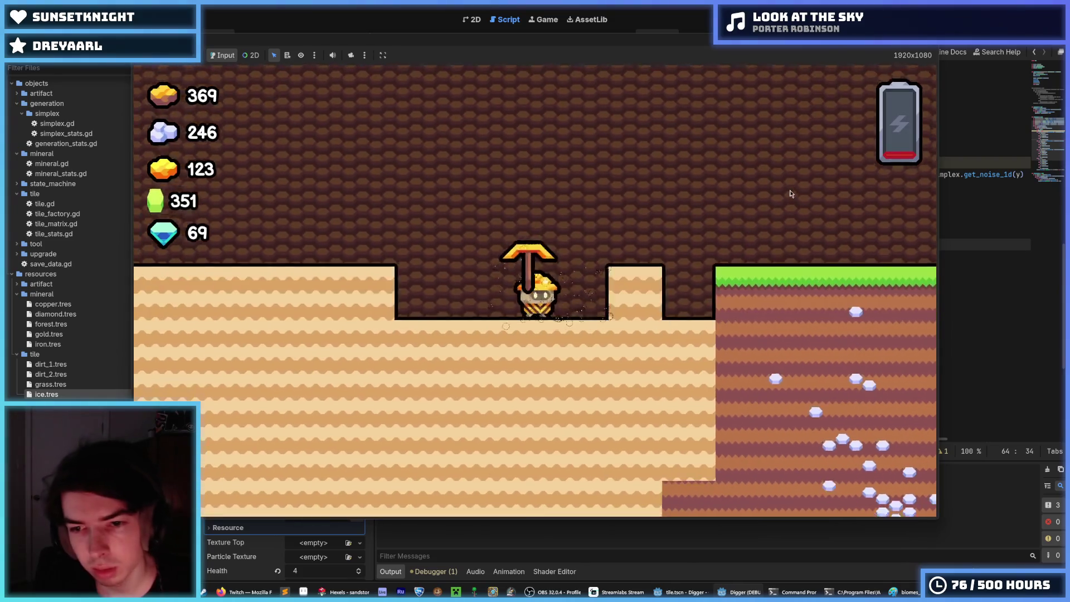
scroll(791, 193, "down", 5)
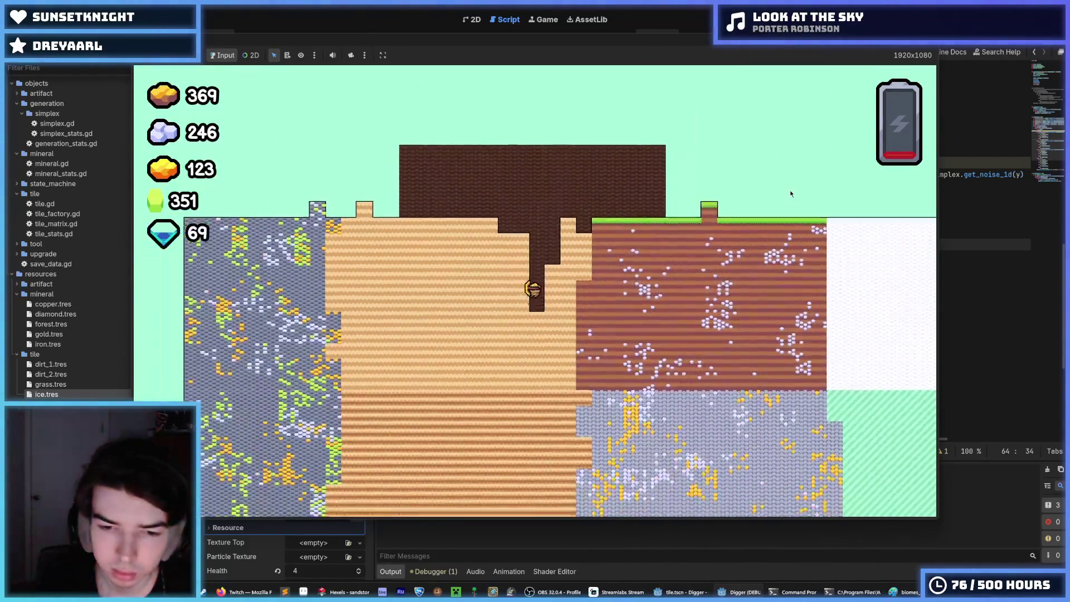
scroll(790, 193, "up", 5)
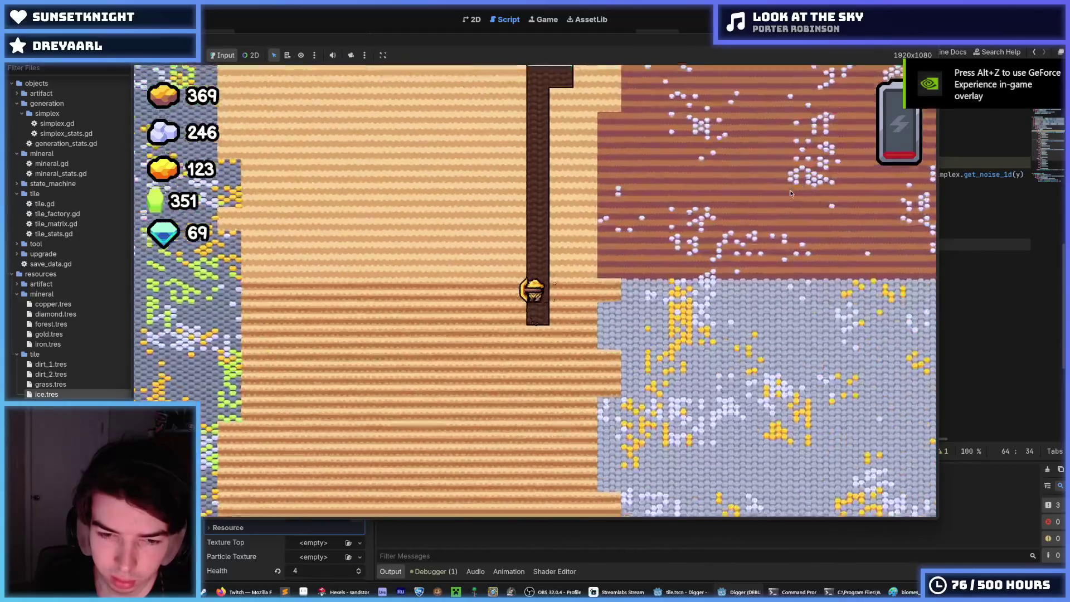
scroll(790, 193, "up", 3)
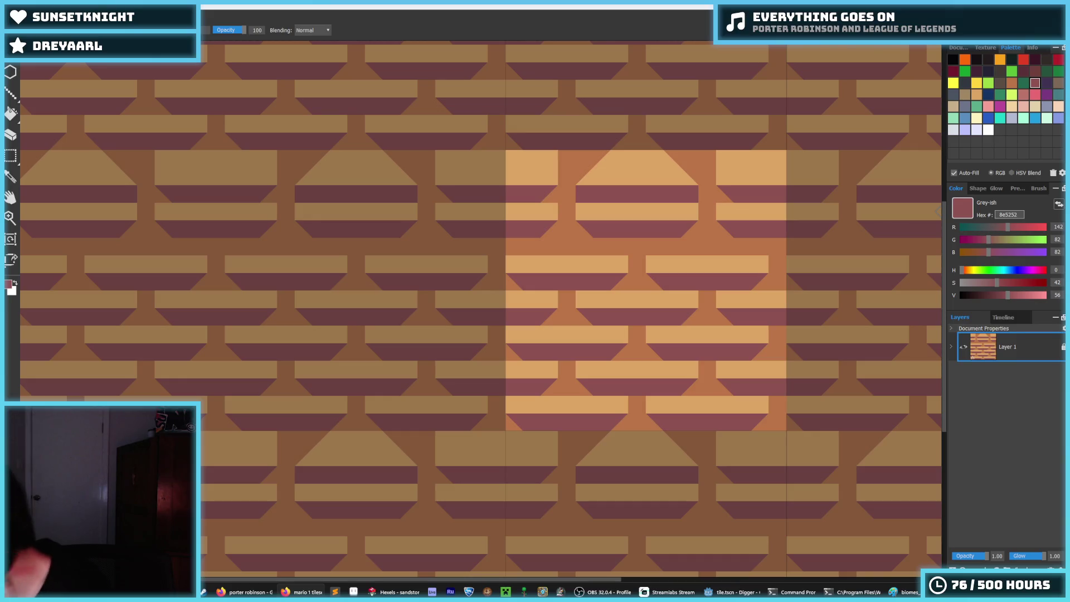
key("alt+Tab")
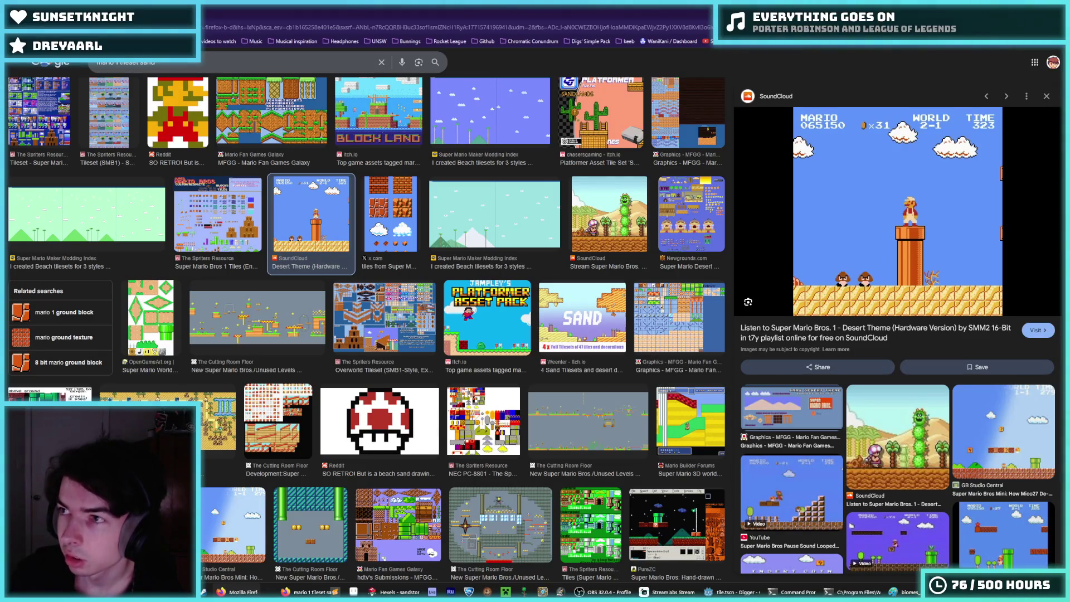
left_click(444, 5)
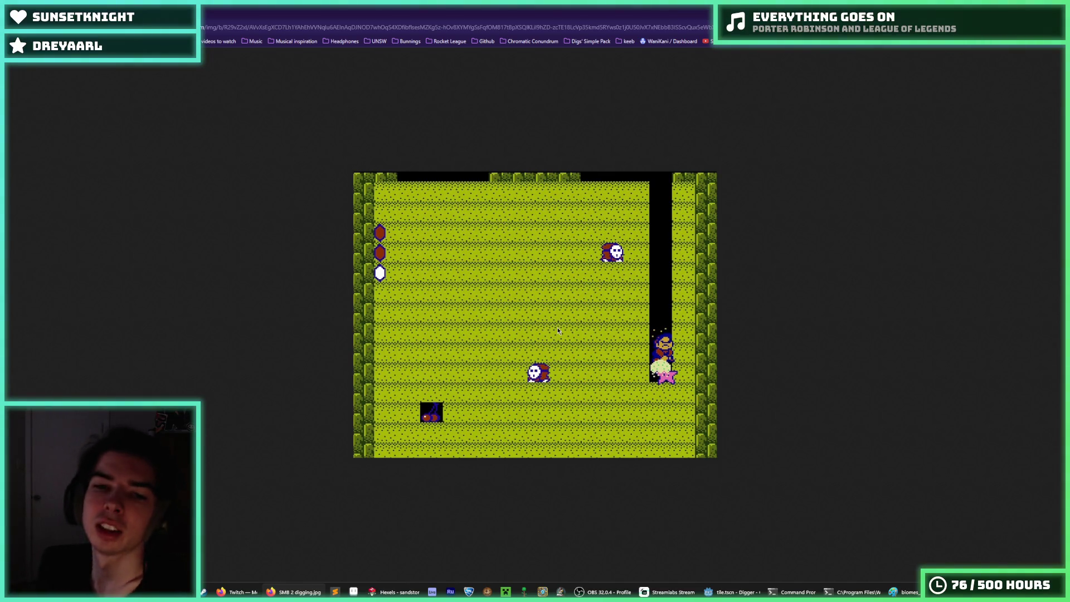
scroll(509, 311, "up", 4)
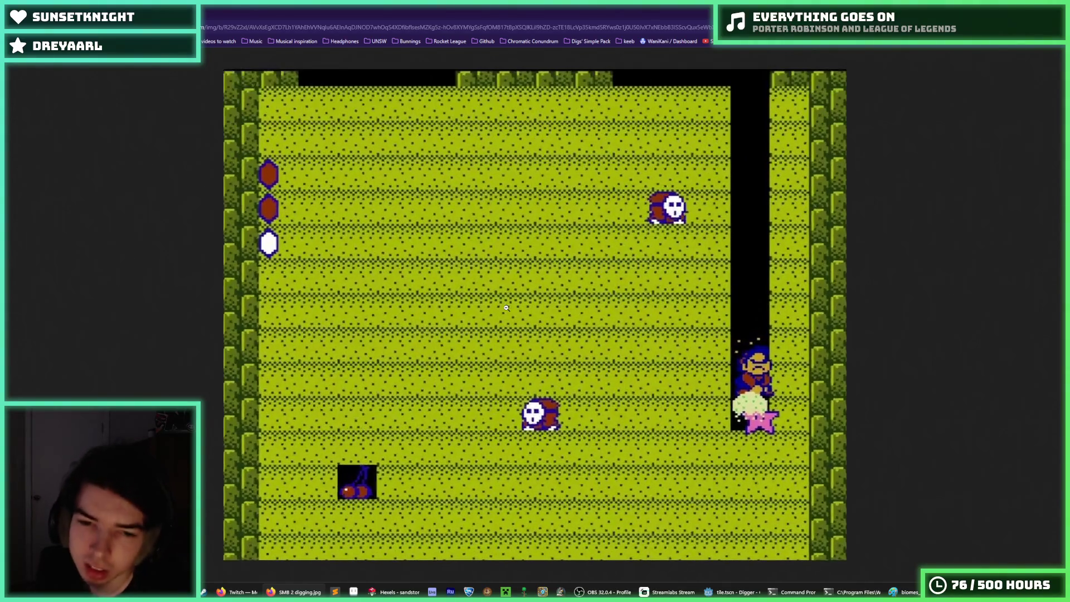
scroll(506, 310, "up", 2)
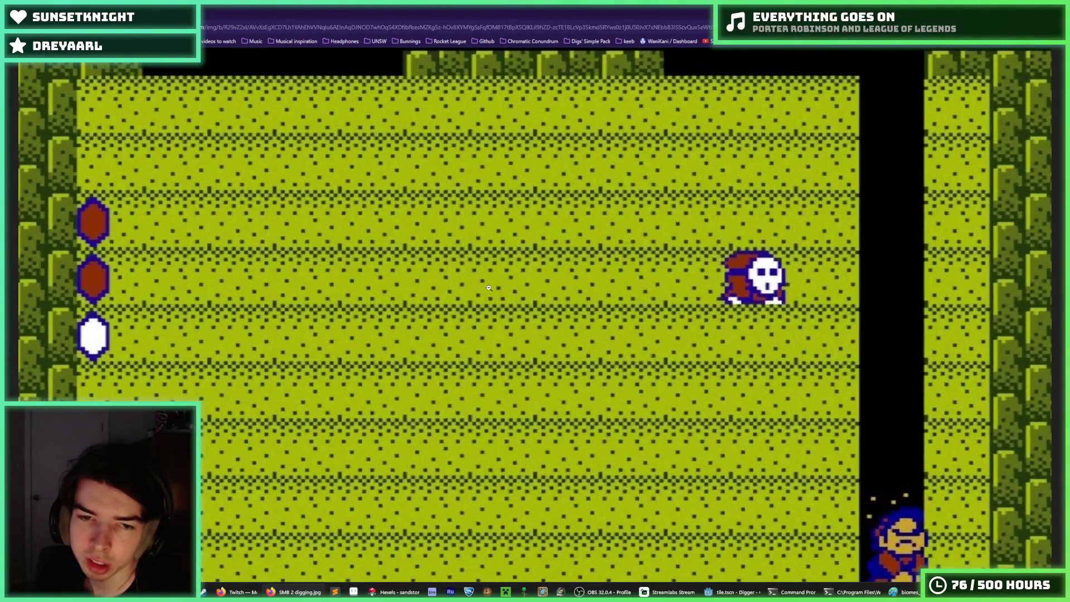
scroll(555, 255, "up", 2)
scroll(555, 255, "down", 2)
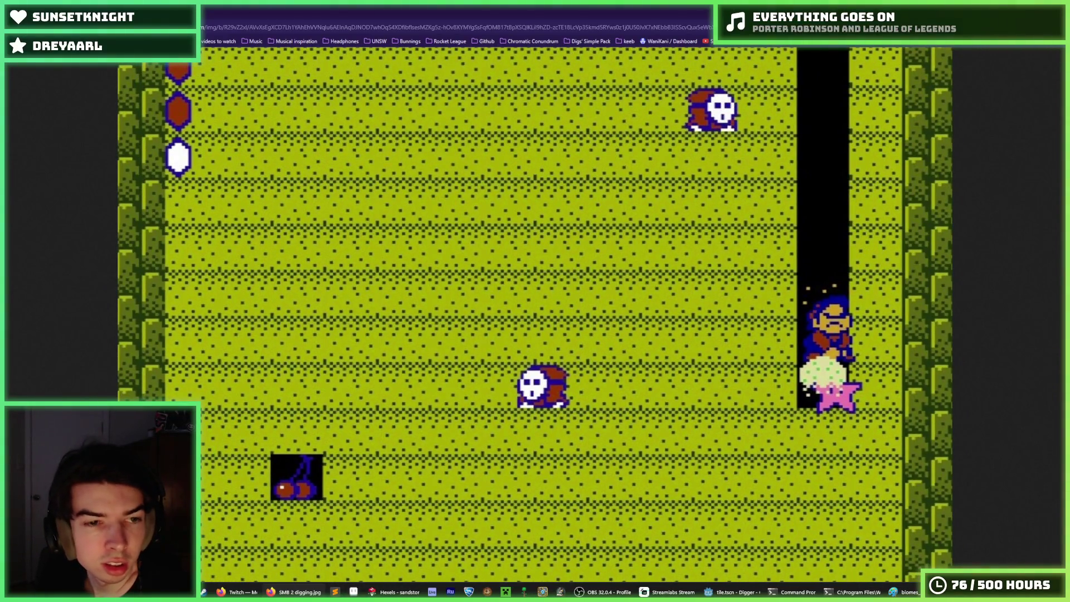
key("alt+Tab")
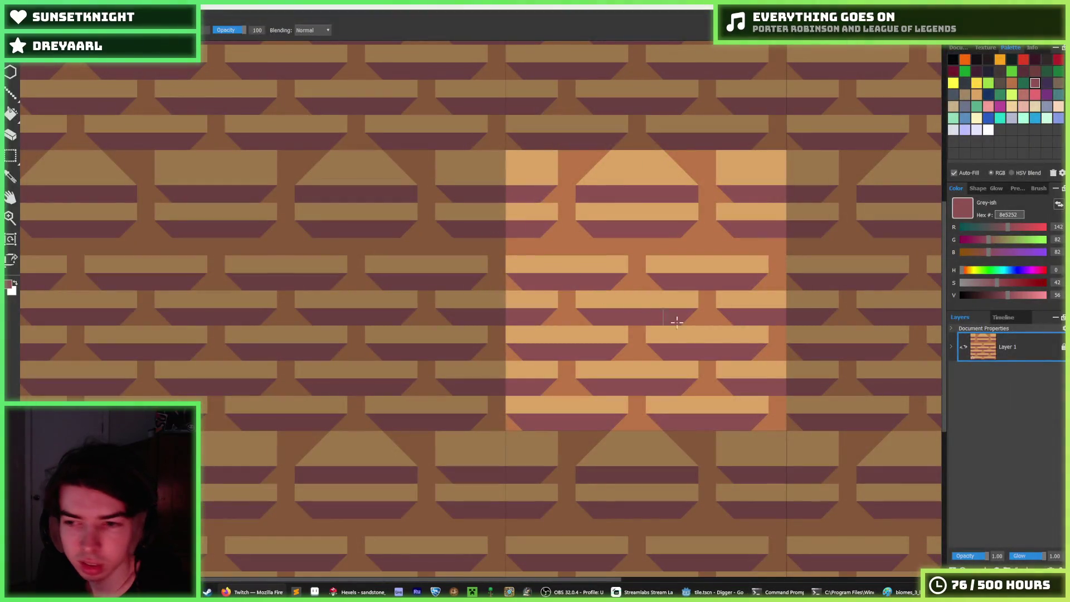
Sample the tile's tan, brown and mauve, then cut diagonal ends into the top brick
left_click(619, 167, "alt")
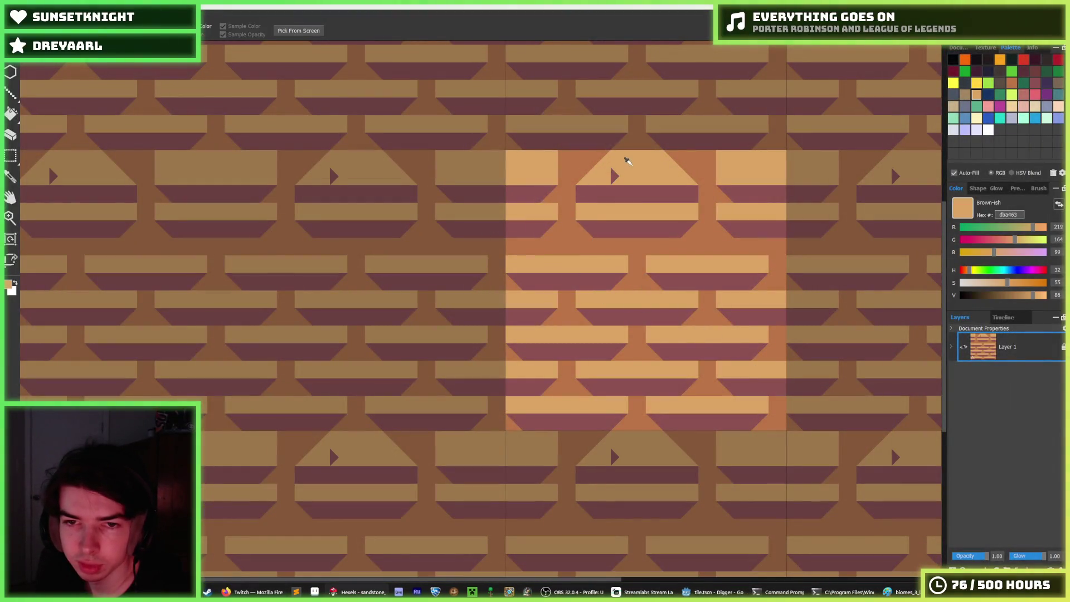
left_click(580, 174, "alt")
left_click(582, 192, "alt")
left_click_drag(578, 170, 595, 186)
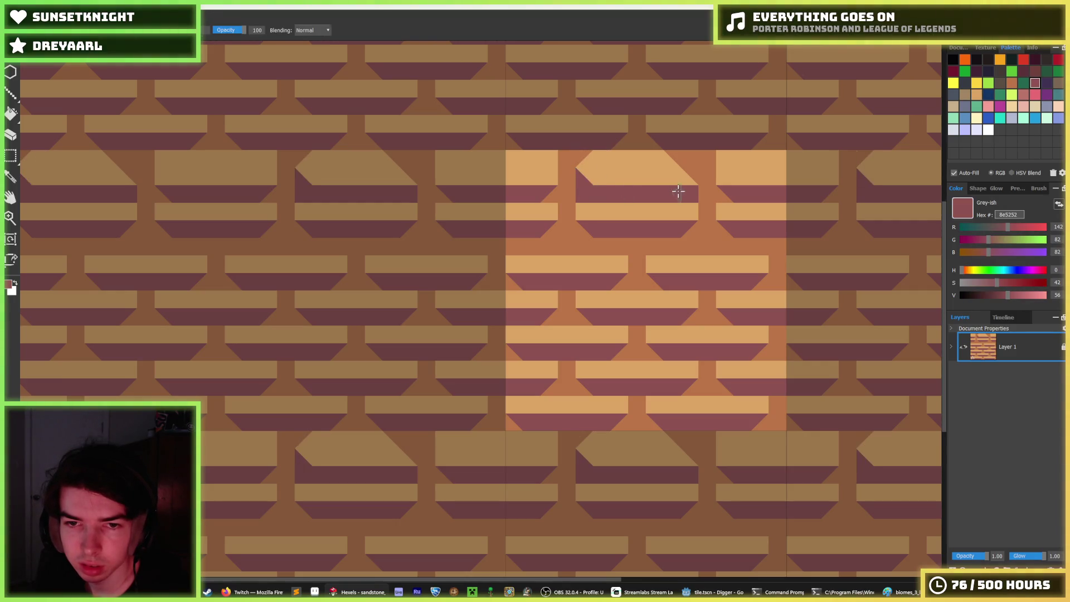
mouse_move(689, 176)
left_mouse_down()
mouse_move(665, 184)
mouse_move(675, 158)
mouse_move(691, 167)
mouse_move(671, 180)
left_mouse_up()
left_click(654, 158, "alt")
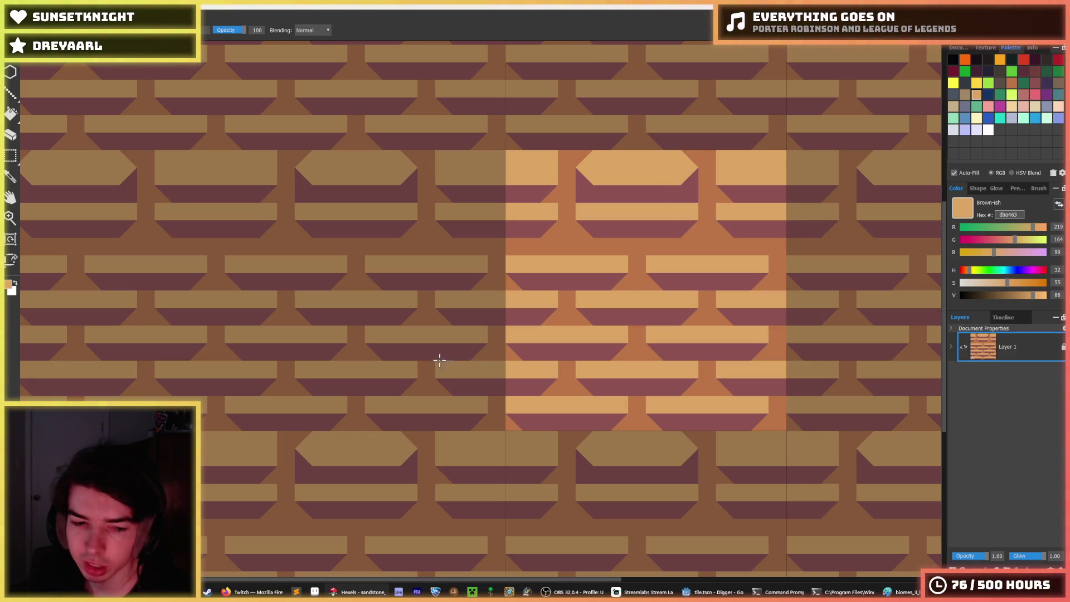
Fill the brown areas with mauve 8e5252
mouse_move(264, 595)
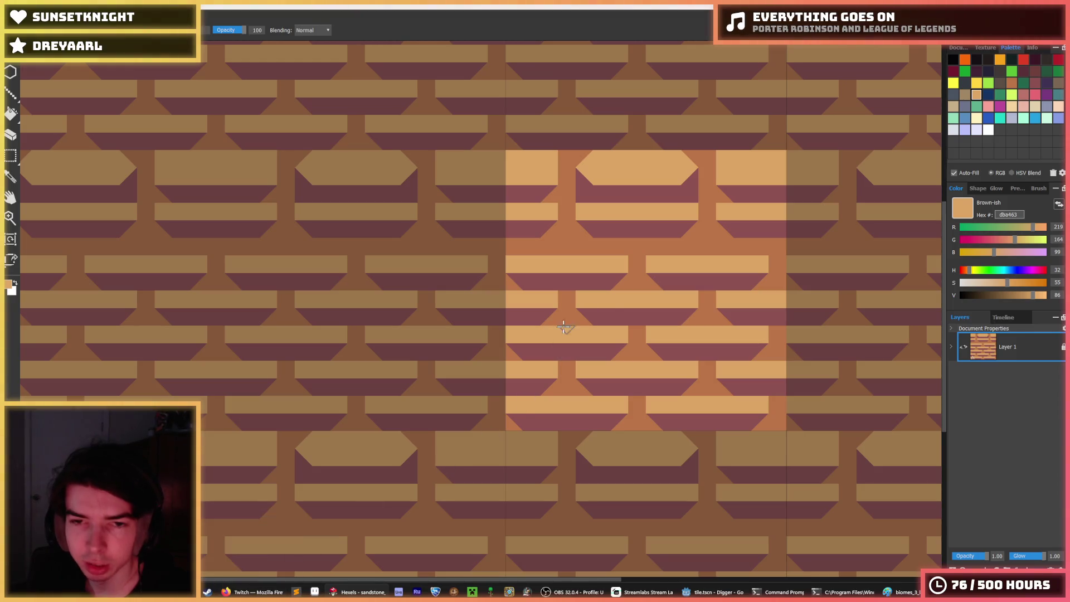
left_click(561, 188, "alt")
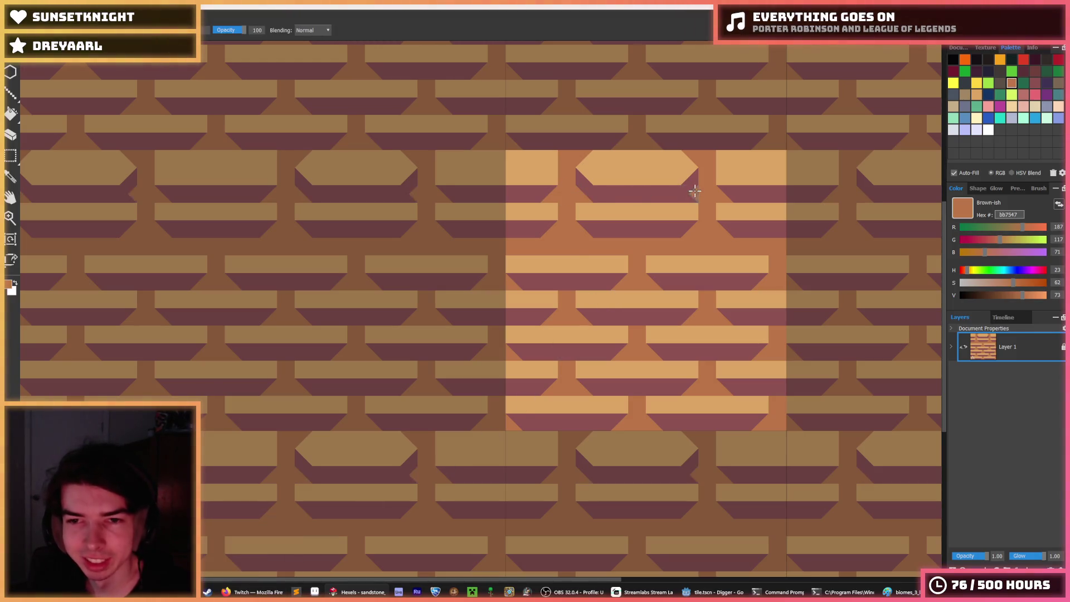
key("i")
scroll(734, 196, "down", 4)
scroll(686, 184, "up", 6)
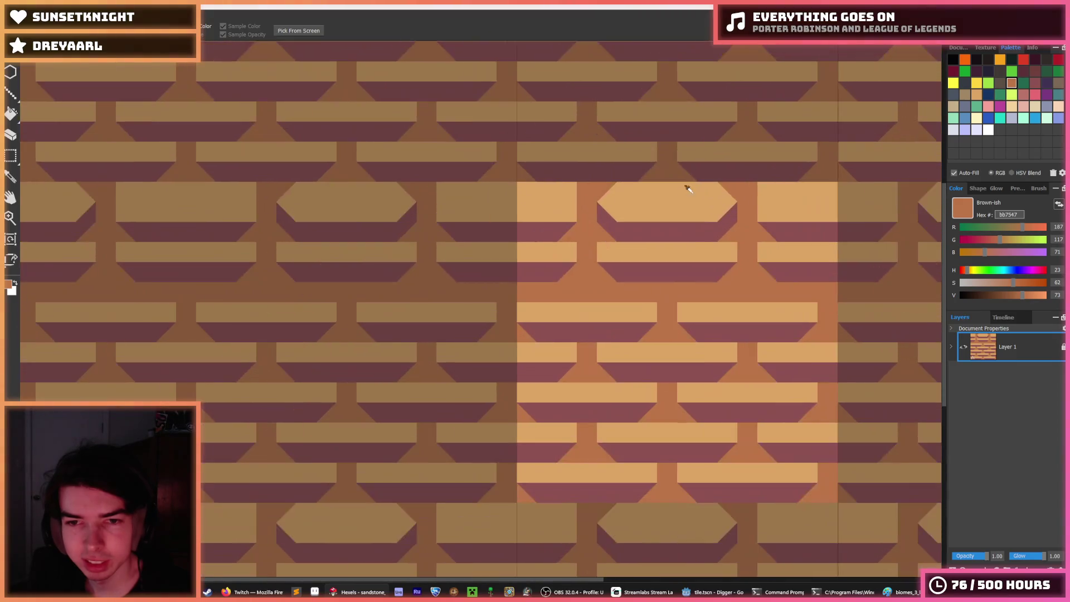
key("b")
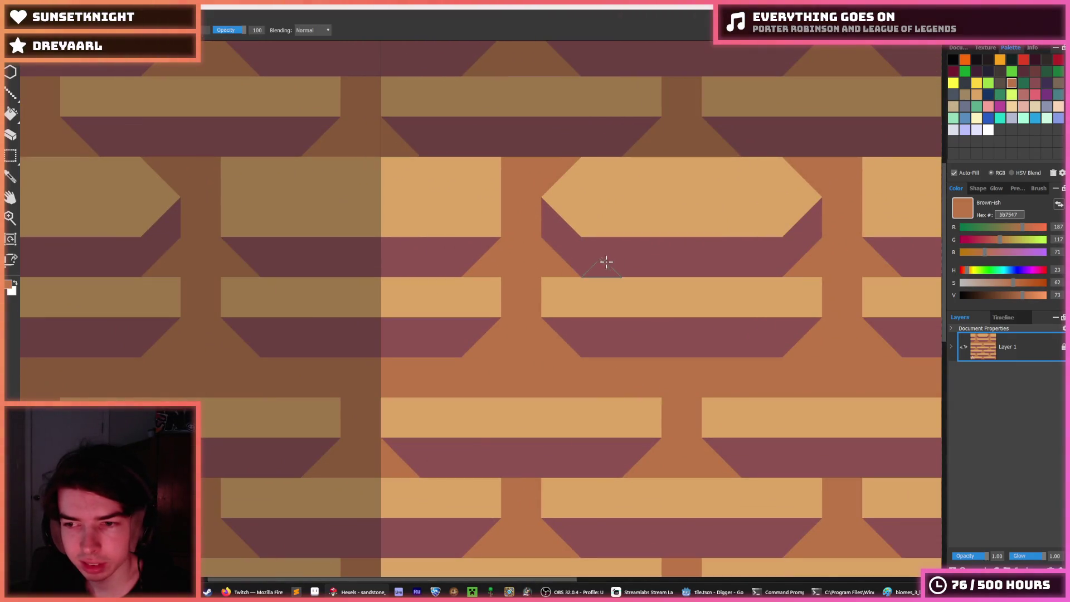
left_click(563, 329, "alt")
key("g")
left_click(561, 248)
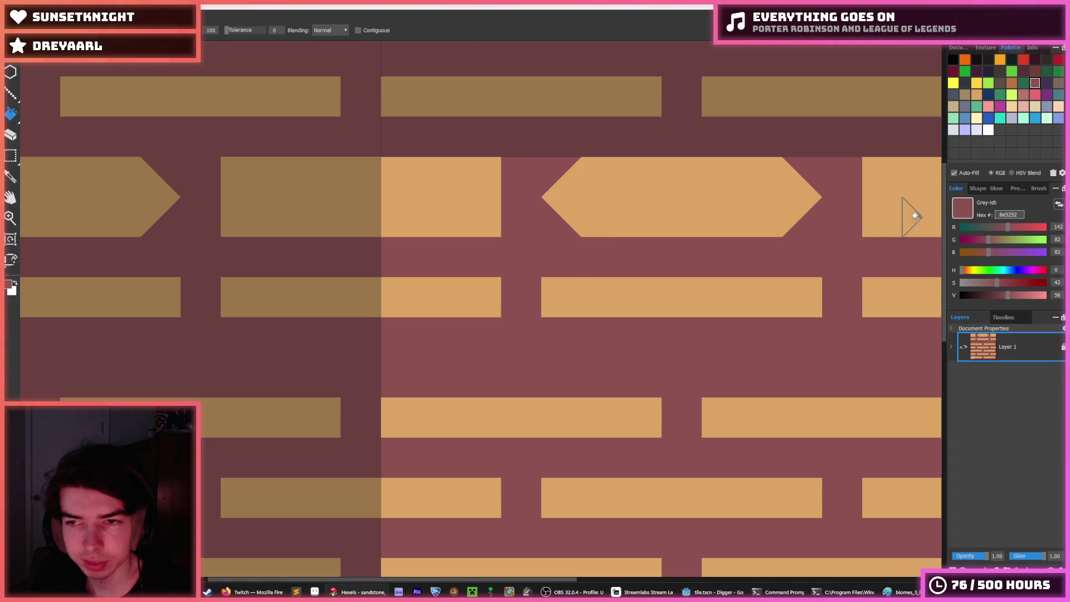
Paint a bb7547 brown shadow under the hexagon and make its right tip mauve
left_click(1012, 82)
key("b")
mouse_move(558, 217)
left_mouse_down()
mouse_move(599, 255)
mouse_move(736, 256)
mouse_move(794, 247)
mouse_move(867, 215)
left_mouse_up()
left_click(838, 231, "alt")
scroll(826, 232, "down", 3)
scroll(778, 250, "up", 5)
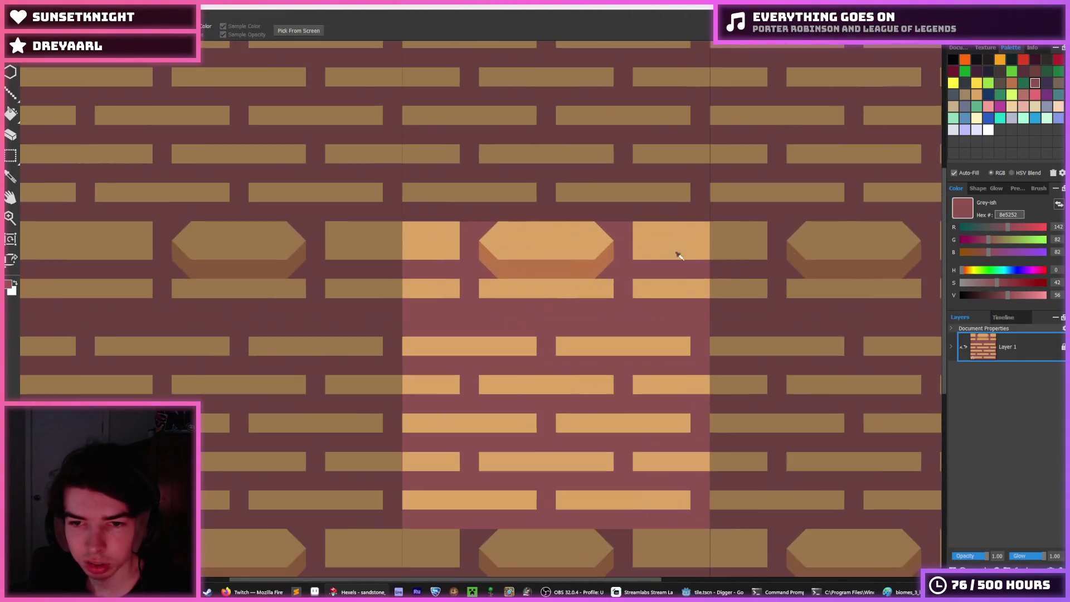
Select the shaded hexagon and place a copy further to the right
key("m")
left_click_drag(603, 273, 397, 187)
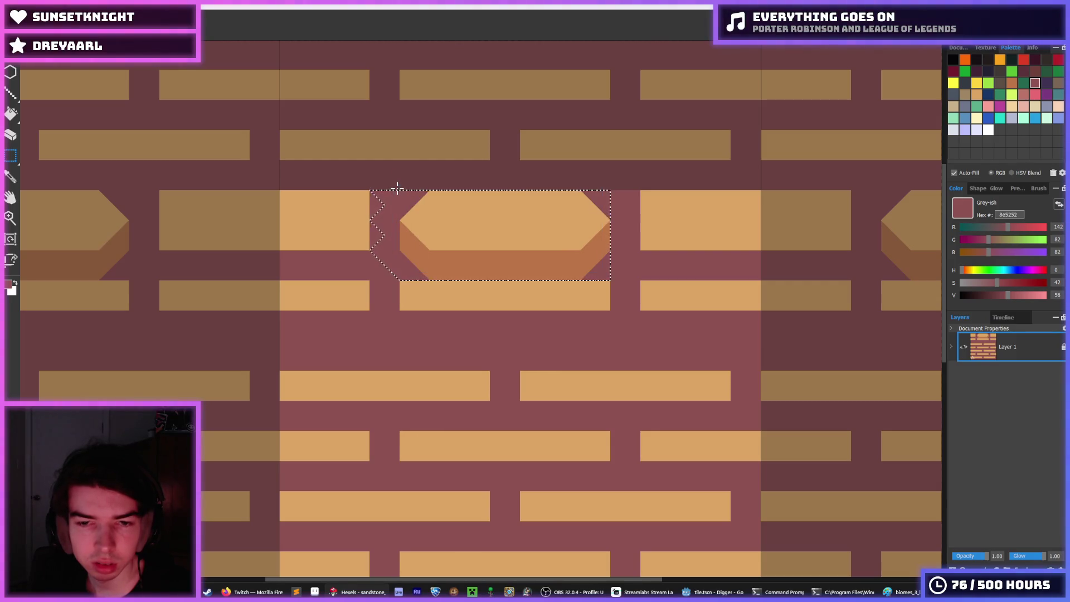
left_click_drag(430, 232, 676, 232)
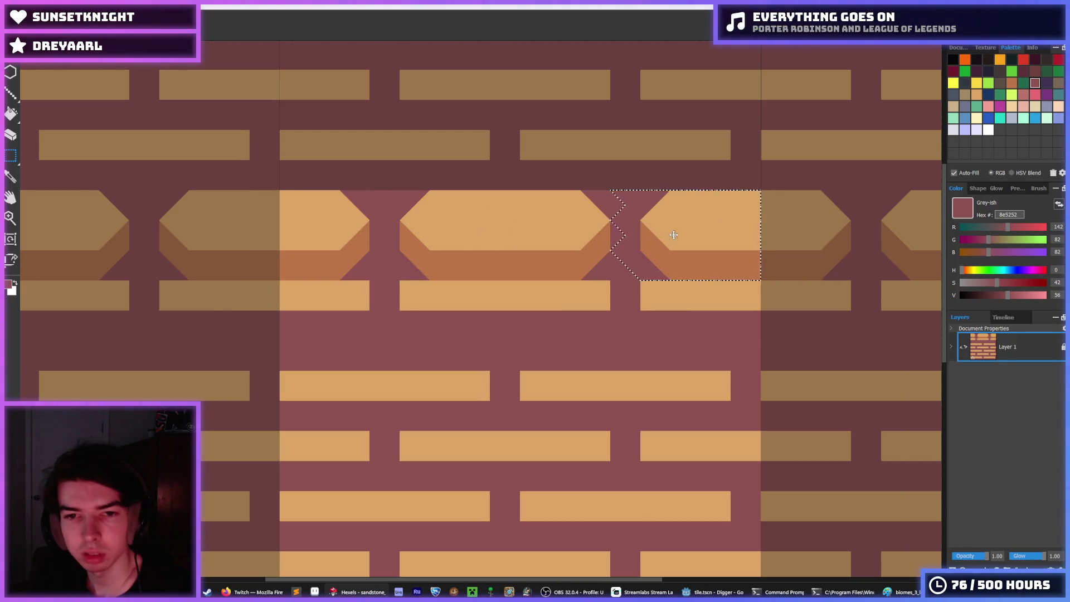
left_click(572, 297)
scroll(572, 297, "down", 5)
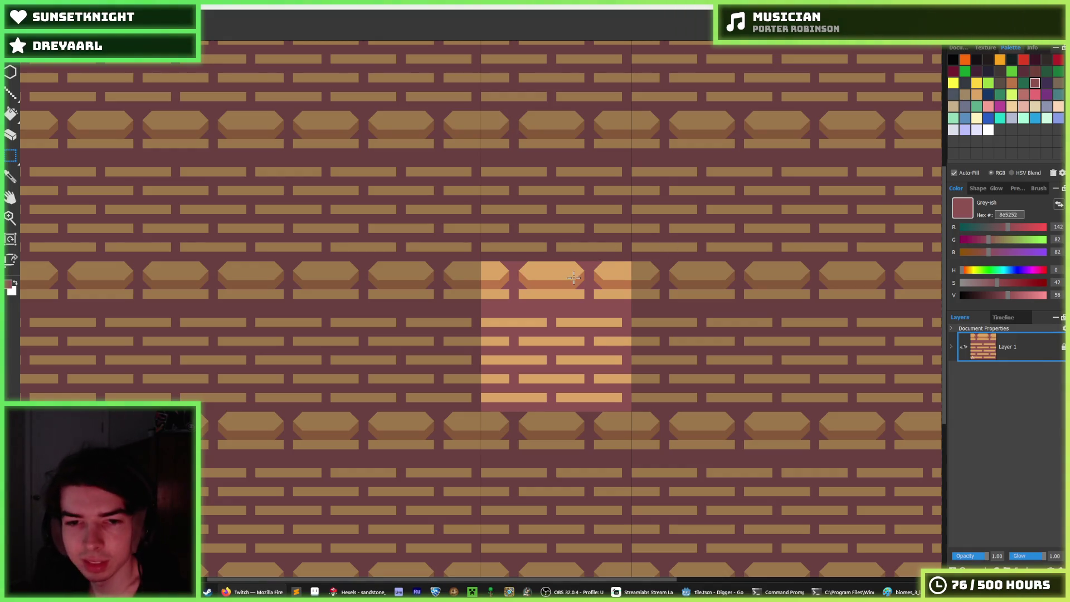
Move the hex brick row down and two cells right, then set it in place
scroll(588, 285, "up", 3)
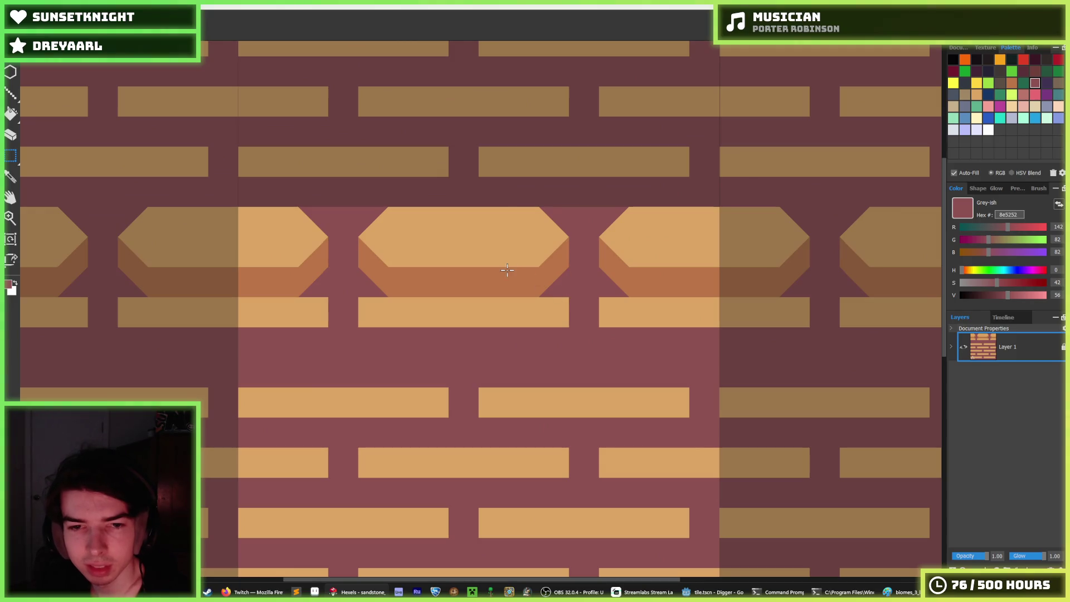
mouse_move(568, 296)
left_mouse_down()
mouse_move(344, 215)
mouse_move(219, 210)
left_mouse_up()
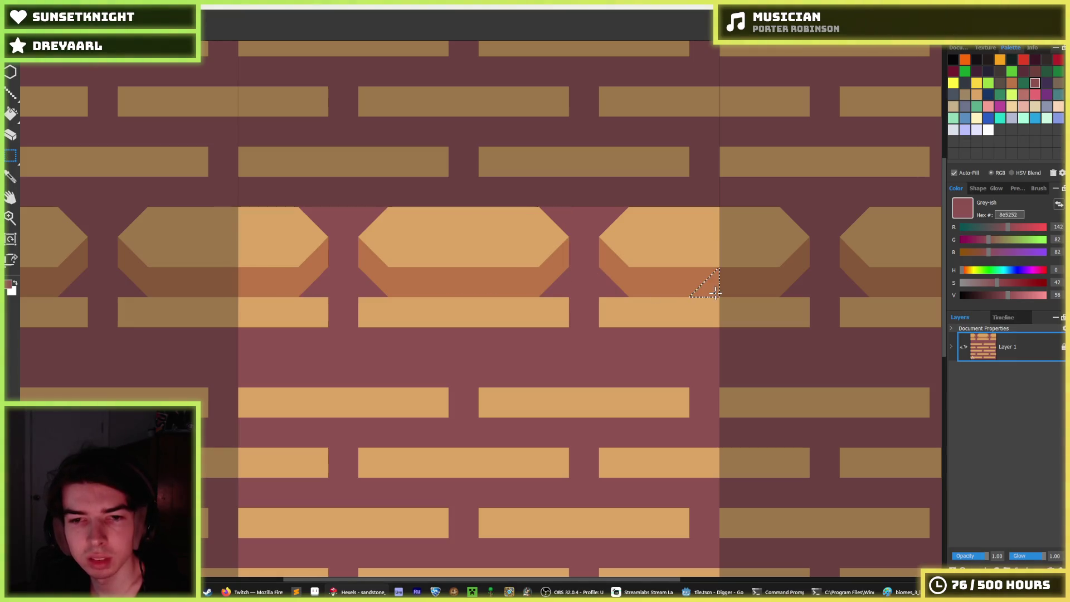
left_click_drag(716, 291, 240, 207)
left_click_drag(439, 268, 443, 351)
key("Right")
key("Right")
key("Right")
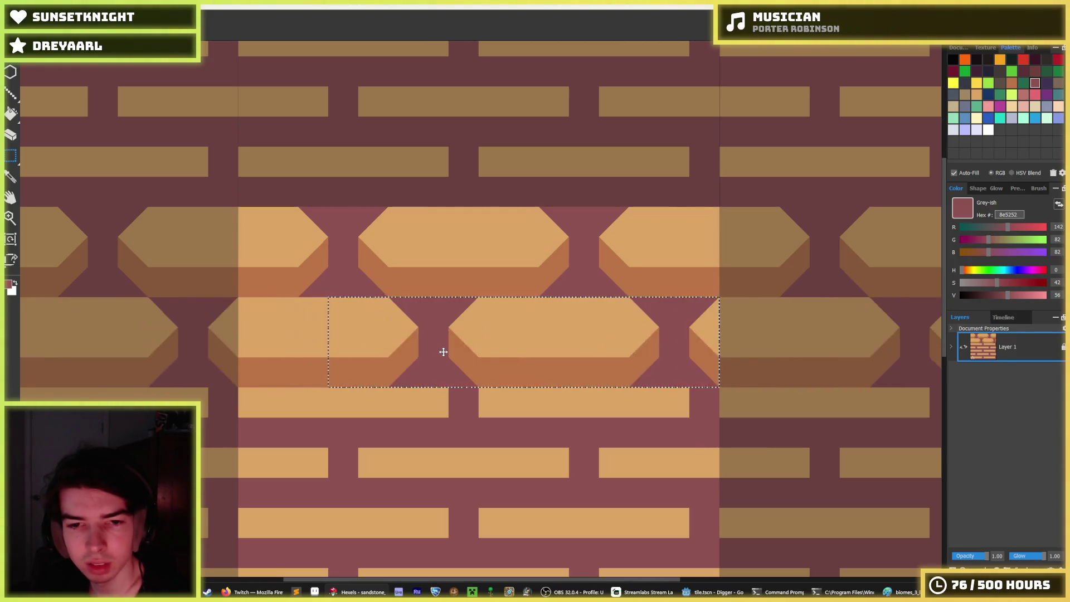
key("Right")
key("Right")
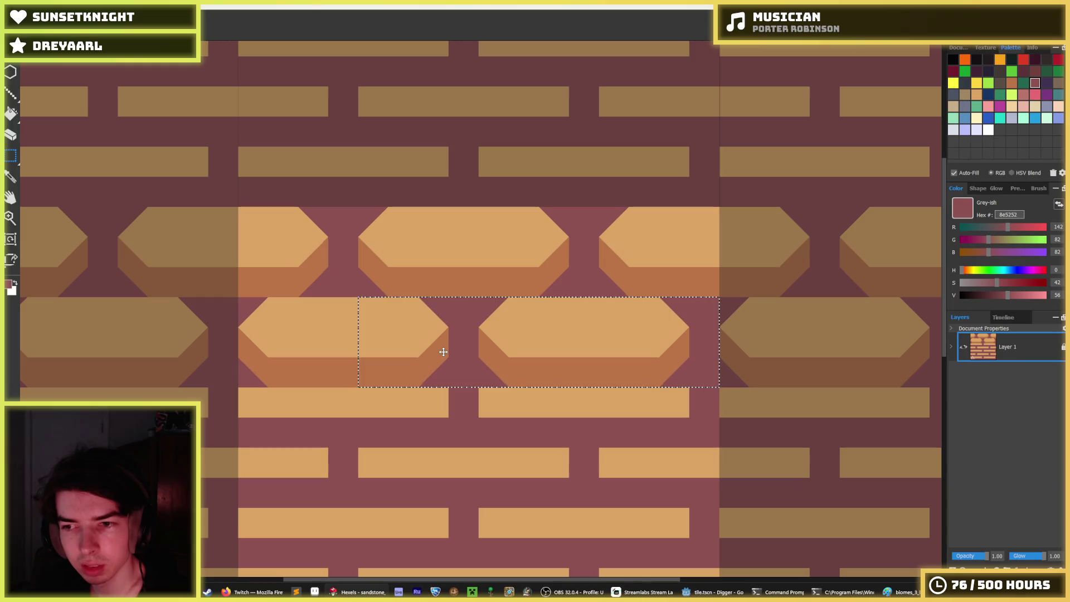
key("ctrl+d")
Select the block of hex brick rows and nudge it down and sideways
left_click_drag(239, 205, 733, 375)
key("Down")
key("Down")
key("Down")
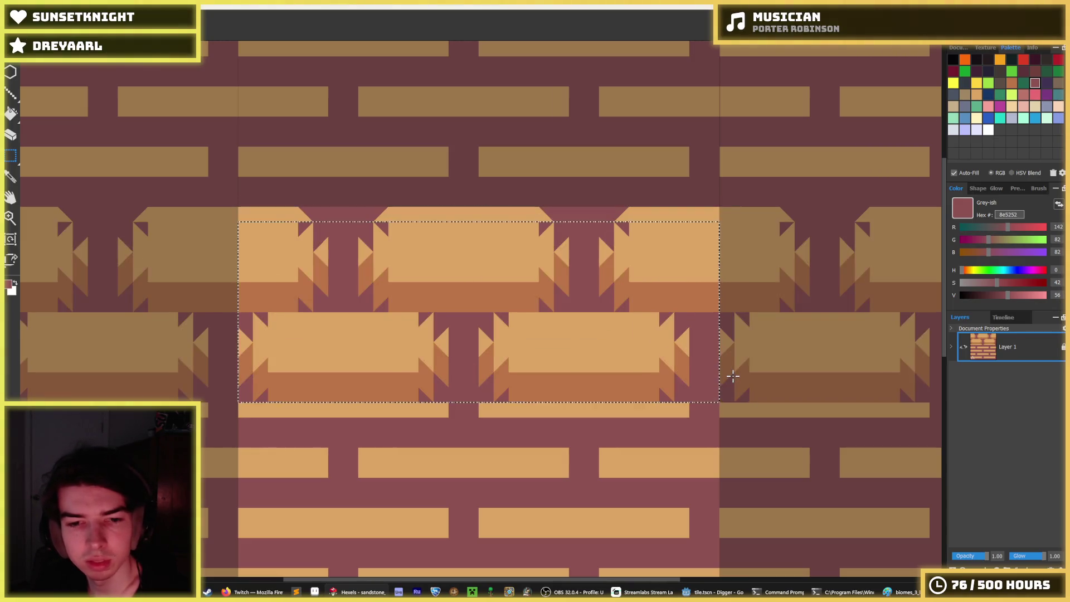
key("Right")
key("Right")
key("Right")
key("Right")
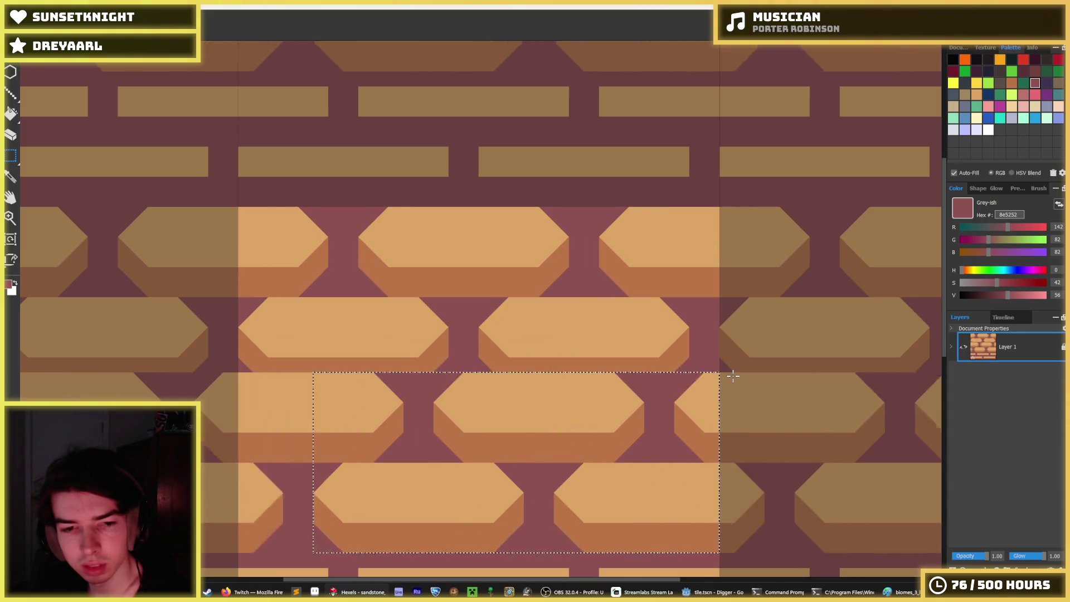
key("Left")
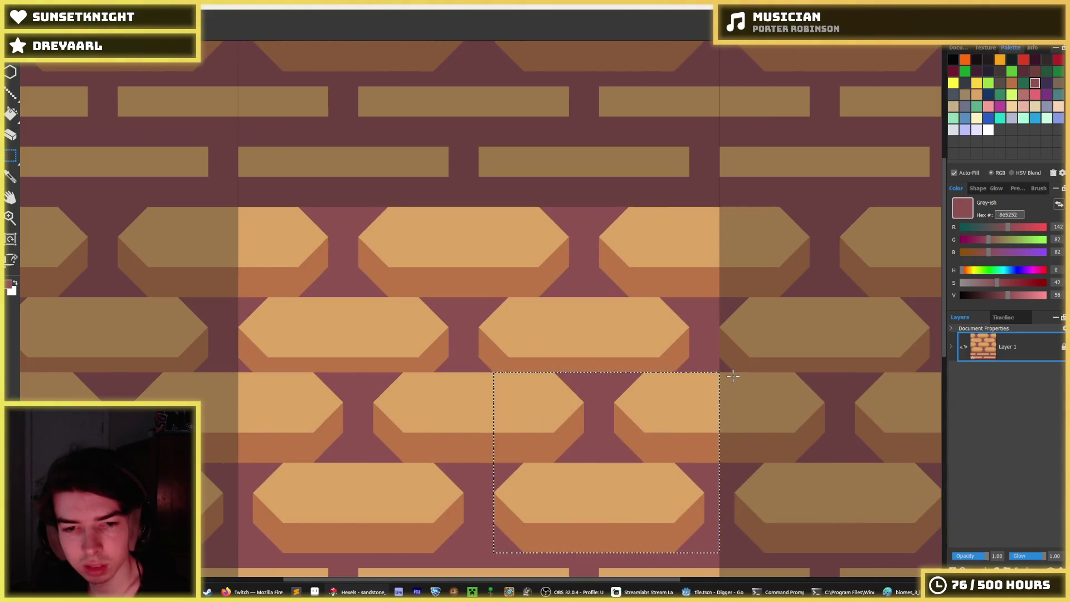
key("Right")
key("Left")
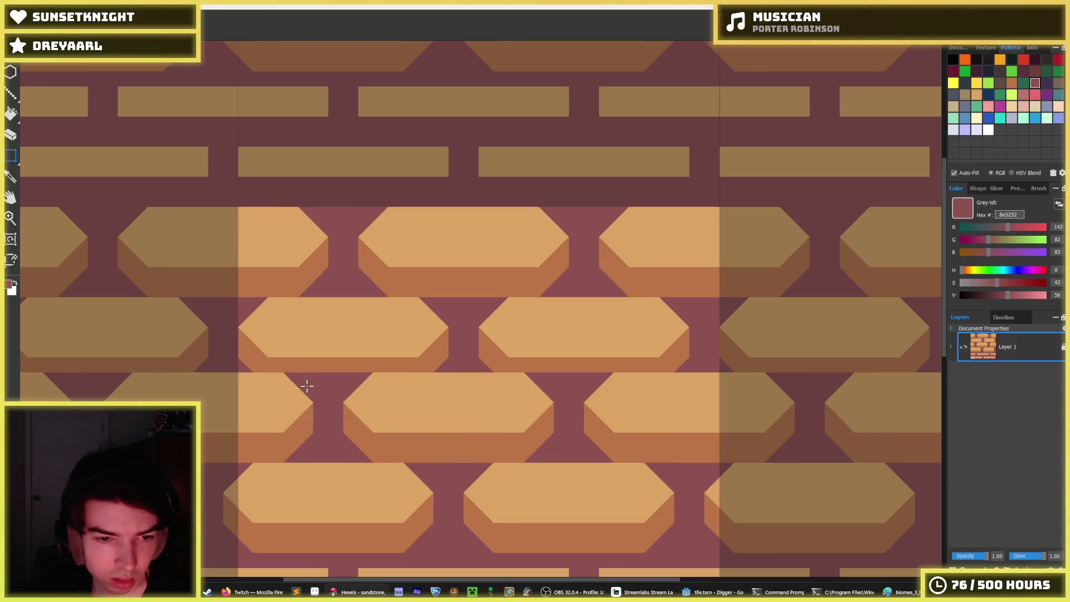
key("b")
Undo the misplaced move, then shift the brick block down one row and two cells left
key("ctrl+z")
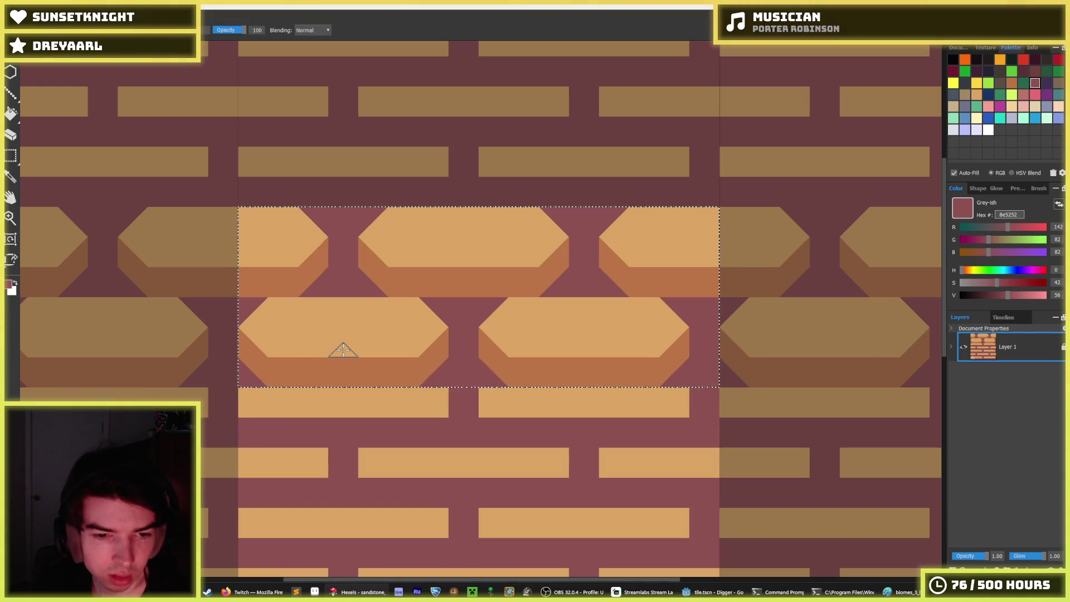
key("m")
key("Down")
key("Down")
key("Down")
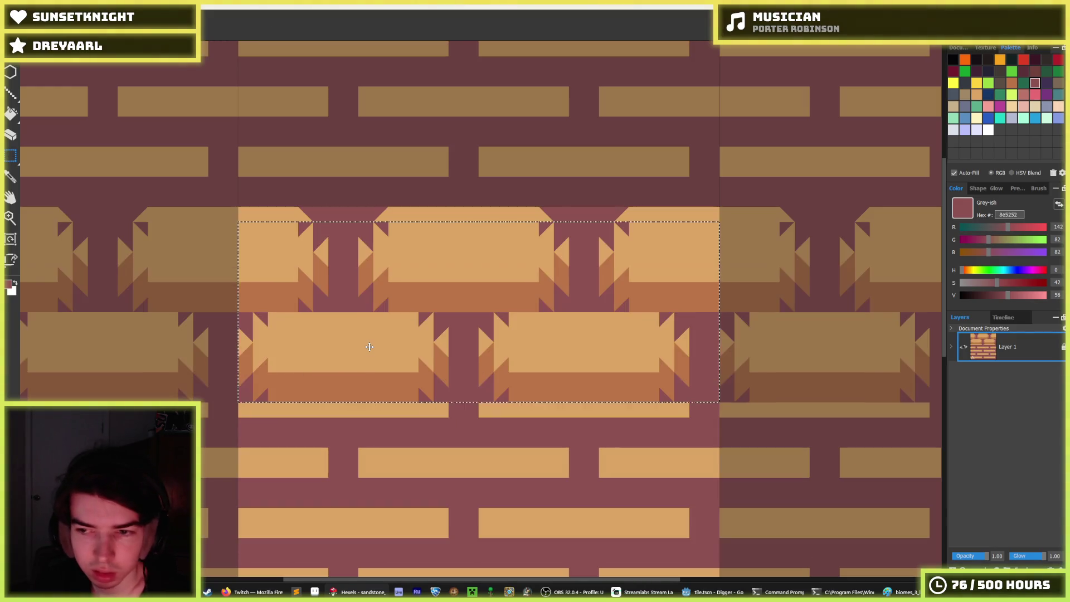
key("Left")
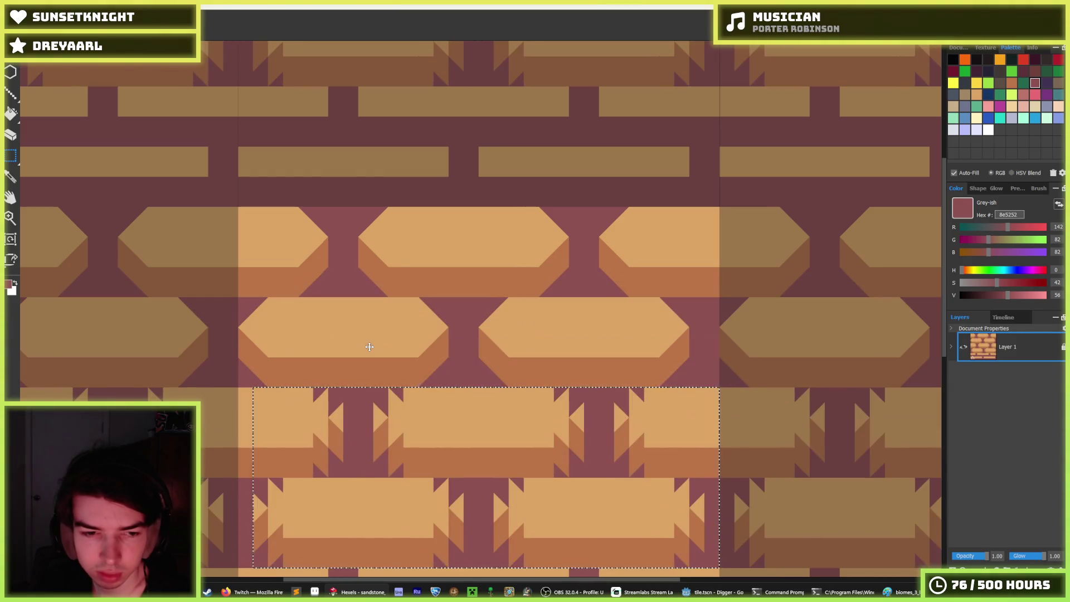
key("Left")
key("ctrl+d")
scroll(369, 346, "down", 3)
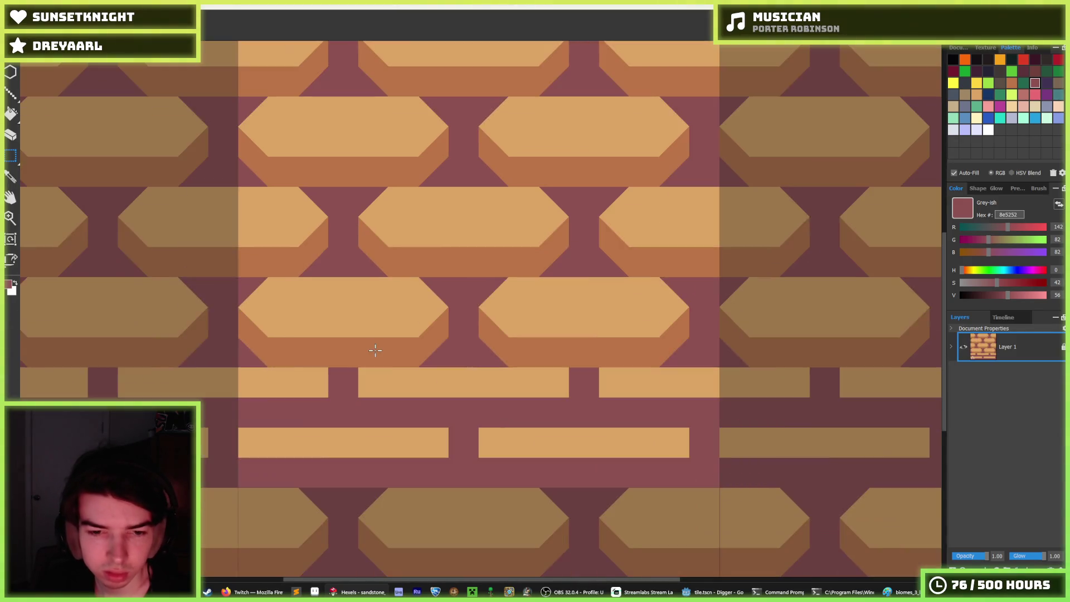
Nudge two brick rows down, then try shifting the whole tile down and undo it
mouse_move(300, 262)
left_mouse_down()
mouse_move(528, 347)
mouse_move(581, 351)
left_mouse_up()
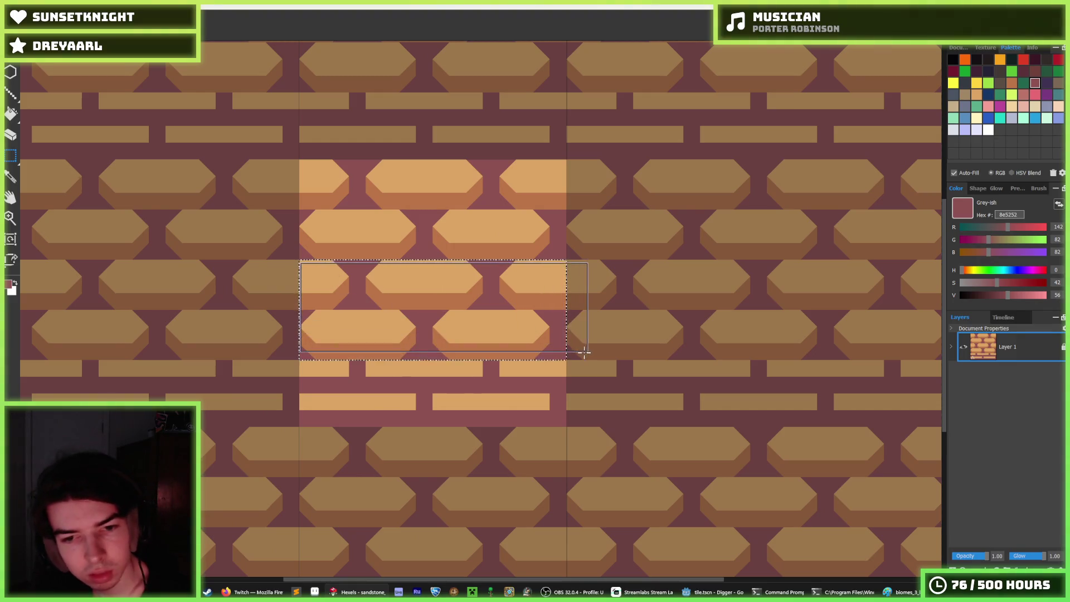
key("Down")
key("Down")
key("Down")
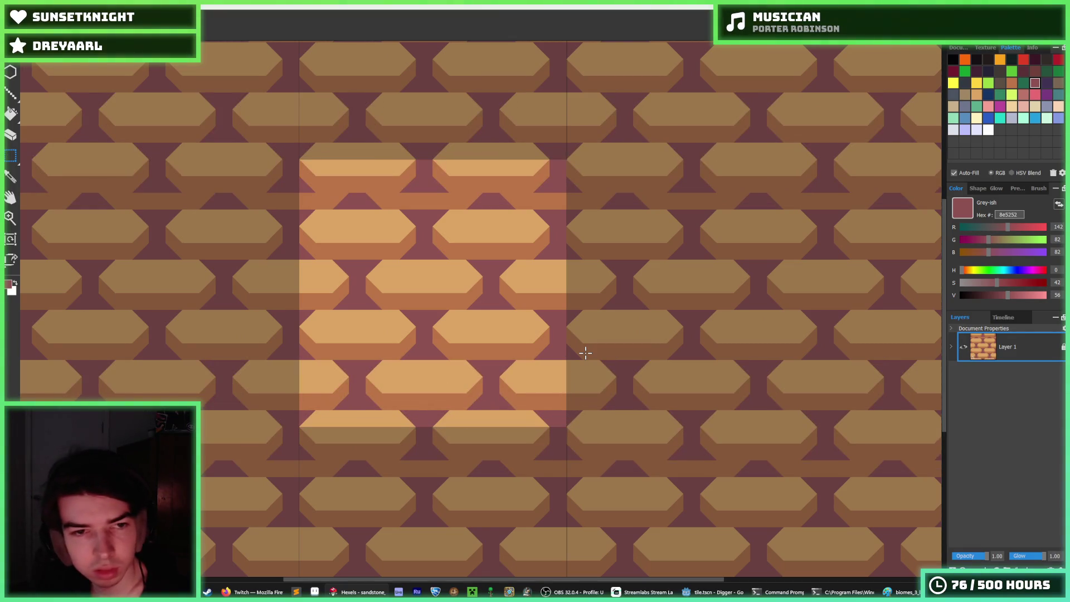
key("ctrl+a")
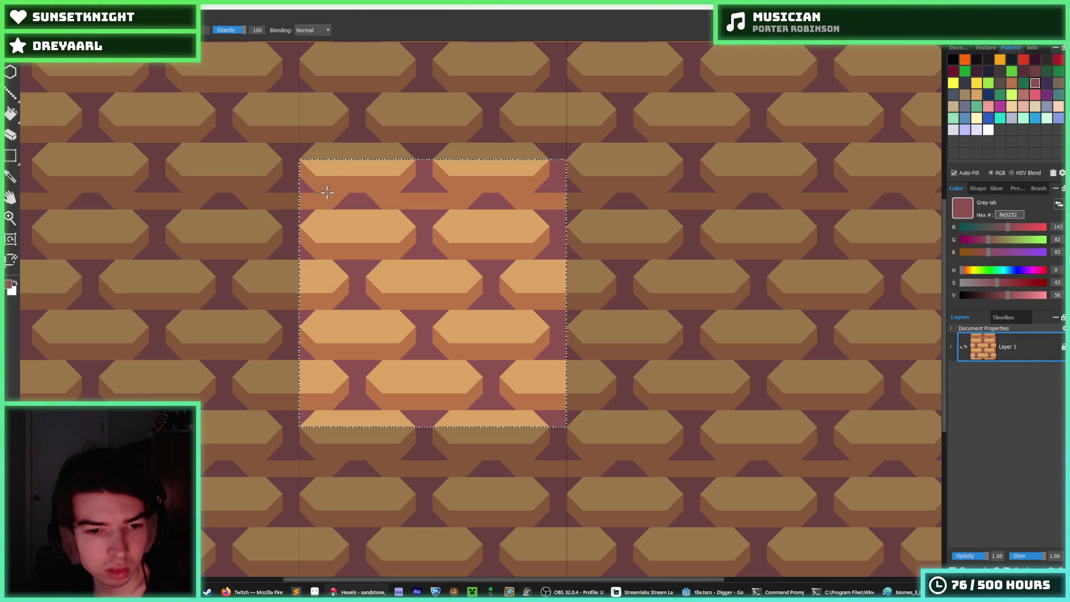
key("Down")
key("Down")
key("Down")
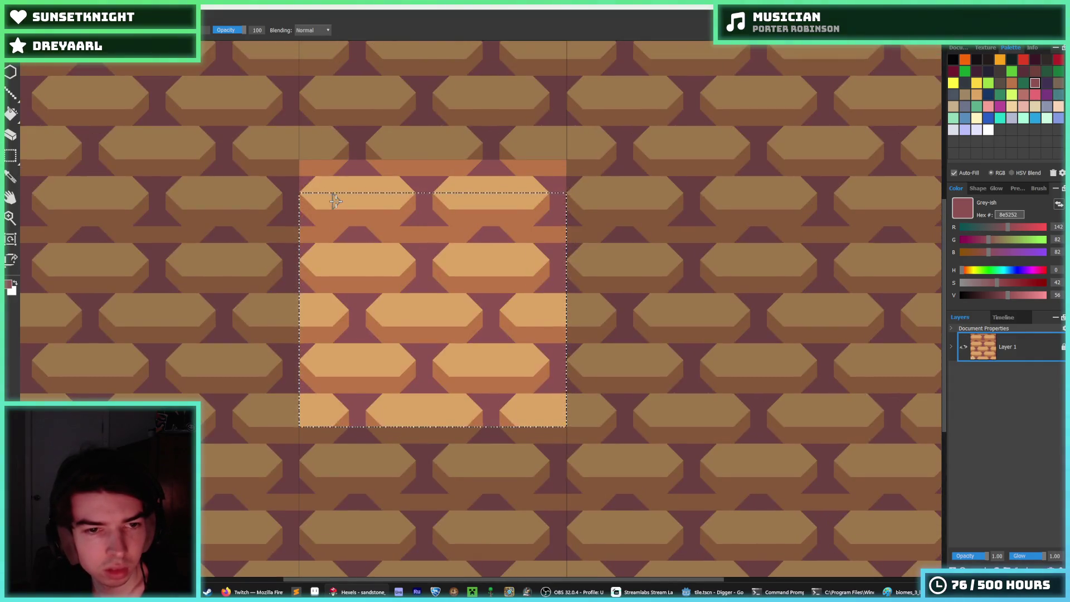
key("ctrl+z")
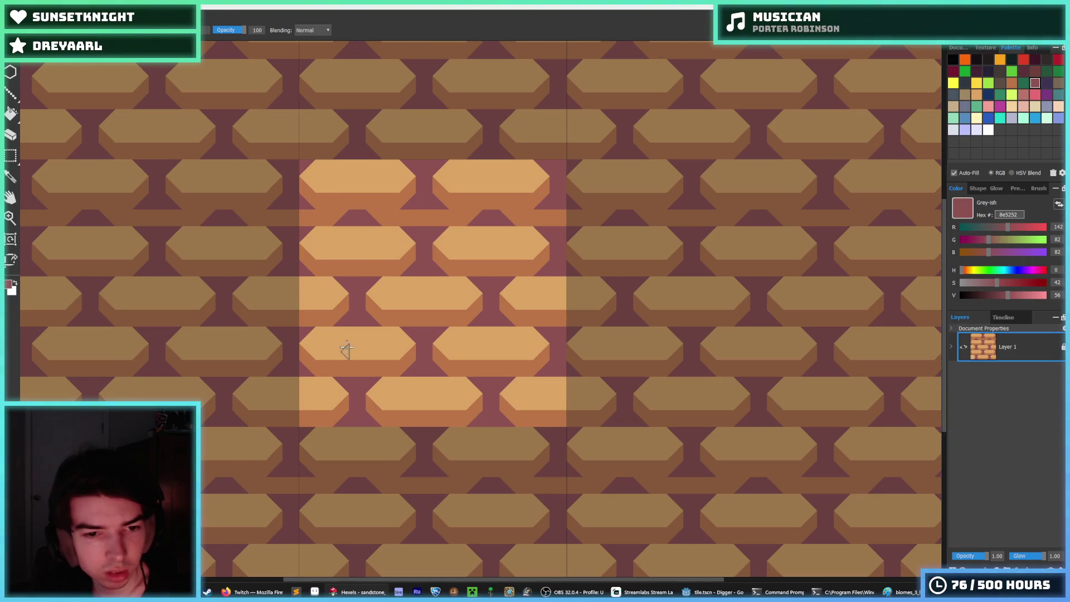
Nudge the top-left bricks up, then slide them one cell right
left_click(340, 326, "alt")
key("alt")
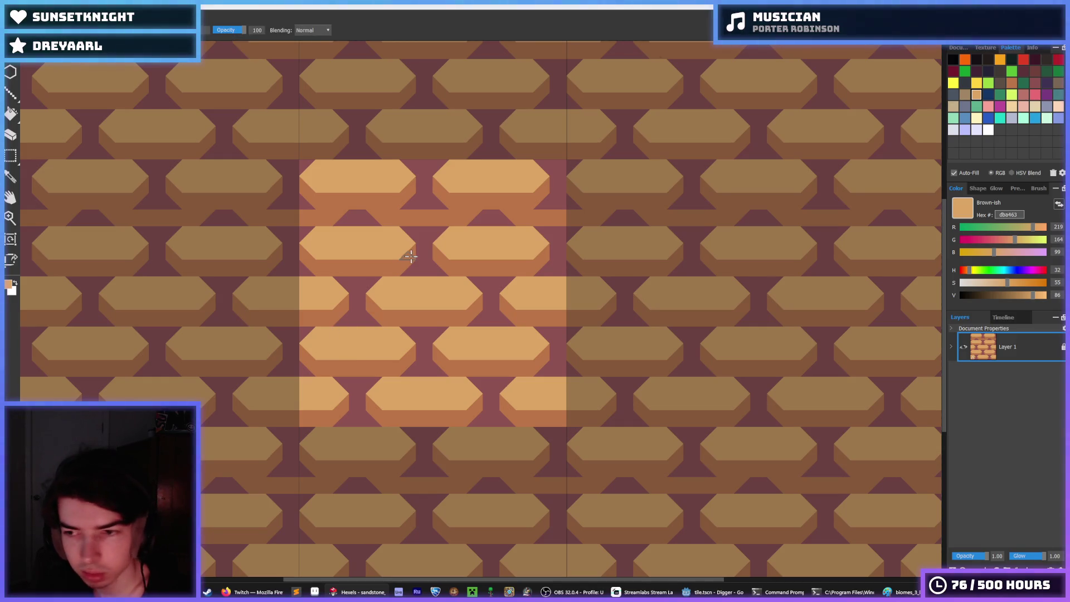
key("m")
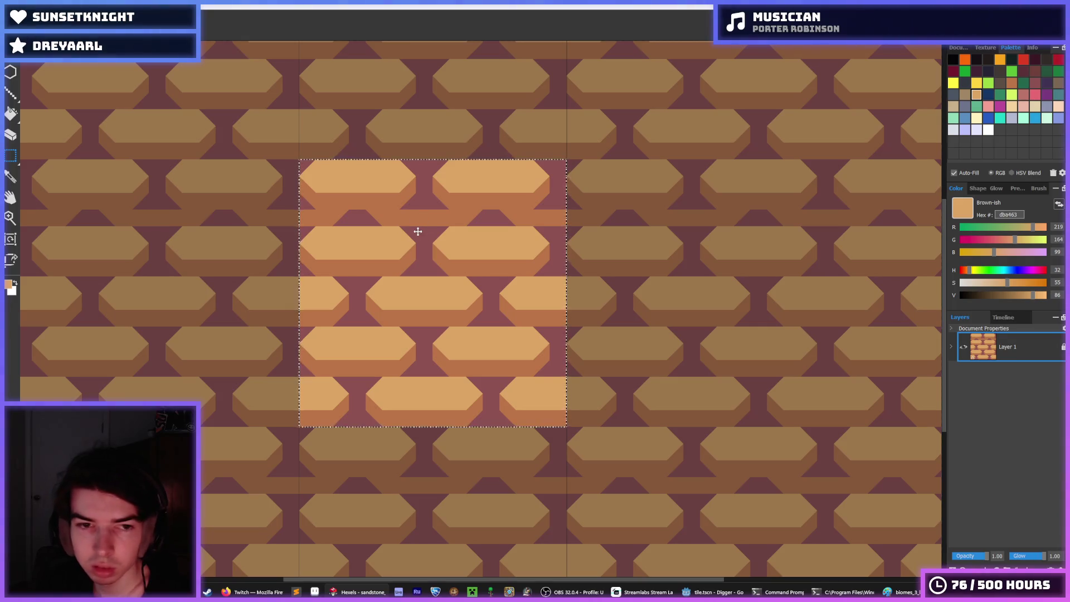
left_click_drag(417, 266, 293, 228)
key("Up")
key("Up")
key("Up")
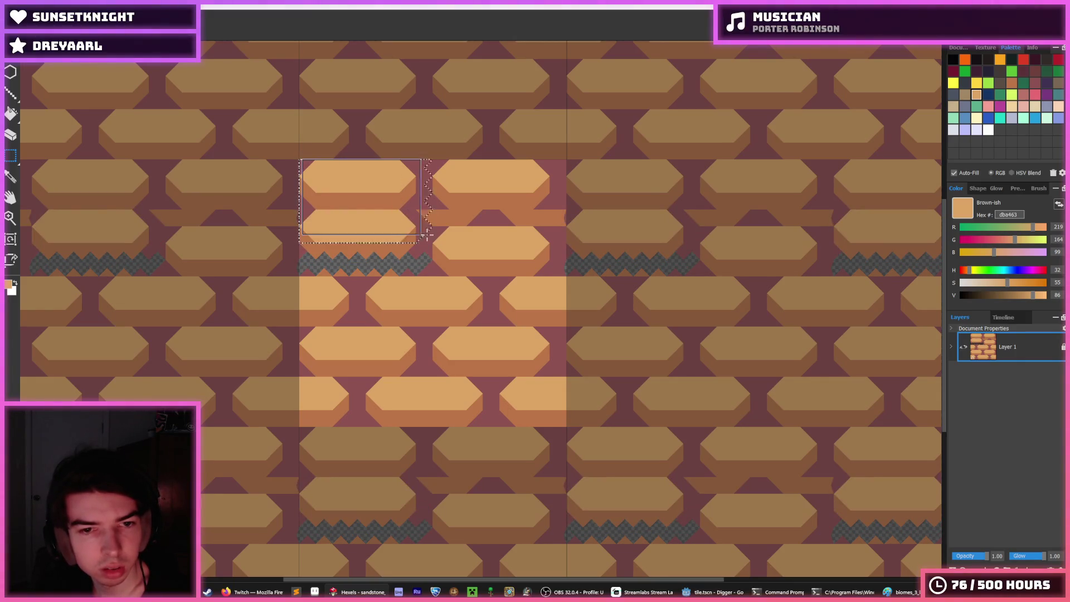
mouse_move(427, 236)
left_mouse_down()
mouse_move(428, 246)
mouse_move(292, 211)
left_mouse_up()
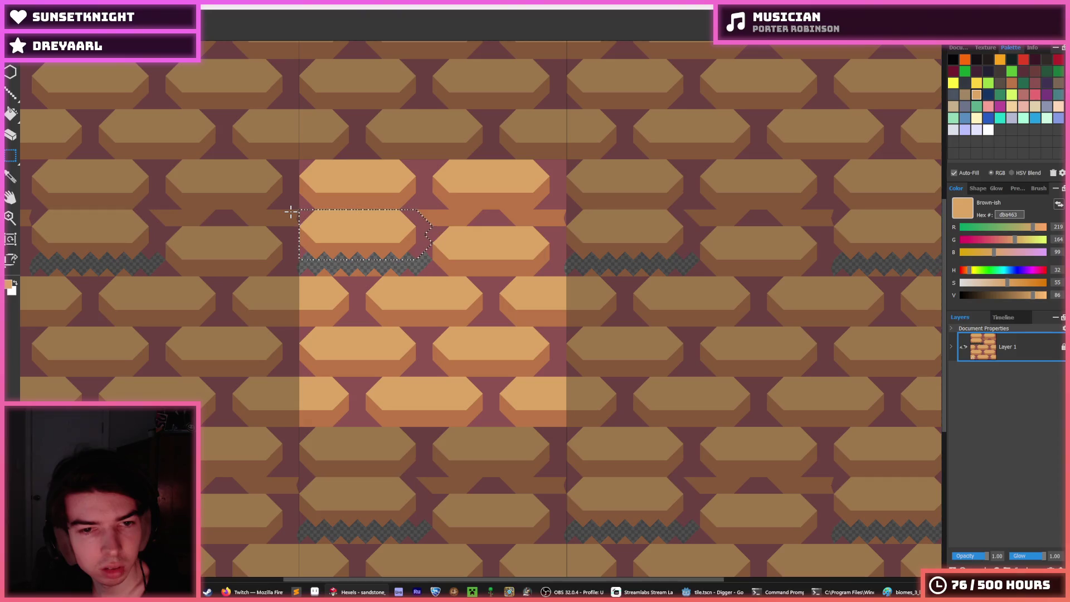
key("Right")
key("Right")
key("Right")
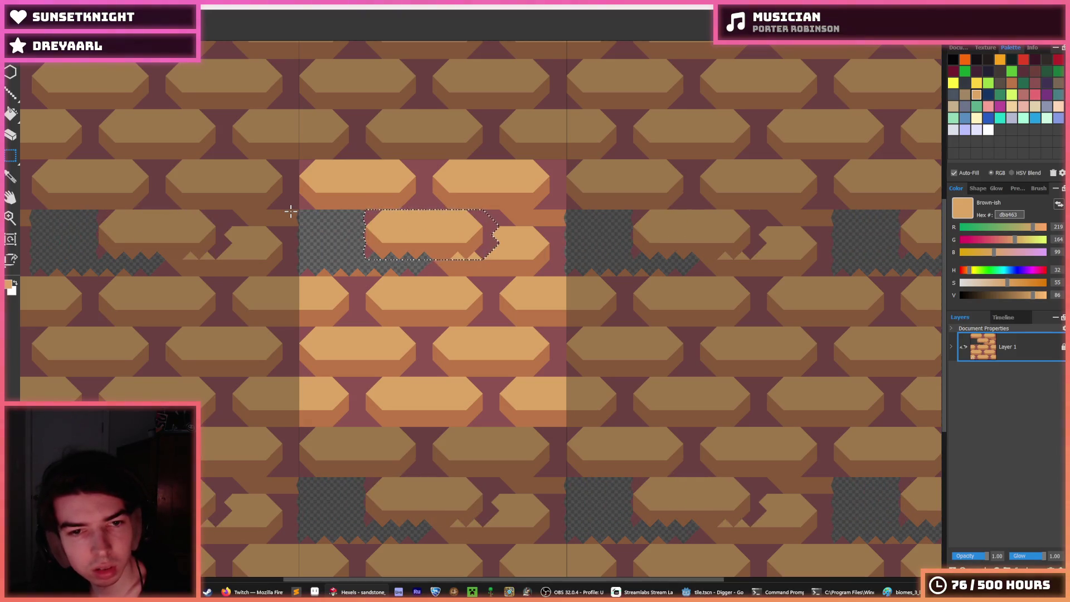
left_click(370, 215)
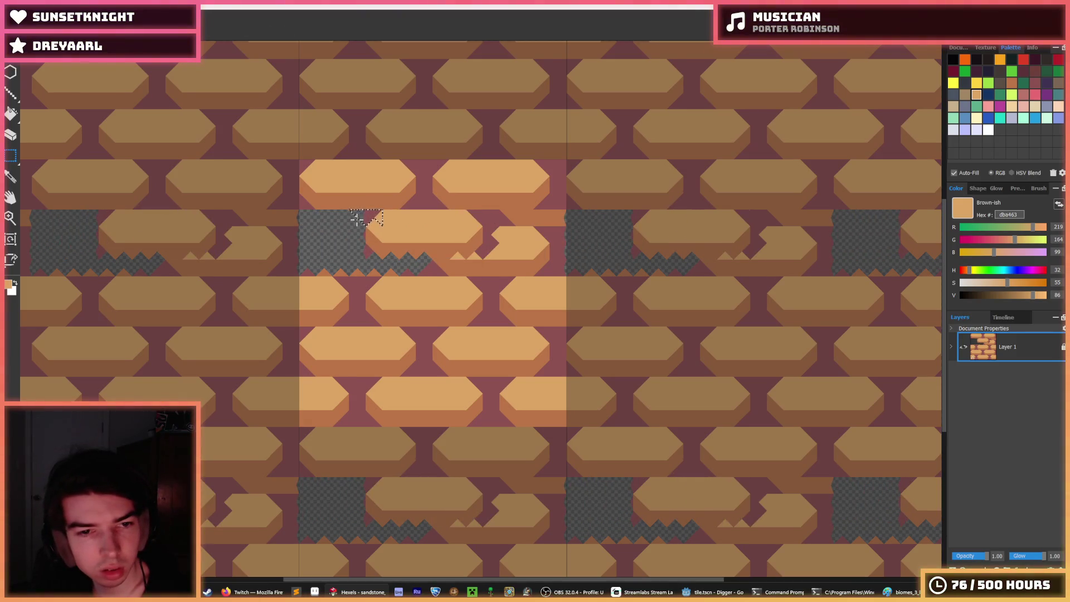
Fill the transparent gaps purple and paint over the jagged light triangles
key("g")
left_click(364, 219, "alt")
left_click(409, 250)
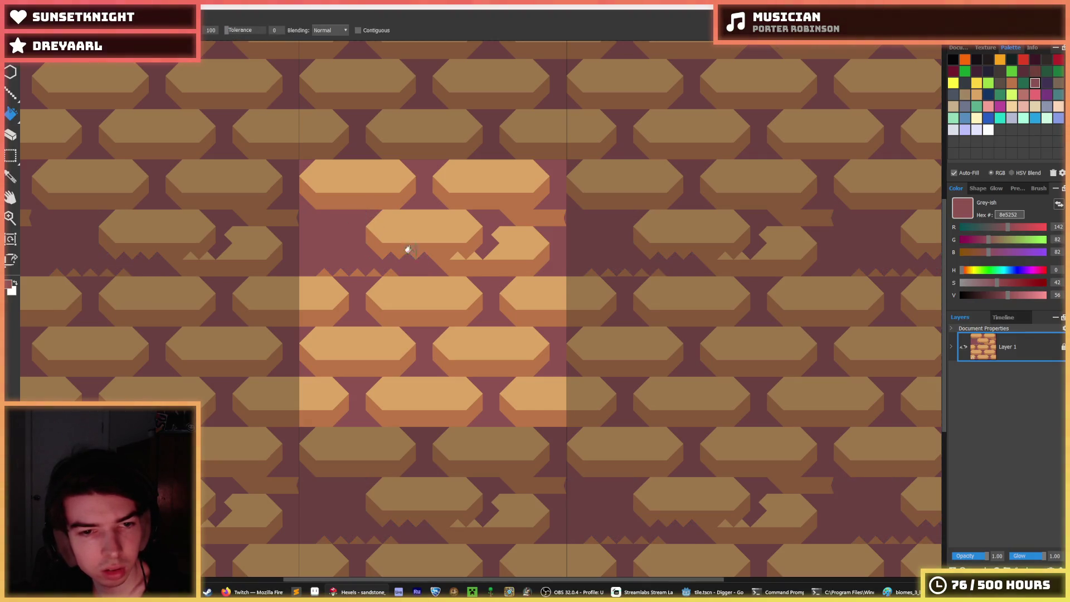
key("b")
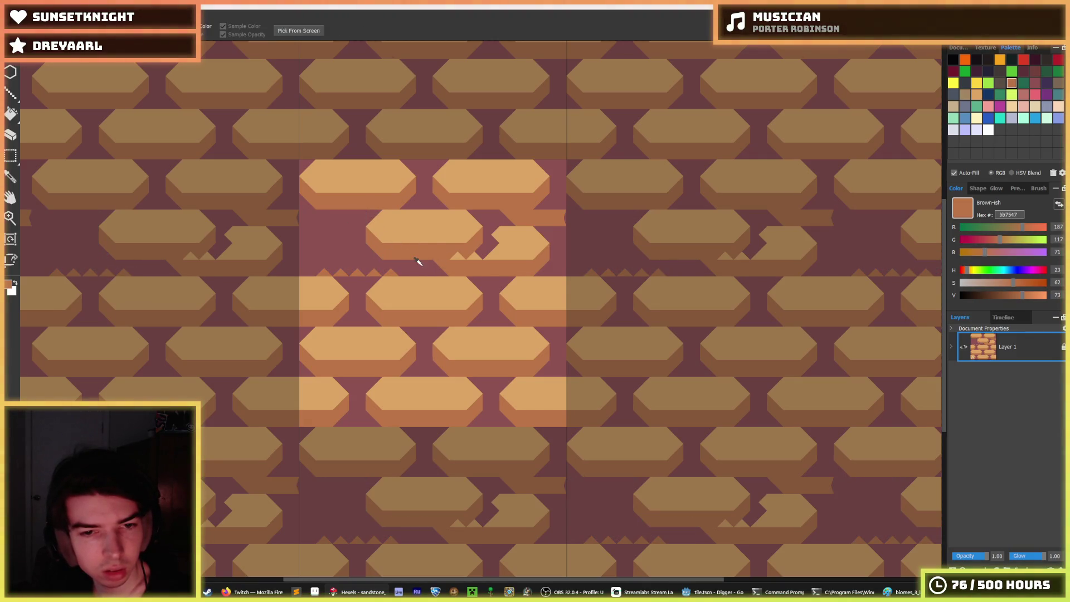
mouse_move(471, 268)
left_mouse_down()
mouse_move(490, 268)
mouse_move(459, 270)
left_mouse_up()
Touch up a brick edge in brown and paint the chevron tops and jagged teeth purple
left_click(460, 254, "alt")
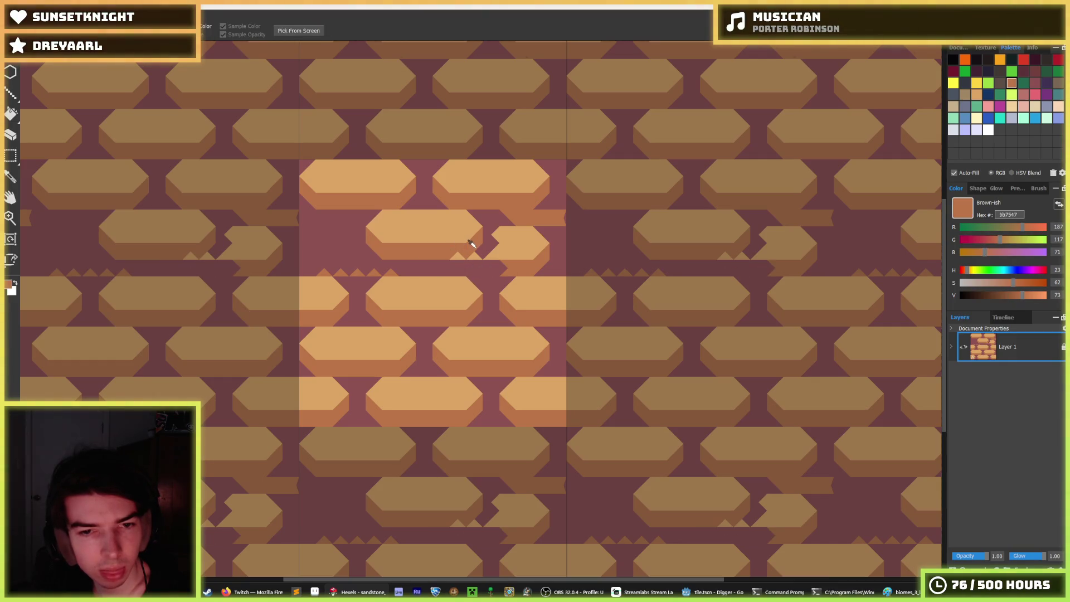
left_click(460, 255)
left_click(489, 232, "alt")
mouse_move(504, 237)
left_mouse_down()
mouse_move(522, 222)
mouse_move(496, 248)
mouse_move(519, 262)
left_mouse_up()
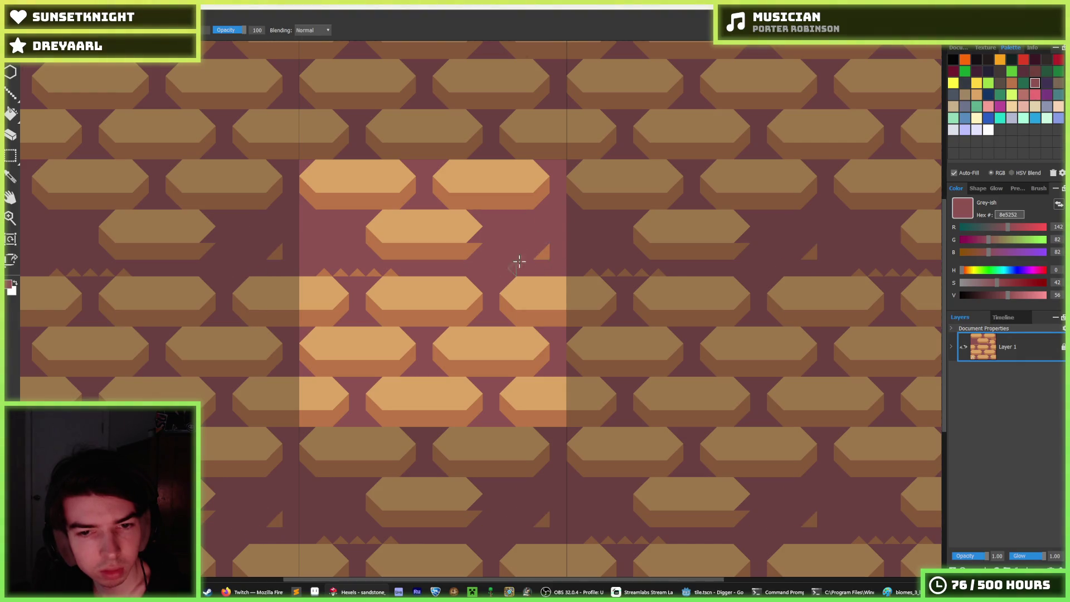
left_click_drag(407, 273, 315, 268)
left_click(449, 240, "alt")
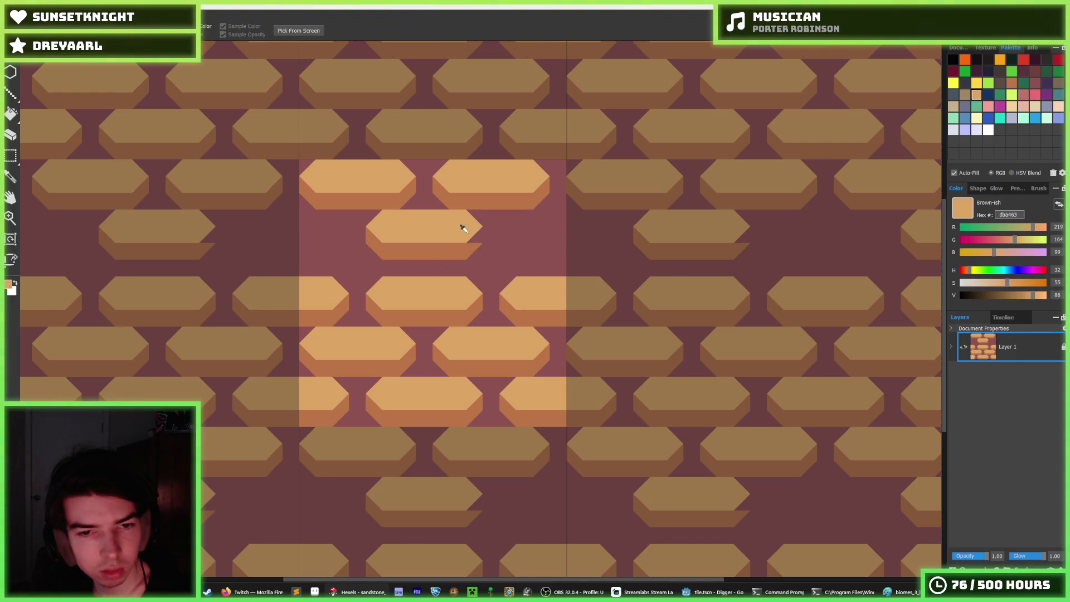
left_click(469, 244, "alt")
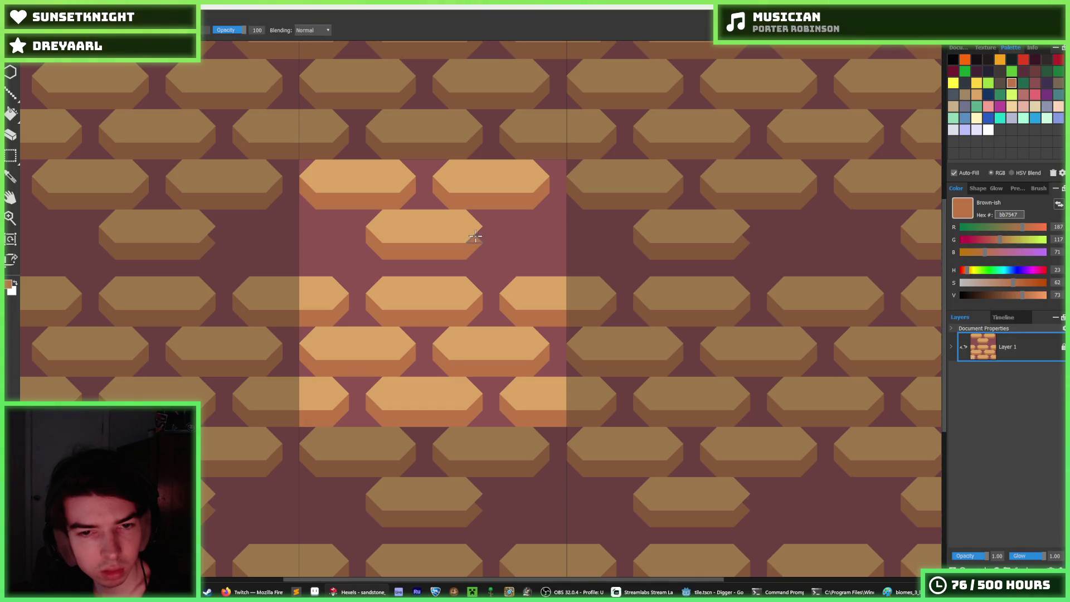
Select a larger chunk of bricks and move it to the right
key("m")
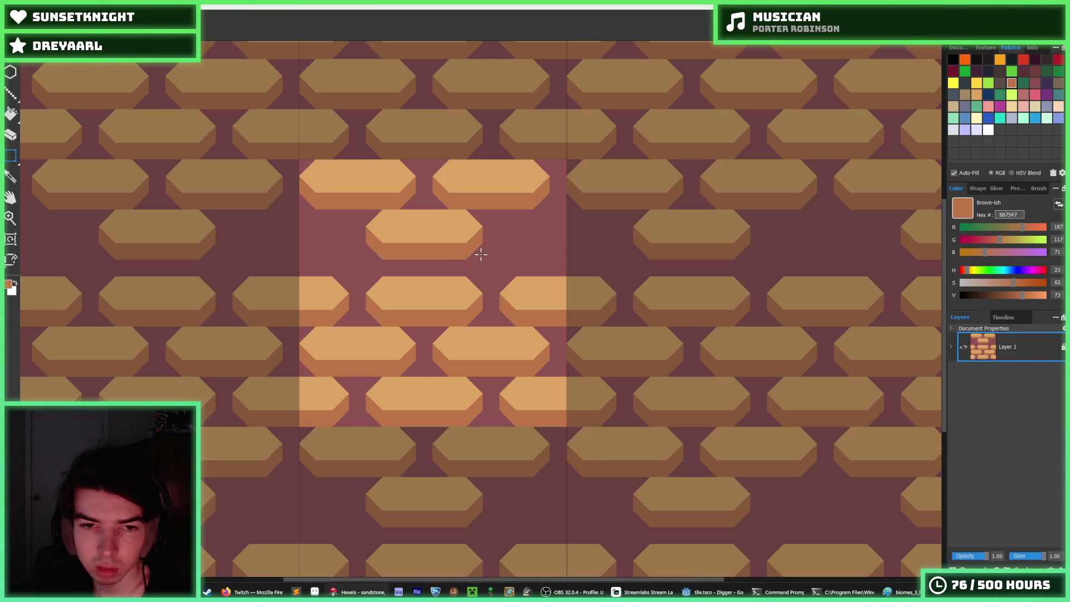
left_click_drag(359, 220, 365, 206)
left_click_drag(420, 232, 534, 229)
scroll(495, 246, "down", 4)
scroll(351, 193, "up", 3)
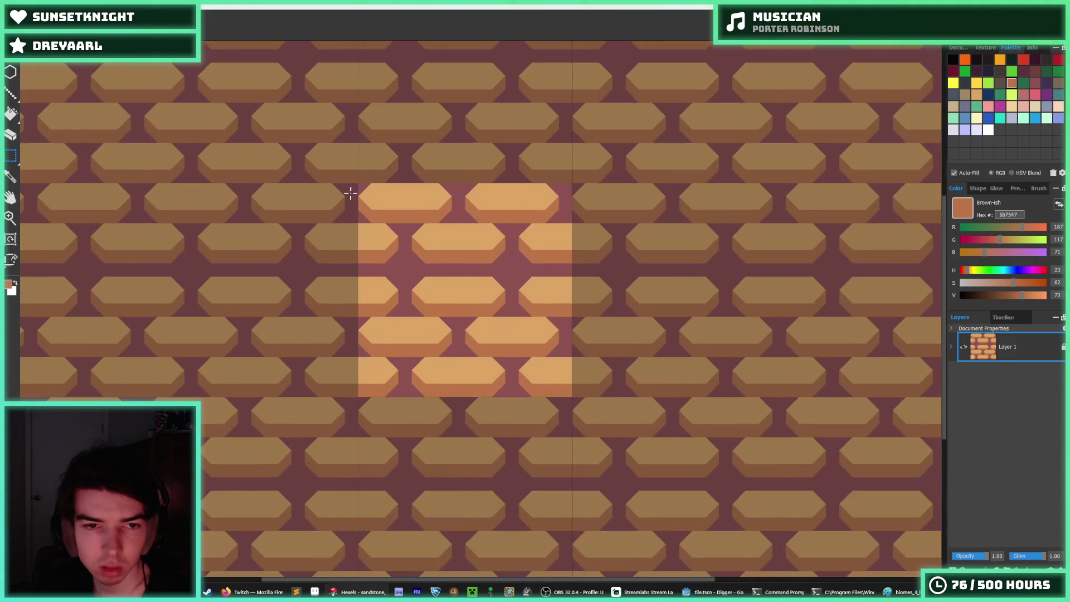
Move a larger block of bricks down one row
mouse_move(461, 224)
left_mouse_down()
mouse_move(589, 256)
mouse_move(454, 195)
mouse_move(357, 183)
left_mouse_up()
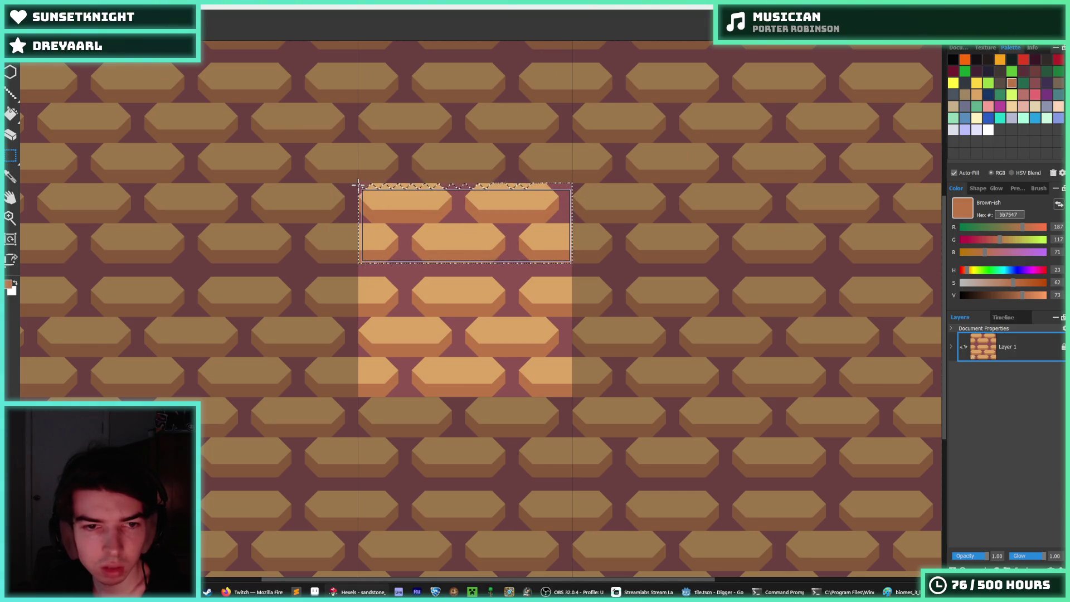
left_click_drag(465, 217, 463, 378)
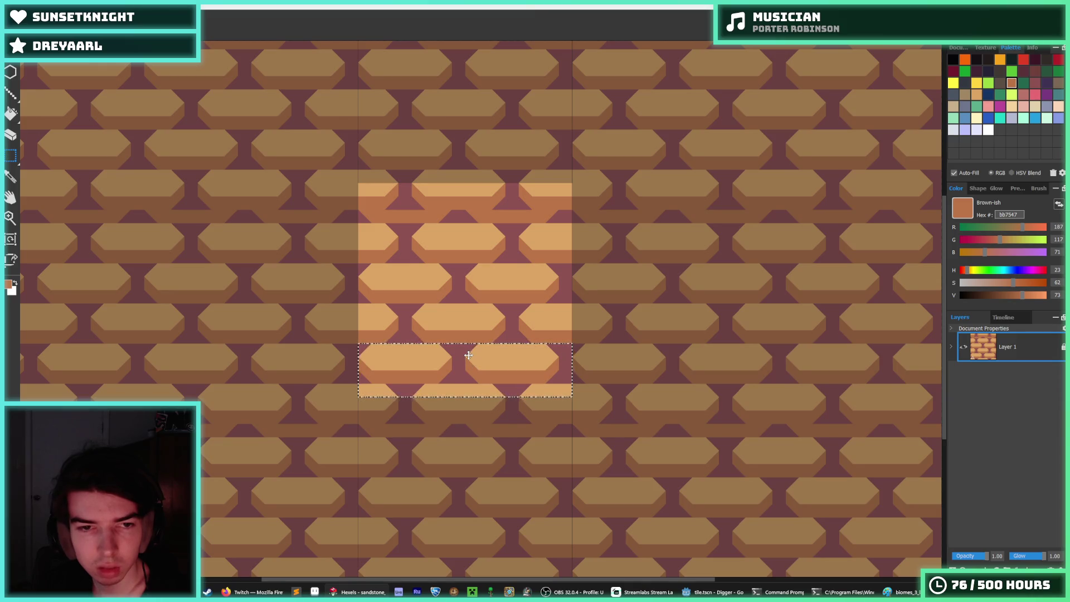
scroll(470, 324, "down", 3)
scroll(410, 279, "up", 5)
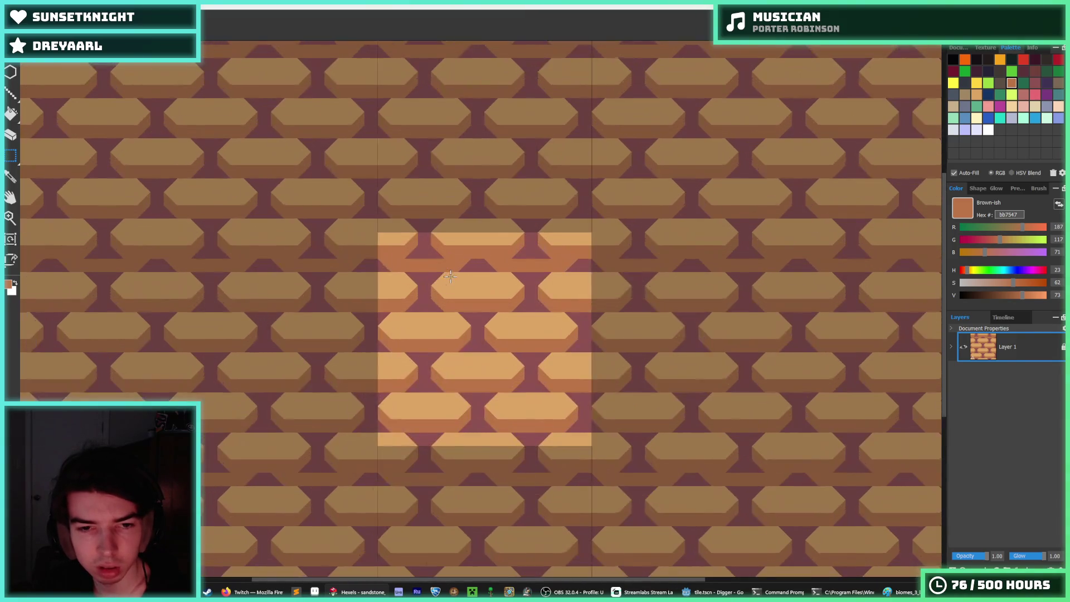
Sample the mortar colour, shift the brick rows with a paste, and sample the light brick colour
left_click(409, 272, "alt")
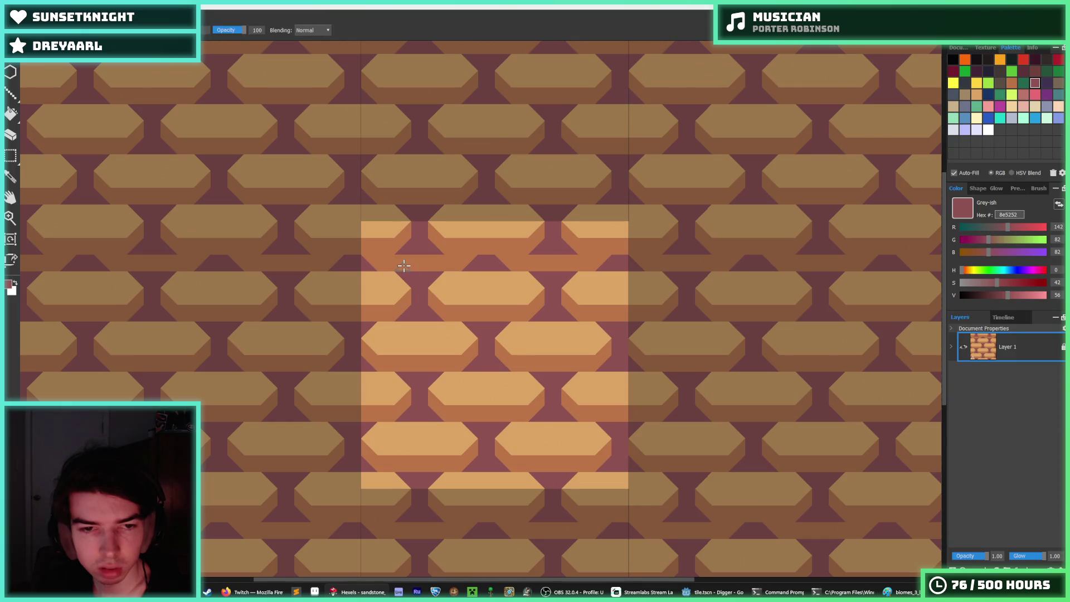
scroll(404, 290, "down", 3)
scroll(425, 371, "up", 3)
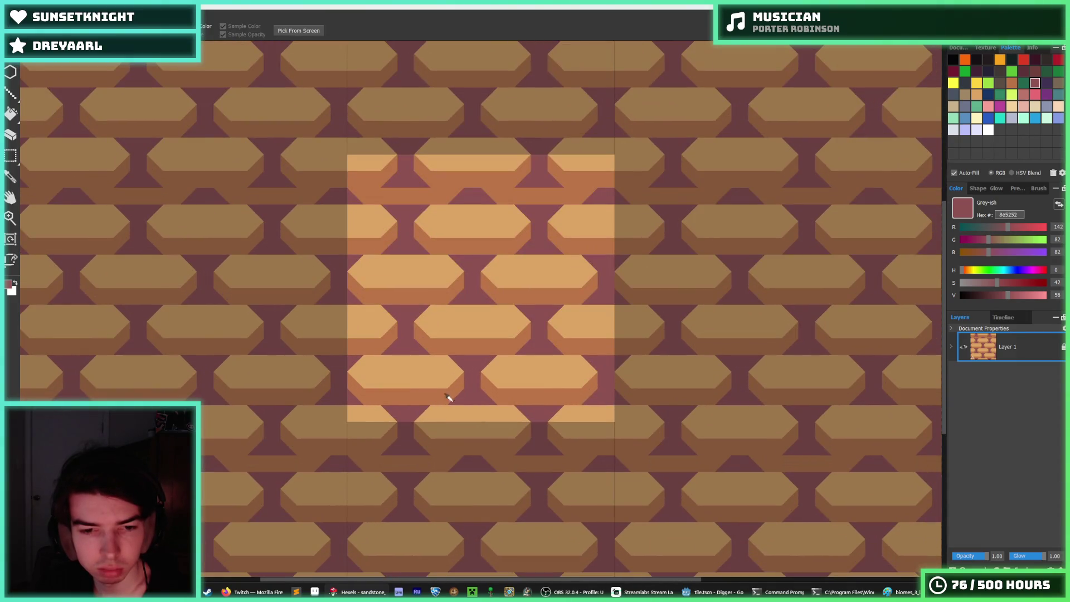
scroll(447, 397, "down", 4)
scroll(471, 382, "up", 3)
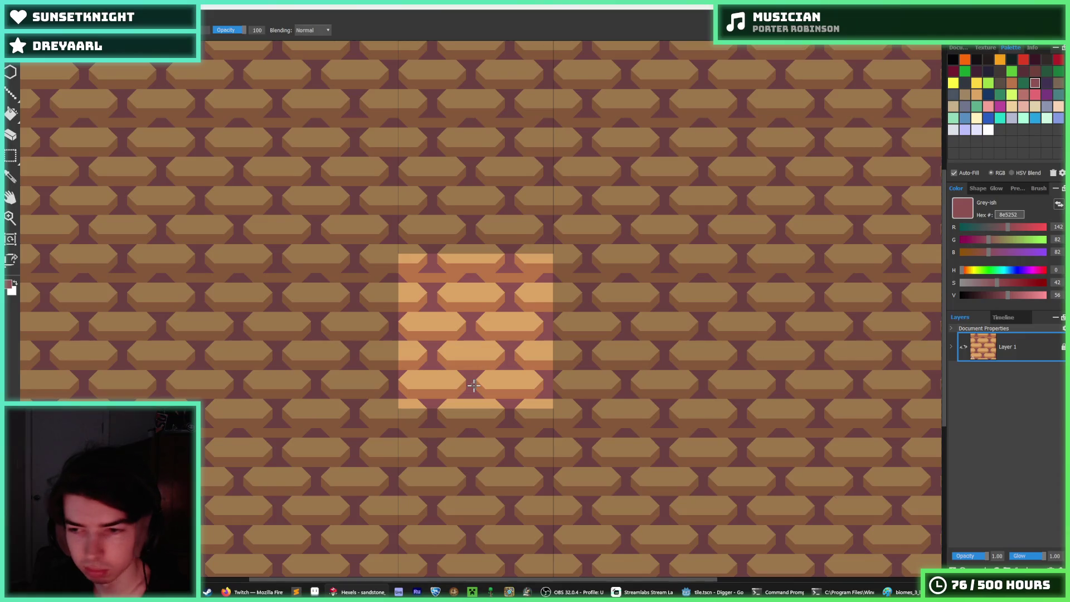
key("ctrl+v")
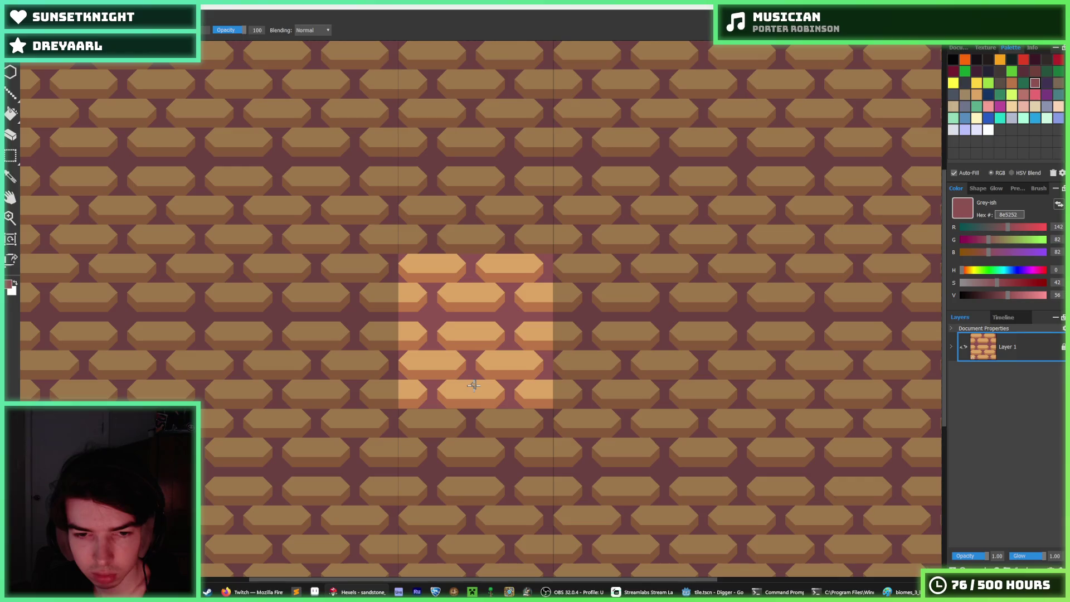
scroll(471, 342, "up", 3)
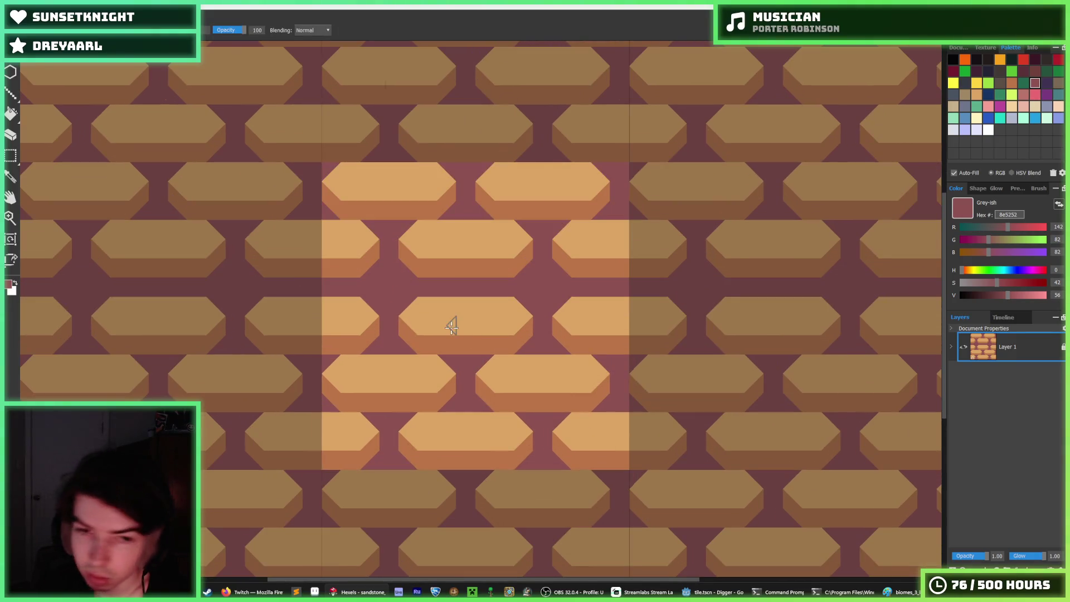
left_click(468, 319, "alt")
key("m")
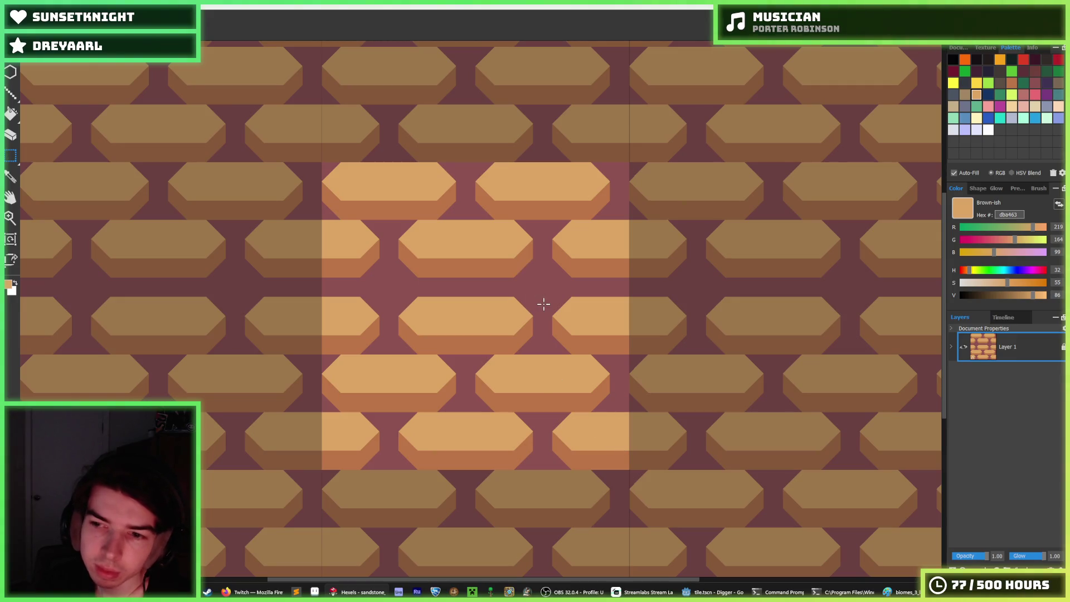
Try filling the brick tops with the mortar colour, then undo the fill
key("g")
left_click(528, 286, "alt")
left_click(478, 315)
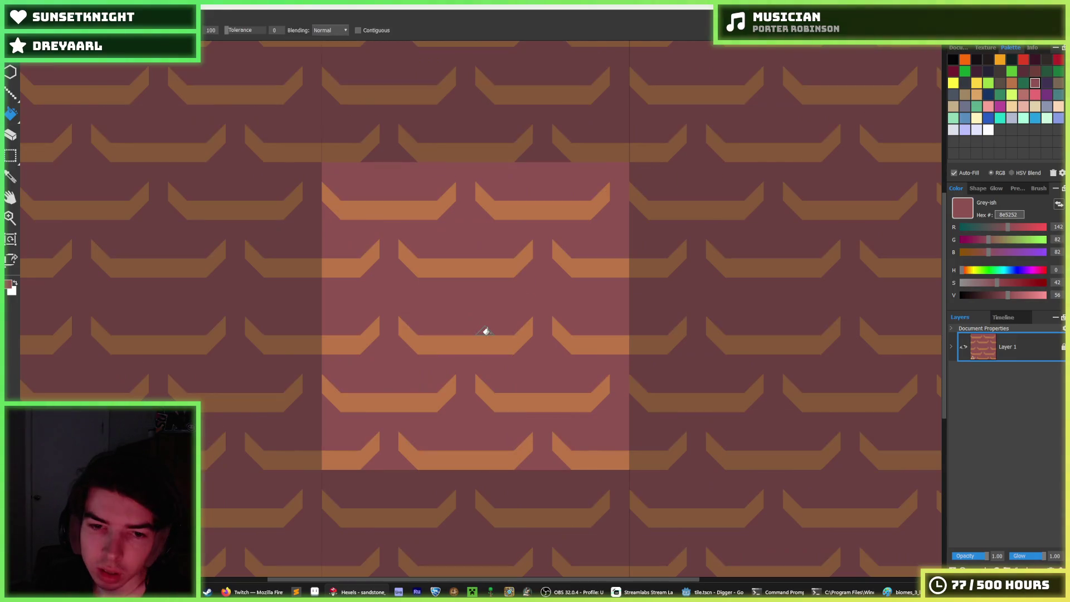
key("ctrl+z")
Undo the brick edits down to two brick rows, then return to Godot's generation.gd script
key("b")
key("ctrl+z")
key("ctrl+z")
key("ctrl+z")
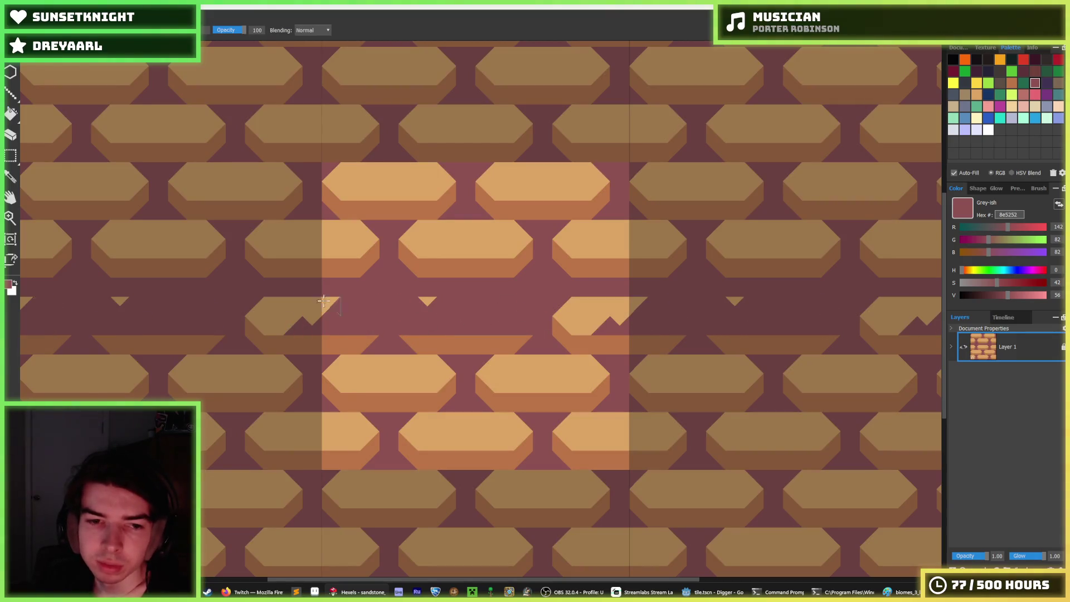
key("ctrl+z")
key("ctrl+z")
key("ctrl+z")
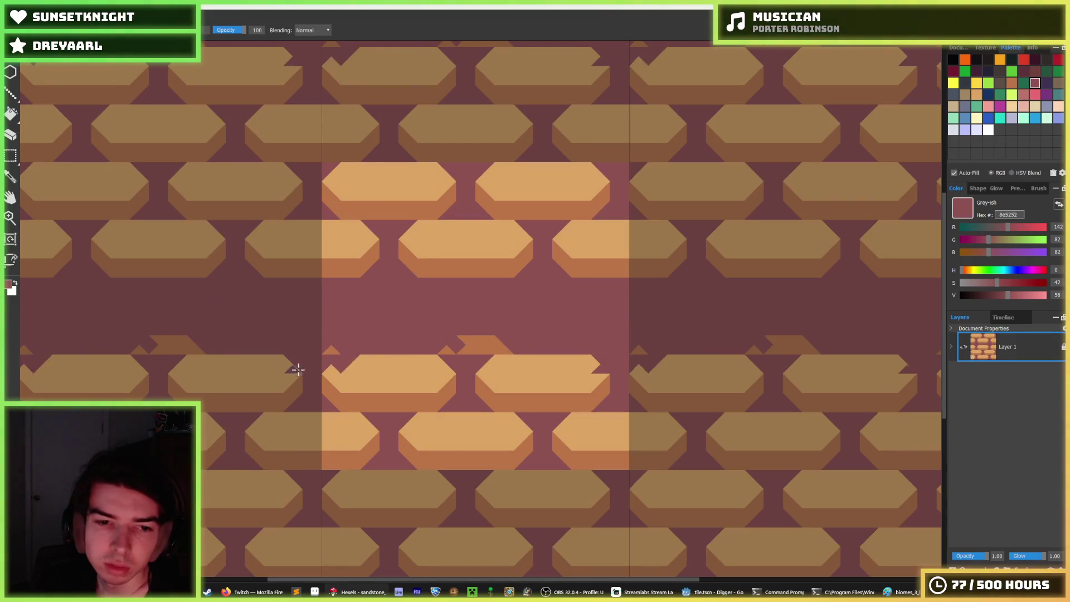
key("ctrl+z")
key("ctrl+z")
key("ctrl+z")
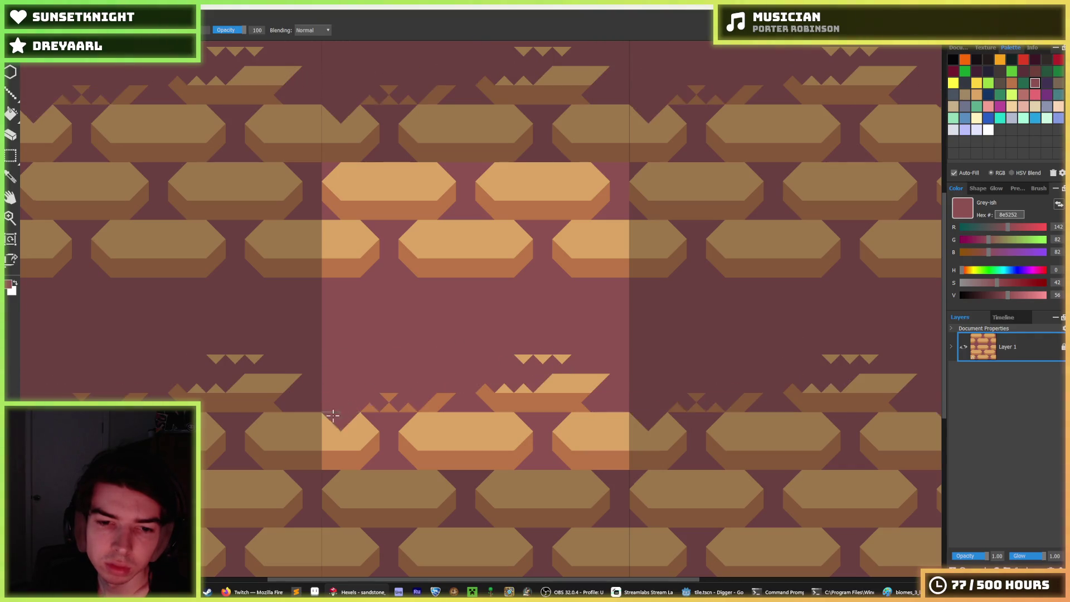
key("ctrl+z")
key("ctrl+z")
key("ctrl+z")
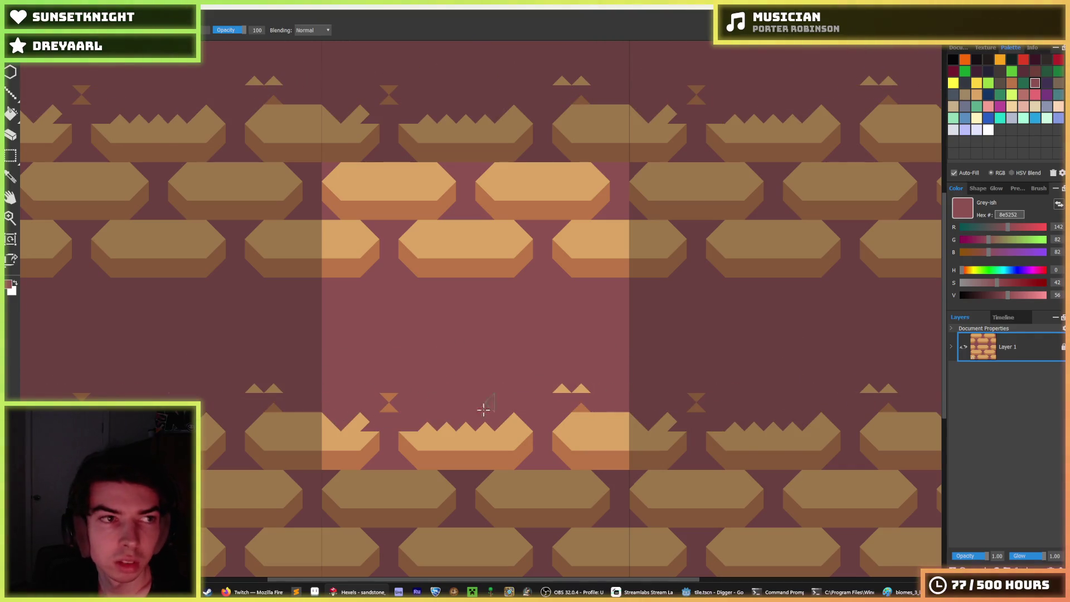
key("ctrl+z")
key("ctrl+z")
key("ctrl+z")
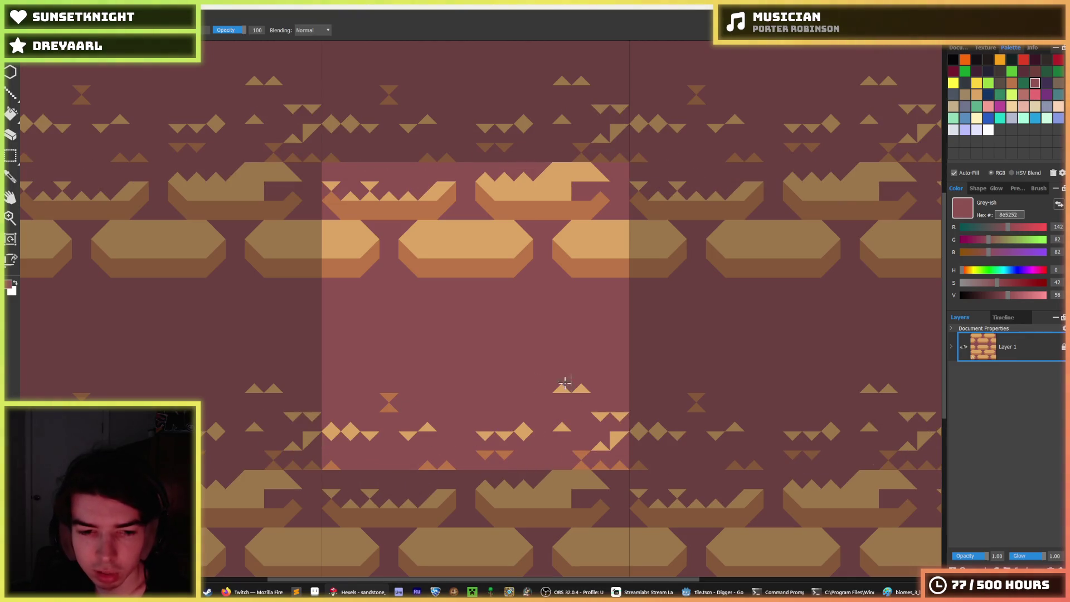
key("ctrl+z")
key("ctrl+z")
key("ctrl+z")
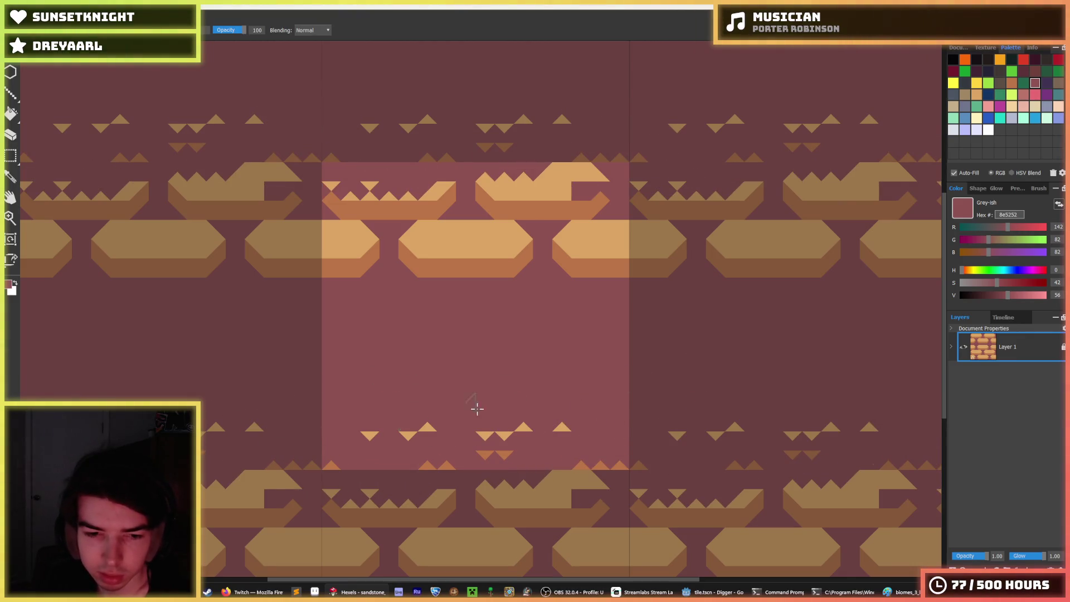
key("ctrl+z")
key("ctrl+z")
key("ctrl+z")
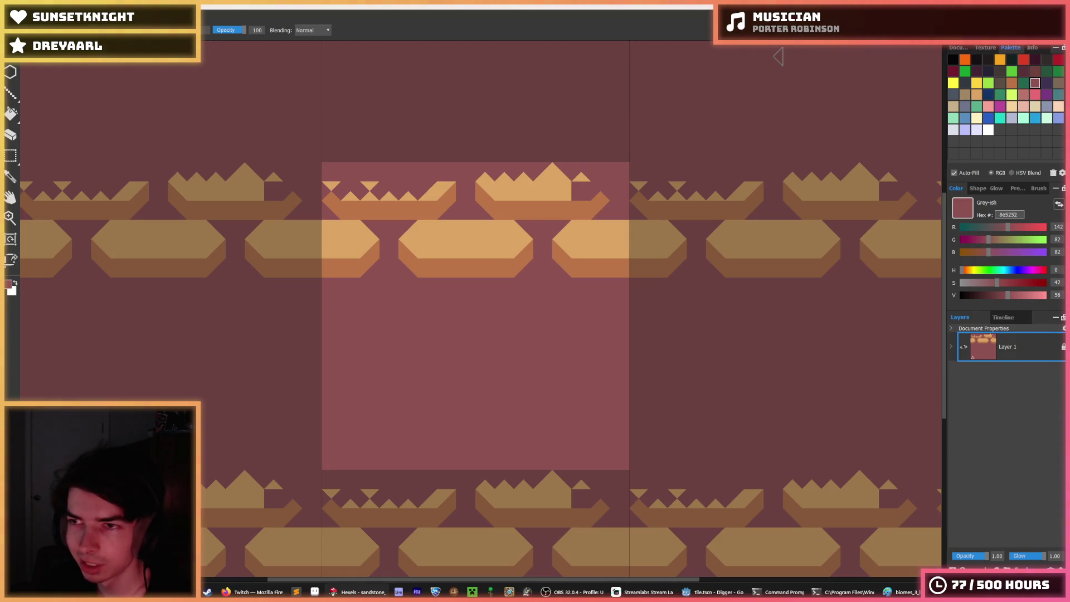
key("alt+Tab")
left_click(694, 245)
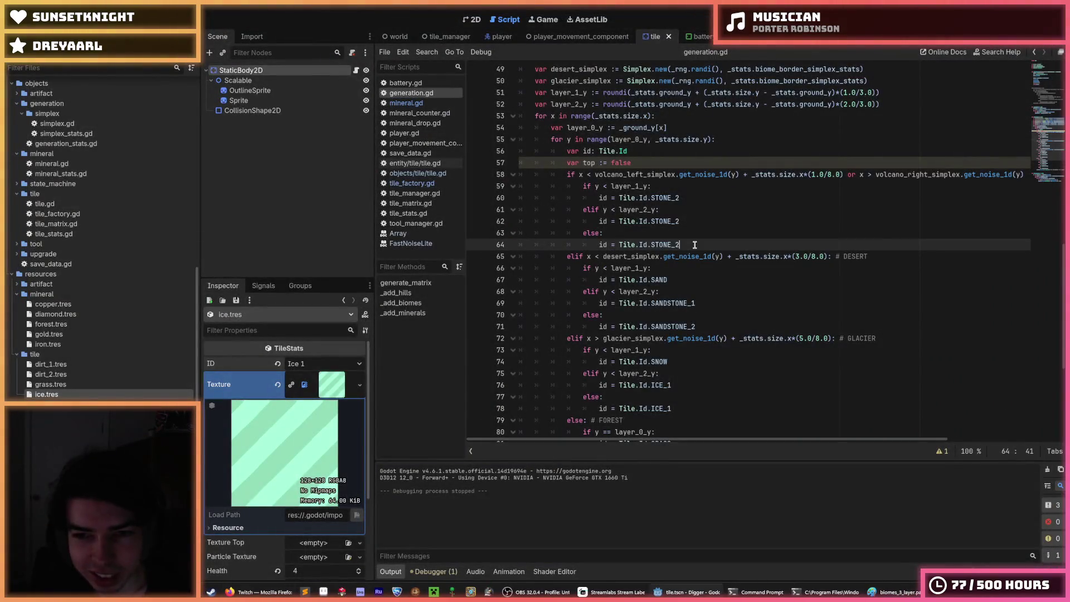
Save the scene, play-test the Digger game from the 2D view with F5, then stop it
key("ctrl+s")
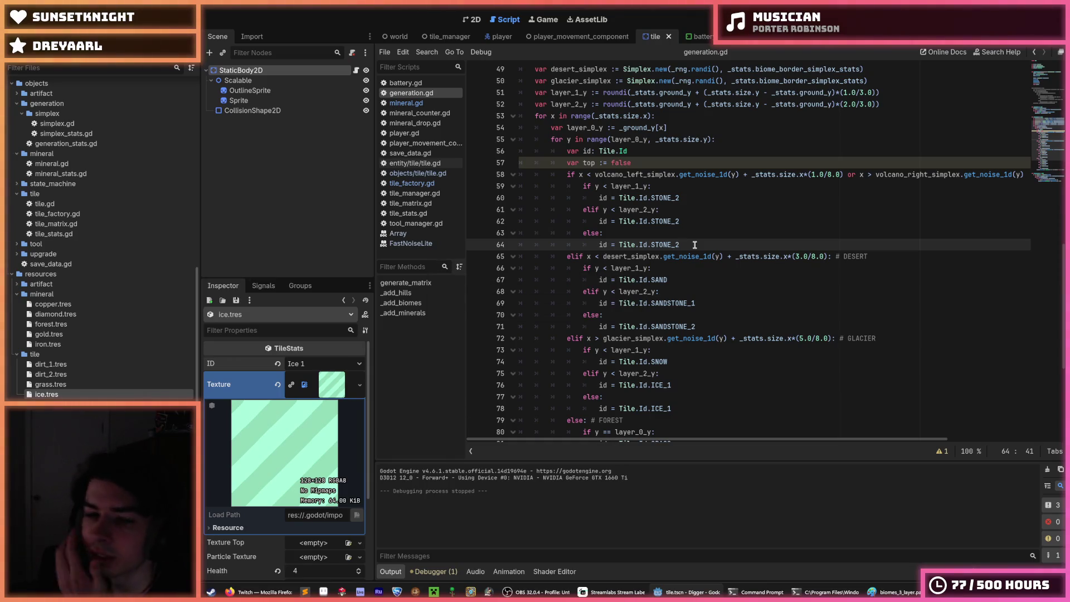
left_click(471, 19)
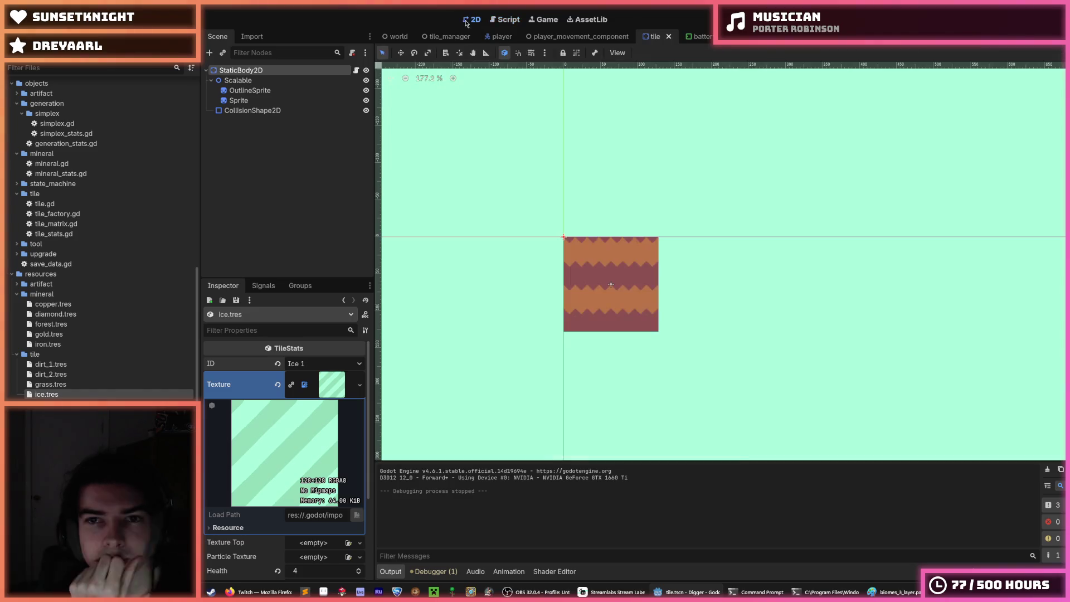
key("F5")
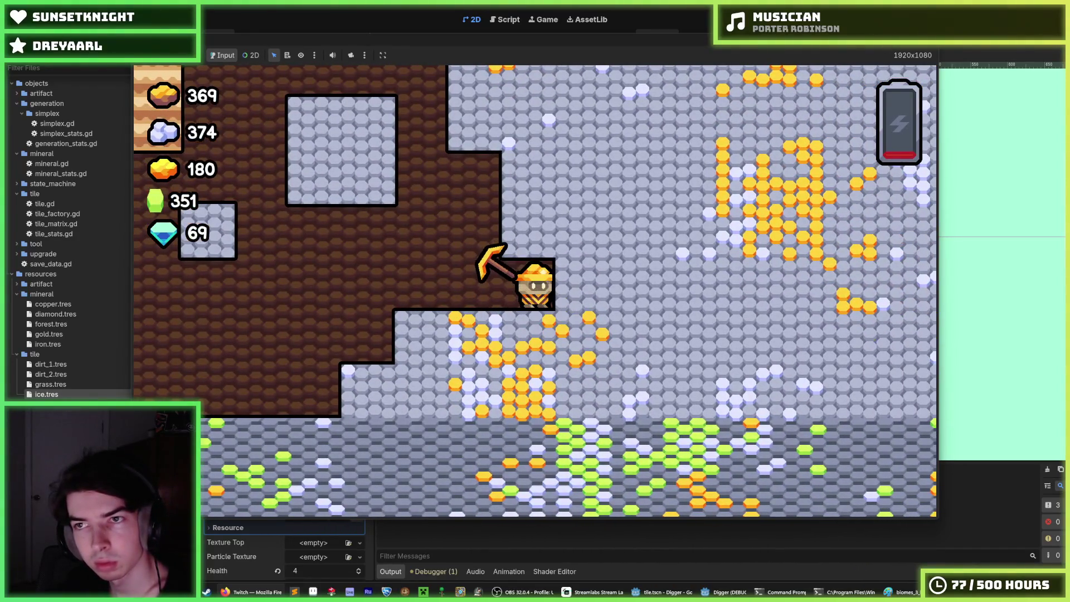
key("F8")
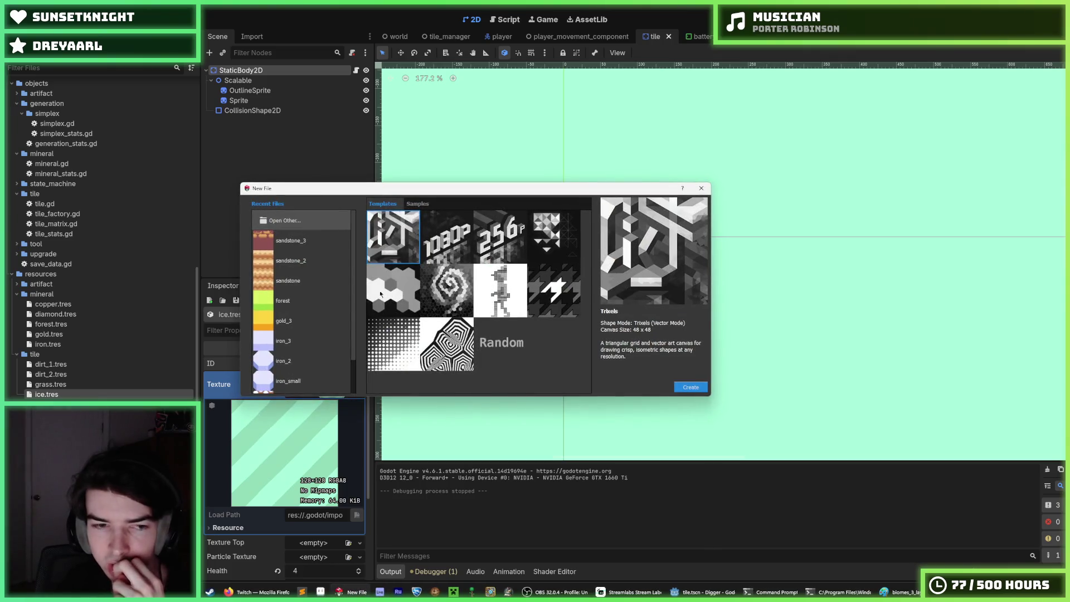
Open the recent forest tile and save it as 'forest' in the tiles/ui folder
left_click(291, 306)
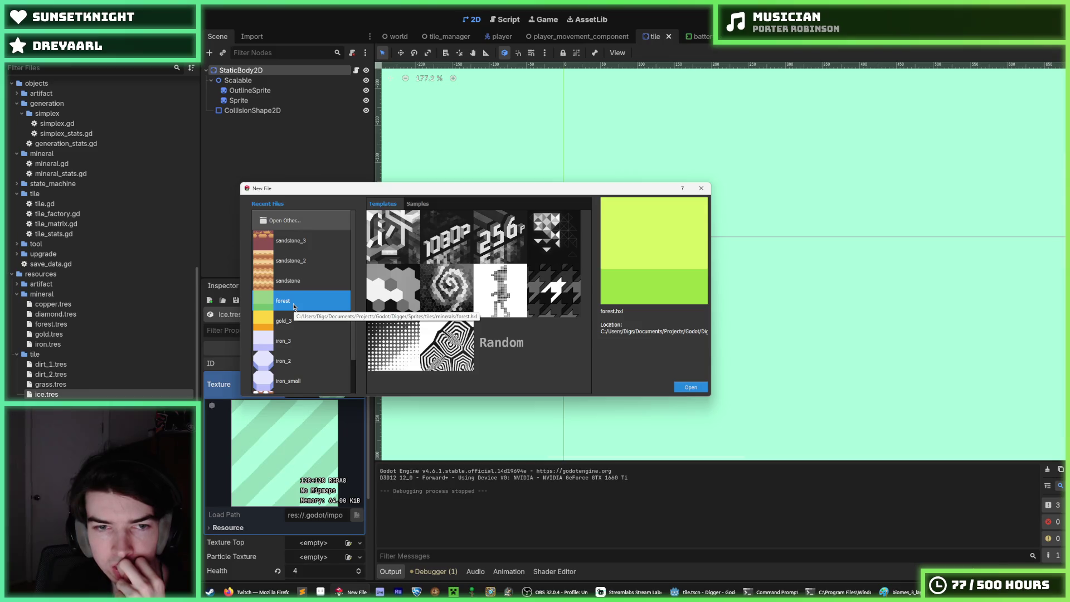
double_click(294, 307)
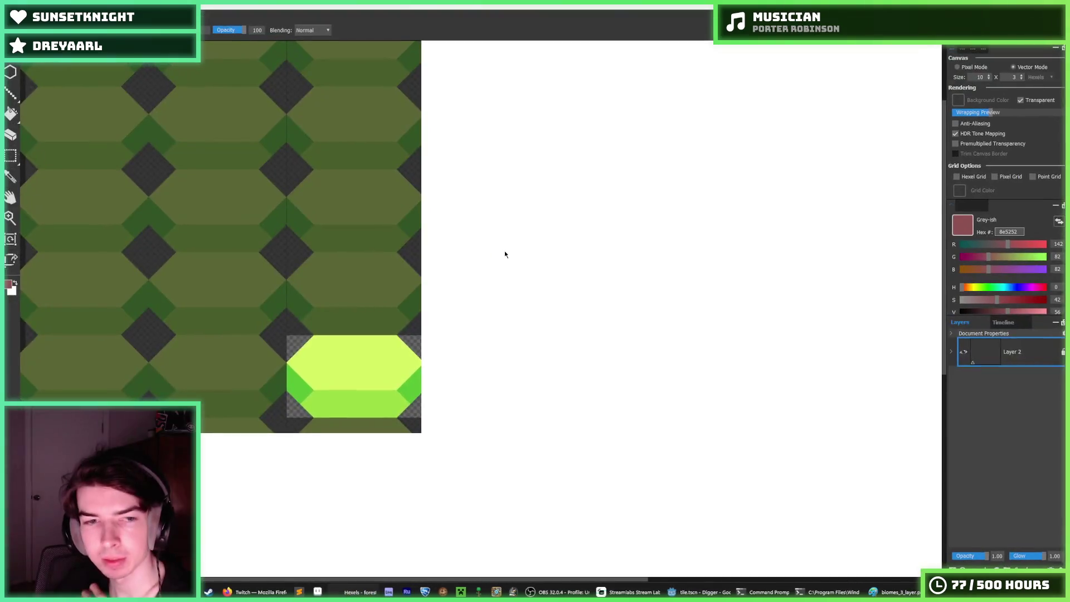
key("ctrl+s")
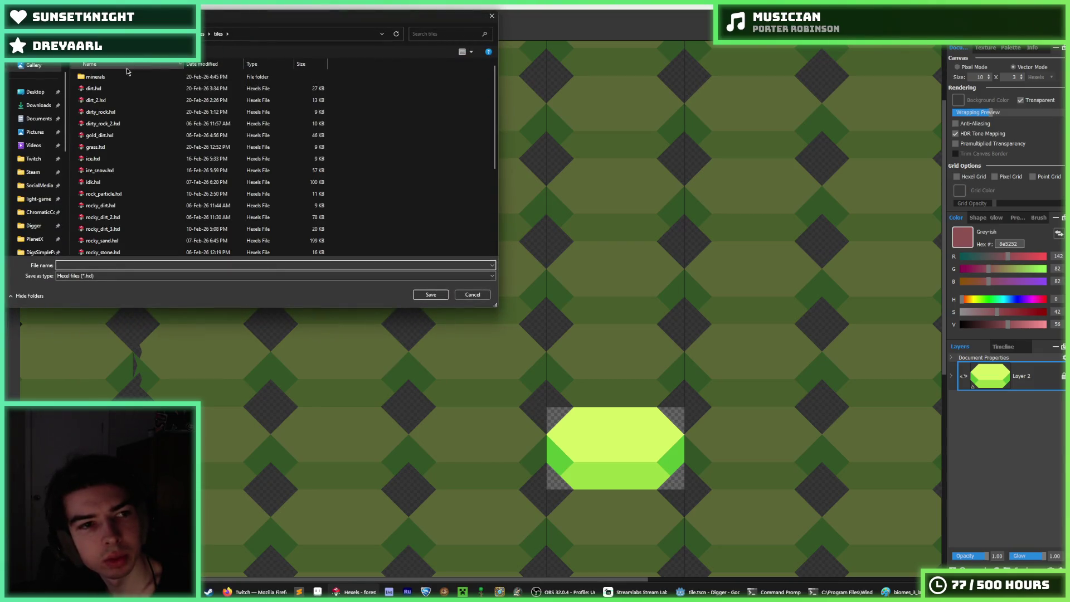
double_click(95, 76)
left_click(218, 34)
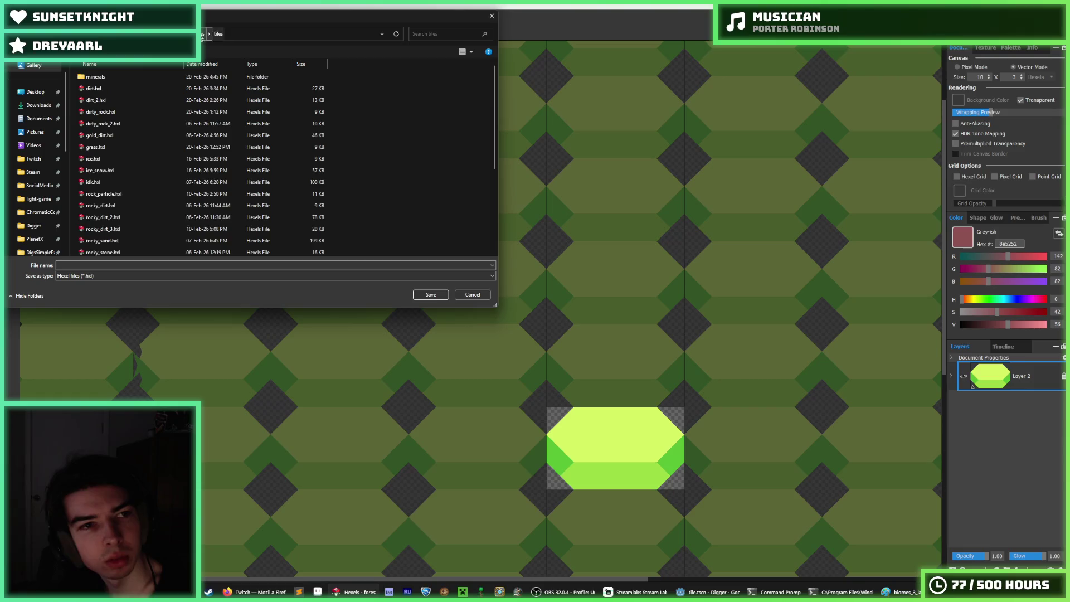
double_click(103, 112)
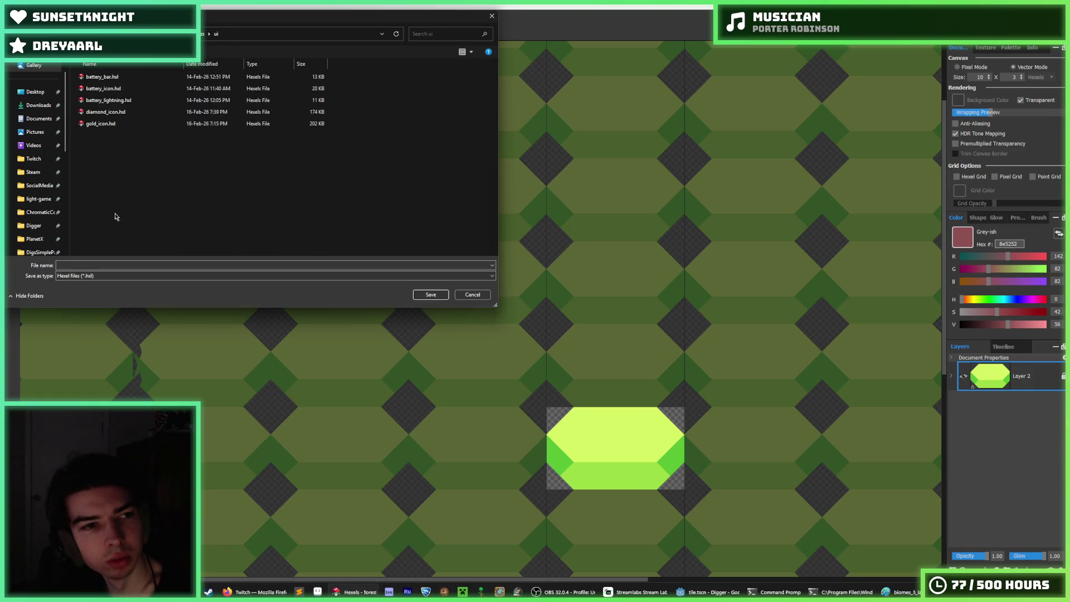
left_click(93, 265)
type("forest_ic")
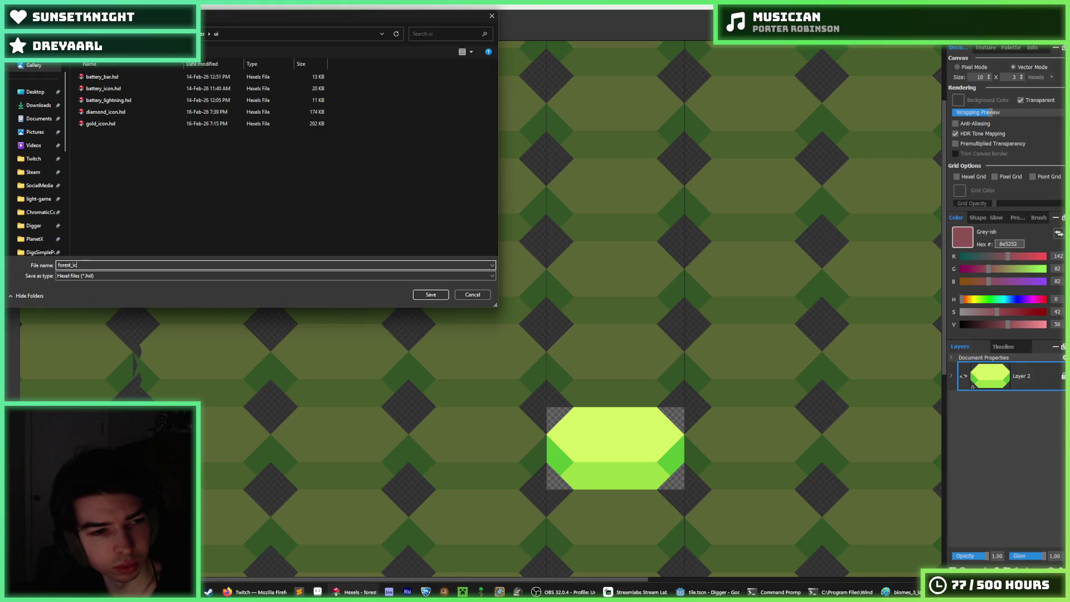
key("Return")
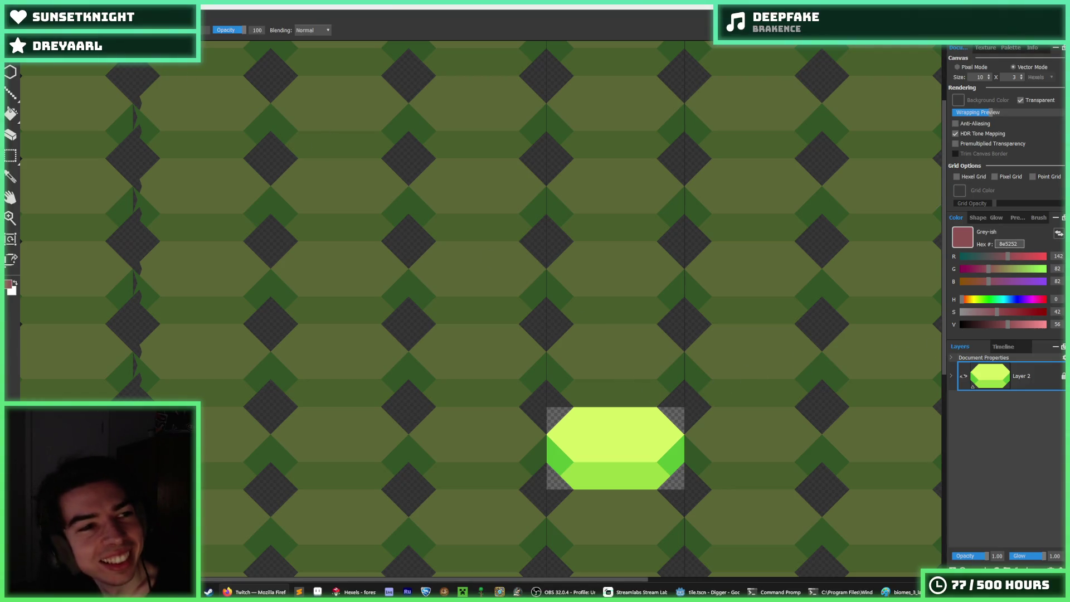
Set the canvas to 16 × 8 and eyedrop the gem's bright yellow-green
left_click(13, 17)
key("Escape")
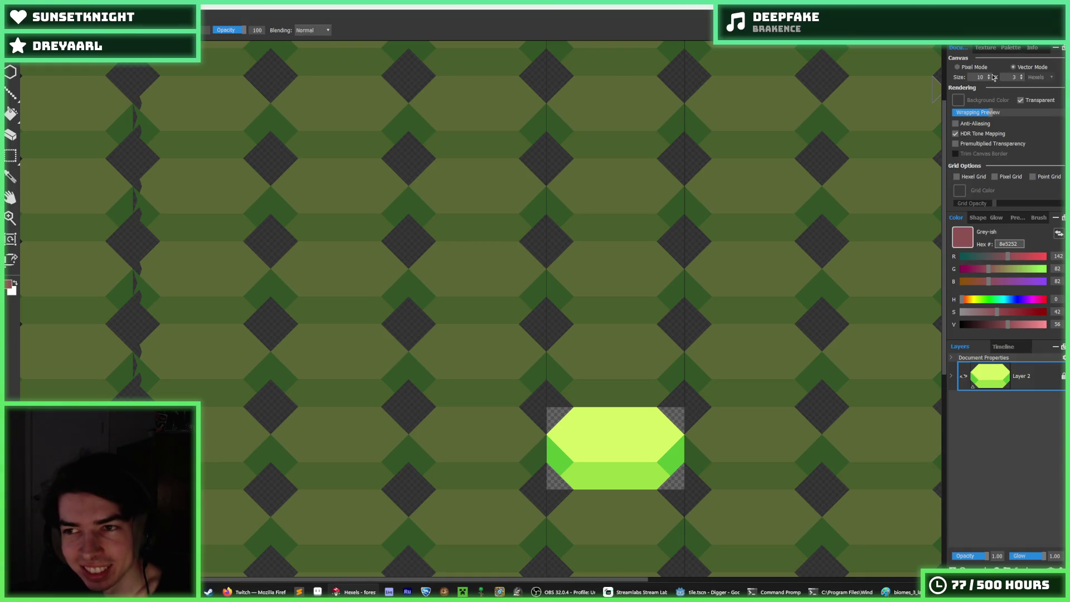
scroll(993, 75, "up", 8)
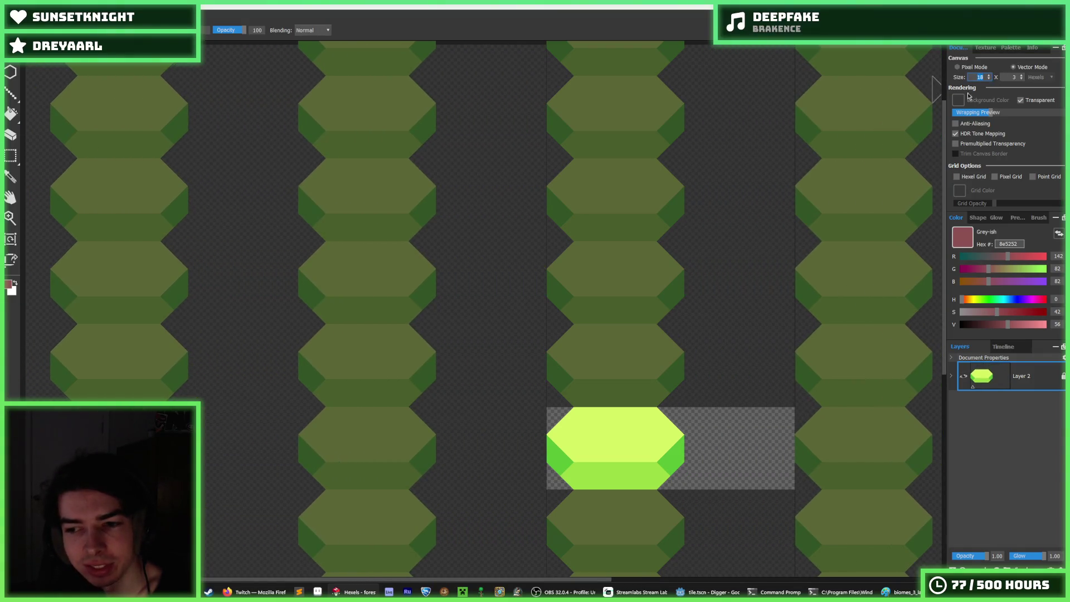
scroll(550, 223, "down", 5)
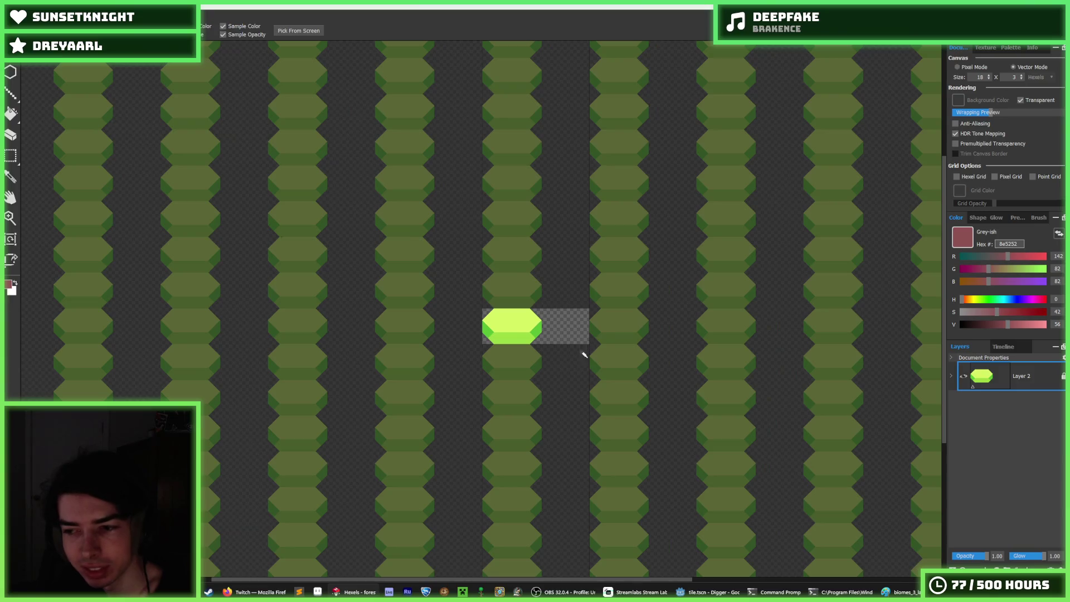
scroll(583, 355, "up", 3)
left_click(470, 287, "alt")
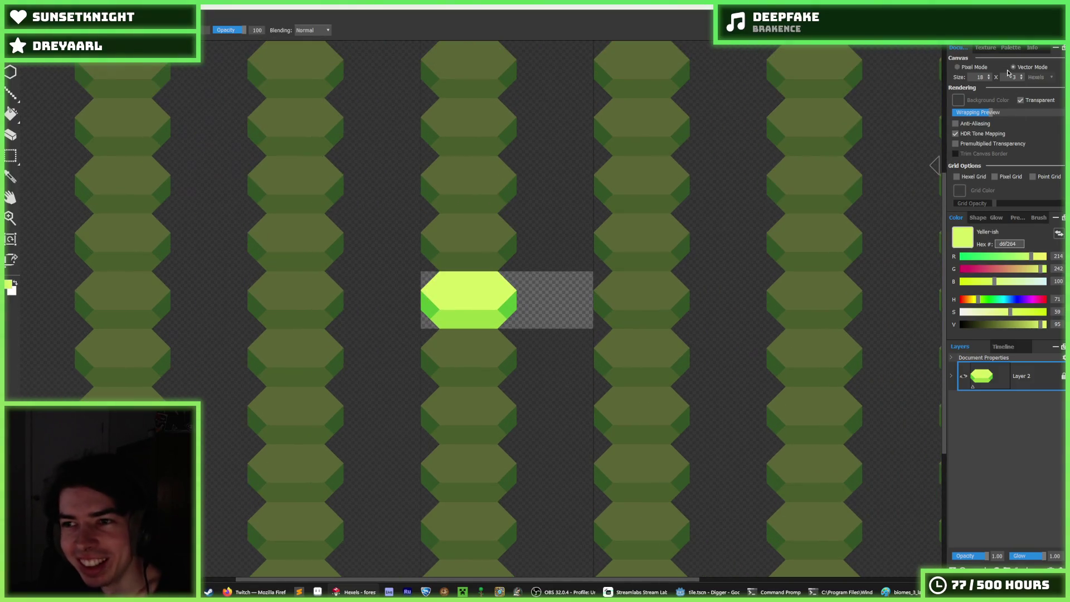
Paint a jagged yellow-green shape below the gem
scroll(991, 78, "up", 6)
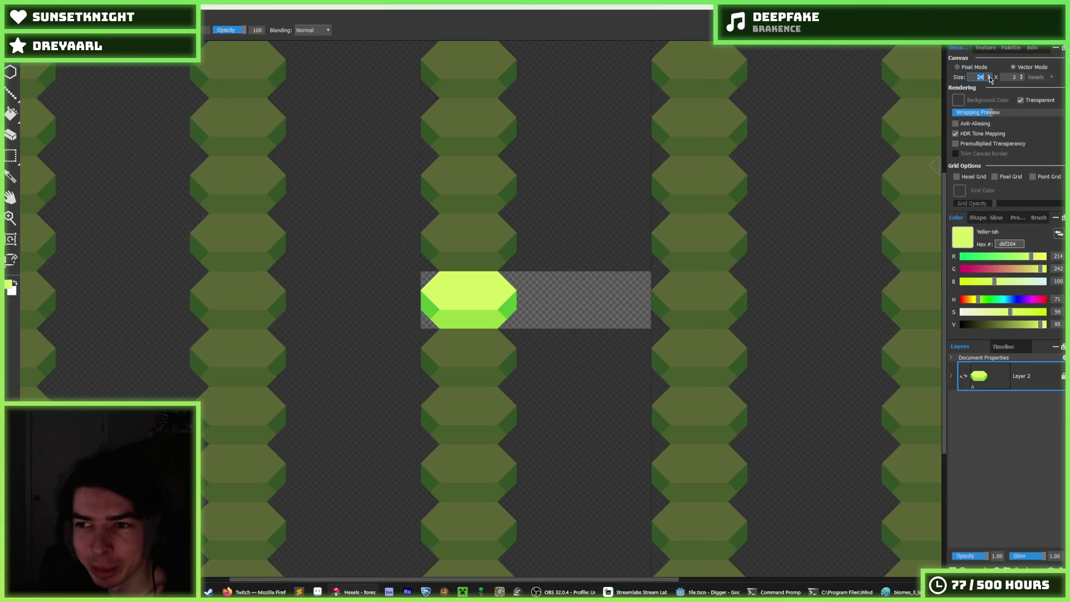
scroll(1025, 77, "up", 9)
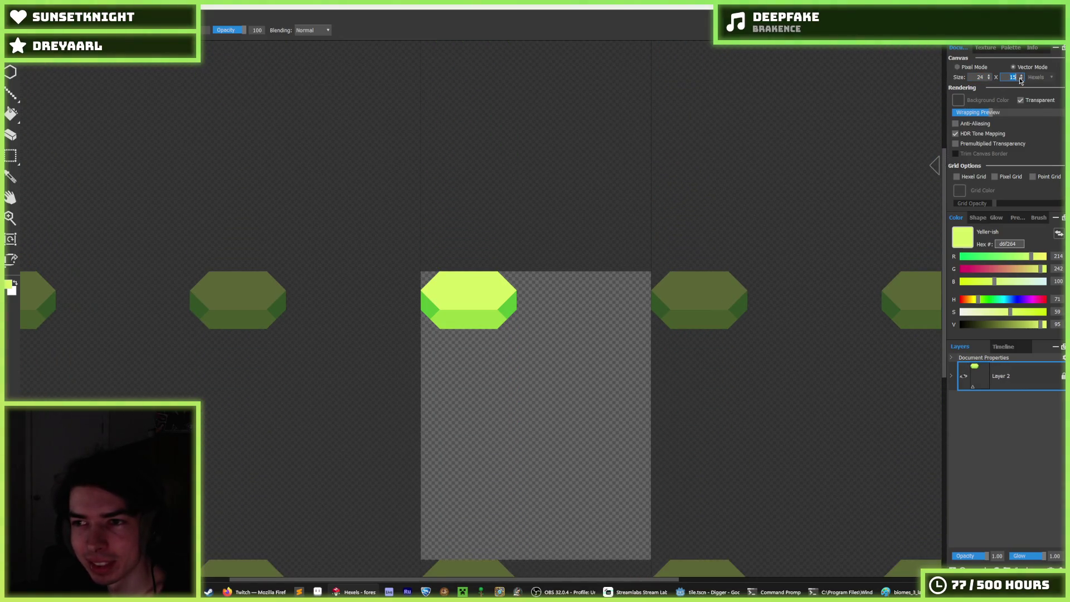
scroll(1021, 81, "up", 1)
scroll(1021, 81, "down", 4)
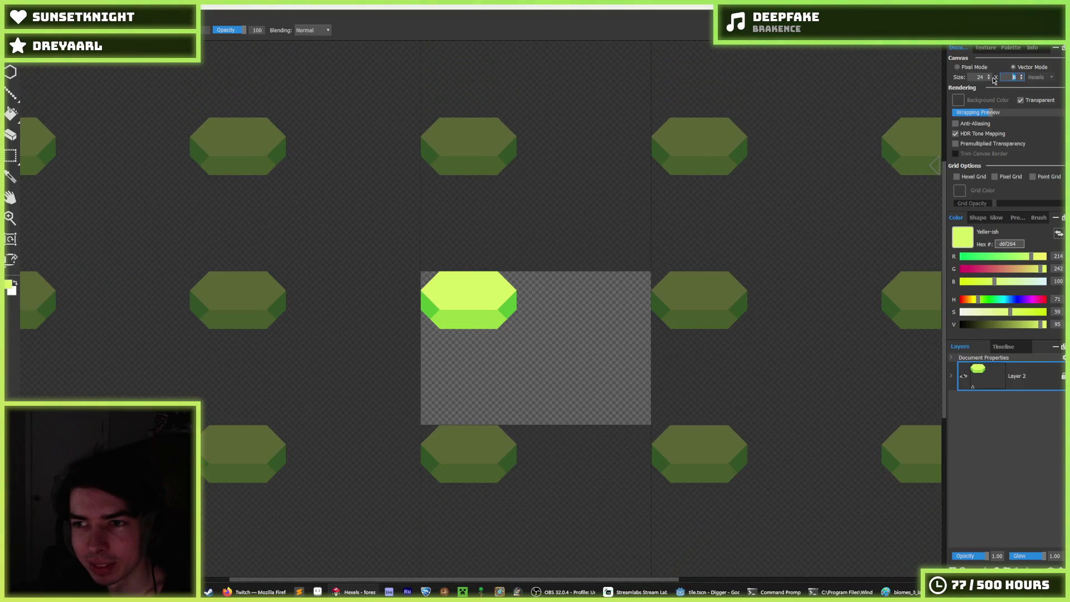
scroll(990, 82, "up", 2)
scroll(990, 83, "down", 2)
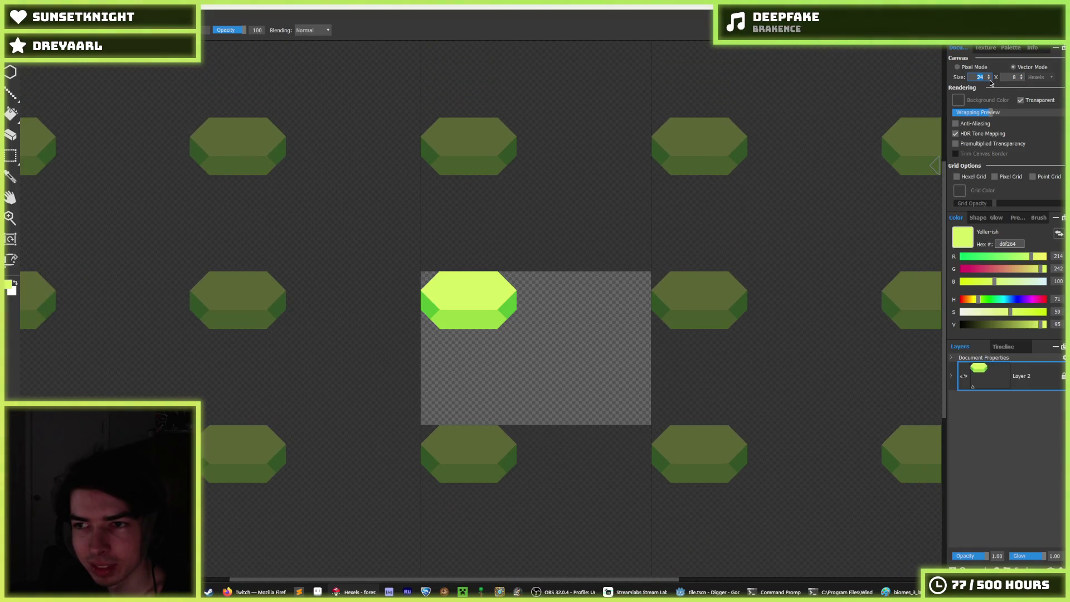
scroll(990, 83, "down", 8)
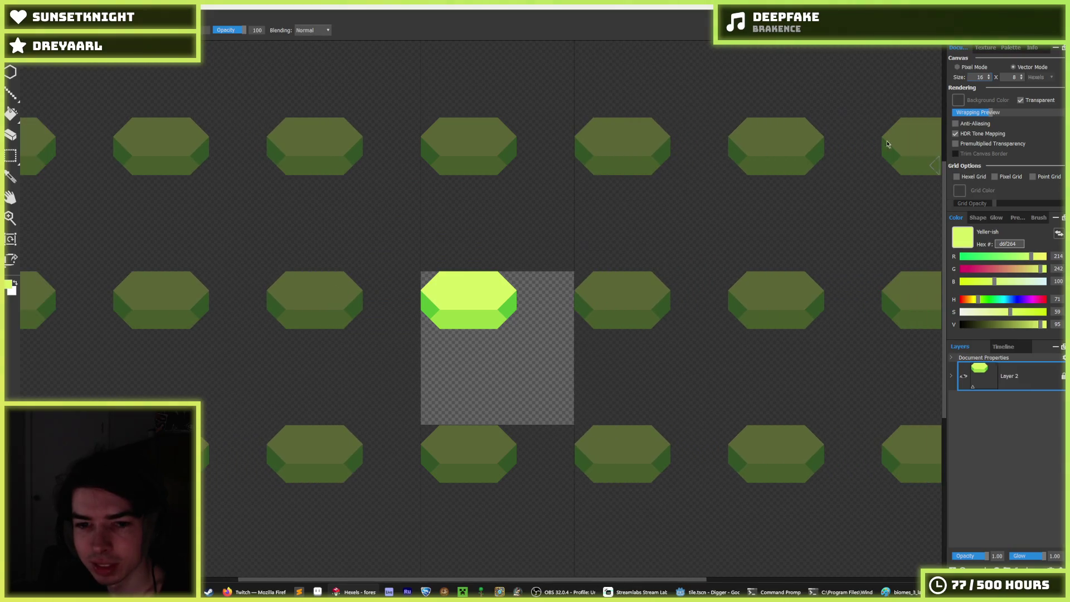
mouse_move(489, 313)
left_mouse_down()
mouse_move(504, 343)
mouse_move(553, 338)
left_mouse_up()
Bring up the File > Open window
left_click(11, 16)
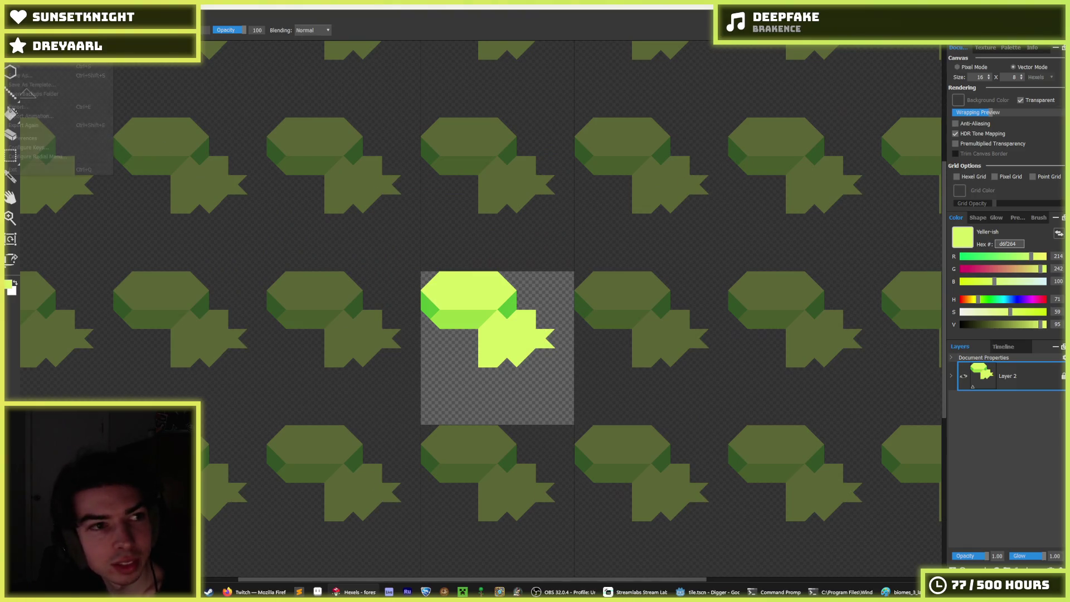
mouse_move(101, 56)
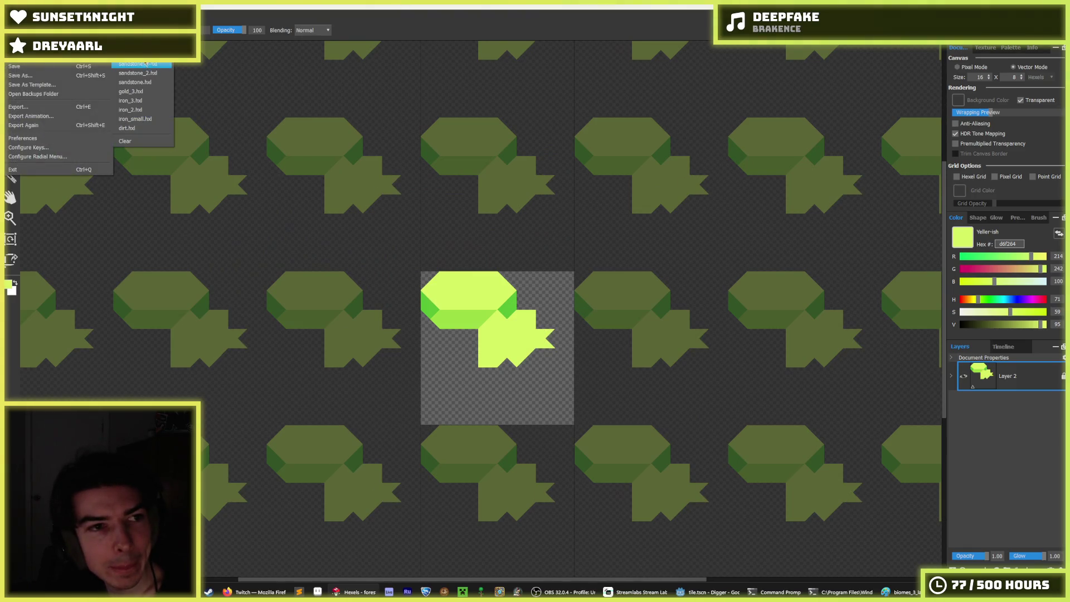
left_click(23, 51)
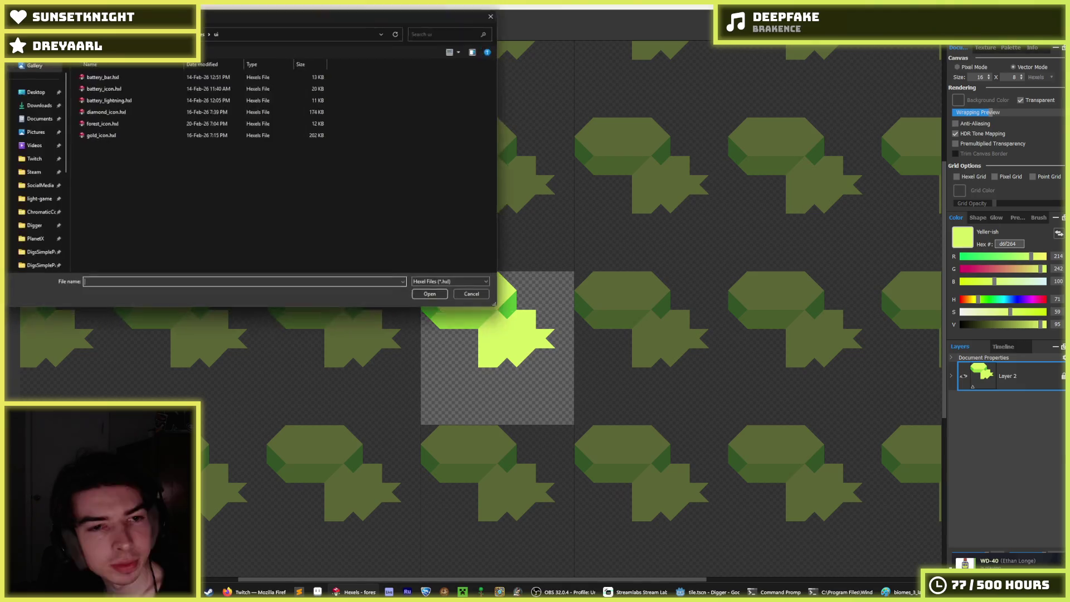
Open diamond_icon.hxl, then reopen forest.hxl from the recent files
double_click(134, 110)
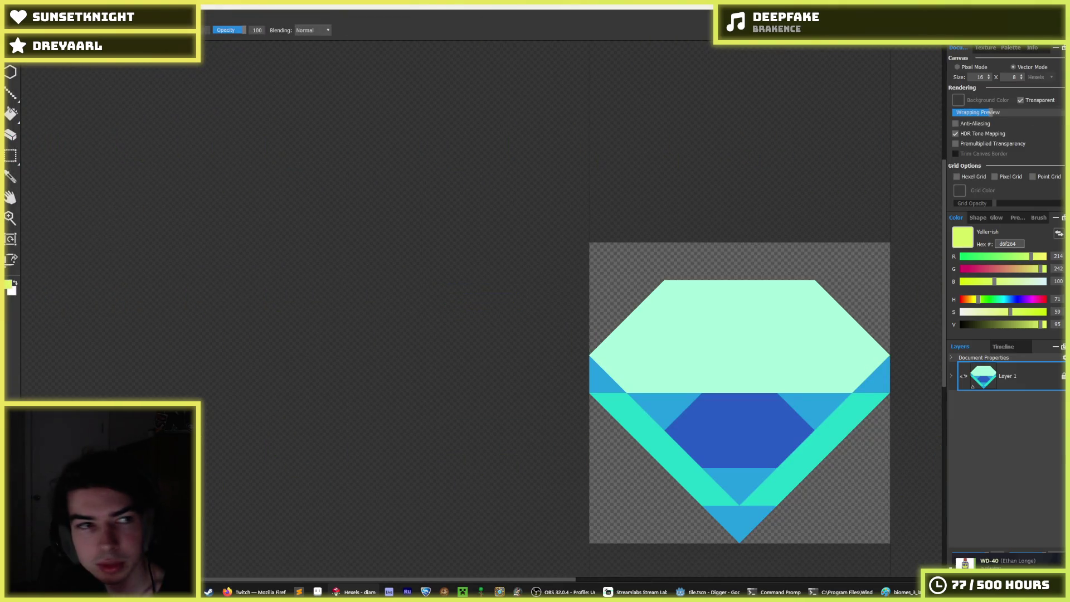
left_click(11, 22)
left_click(129, 64)
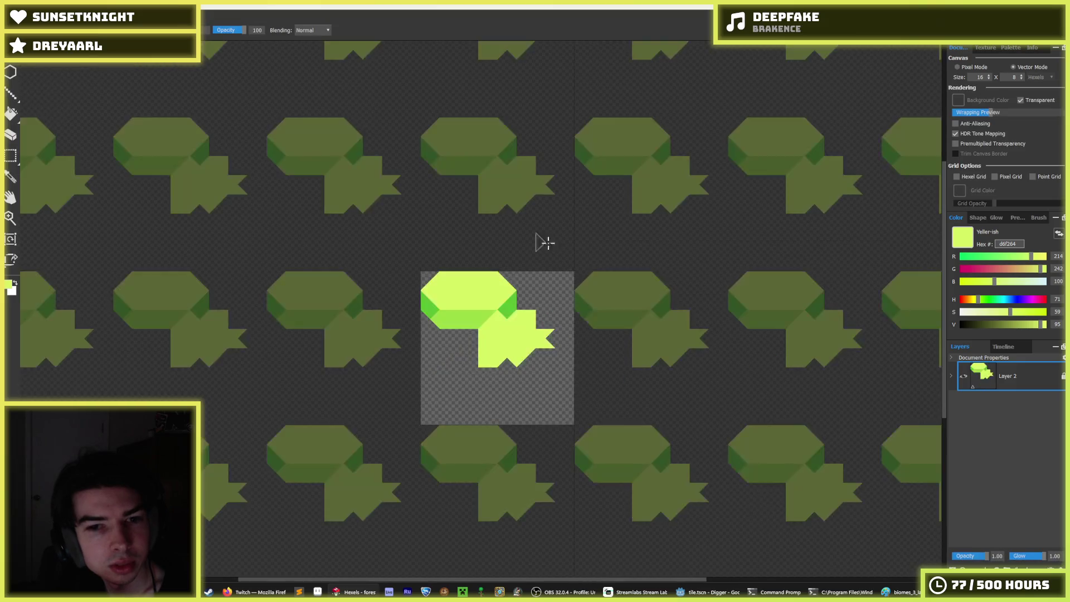
Brush most of the tile yellow-green and refine its right edge and upper-right notch
scroll(451, 275, "up", 2)
mouse_move(447, 315)
left_mouse_down()
mouse_move(411, 306)
mouse_move(485, 337)
mouse_move(478, 287)
mouse_move(478, 356)
mouse_move(390, 312)
mouse_move(378, 275)
mouse_move(447, 382)
mouse_move(402, 370)
mouse_move(549, 435)
mouse_move(494, 394)
mouse_move(511, 394)
mouse_move(539, 467)
mouse_move(387, 378)
mouse_move(418, 444)
mouse_move(530, 428)
mouse_move(556, 355)
mouse_move(595, 359)
mouse_move(545, 310)
mouse_move(530, 274)
left_mouse_up()
key("e")
mouse_move(480, 240)
left_mouse_down()
mouse_move(366, 270)
mouse_move(373, 315)
left_mouse_up()
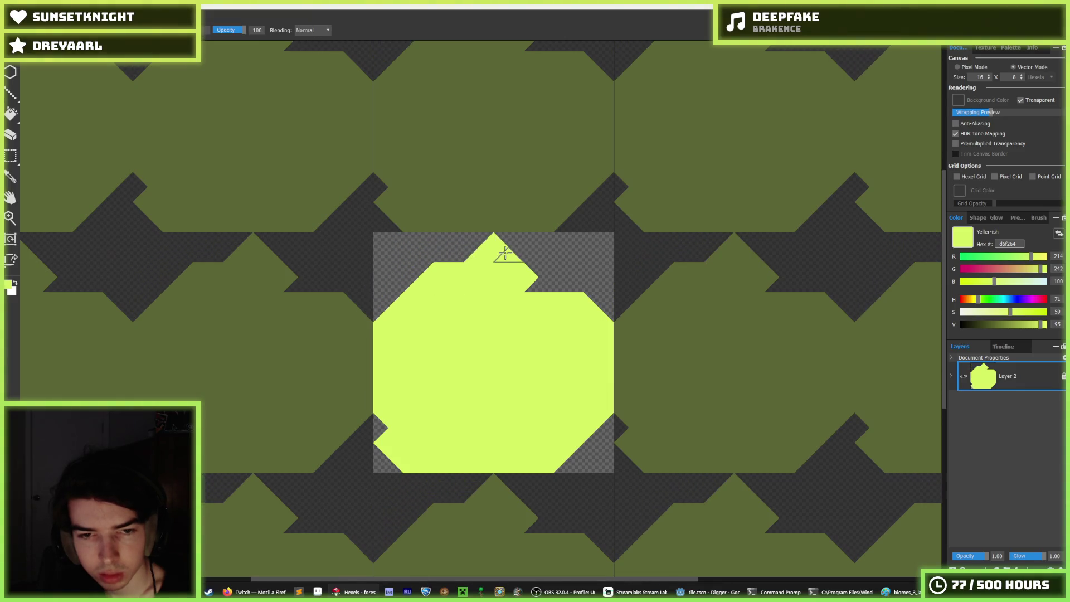
key("b")
left_click_drag(537, 281, 564, 331)
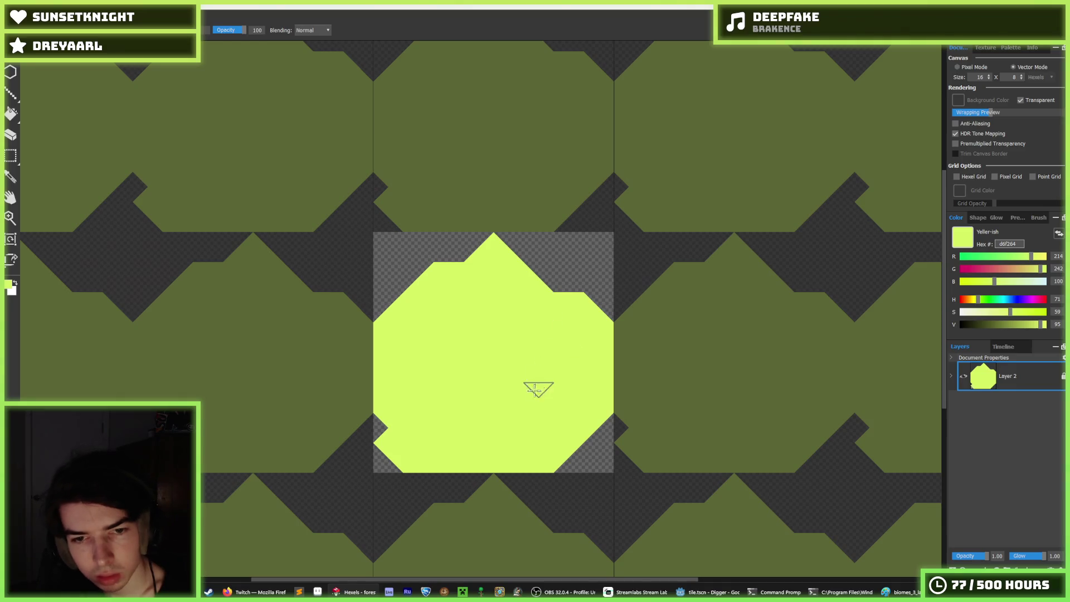
Cut the lower-left and upper corners into diagonals, forming a pointed top
key("e")
mouse_move(389, 444)
left_mouse_down()
mouse_move(373, 425)
mouse_move(452, 462)
left_mouse_up()
key("b")
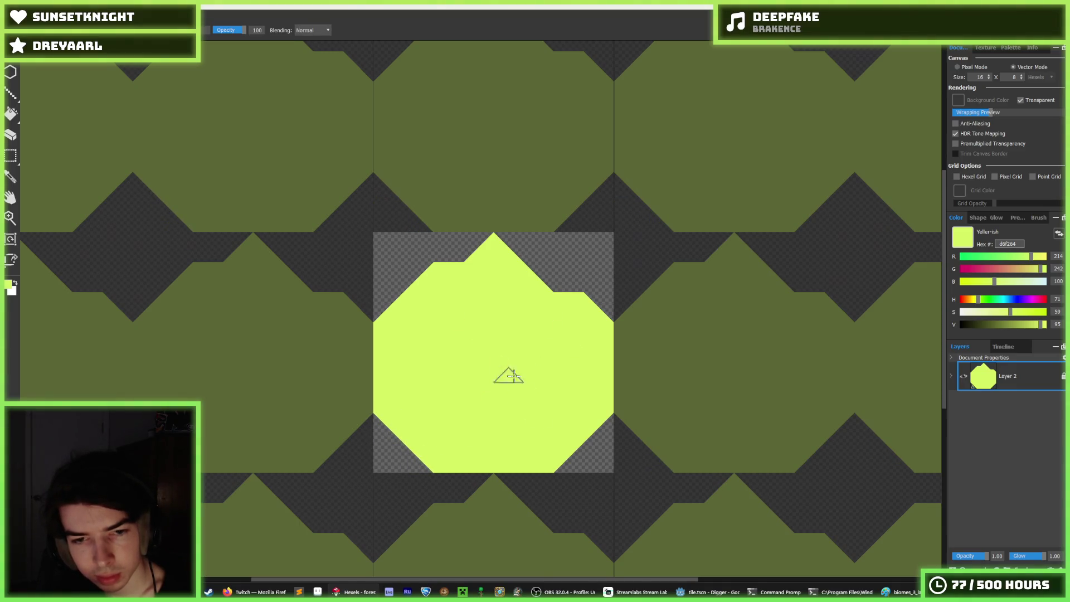
key("e")
left_click_drag(454, 240, 418, 279)
key("b")
mouse_move(533, 281)
left_mouse_down()
mouse_move(505, 245)
mouse_move(547, 275)
mouse_move(538, 296)
left_mouse_up()
key("e")
mouse_move(516, 241)
left_mouse_down()
mouse_move(558, 271)
mouse_move(588, 335)
left_mouse_up()
key("b")
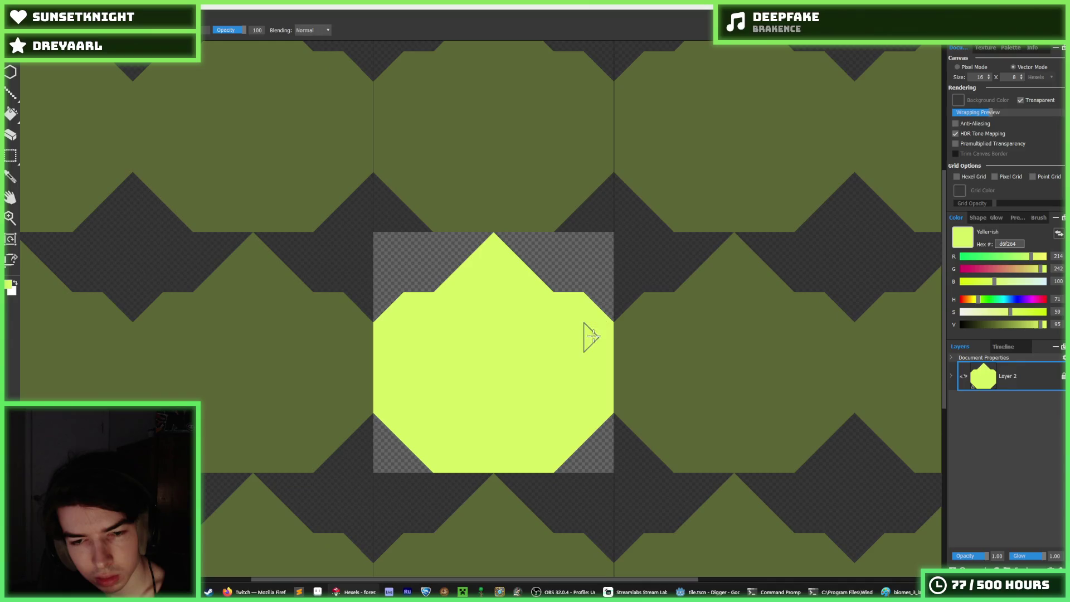
left_click(563, 287)
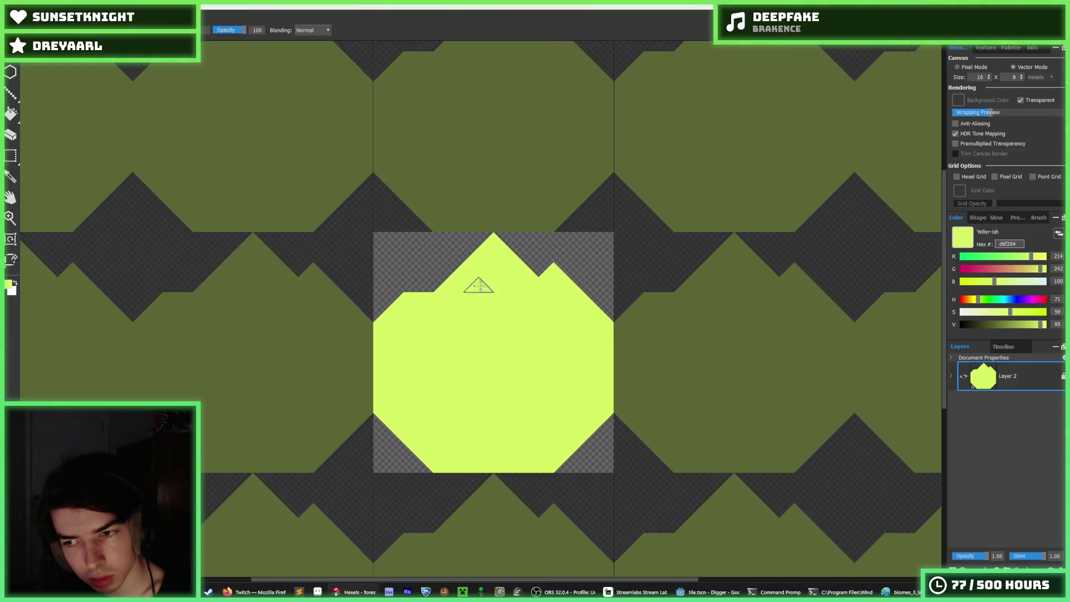
Rework the shape's upper-left edge, filling and trimming its notch and small peak
left_click(421, 282)
key("e")
left_click(423, 273)
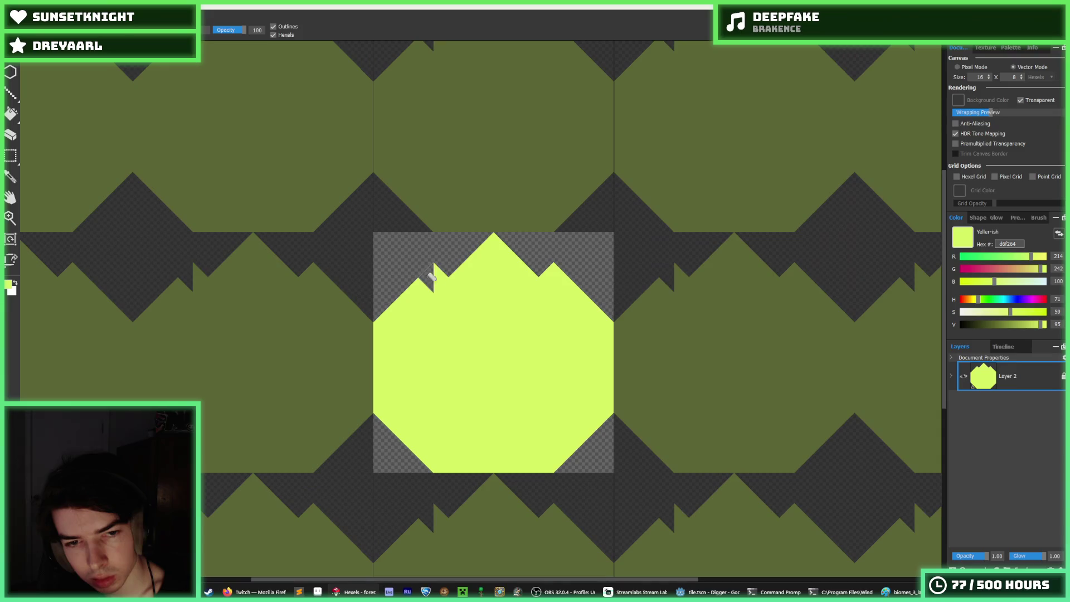
key("b")
left_click(424, 279)
left_click(424, 278)
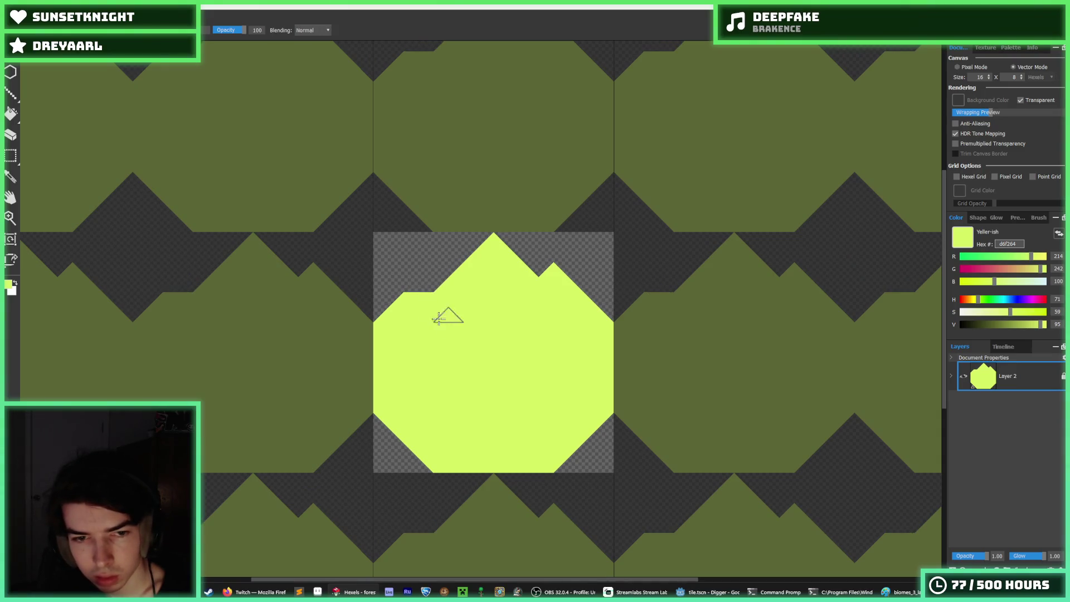
left_click(426, 279)
left_click(553, 274)
left_click(552, 276)
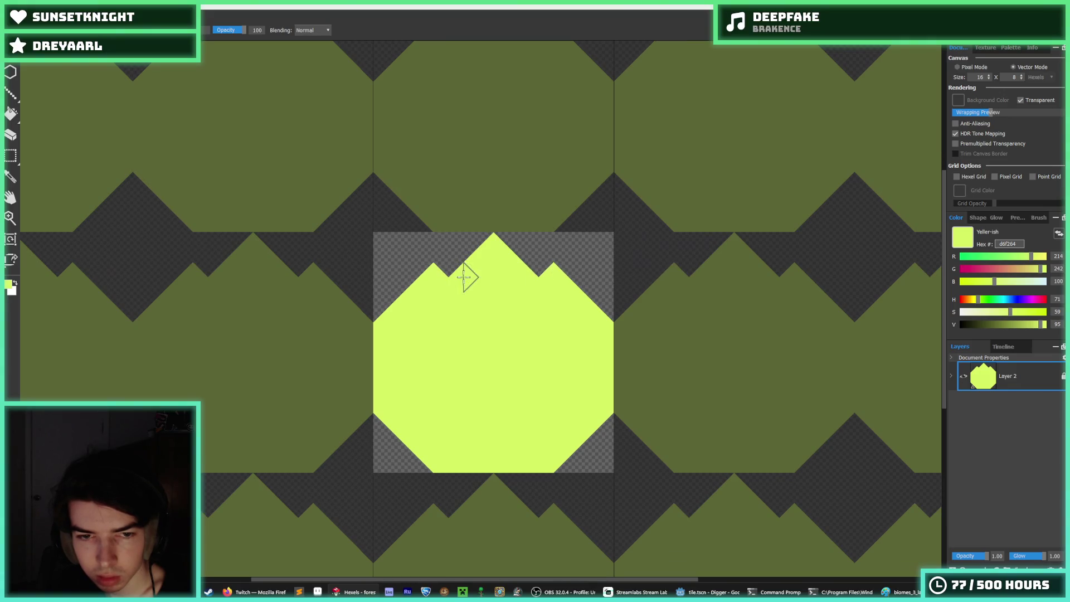
left_click(449, 273)
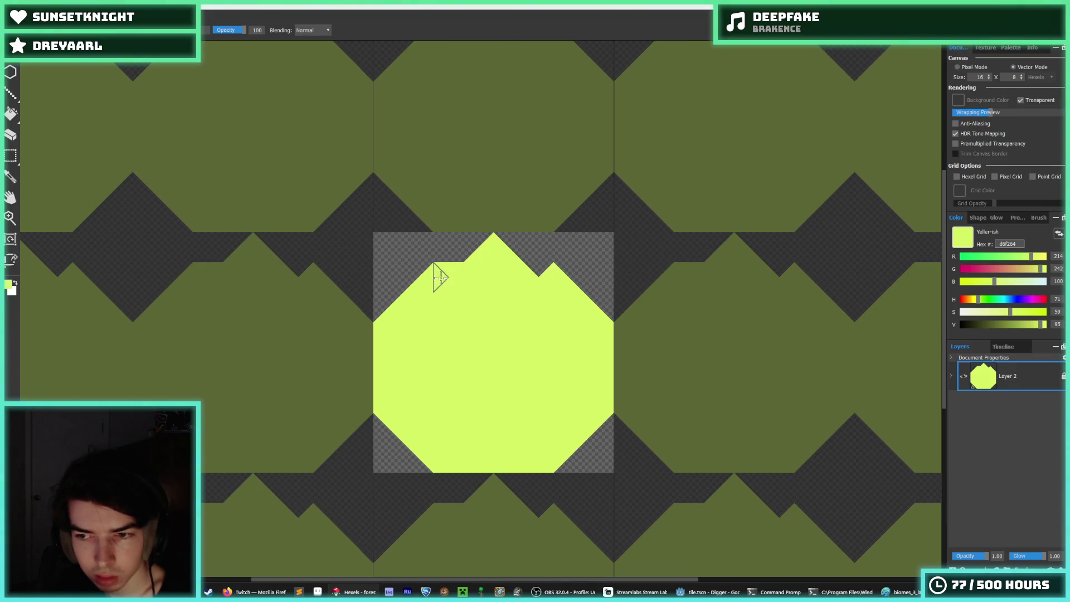
key("e")
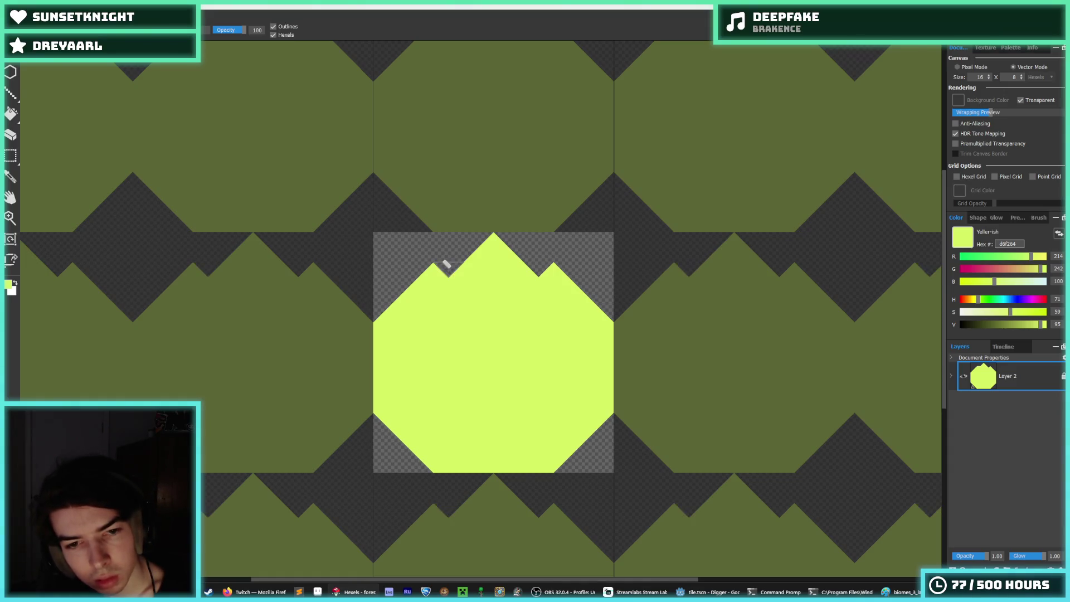
left_click(440, 270)
left_click(421, 280)
key("b")
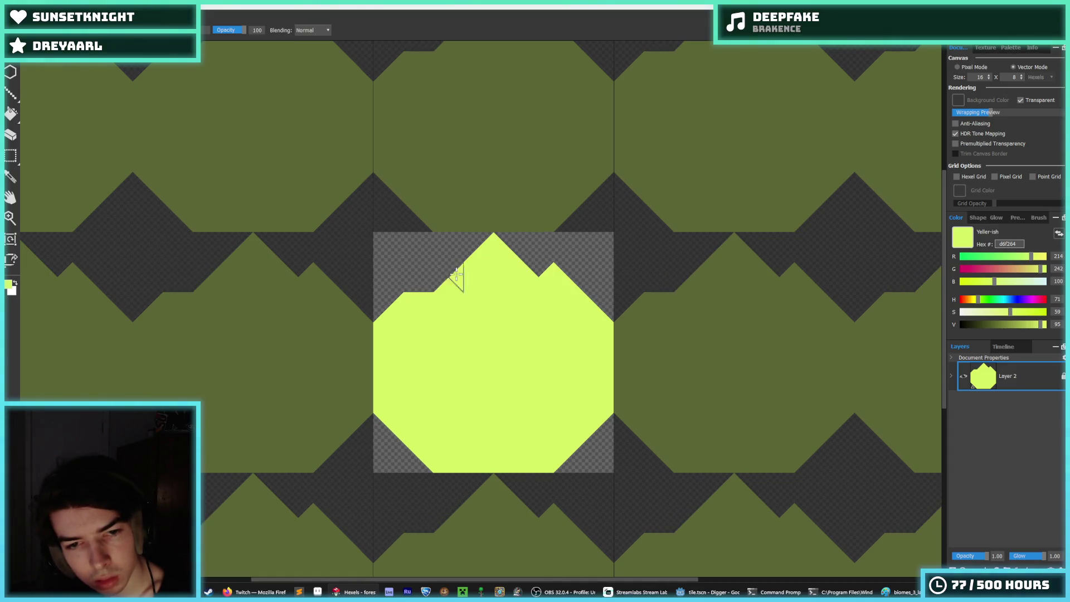
left_click(455, 276)
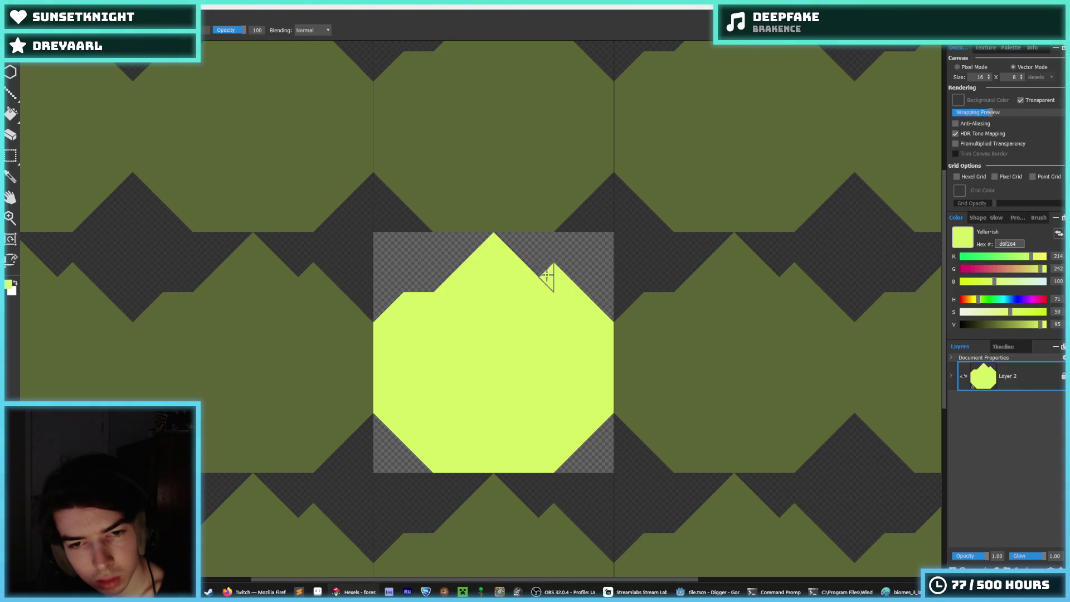
Erase hexels right of the top peak and paint a smaller second peak at the upper right
key("e")
left_click(539, 276)
left_click(566, 279)
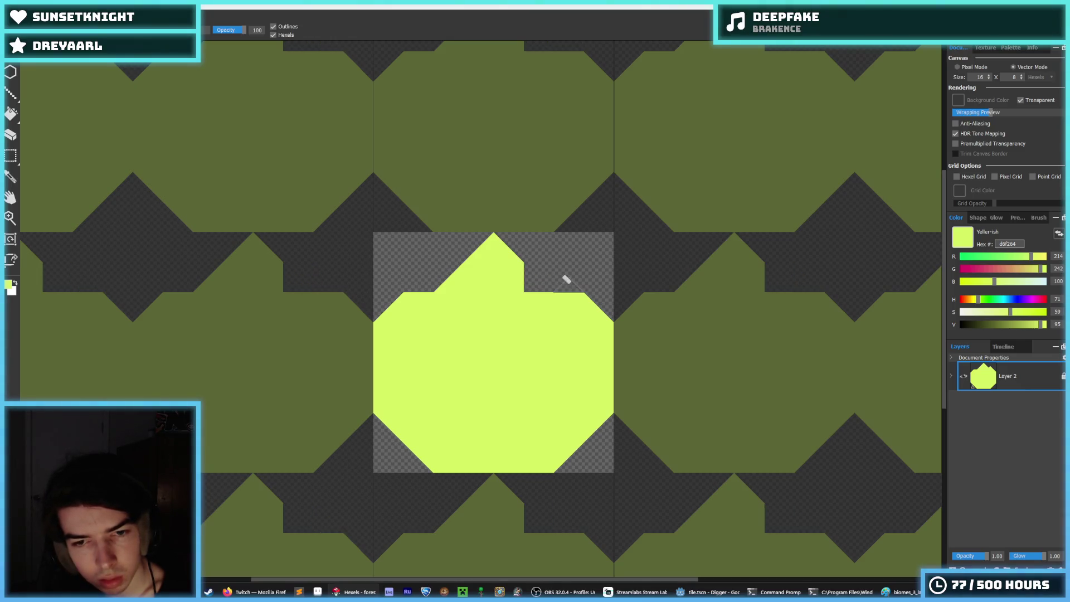
key("b")
left_click(567, 283)
key("e")
left_click(539, 293)
left_click(503, 252)
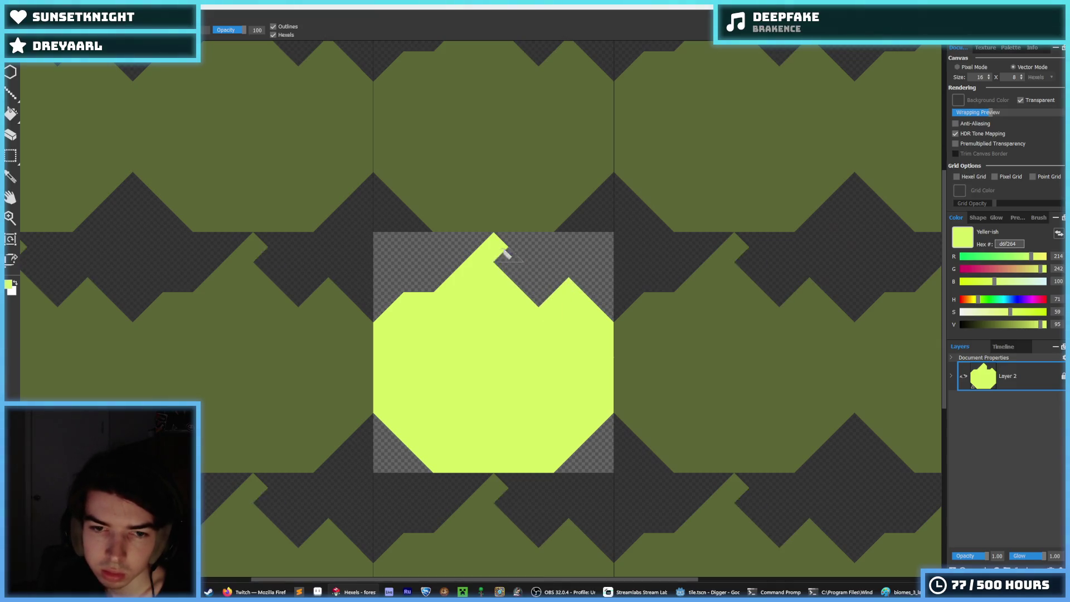
left_click(505, 252)
key("b")
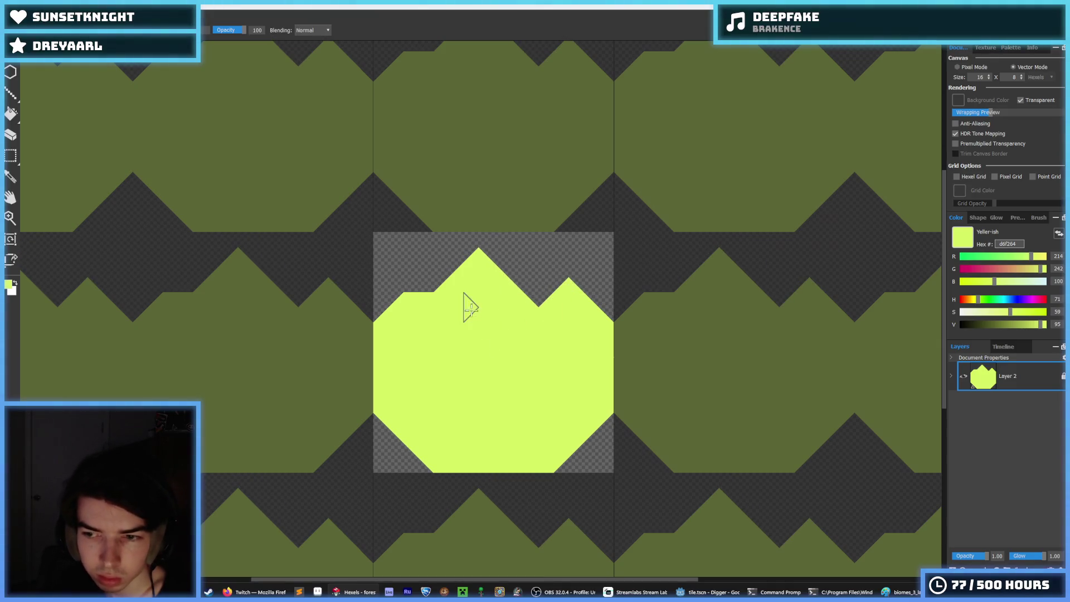
key("e")
left_click(602, 322)
left_click(568, 287)
key("b")
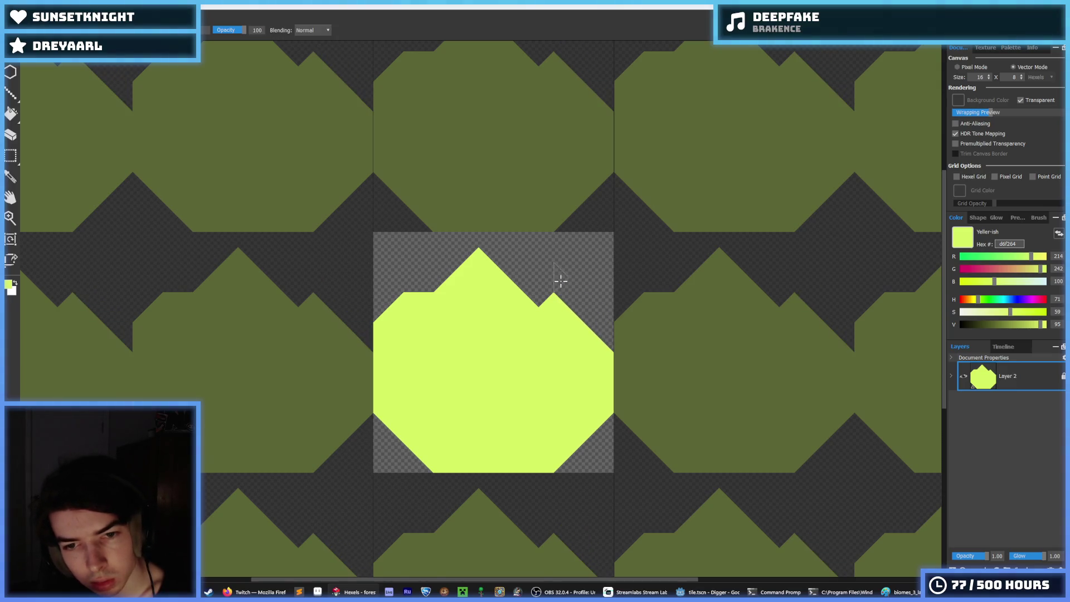
mouse_move(569, 350)
left_mouse_down()
mouse_move(545, 304)
mouse_move(563, 296)
mouse_move(585, 301)
mouse_move(603, 342)
left_mouse_up()
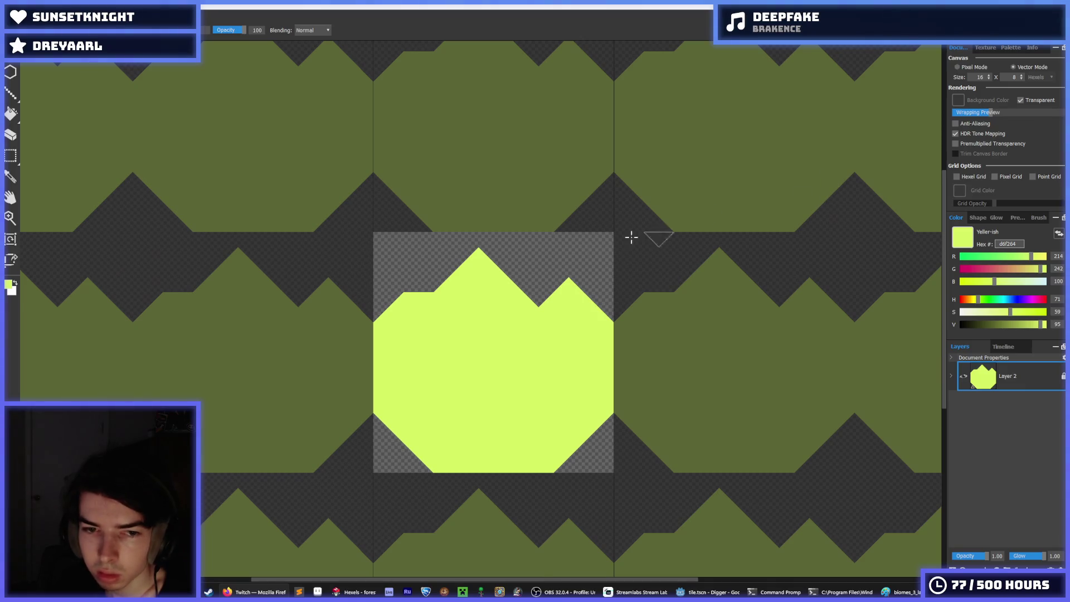
left_click(538, 265, "alt")
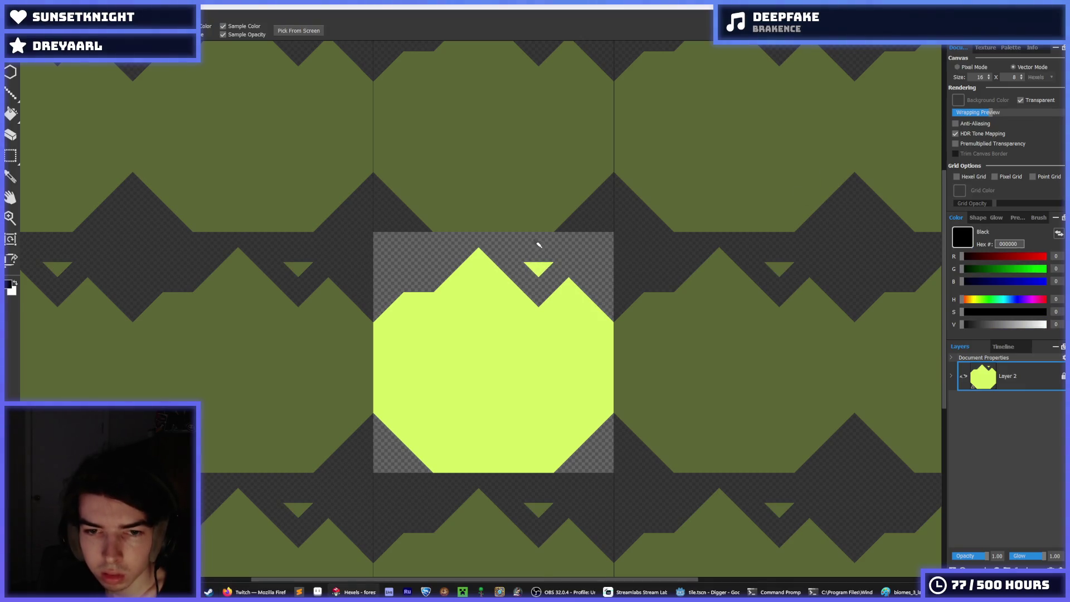
Fill the upper-left notch with sampled yellow, then brush 9cdb43 green over the right notch and left side
left_click(461, 294, "alt")
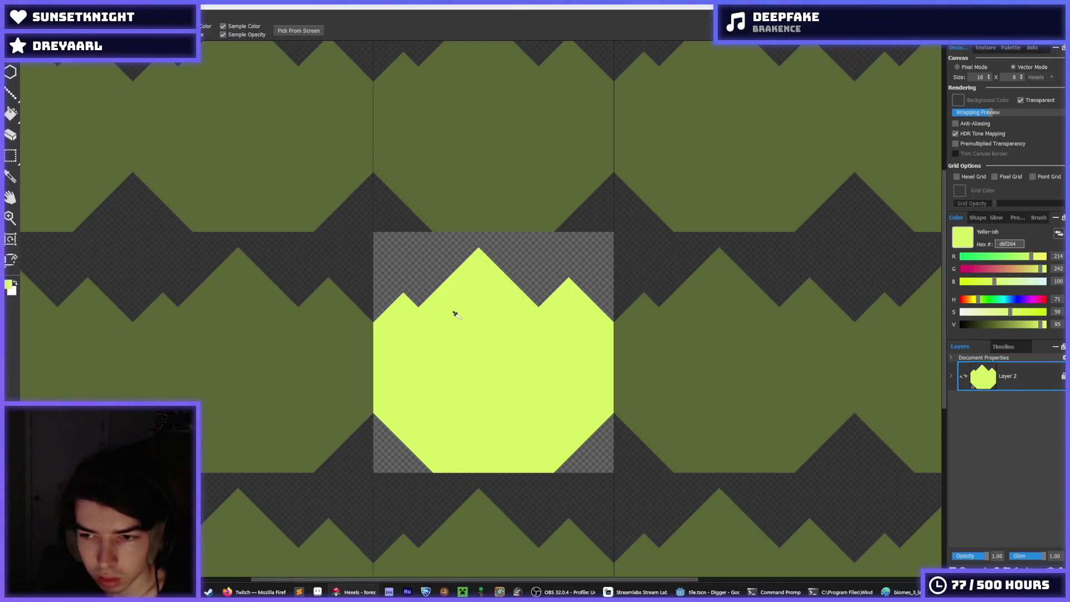
left_click(420, 298)
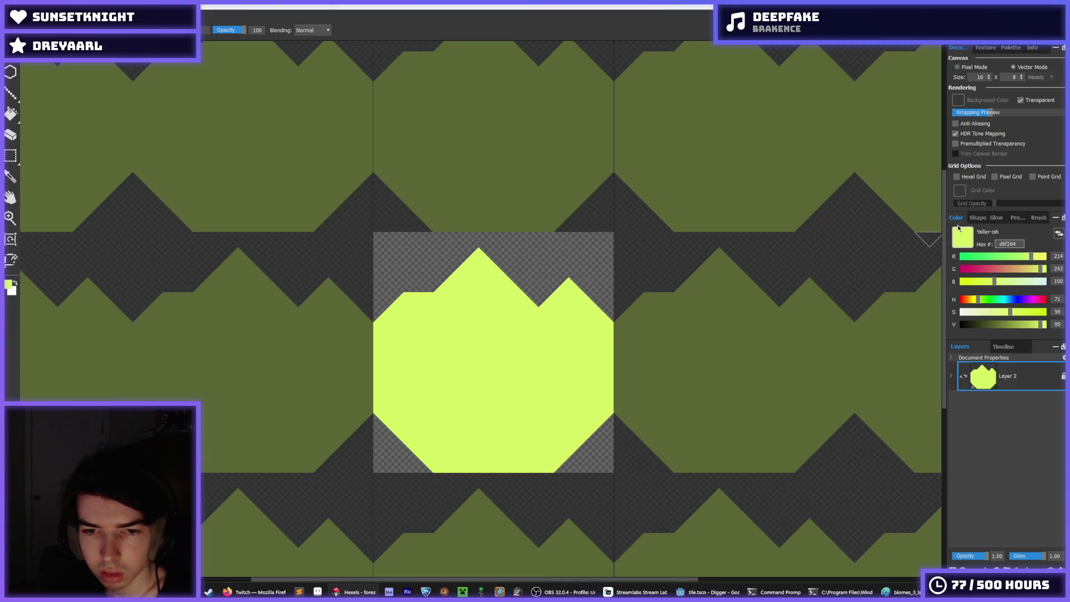
left_click(1011, 48)
left_click(989, 83)
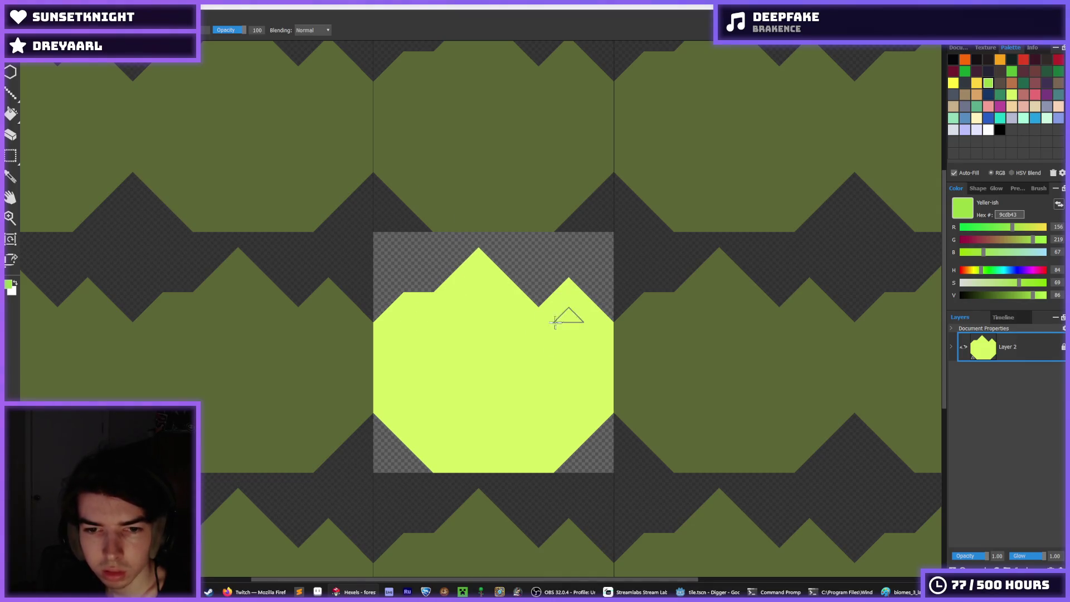
mouse_move(545, 306)
left_mouse_down()
mouse_move(573, 308)
mouse_move(592, 350)
mouse_move(529, 428)
left_mouse_up()
mouse_move(393, 396)
left_mouse_down()
mouse_move(405, 357)
mouse_move(418, 358)
mouse_move(426, 303)
mouse_move(389, 311)
mouse_move(390, 340)
left_mouse_up()
Keep a light yellow diamond across the upper middle and paint the lower right and bottom edge green
key("i")
left_click(453, 305)
mouse_move(446, 310)
left_mouse_down()
mouse_move(418, 354)
mouse_move(437, 334)
mouse_move(396, 366)
mouse_move(466, 425)
mouse_move(525, 424)
mouse_move(566, 405)
mouse_move(497, 430)
left_mouse_up()
key("i")
left_click(383, 364)
key("b")
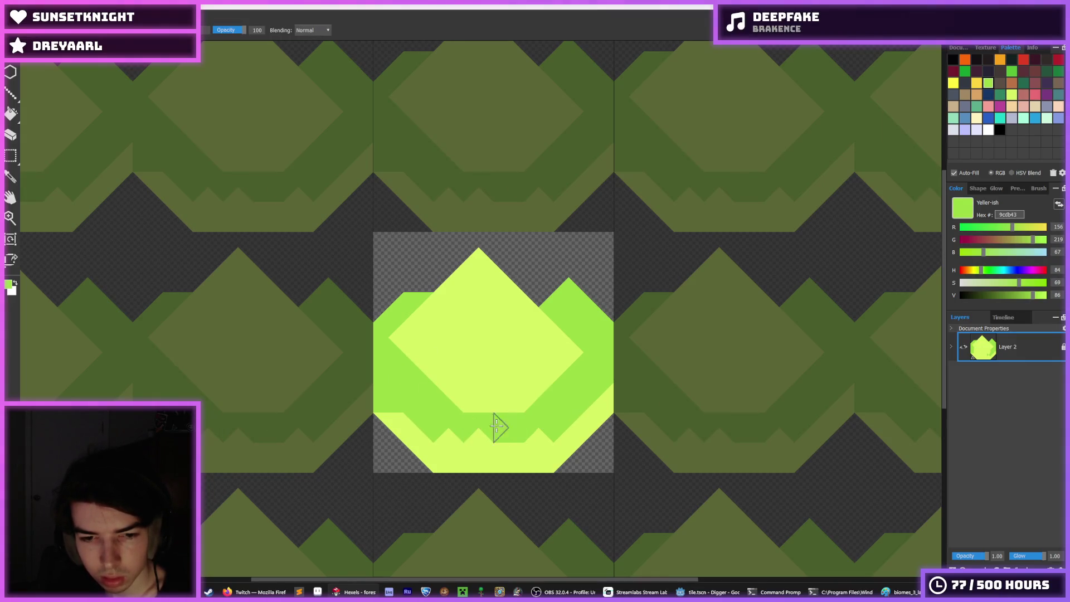
key("i")
key("b")
mouse_move(573, 401)
left_mouse_down()
mouse_move(525, 453)
mouse_move(554, 447)
mouse_move(389, 425)
mouse_move(491, 463)
left_mouse_up()
key("i")
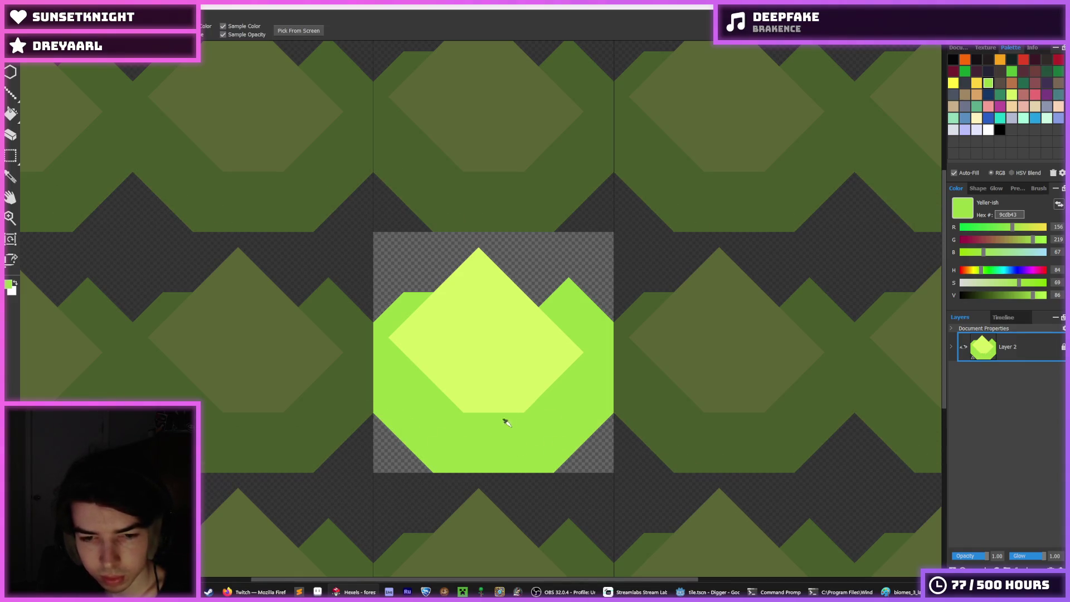
scroll(519, 404, "down", 1)
scroll(505, 404, "up", 1)
scroll(498, 404, "up", 1)
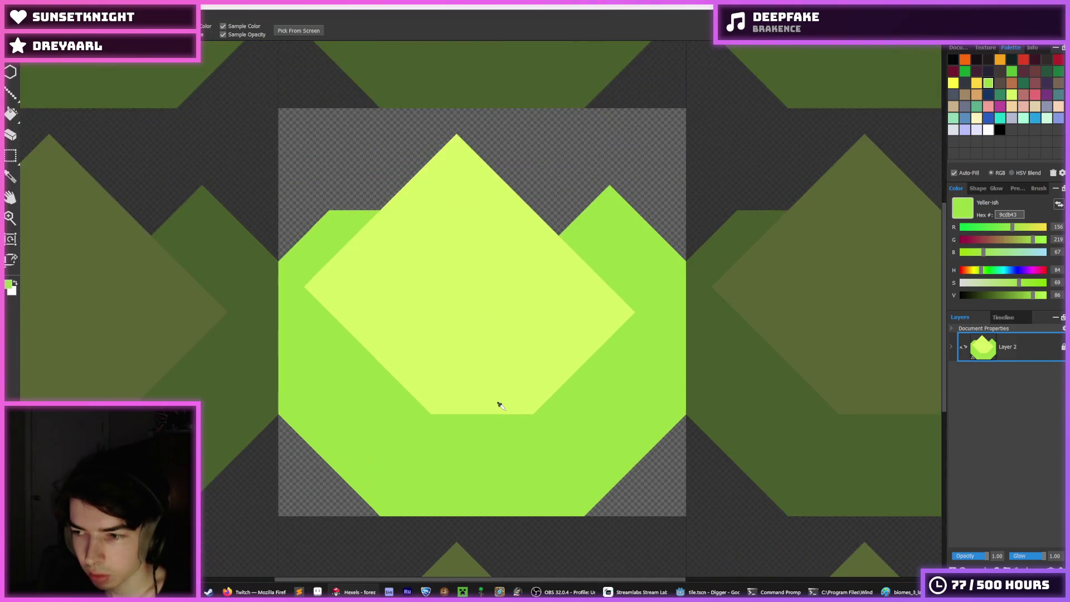
scroll(499, 406, "down", 1)
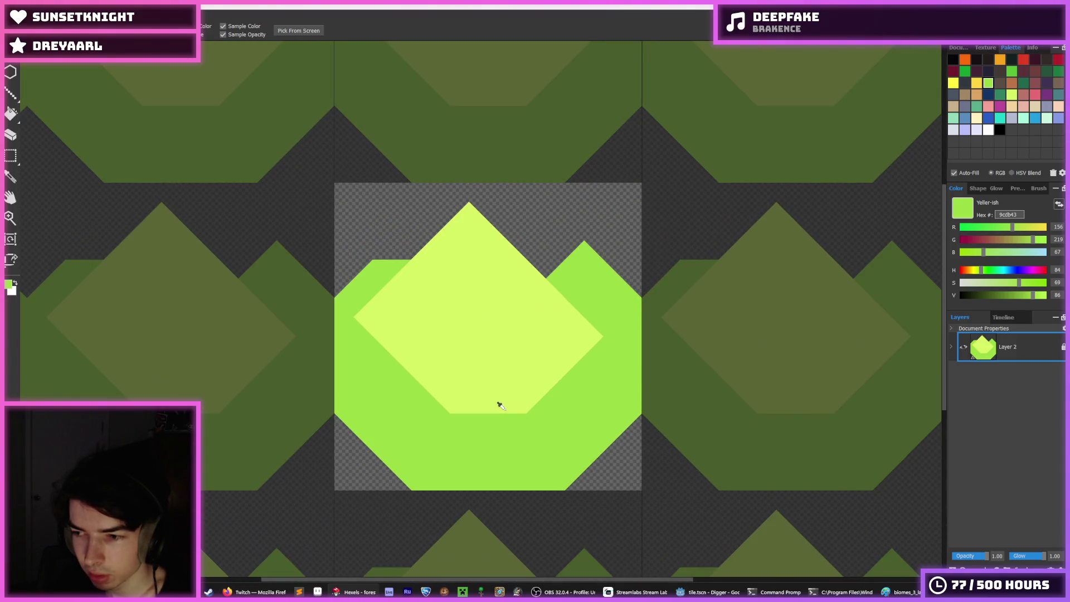
key("b")
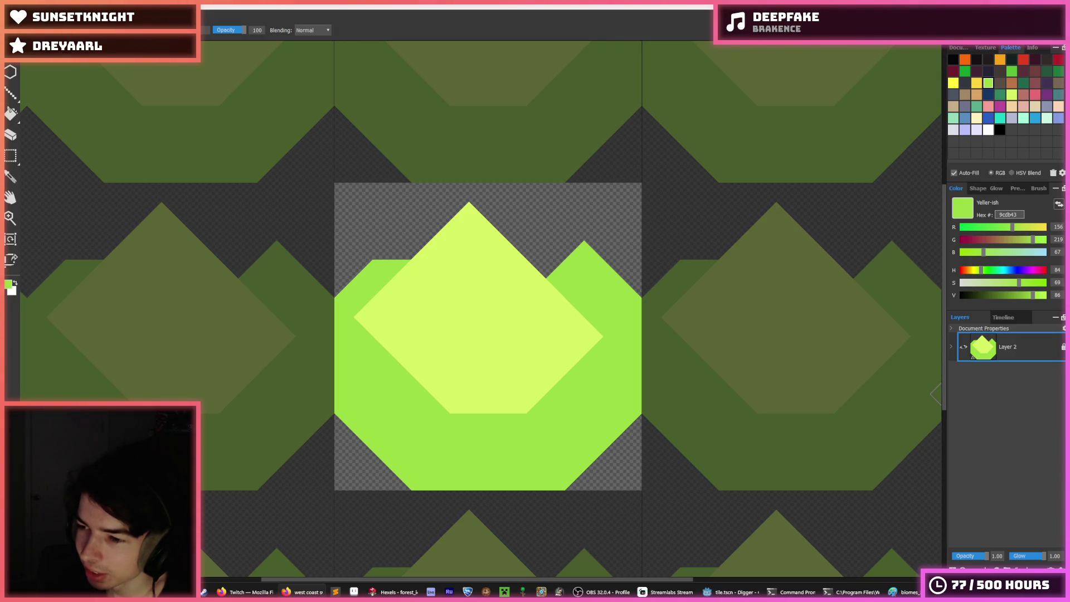
Maximize the Firefox window showing the West Coast Swing article and read its opening
left_click_drag(1069, 134, 650, 16)
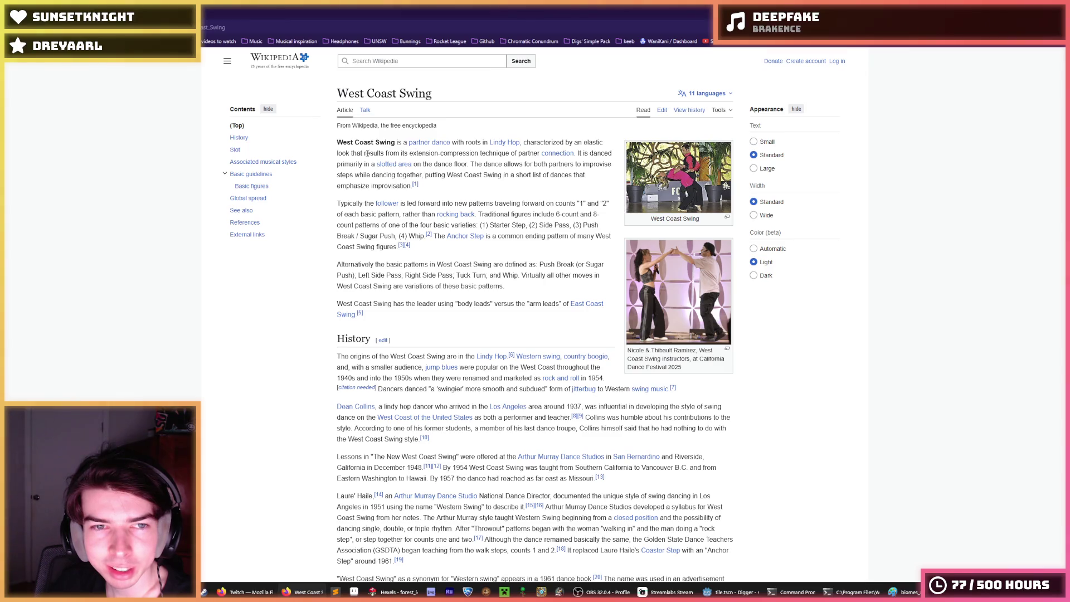
left_click_drag(366, 153, 577, 156)
left_click(598, 153)
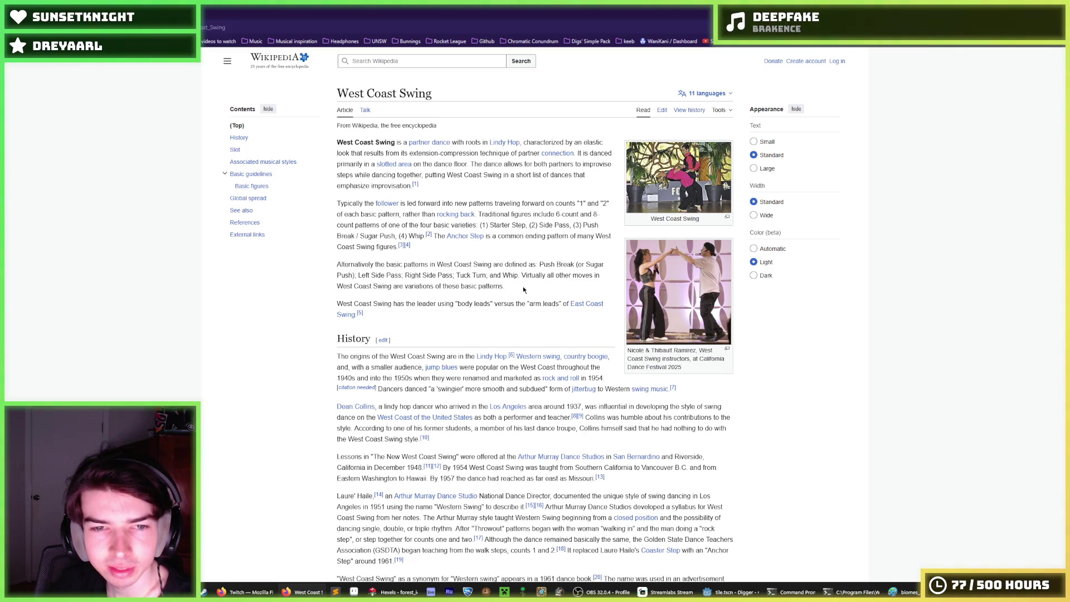
Scroll through the article to the Slot section and open its dance video
scroll(524, 289, "down", 1)
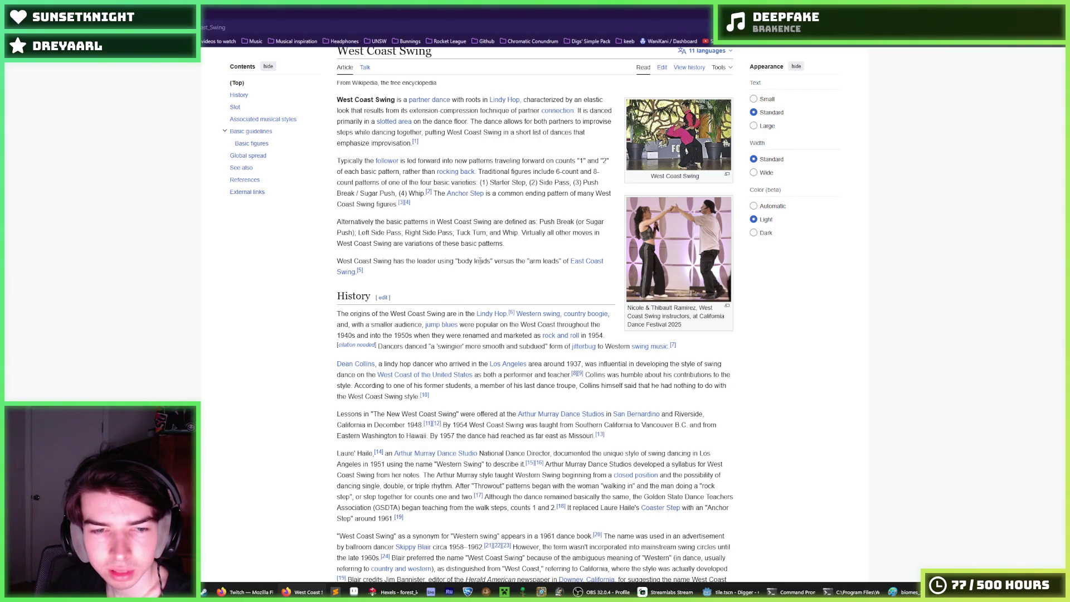
mouse_move(482, 261)
left_mouse_down()
mouse_move(364, 272)
mouse_move(586, 261)
mouse_move(564, 262)
left_mouse_up()
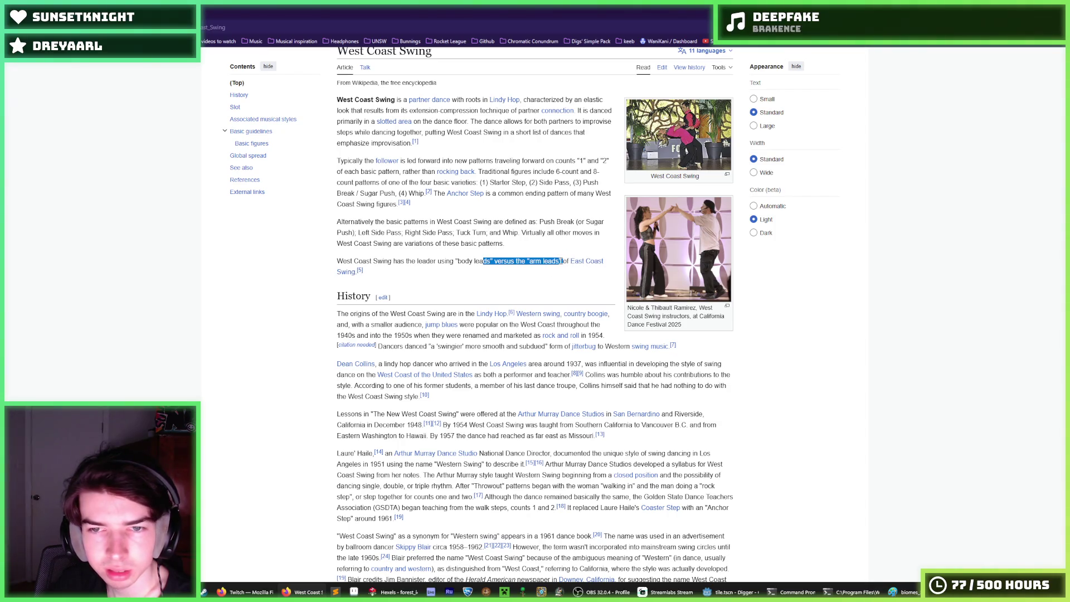
left_click(563, 262)
scroll(555, 294, "down", 5)
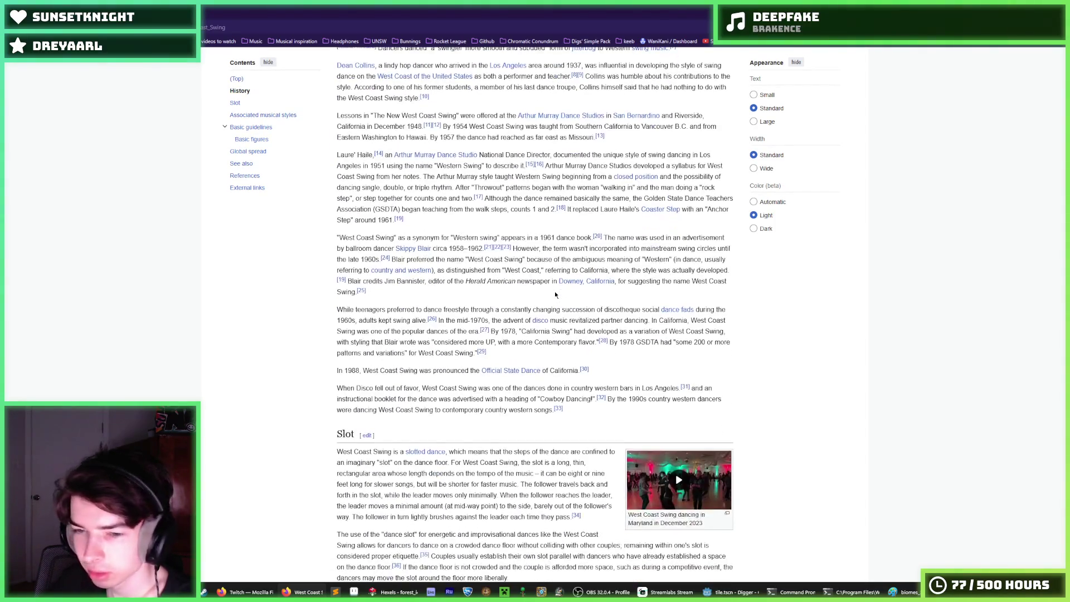
scroll(557, 312, "down", 2)
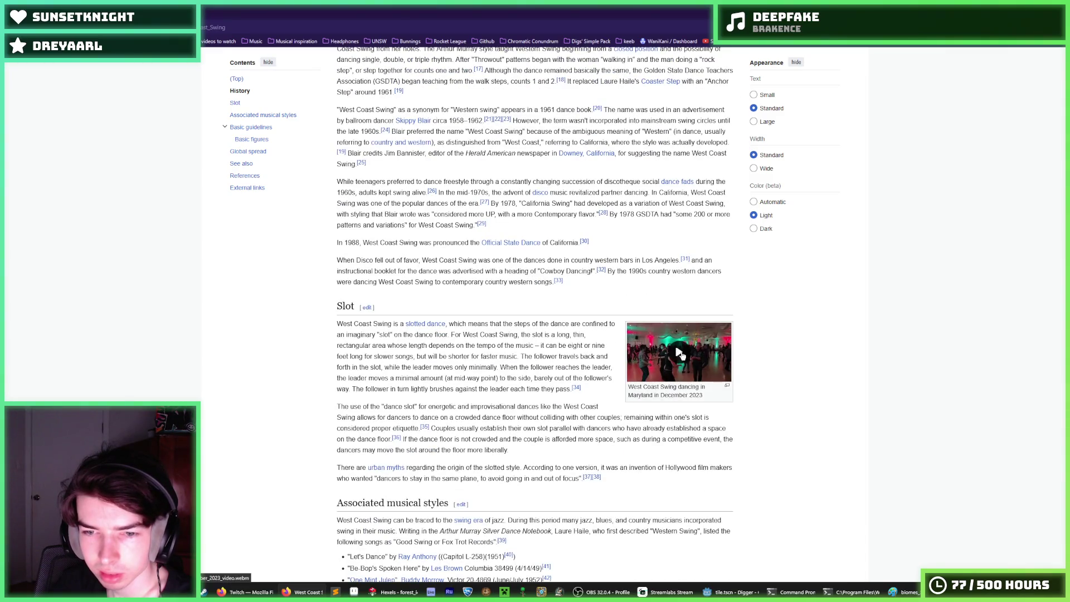
left_click(681, 353)
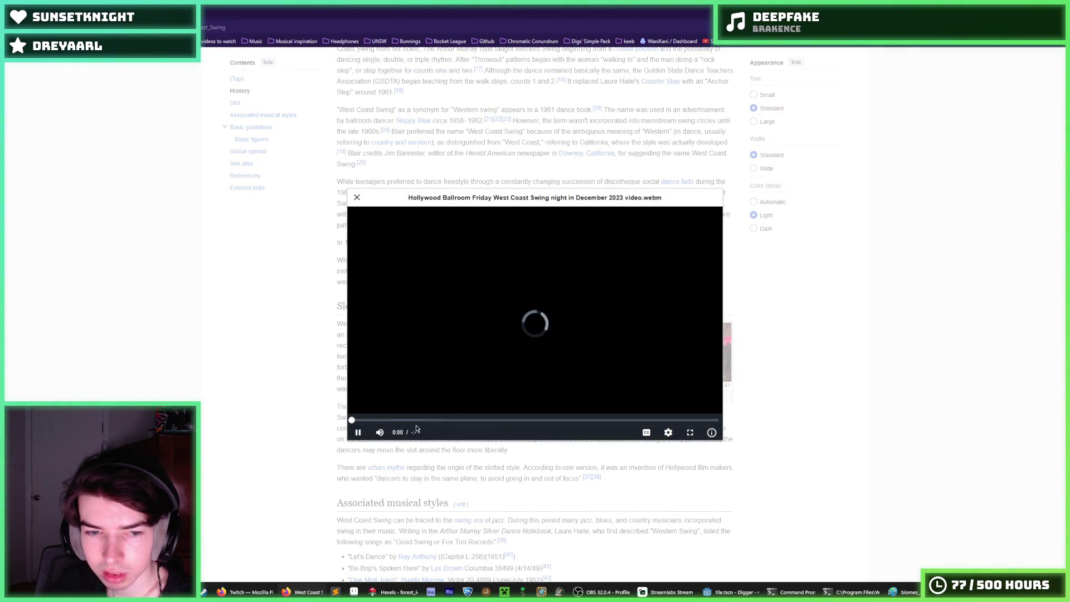
Adjust the dance video's volume, watch it, and close the video viewer
mouse_move(400, 439)
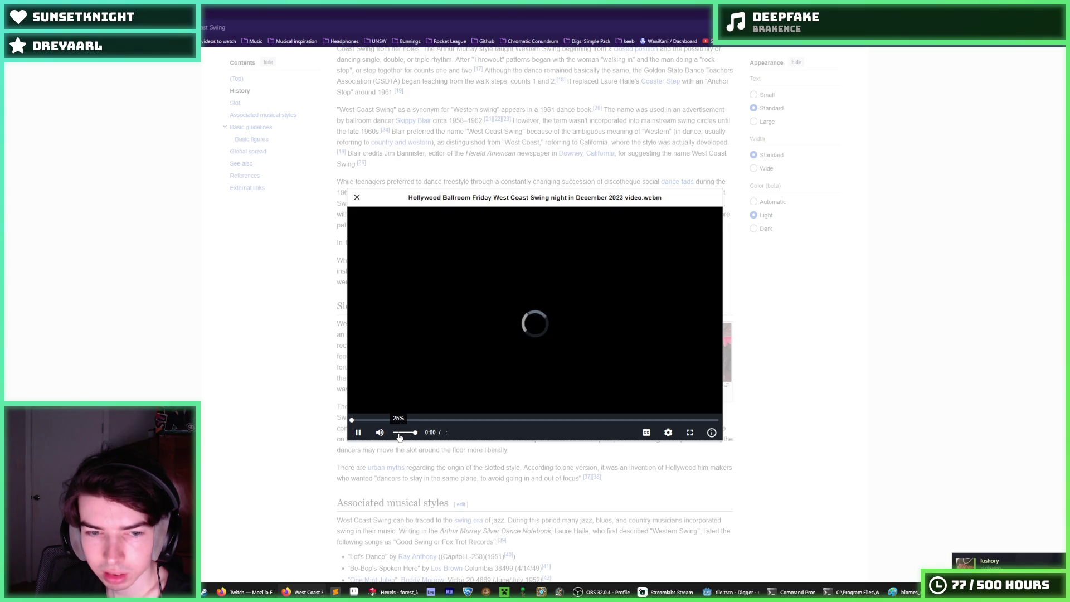
left_click(397, 435)
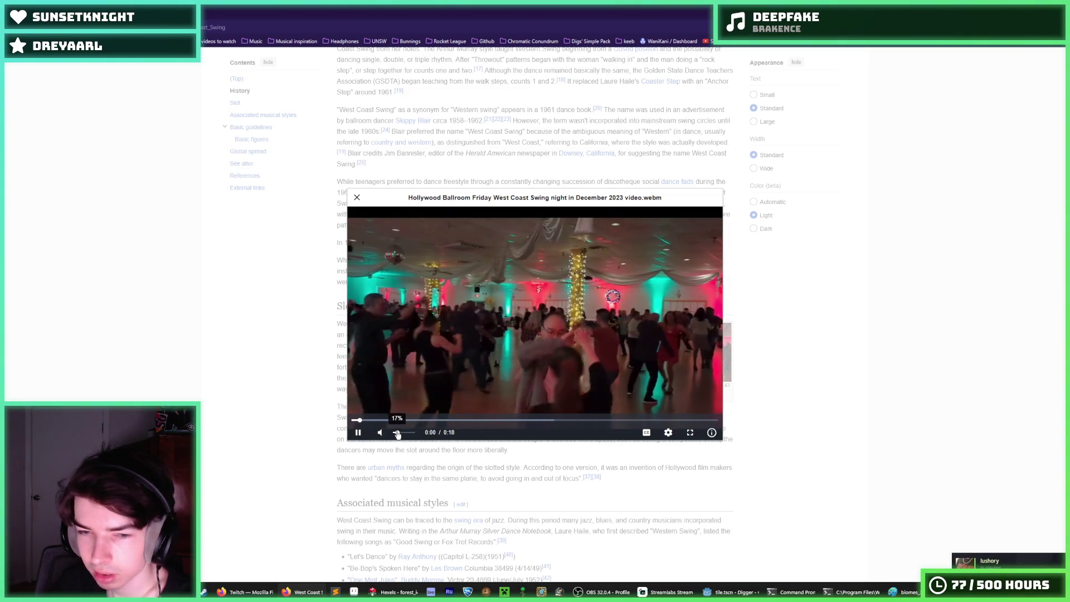
left_click(399, 435)
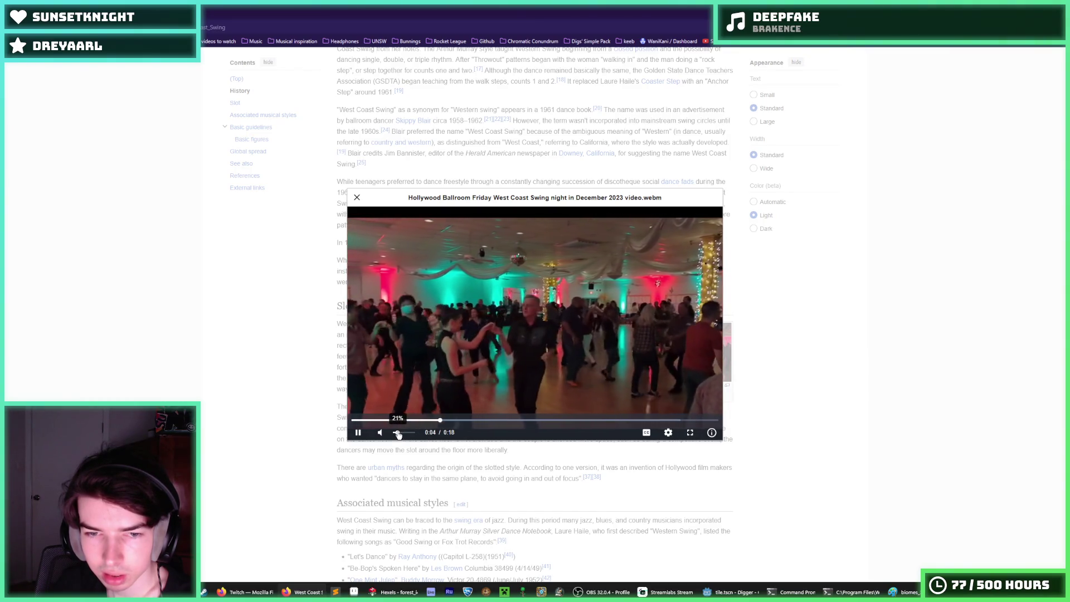
left_click(399, 436)
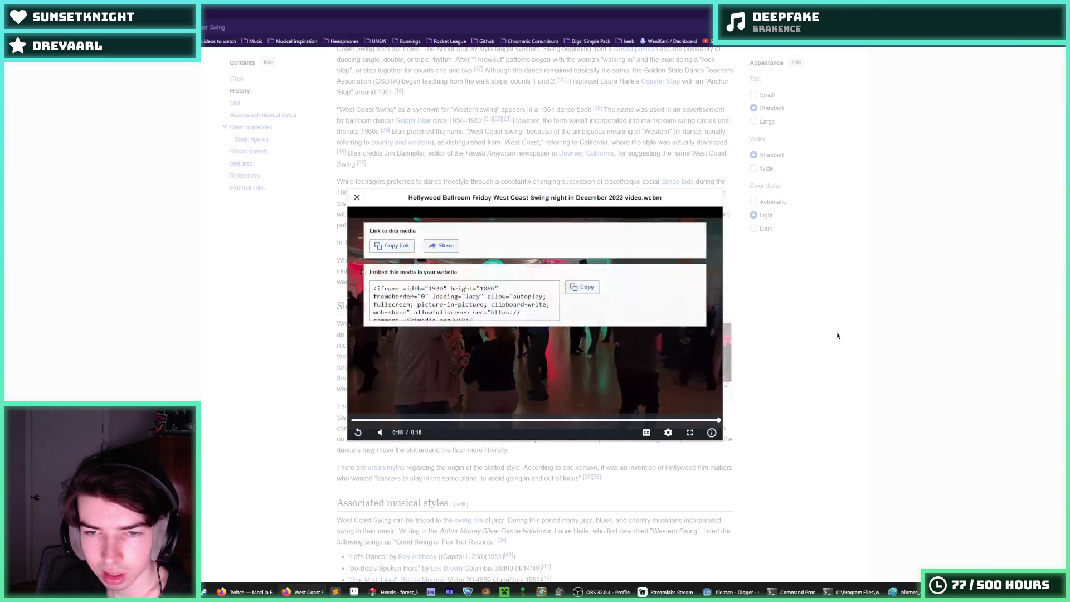
left_click(838, 336)
Return to the Hexels tile and eyedrop the diamond's light yellow-green
scroll(755, 339, "down", 3)
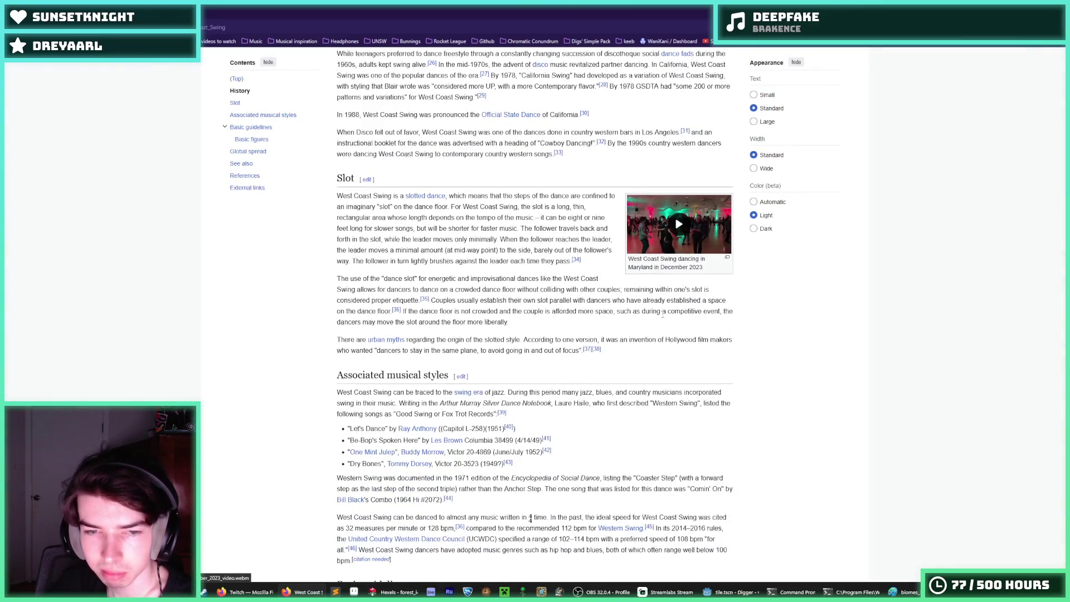
scroll(662, 313, "down", 15)
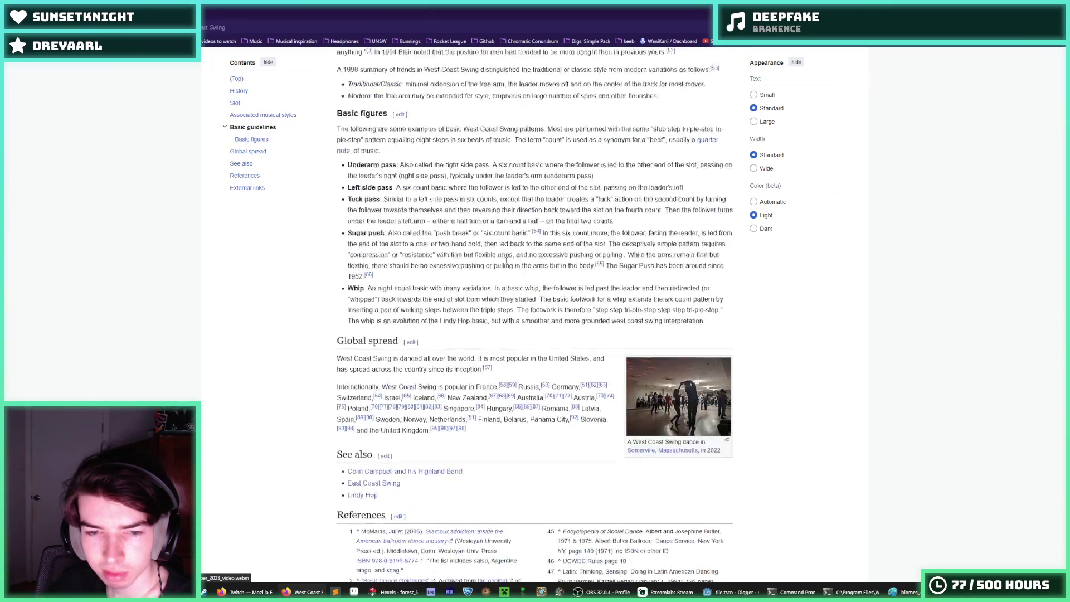
scroll(506, 260, "down", 1)
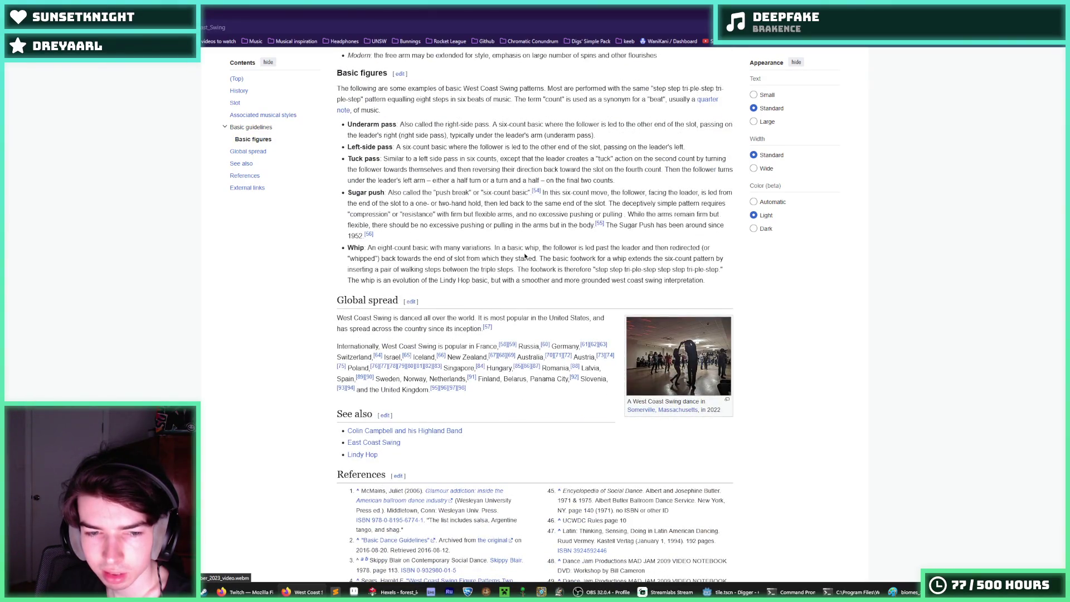
scroll(525, 255, "up", 12)
key("alt+Tab")
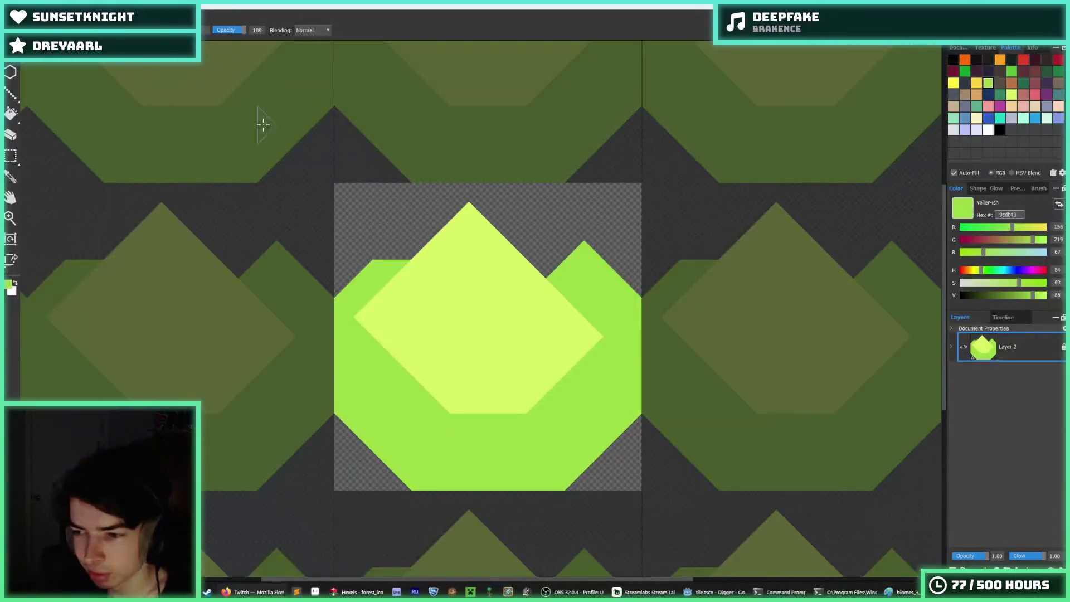
left_click(499, 295, "alt")
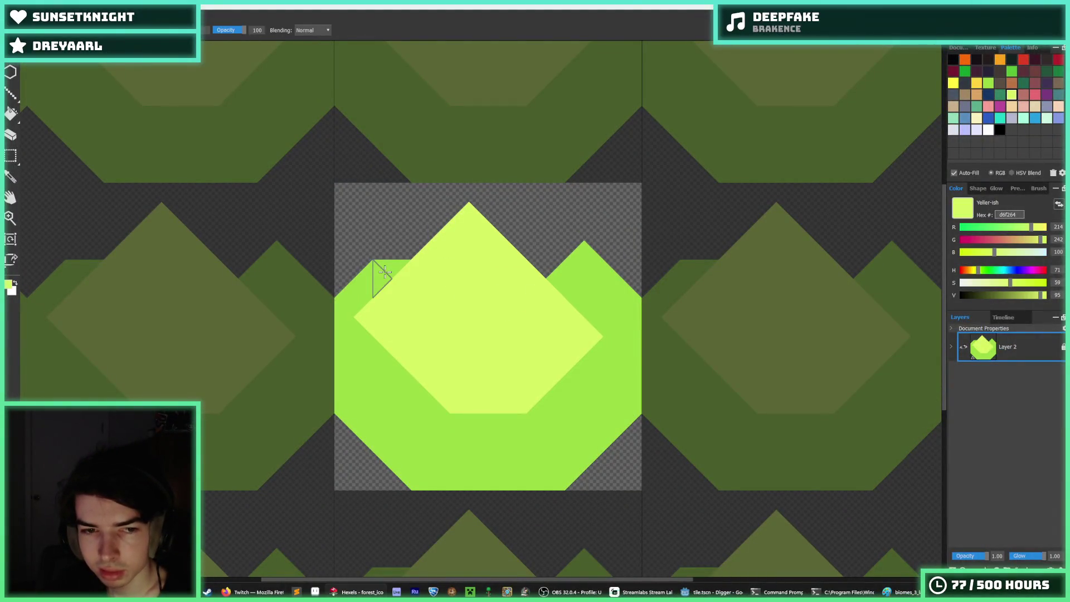
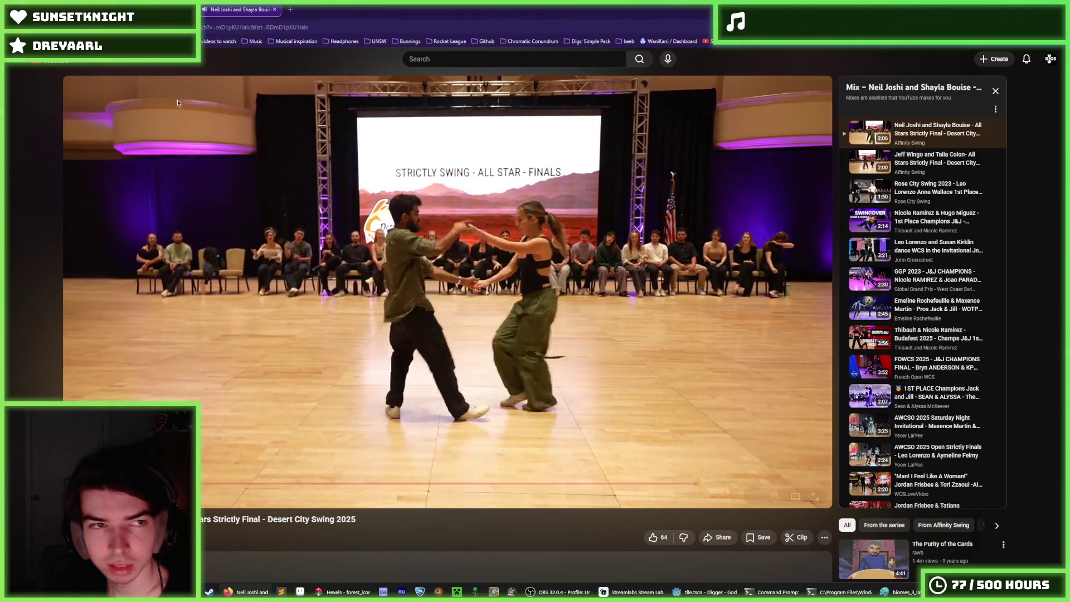
Pause the Desert City Swing dance video and switch back to the Hexels bush tile
key("space")
key("alt+Tab")
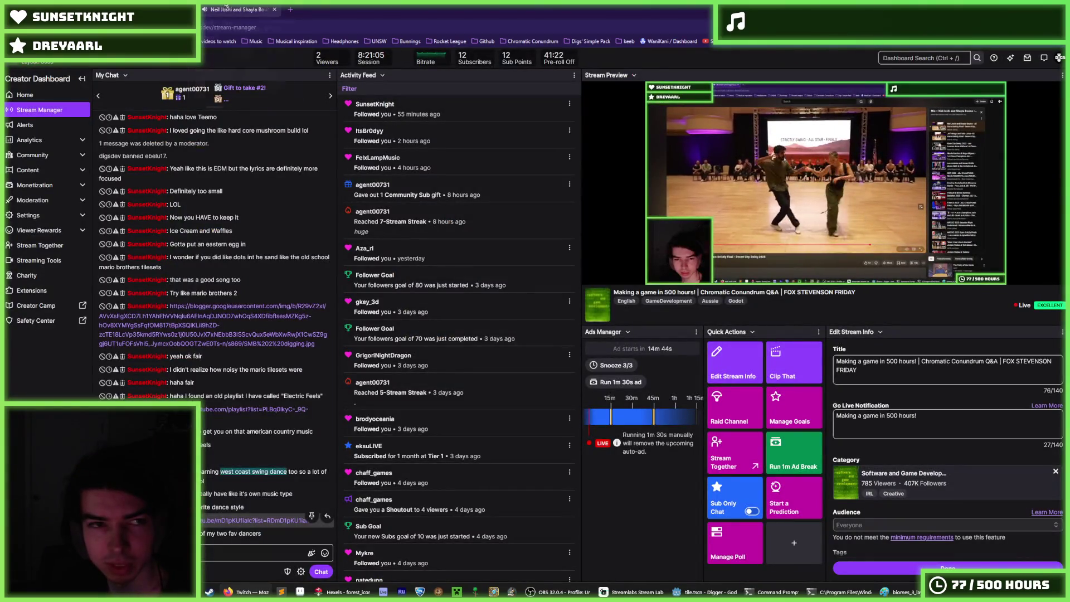
key("super+Down")
key("super+Down")
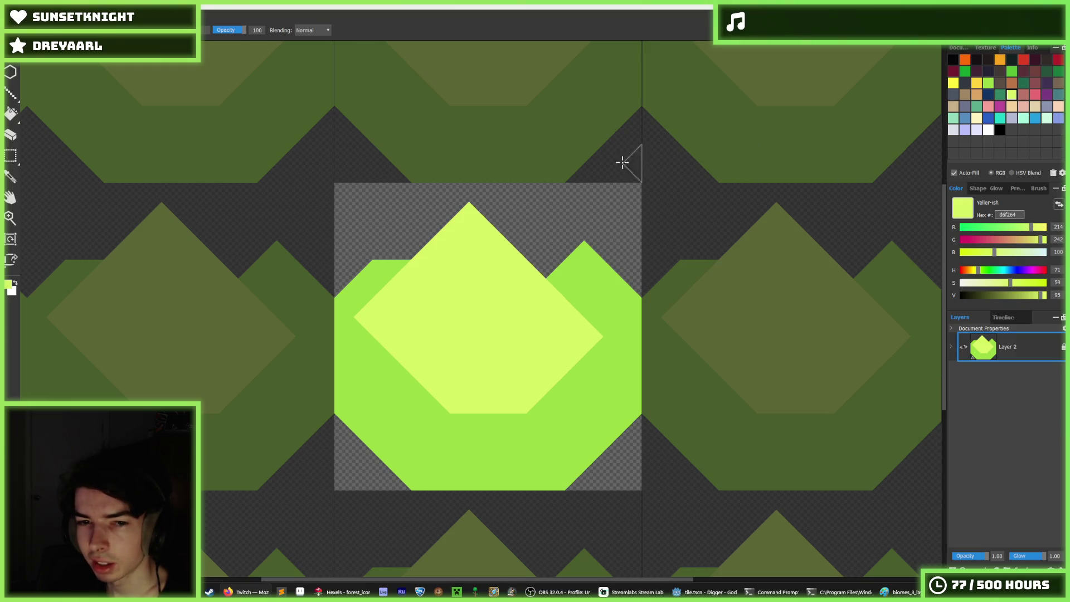
Paint pale yellow to the left of the top peak, sampling colours from the tile
left_click(584, 274, "alt")
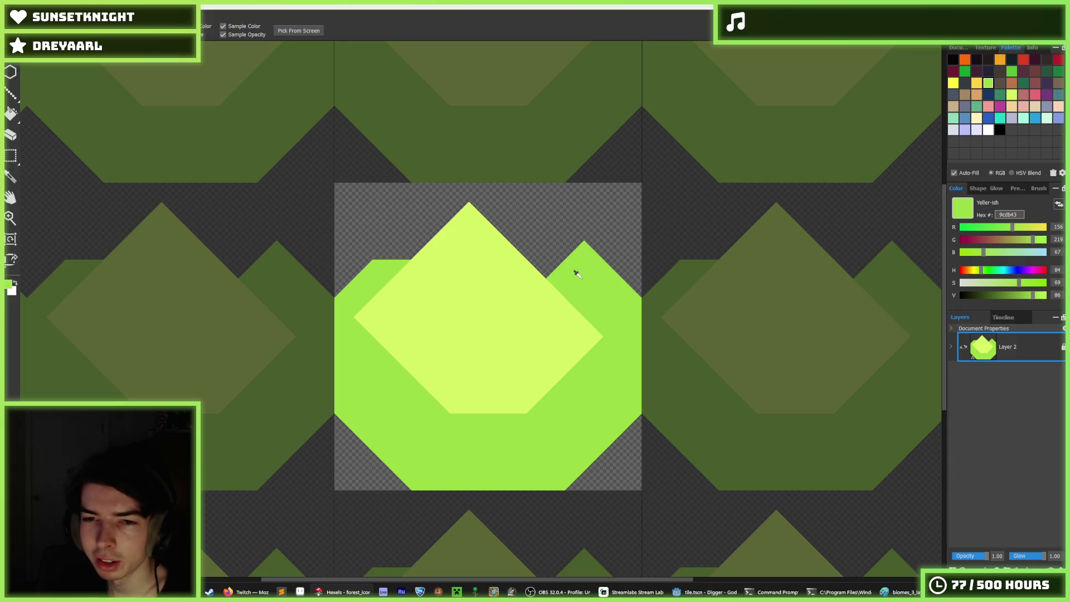
left_click(528, 299, "alt")
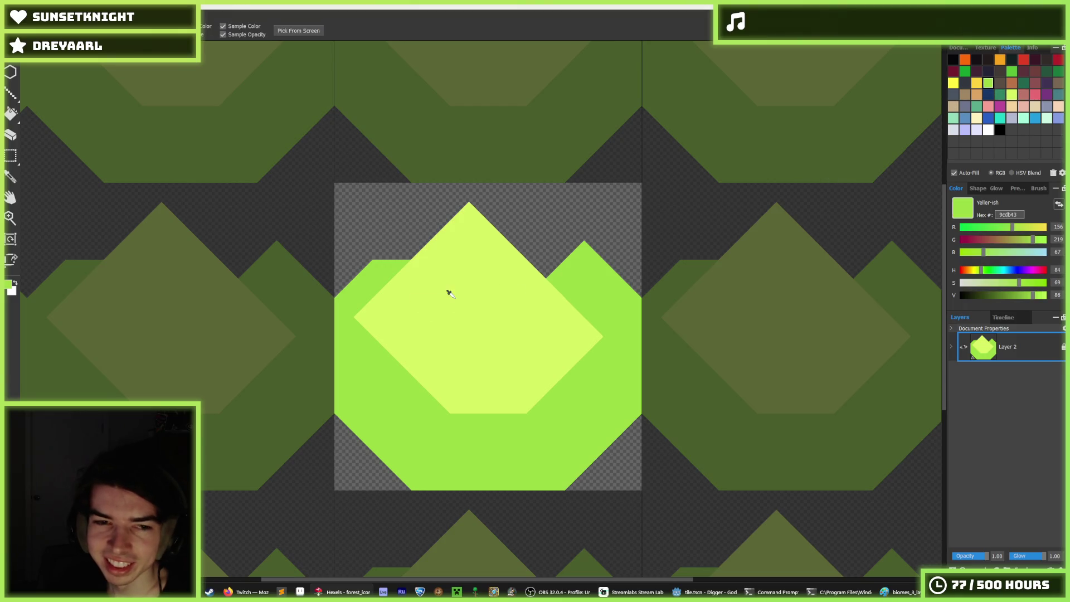
left_click_drag(410, 276, 355, 304)
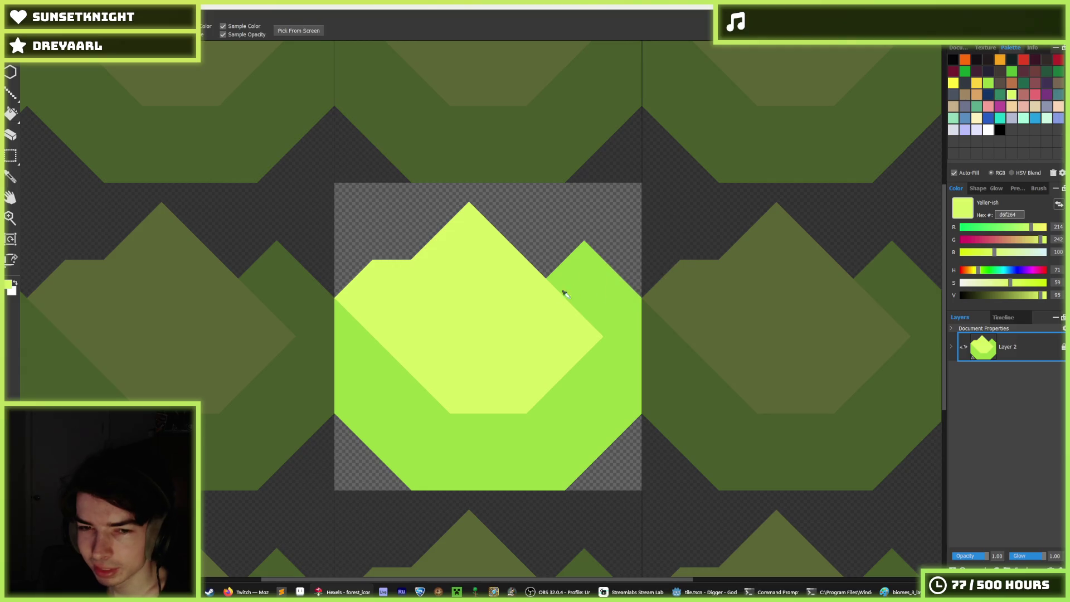
left_click(530, 311, "alt")
left_click(590, 298, "alt")
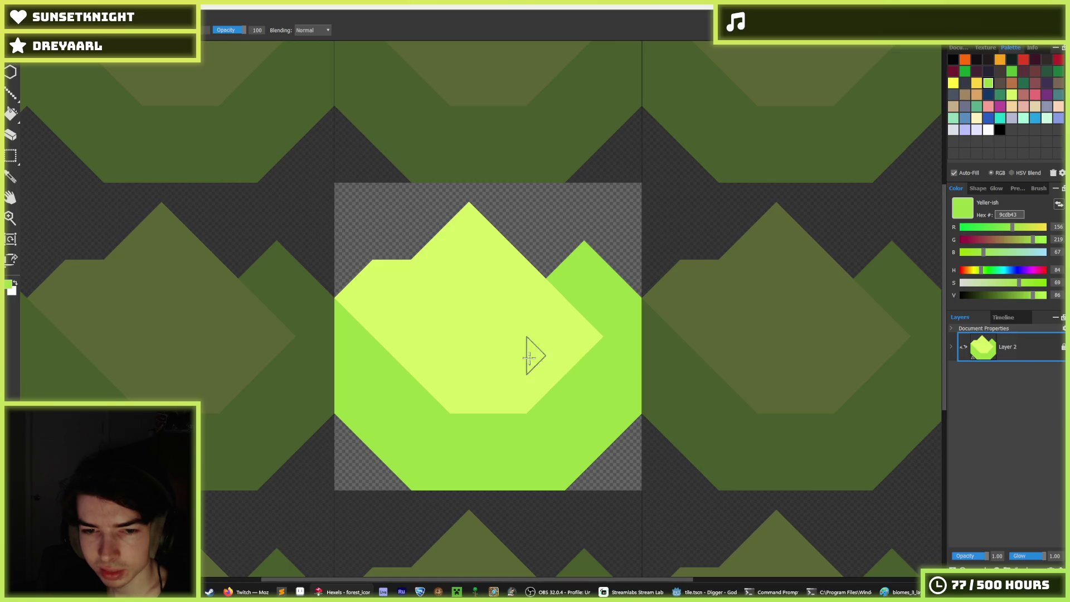
left_click(515, 368, "alt")
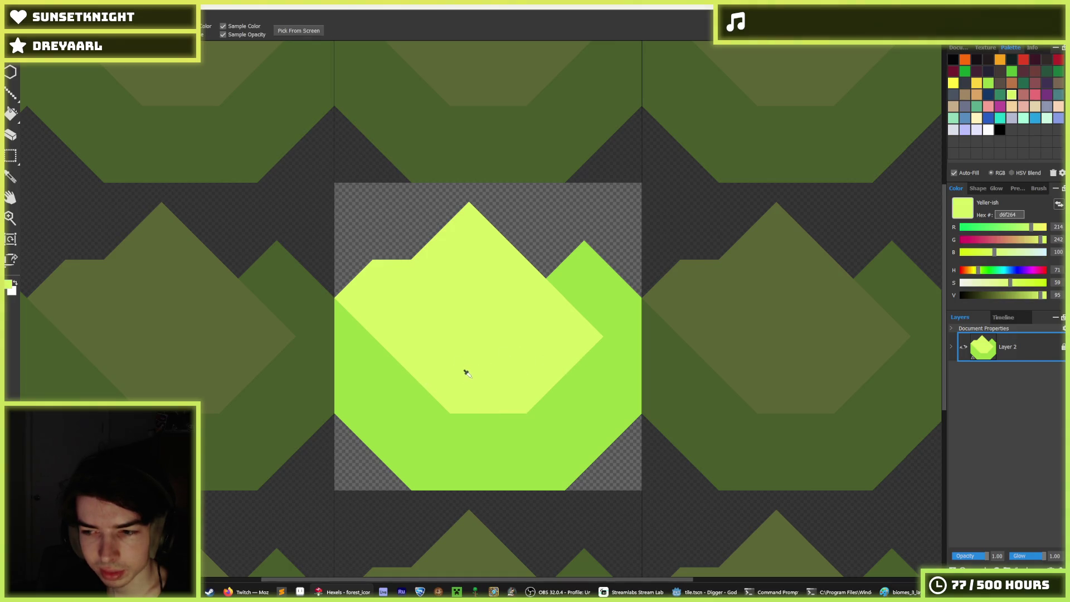
Paint dark green 59c135 along the lower-left diagonal, lower-right area and right peak
key("alt")
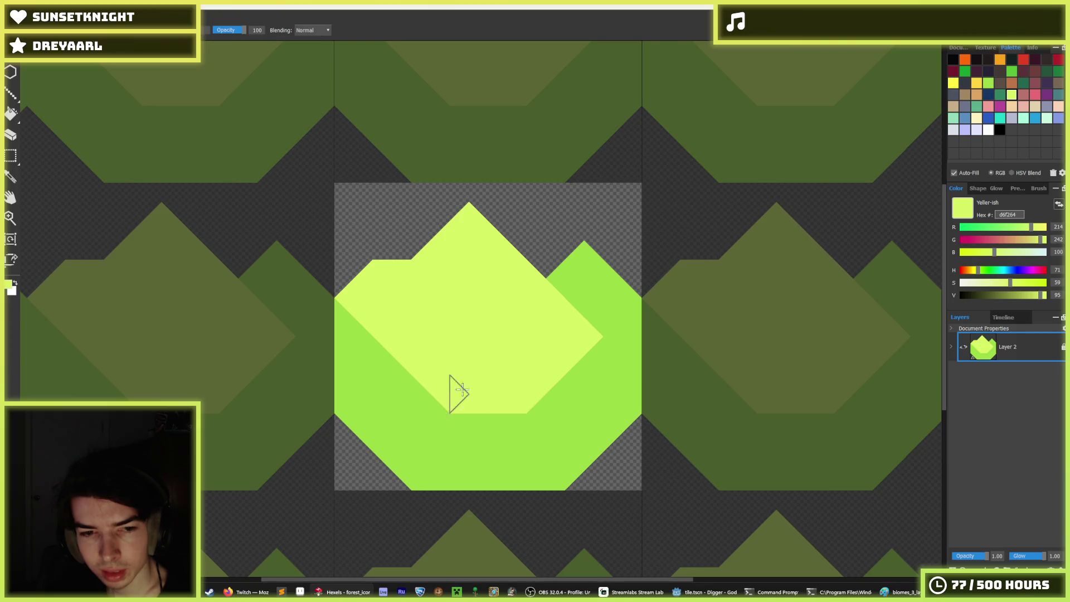
left_click(988, 84)
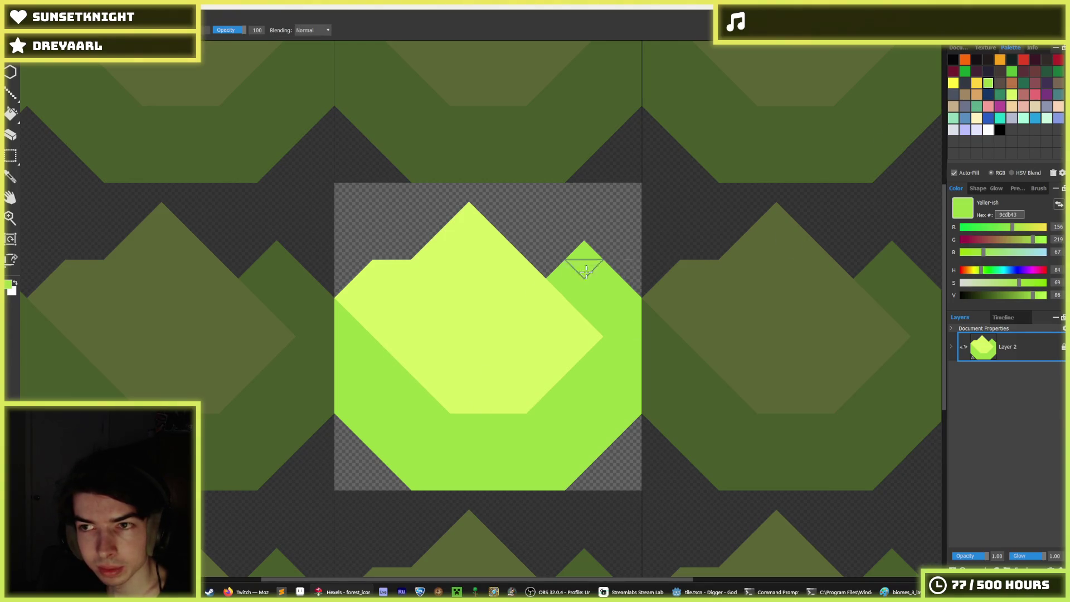
left_click(1011, 72)
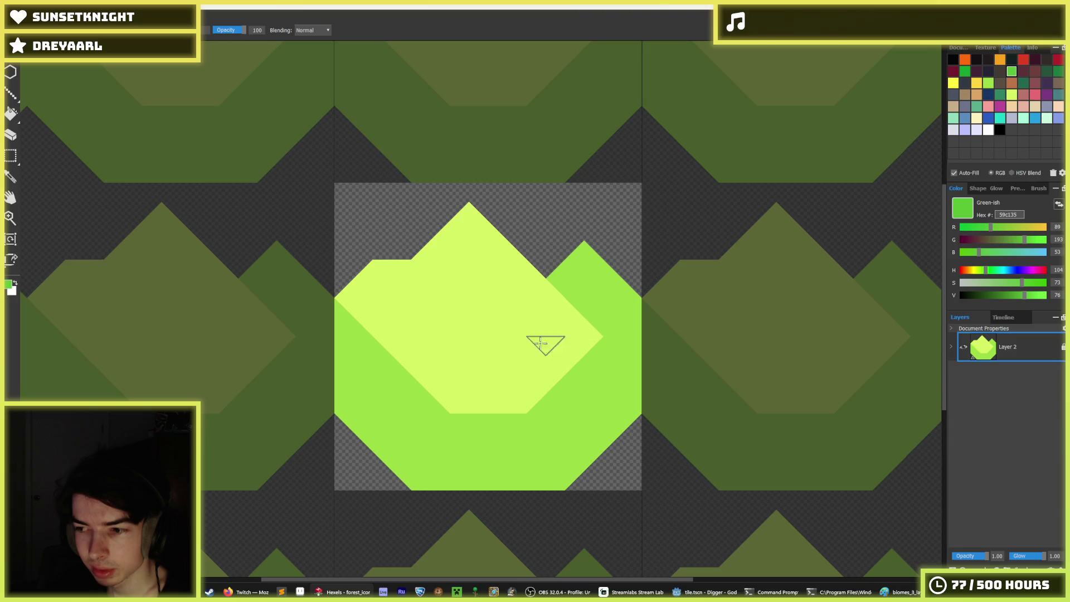
mouse_move(339, 329)
left_mouse_down()
mouse_move(354, 384)
mouse_move(390, 399)
mouse_move(385, 390)
mouse_move(401, 430)
mouse_move(430, 442)
left_mouse_up()
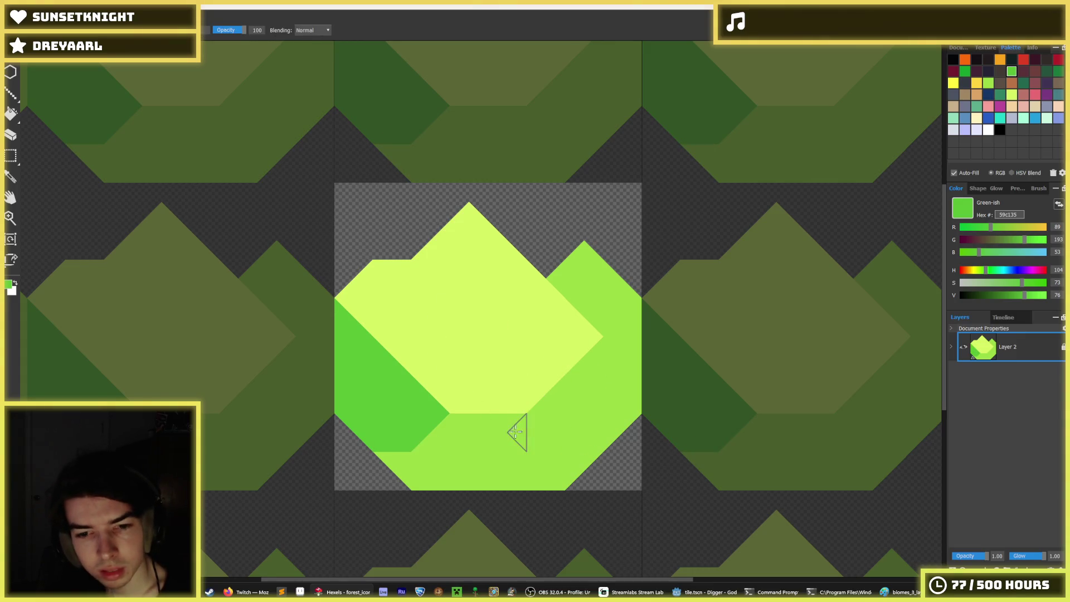
mouse_move(516, 432)
left_mouse_down()
mouse_move(552, 474)
mouse_move(582, 415)
mouse_move(610, 423)
mouse_move(604, 353)
mouse_move(616, 292)
mouse_move(588, 284)
mouse_move(583, 262)
mouse_move(591, 301)
mouse_move(619, 304)
mouse_move(593, 368)
left_mouse_up()
left_click(634, 334, "alt")
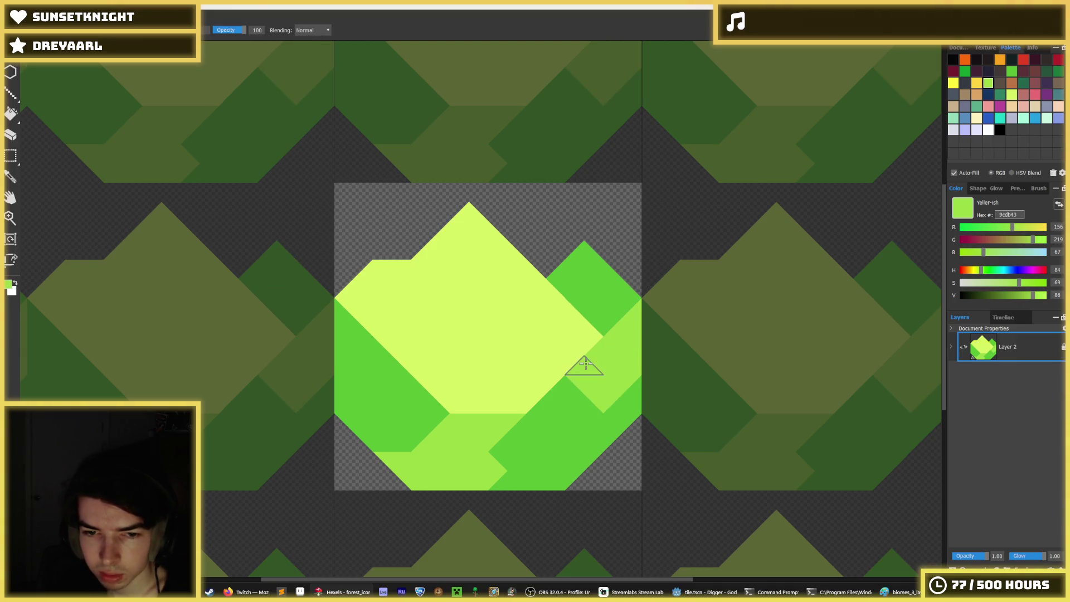
Add mid-green strips across the yellow diamond, then repaint one strip pale yellow
mouse_move(505, 349)
left_mouse_down()
mouse_move(545, 322)
mouse_move(548, 286)
left_mouse_up()
mouse_move(392, 276)
left_mouse_down()
mouse_move(393, 307)
mouse_move(371, 290)
mouse_move(416, 318)
mouse_move(437, 357)
mouse_move(428, 304)
mouse_move(461, 348)
mouse_move(489, 354)
mouse_move(533, 353)
mouse_move(557, 312)
mouse_move(584, 326)
mouse_move(507, 379)
mouse_move(507, 403)
mouse_move(397, 349)
mouse_move(374, 324)
left_mouse_up()
left_click(470, 284, "alt")
mouse_move(471, 284)
left_mouse_down()
mouse_move(430, 287)
mouse_move(471, 327)
mouse_move(496, 334)
mouse_move(545, 291)
mouse_move(568, 318)
mouse_move(502, 362)
mouse_move(579, 309)
left_mouse_up()
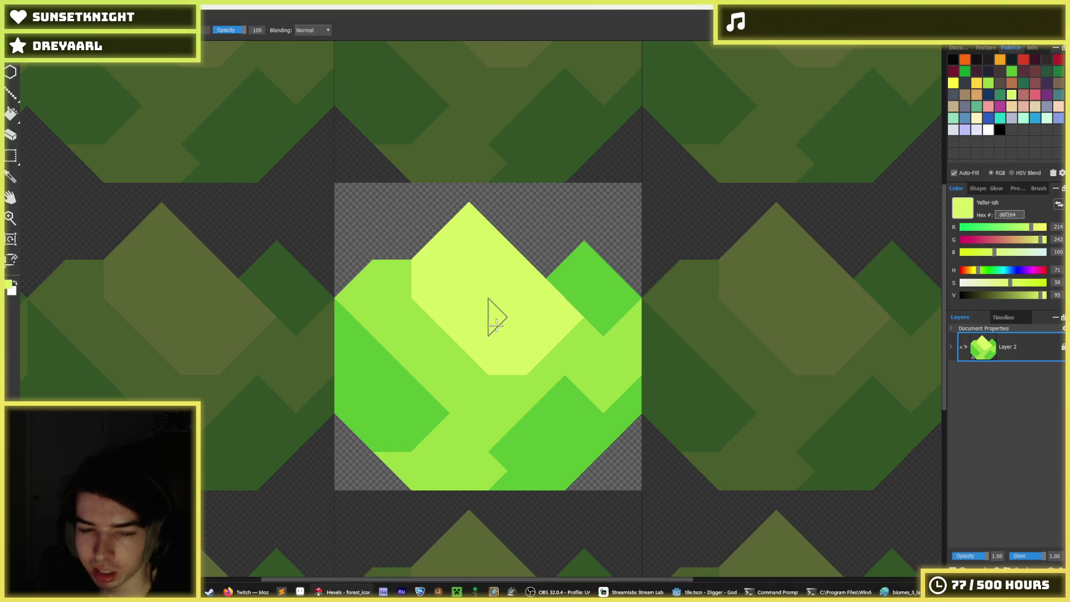
Extend the yellow diamond left along the diagonal and paint mid green over its left part
key("i")
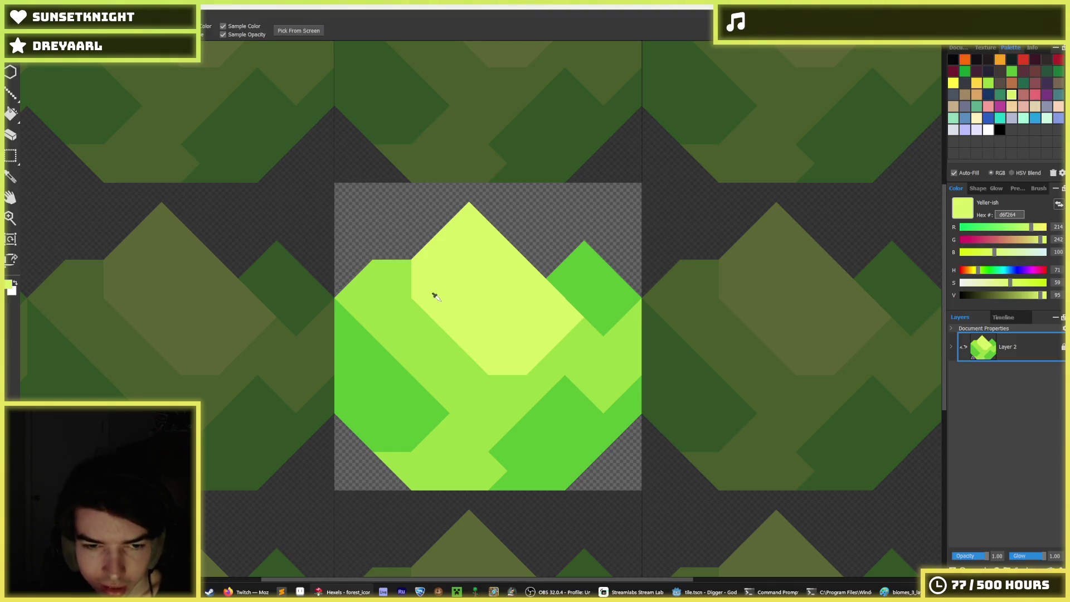
key("alt")
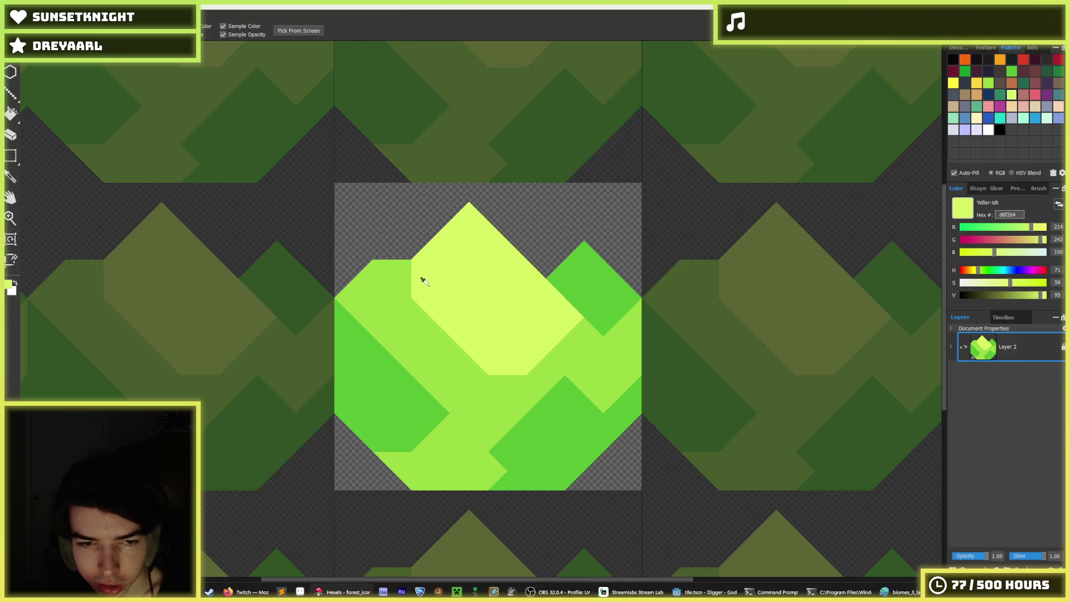
left_click_drag(407, 290, 468, 363)
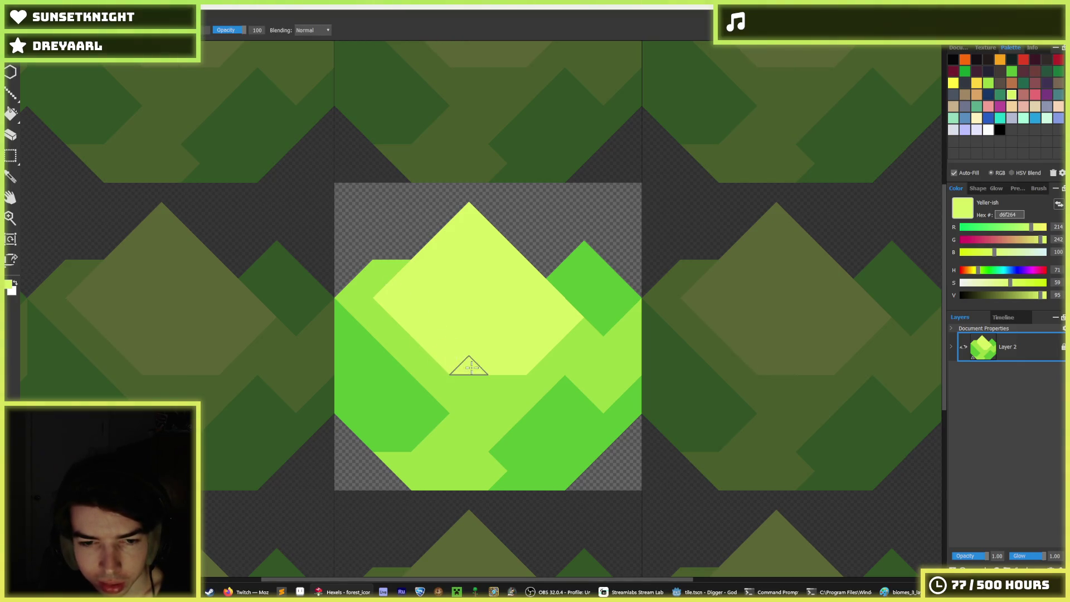
left_click(374, 279, "alt")
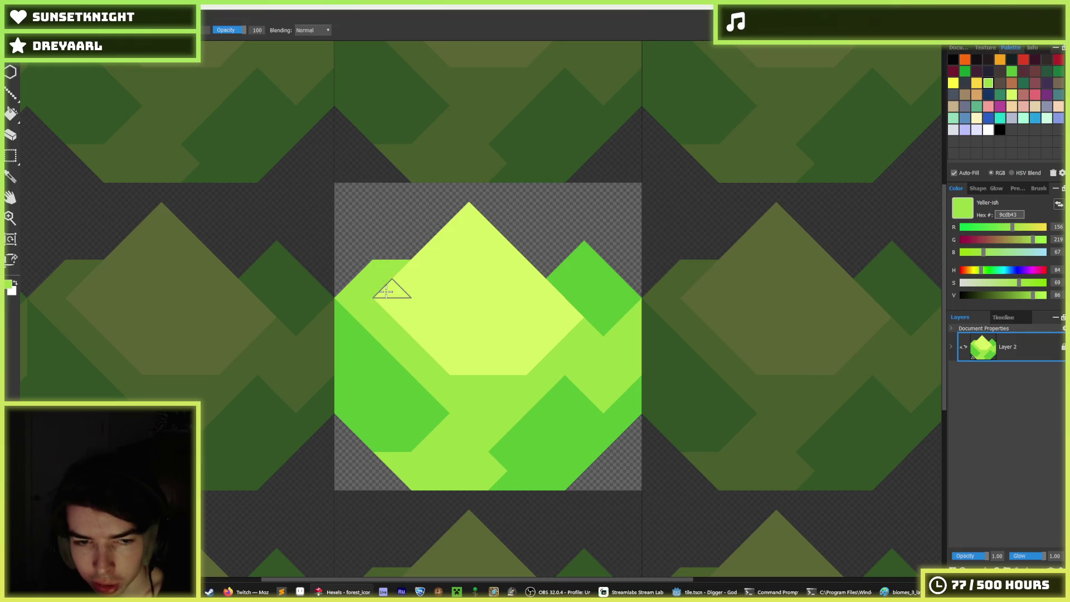
left_click_drag(396, 272, 393, 326)
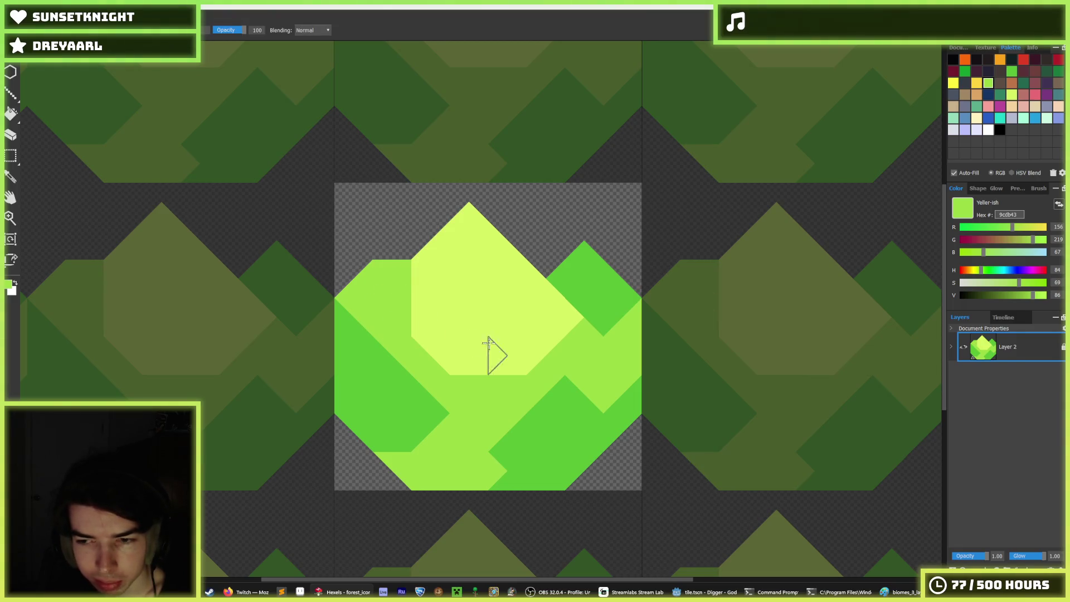
Cover the upper-left mid-green strip with yellow and repaint the notch top mid green, undoing a stray patch
key("alt")
left_click(487, 300, "alt")
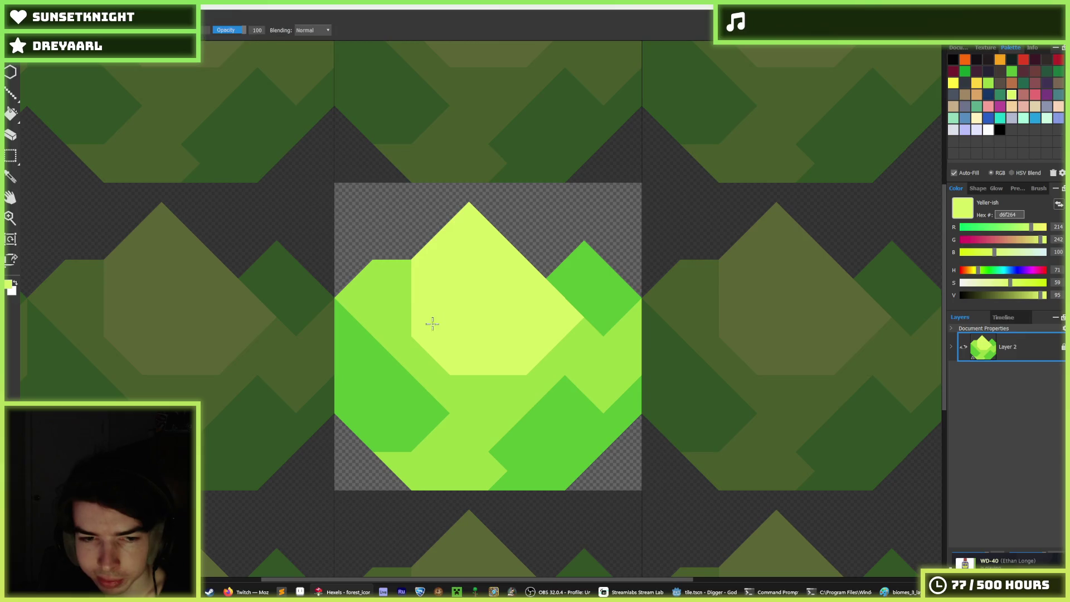
mouse_move(392, 303)
left_mouse_down()
mouse_move(412, 270)
mouse_move(379, 278)
mouse_move(383, 269)
mouse_move(371, 290)
left_mouse_up()
key("alt")
left_click(355, 281, "alt")
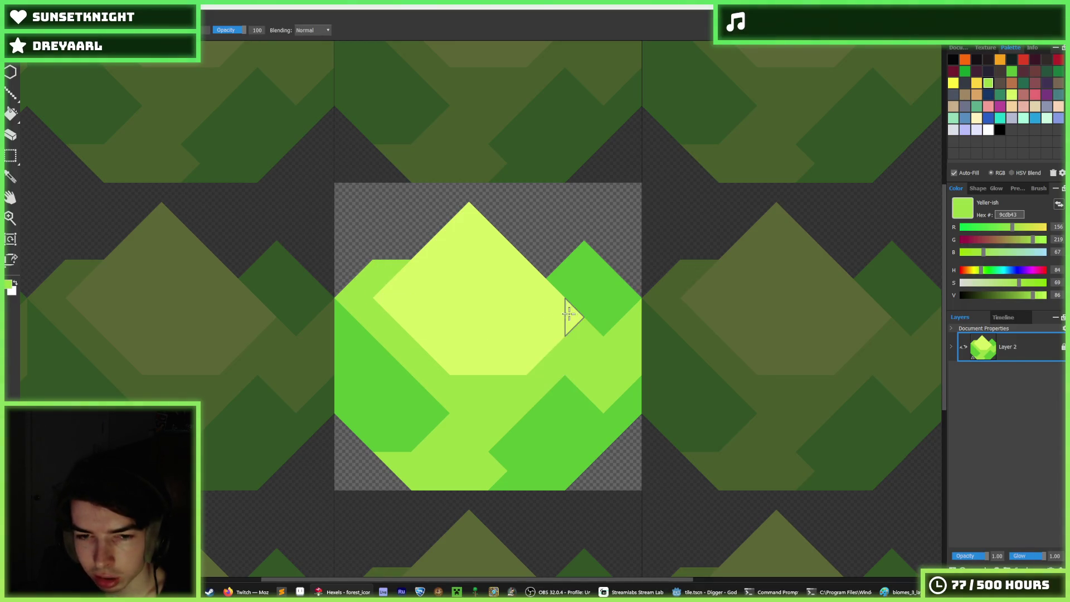
left_click(574, 317)
key("ctrl+z")
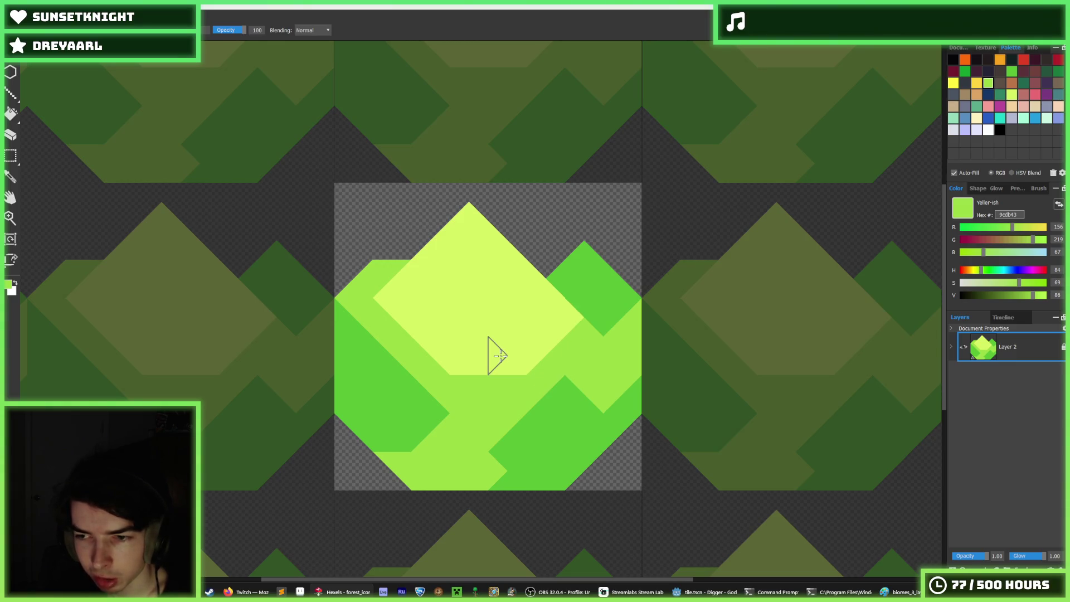
Fill the upper-left notch pale yellow and run a mid-green band down through the diamond
left_click(402, 308, "alt")
left_click(377, 281)
mouse_move(377, 281)
left_mouse_down()
mouse_move(430, 342)
mouse_move(413, 353)
left_mouse_up()
left_click(444, 375, "alt")
mouse_move(430, 258)
left_mouse_down()
mouse_move(471, 312)
mouse_move(420, 340)
mouse_move(420, 357)
mouse_move(418, 339)
left_mouse_up()
left_click(389, 303, "alt")
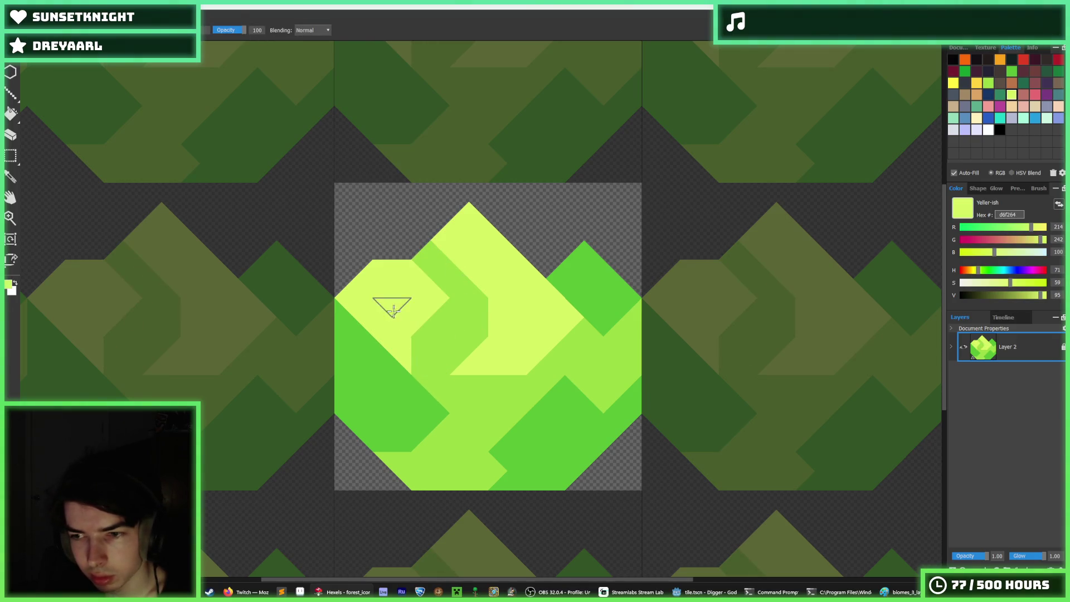
mouse_move(389, 303)
left_mouse_down()
mouse_move(442, 353)
mouse_move(431, 257)
mouse_move(466, 282)
mouse_move(468, 306)
mouse_move(498, 318)
left_mouse_up()
left_click(431, 366, "alt")
Paint mid-green triangles left of the central yellow and across the centre-right
left_click(432, 348)
left_click(473, 260, "alt")
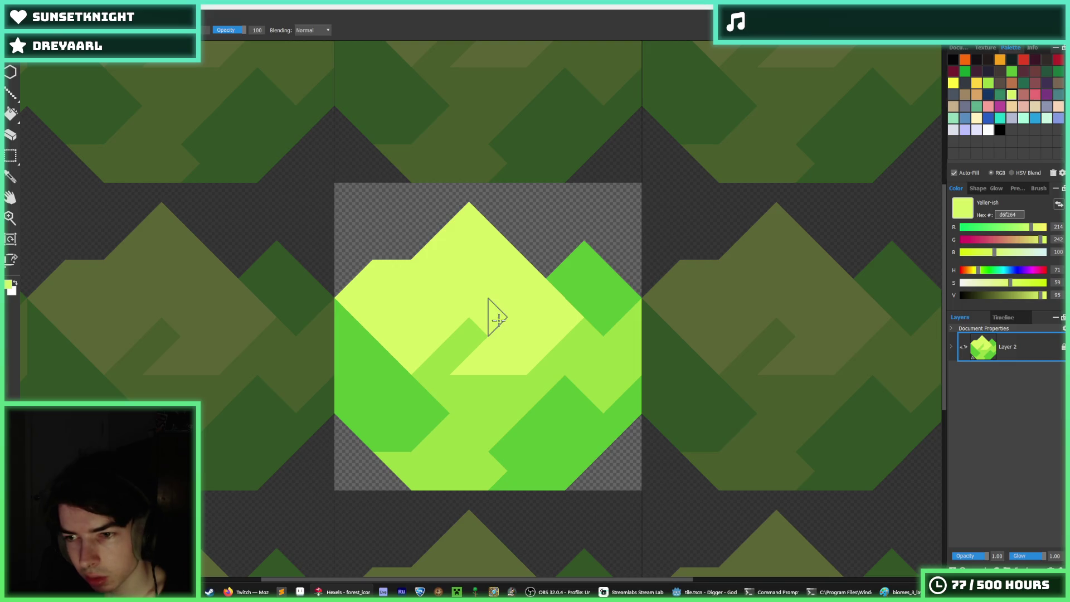
left_click(454, 351, "alt")
mouse_move(453, 351)
left_mouse_down()
mouse_move(478, 353)
mouse_move(468, 376)
left_mouse_up()
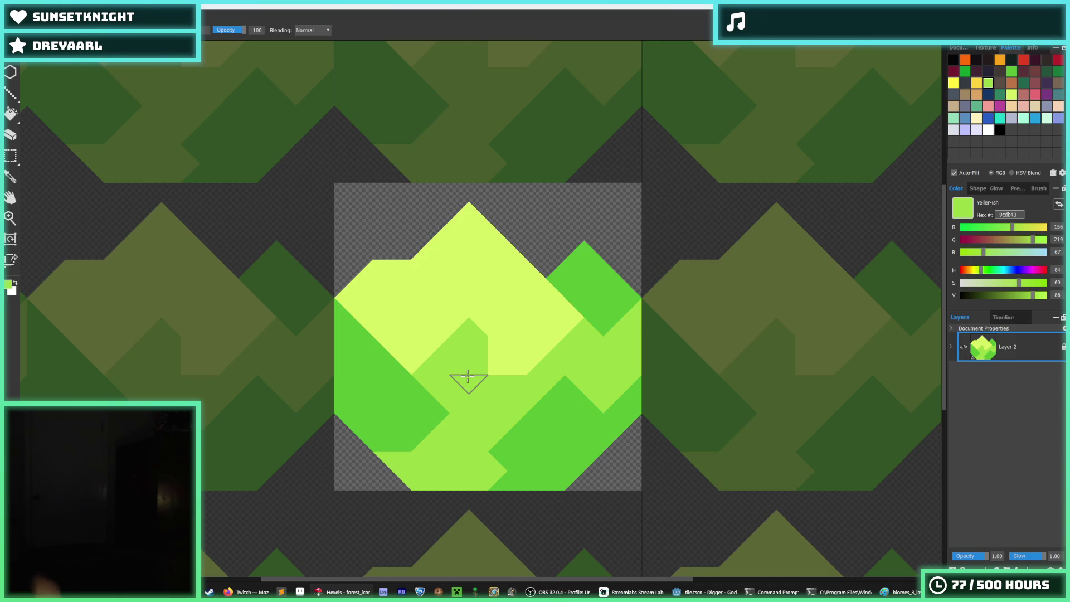
key("alt")
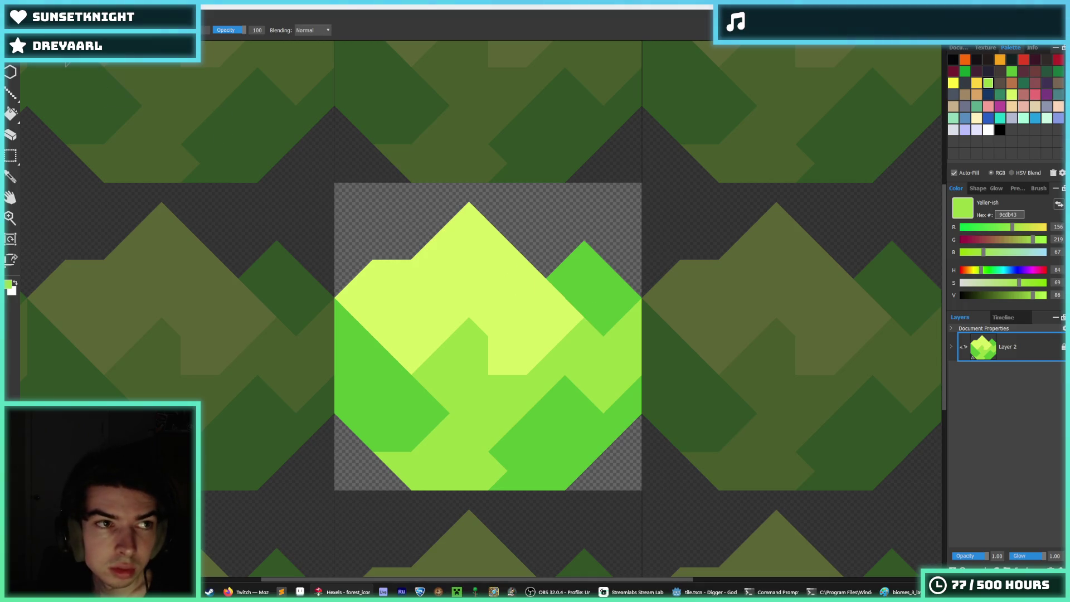
right_click(65, 63)
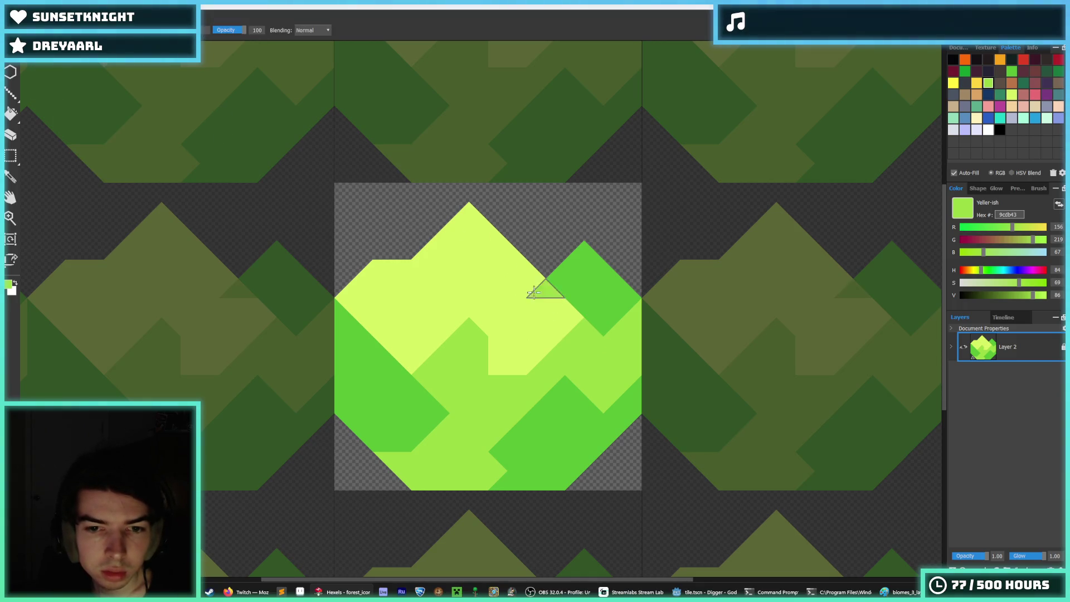
left_click_drag(534, 292, 469, 327)
Paint yellow triangles forming a right peak and clean stray yellow with mid green
left_click(544, 327, "alt")
mouse_move(545, 303)
left_mouse_down()
mouse_move(583, 268)
mouse_move(580, 304)
mouse_move(609, 310)
mouse_move(590, 323)
left_mouse_up()
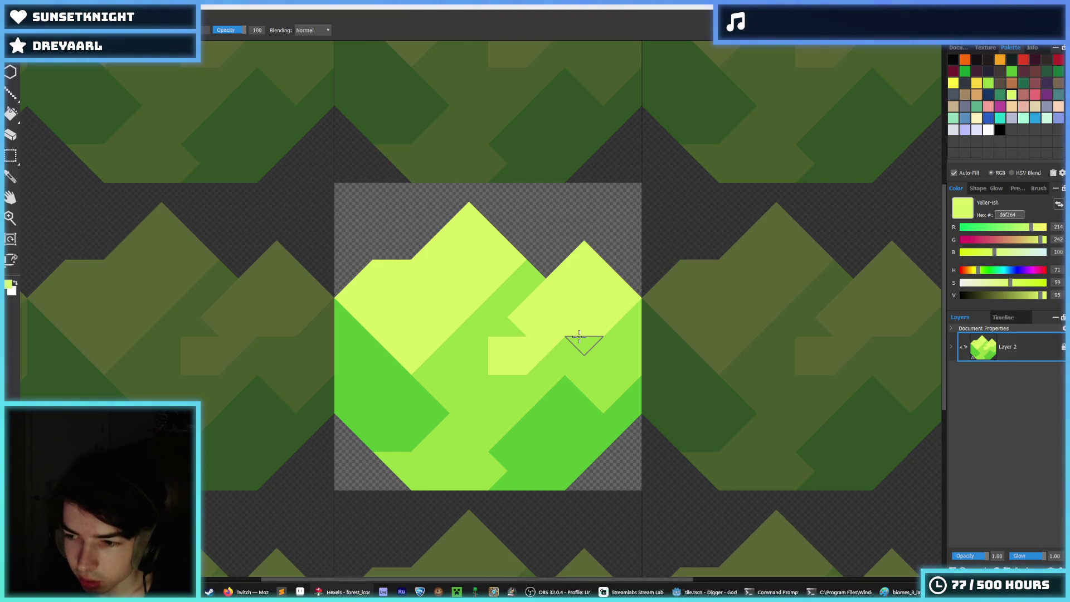
left_click(504, 324, "alt")
mouse_move(504, 326)
left_mouse_down()
mouse_move(504, 357)
mouse_move(535, 360)
mouse_move(514, 311)
left_mouse_up()
left_click(559, 314, "alt")
Enlarge the yellow right peak and repaint the right-edge yellow strip mid green
left_click_drag(573, 354, 591, 384)
left_click(601, 389, "alt")
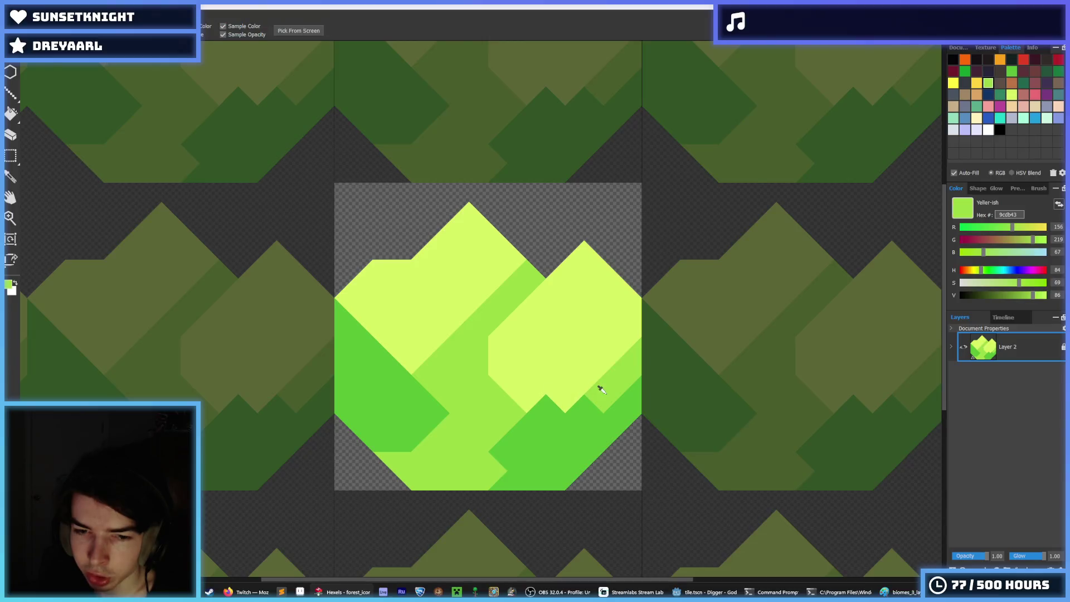
left_click(563, 404, "alt")
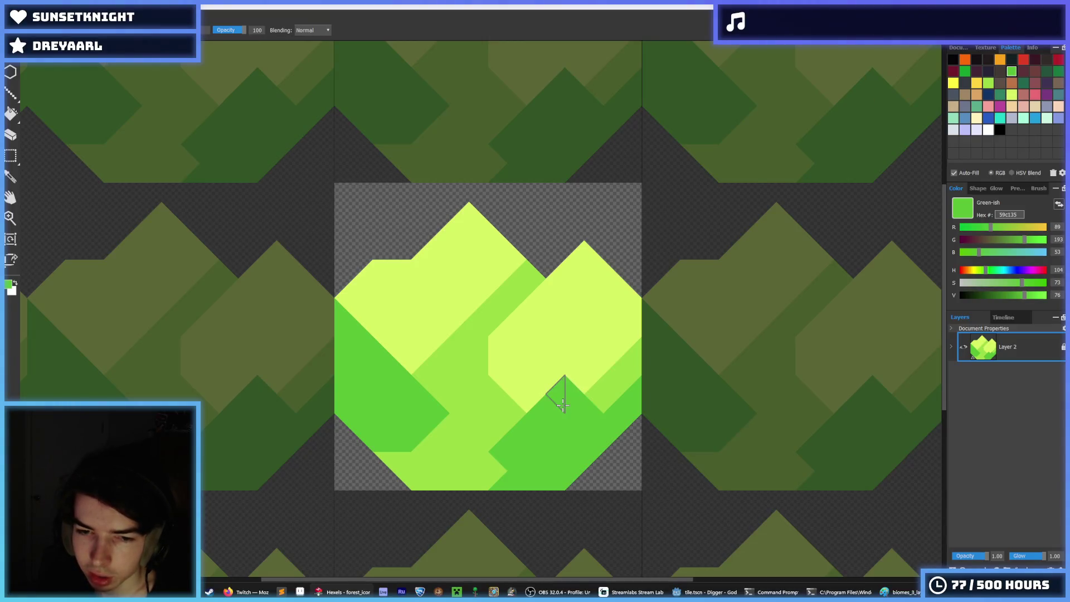
left_click(601, 385, "alt")
left_click_drag(583, 382, 623, 382)
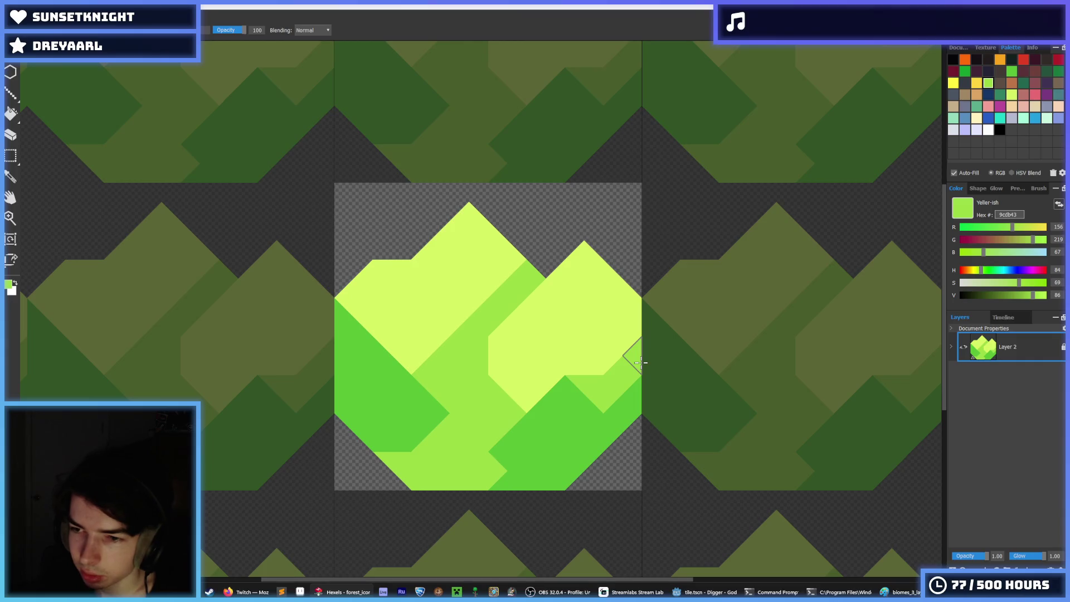
Repaint three mid-green patches near the peaks in light yellow
scroll(609, 357, "down", 5)
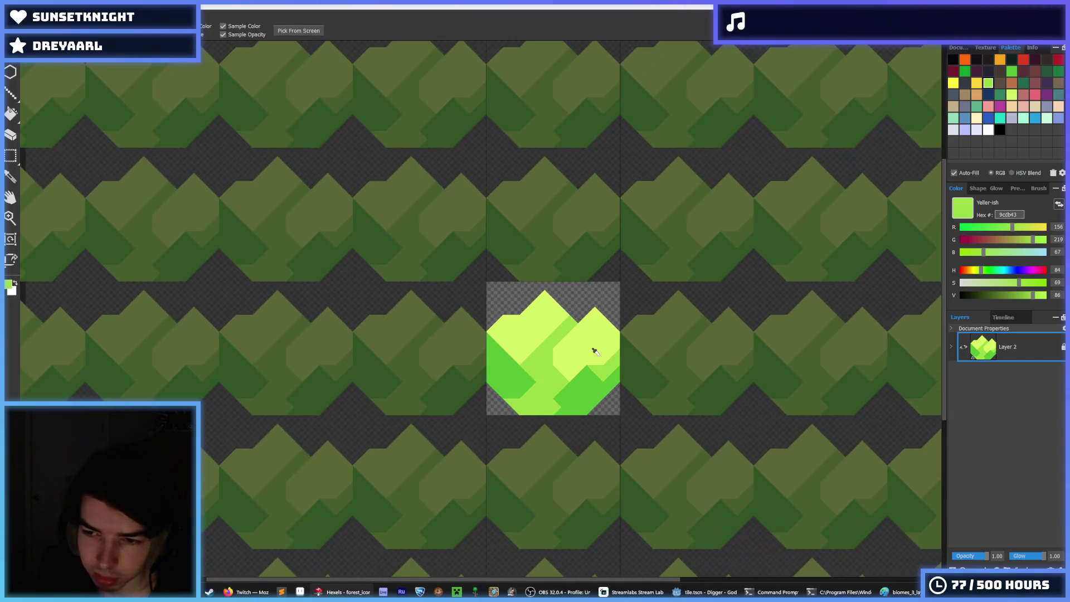
scroll(610, 351, "up", 3)
scroll(612, 349, "down", 5)
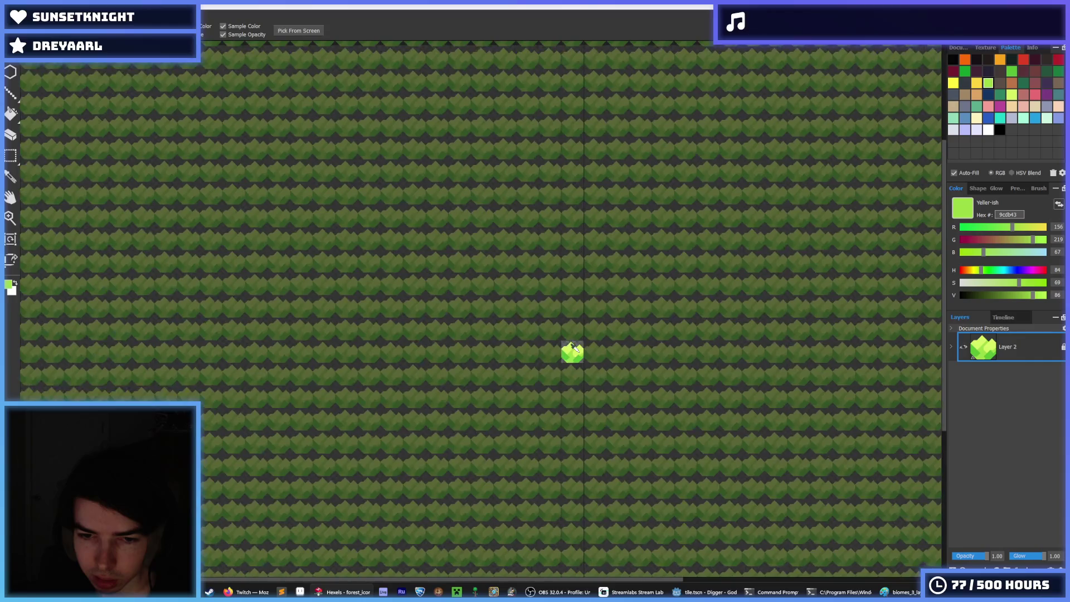
scroll(645, 354, "up", 8)
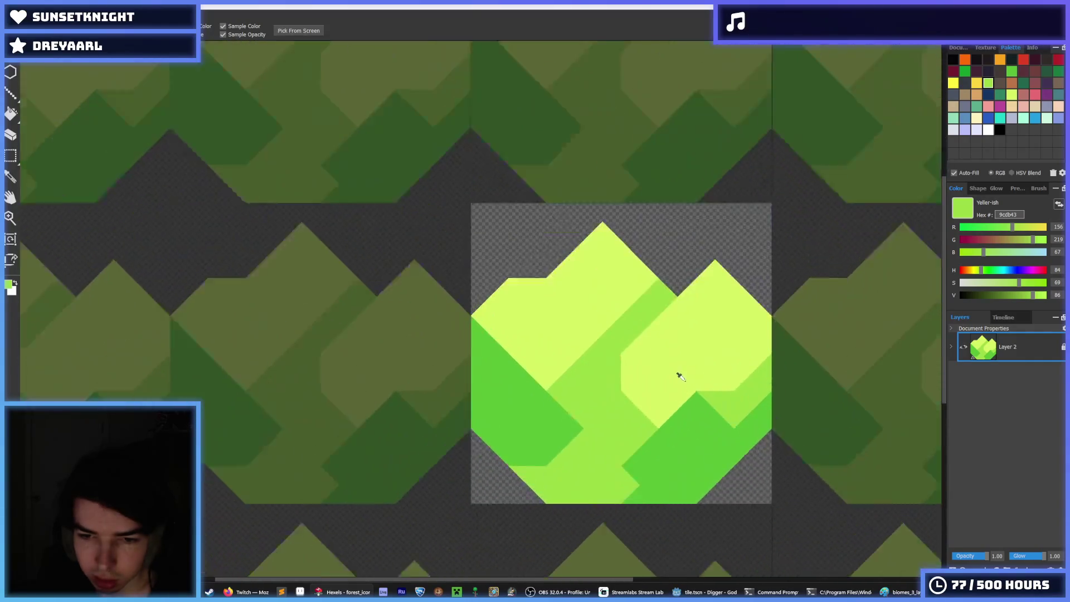
scroll(659, 387, "down", 2)
scroll(672, 383, "up", 2)
left_click(672, 384)
key("b")
left_click(545, 383)
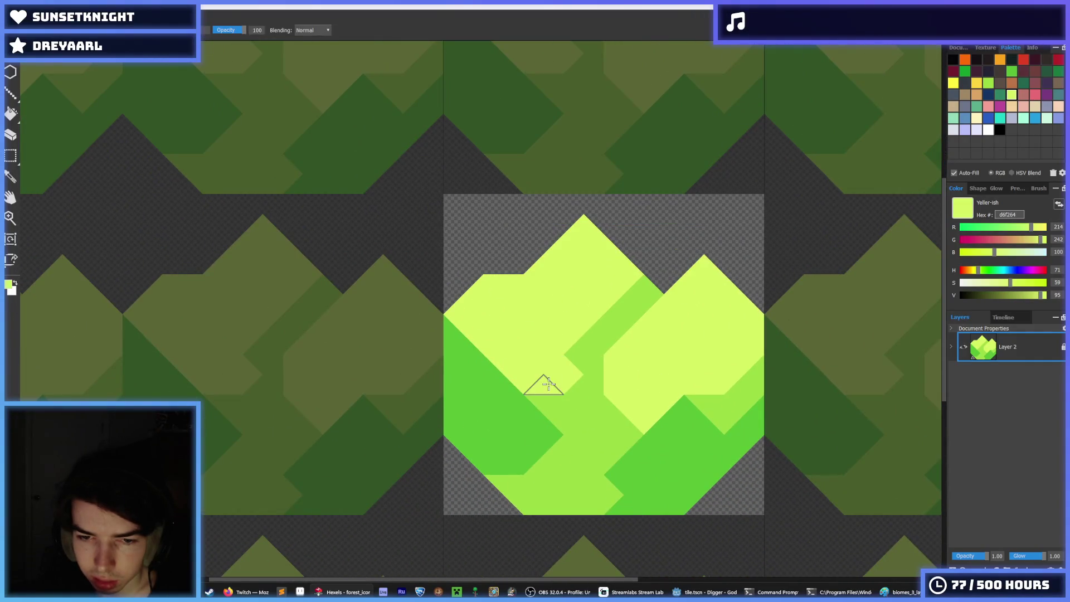
left_click(569, 337)
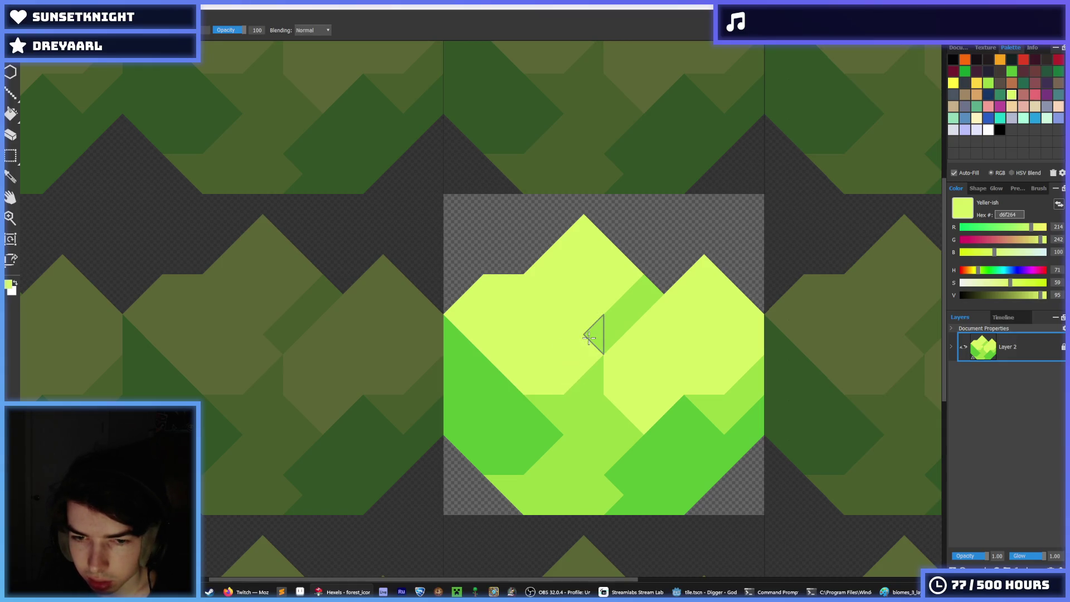
left_click(591, 334)
Repaint dark triangles along the yellow edge in light green
key("i")
scroll(574, 357, "down", 5)
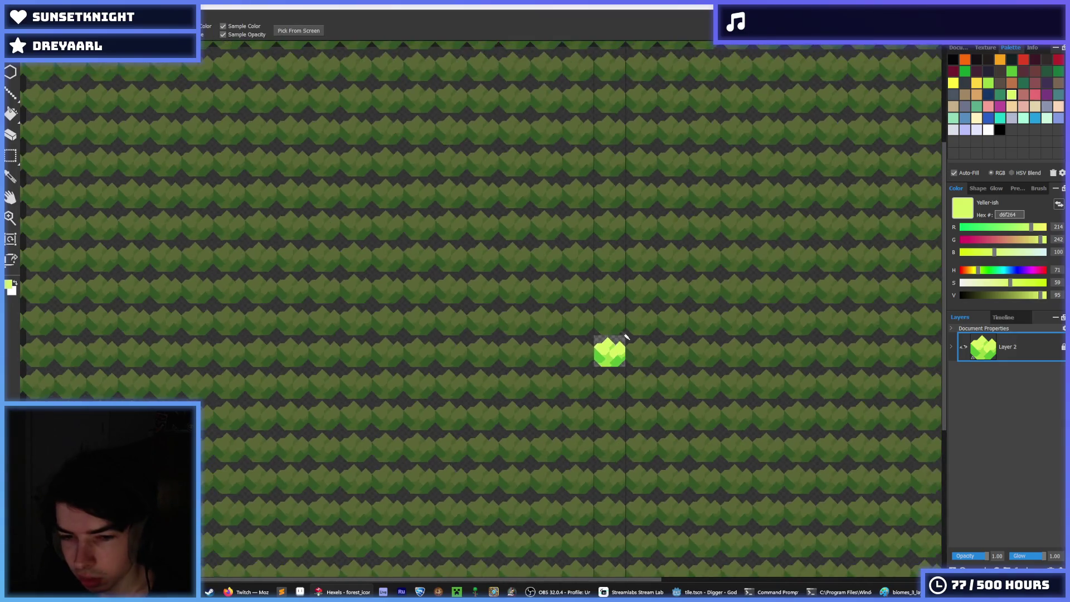
scroll(592, 331, "up", 5)
left_click(580, 363)
key("b")
left_click(538, 320)
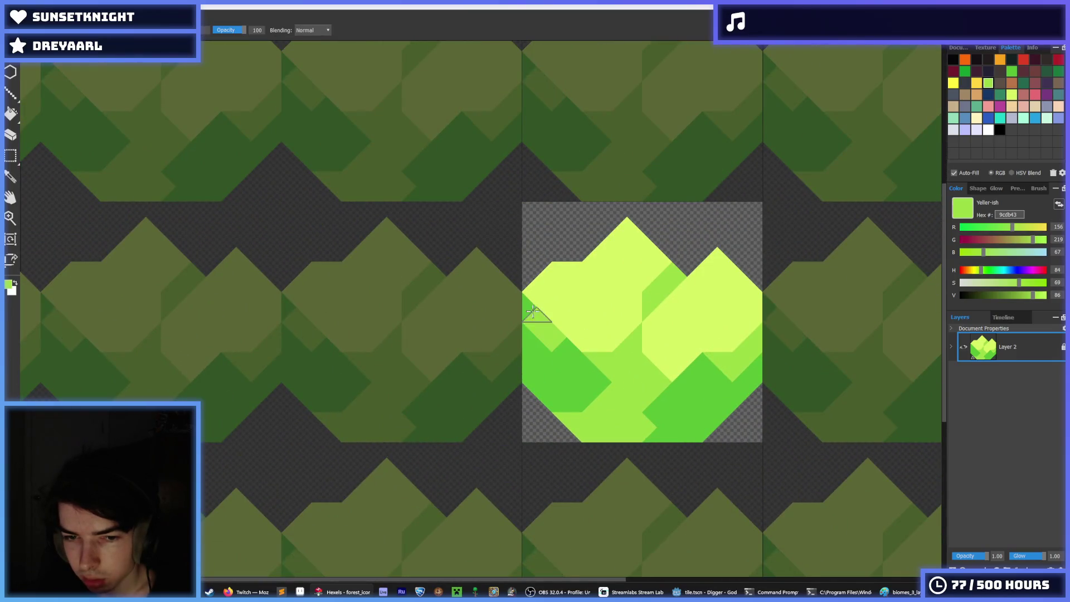
mouse_move(578, 366)
left_mouse_down()
mouse_move(597, 418)
mouse_move(574, 413)
left_mouse_up()
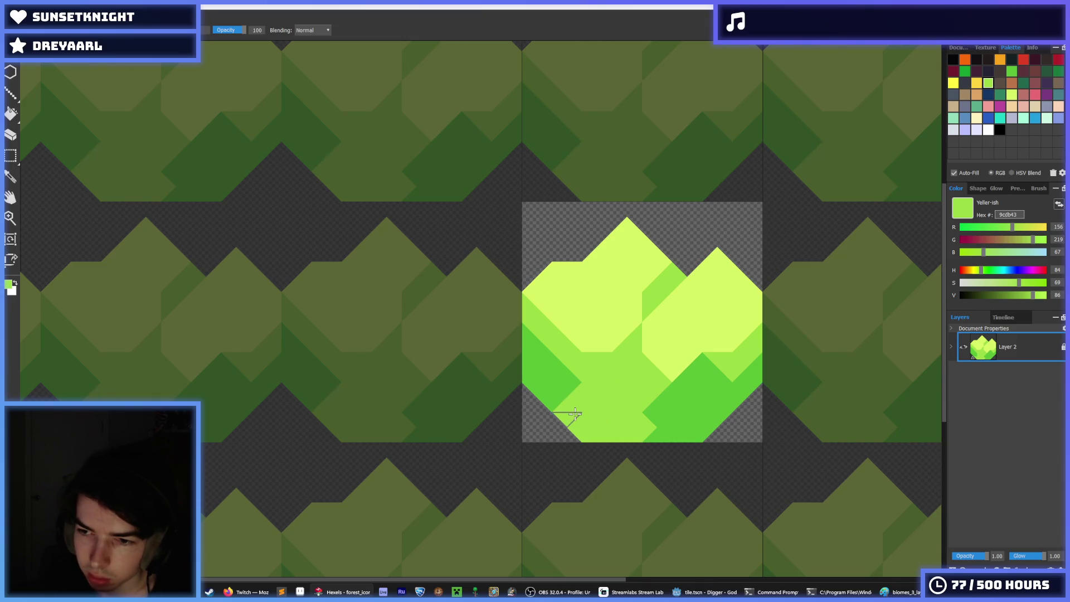
Paint the lower middle of the tile dark green
key("i")
scroll(614, 391, "up", 2)
left_click(685, 399)
key("b")
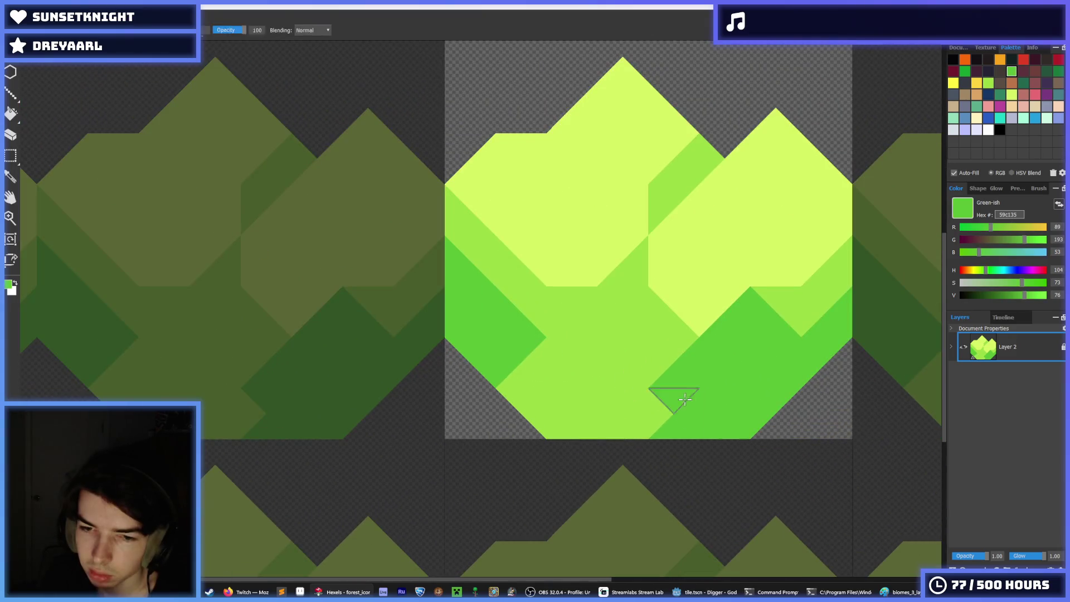
mouse_move(671, 379)
left_mouse_down()
mouse_move(627, 393)
mouse_move(643, 416)
mouse_move(659, 405)
left_mouse_up()
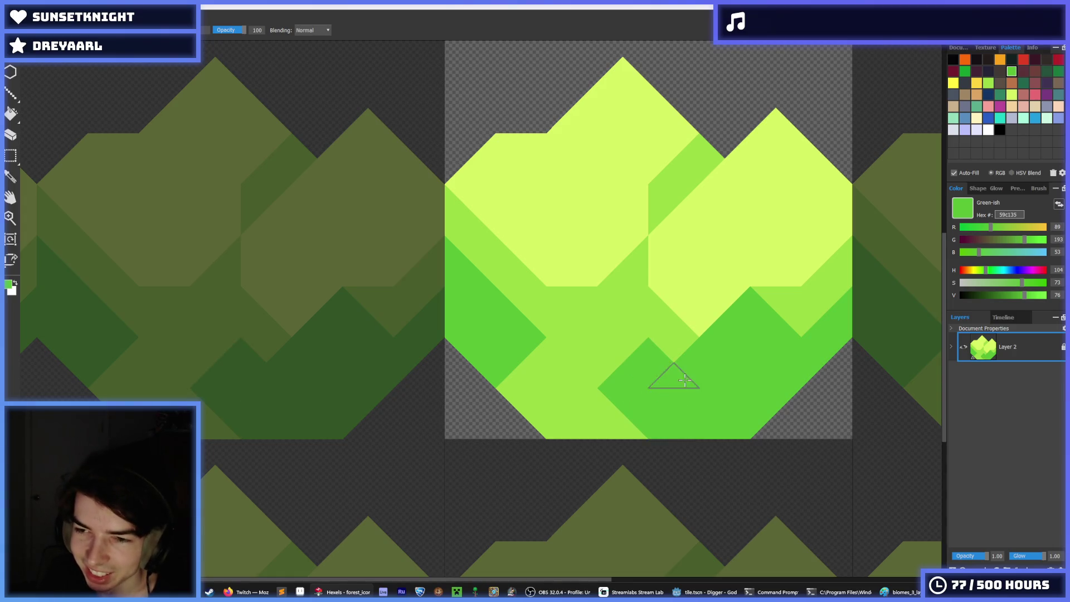
scroll(685, 379, "down", 5)
scroll(697, 370, "up", 5)
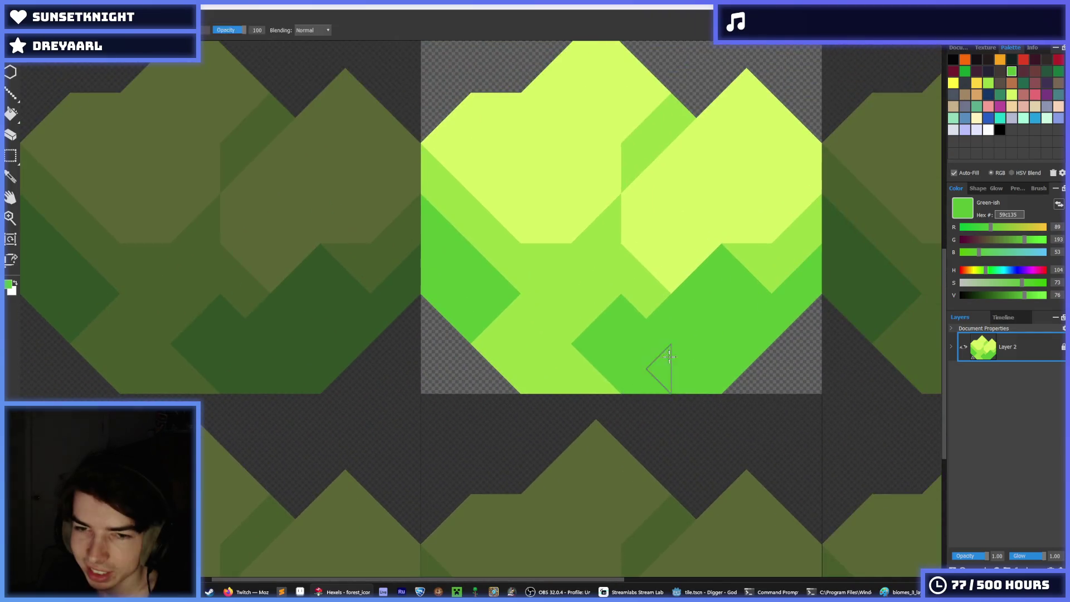
Repaint the yellow triangles at the peak's base light green, discarding a stroke below the V
key("i")
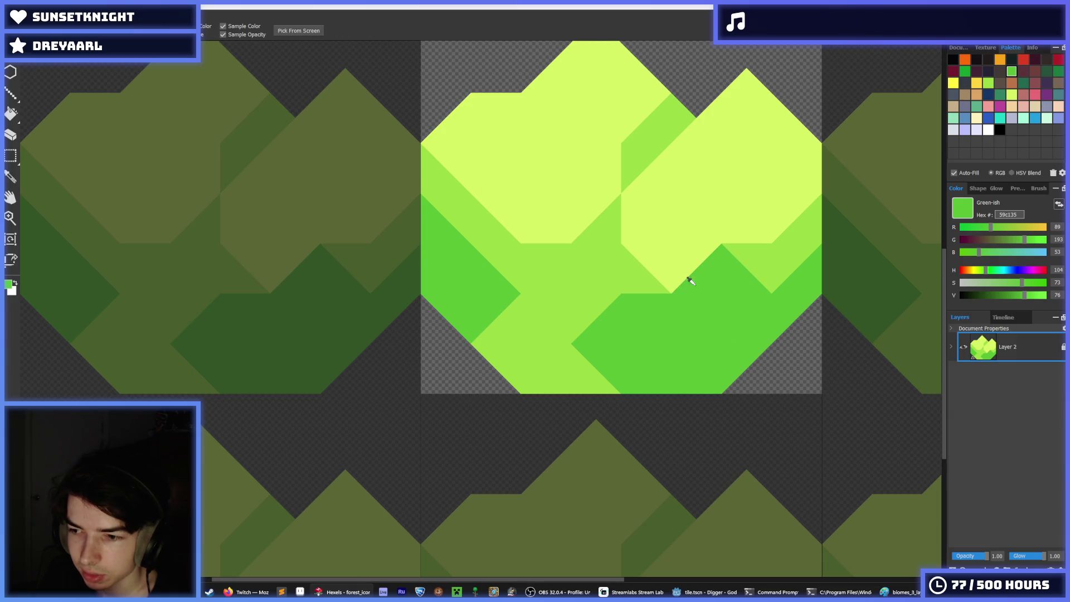
scroll(632, 309, "down", 5)
scroll(639, 307, "up", 4)
scroll(640, 308, "up", 1)
key("b")
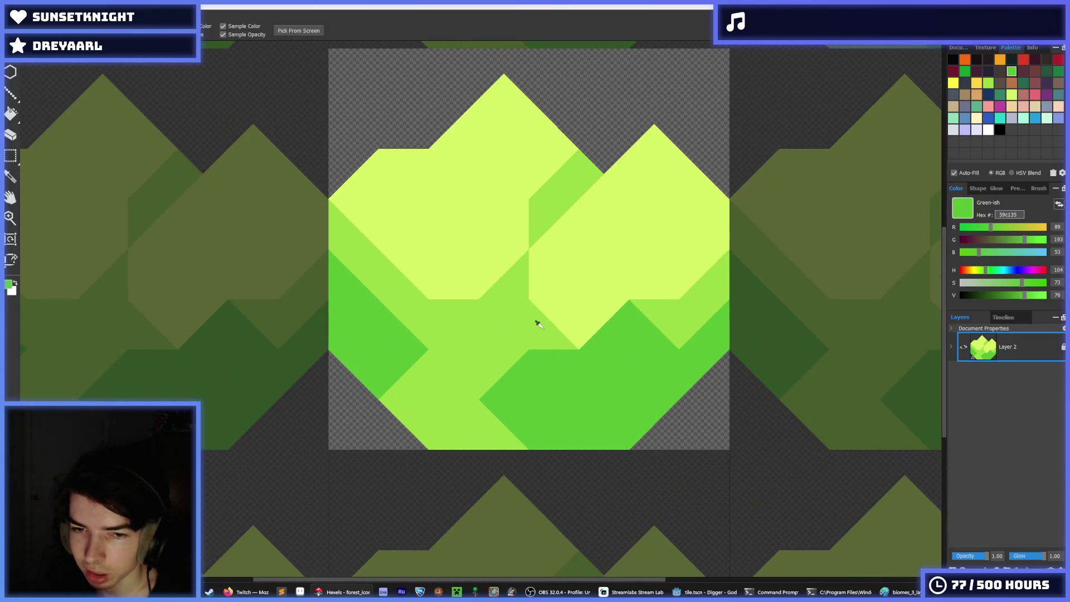
left_click(535, 318, "alt")
mouse_move(625, 331)
left_mouse_down()
mouse_move(604, 334)
mouse_move(712, 355)
left_mouse_up()
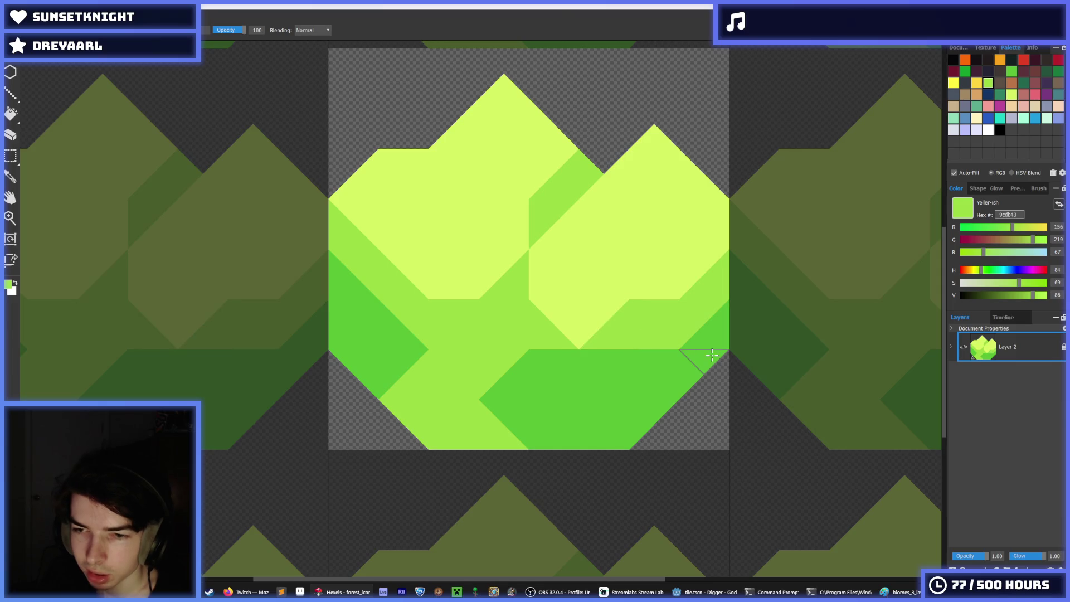
key("ctrl+z")
key("ctrl+z")
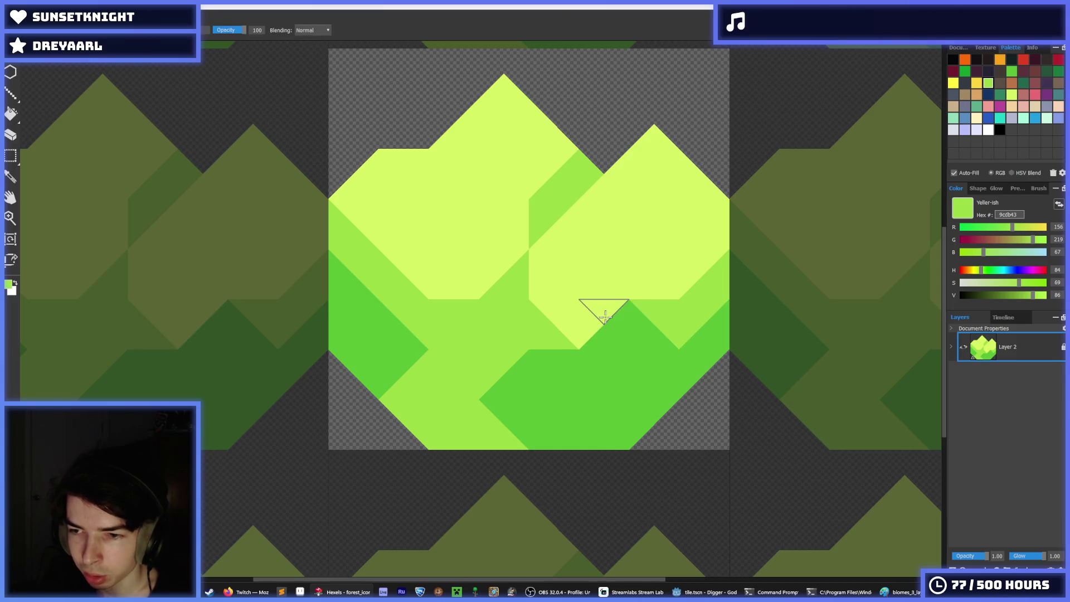
scroll(552, 312, "up", 1)
left_click_drag(599, 272, 560, 284)
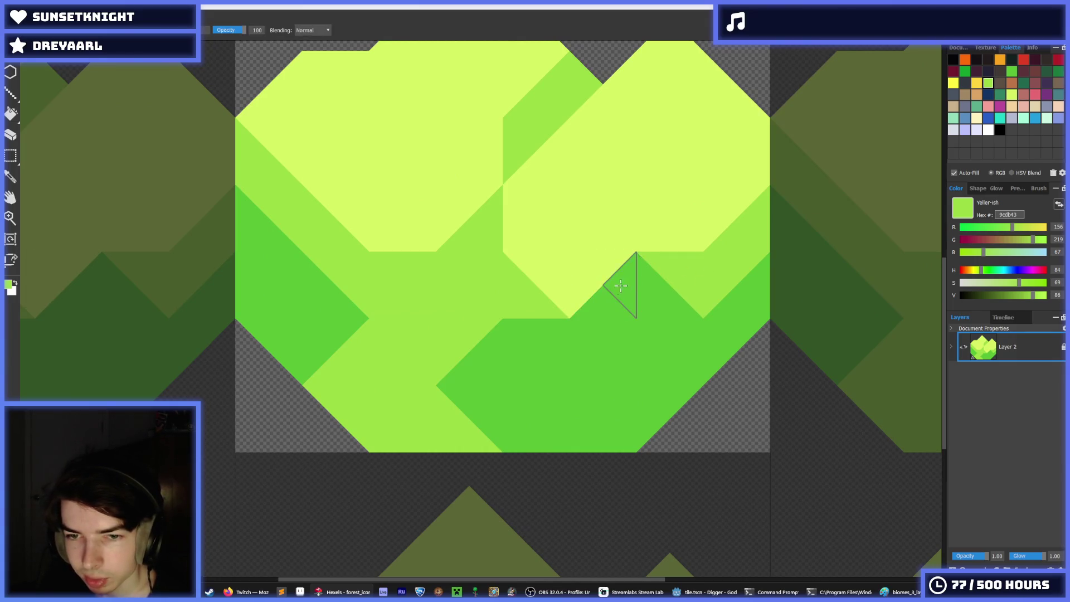
Extend a dark-green band across the tile out to the right edge
left_click(563, 365, "alt")
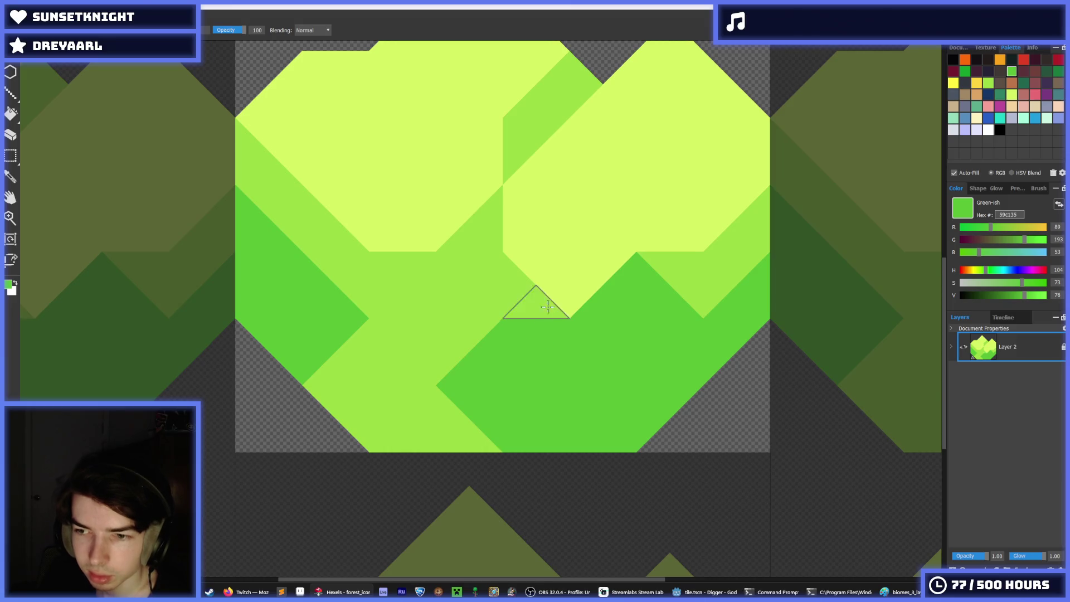
scroll(571, 270, "down", 5)
scroll(499, 252, "down", 1)
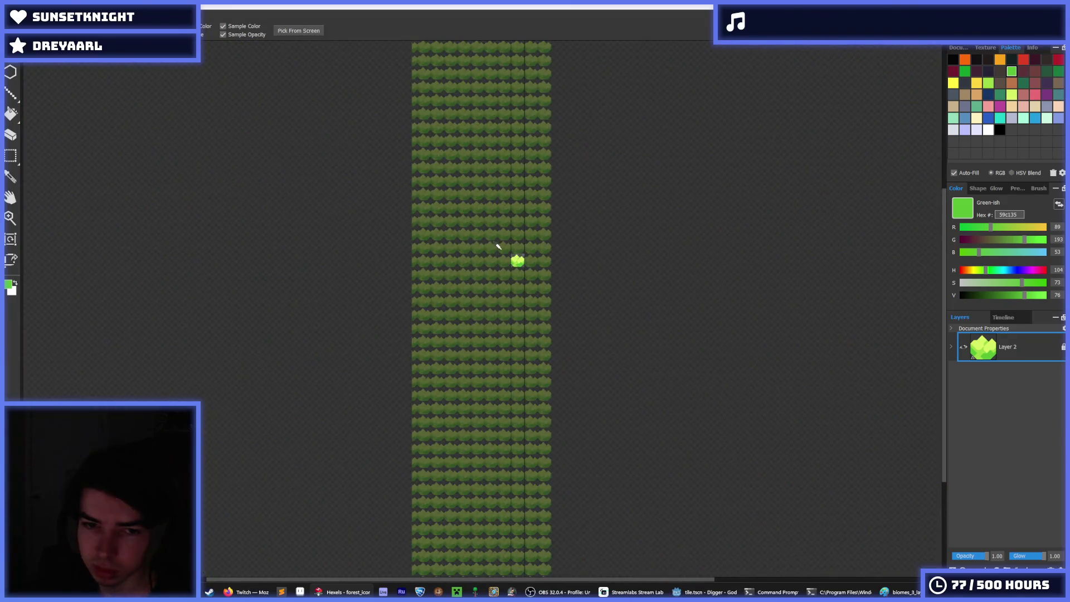
scroll(502, 260, "up", 8)
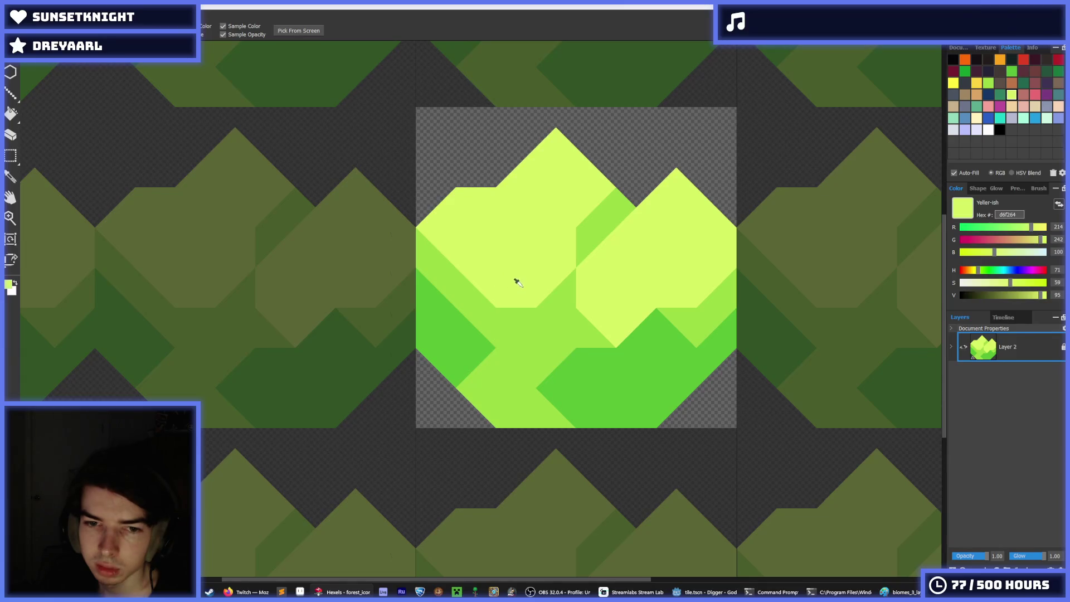
left_click(507, 324)
mouse_move(507, 324)
left_mouse_down()
mouse_move(556, 325)
mouse_move(441, 276)
mouse_move(467, 291)
left_mouse_up()
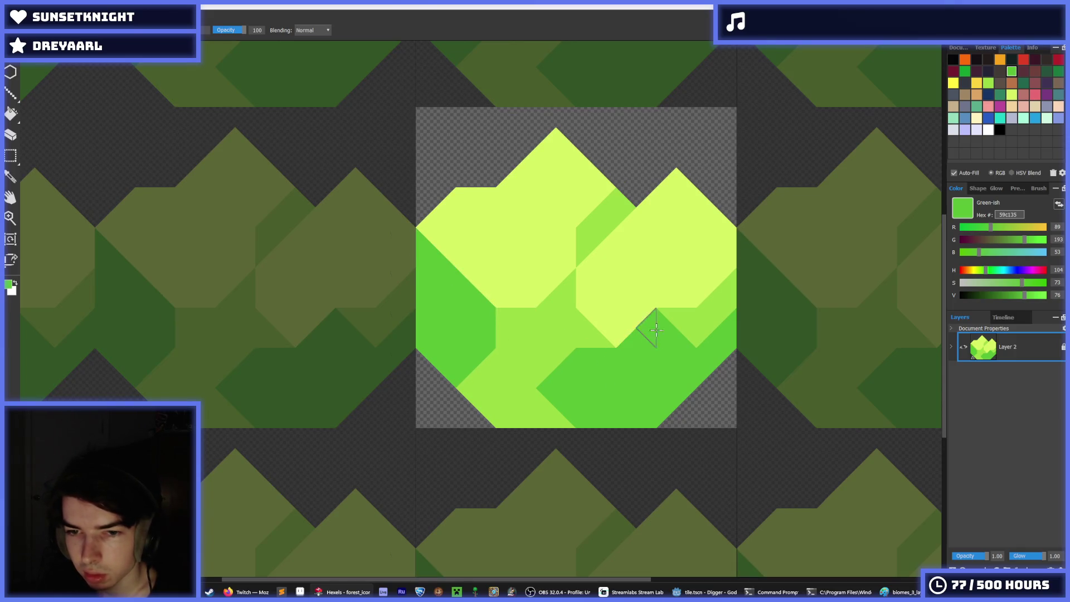
left_click_drag(656, 330, 732, 287)
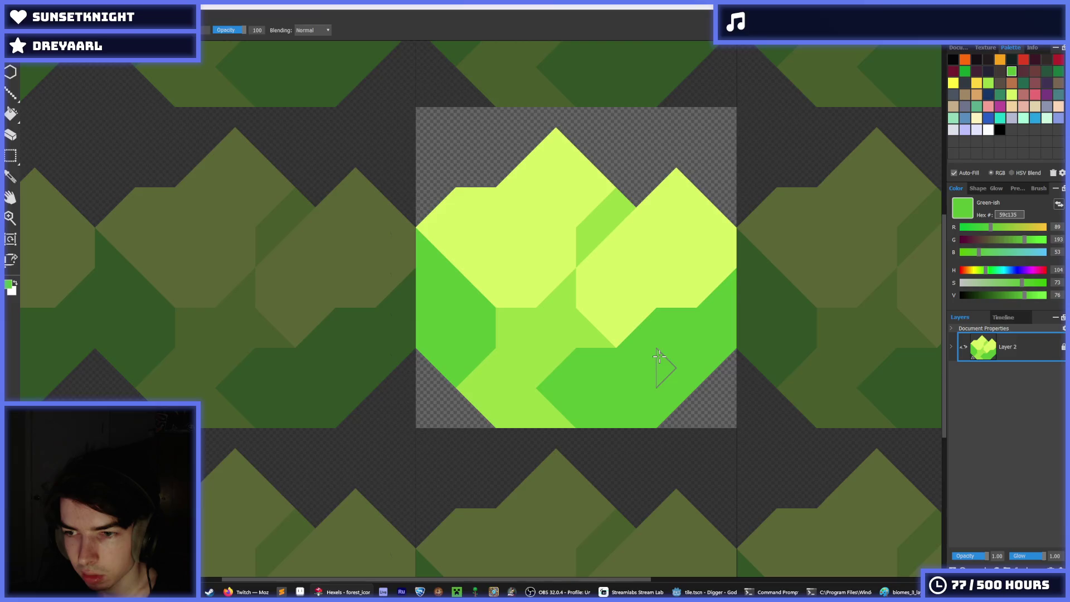
Try more dark-green triangles, then undo them back to the earlier left-side shading
key("i")
scroll(659, 357, "down", 5)
scroll(652, 334, "up", 5)
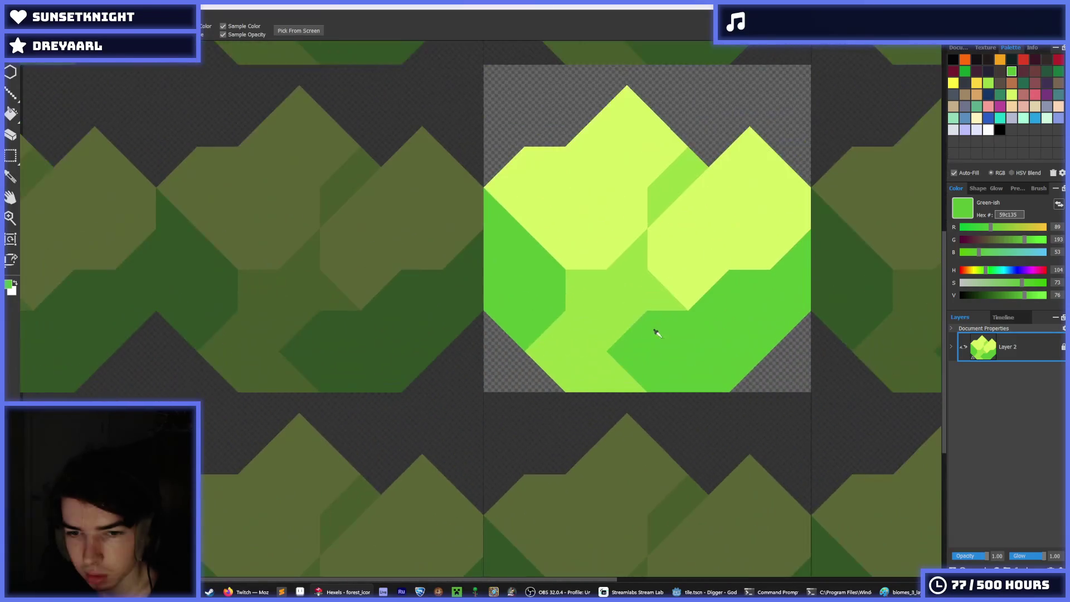
left_click(658, 332)
mouse_move(637, 291)
left_mouse_down()
mouse_move(630, 326)
mouse_move(587, 326)
mouse_move(582, 299)
mouse_move(565, 297)
left_mouse_up()
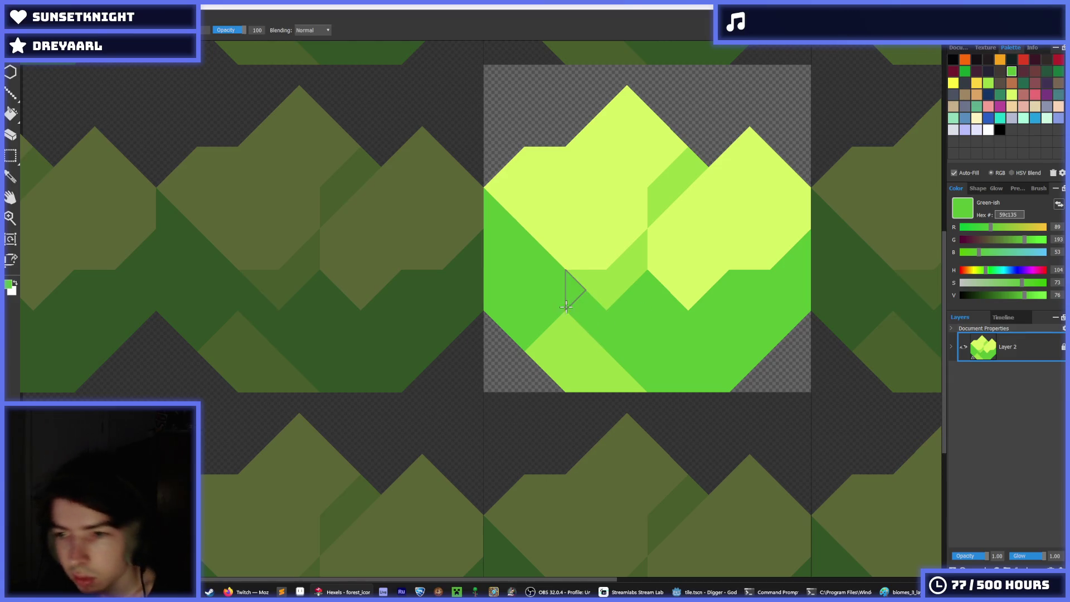
key("ctrl+z")
key("ctrl+z")
key("ctrl+z")
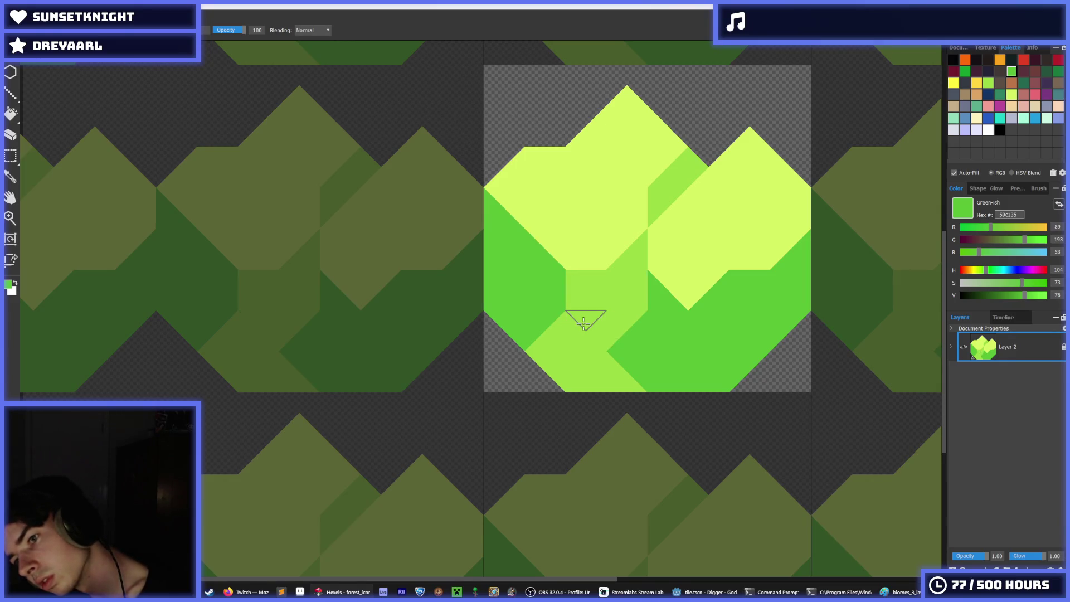
key("ctrl+z")
key("ctrl+z")
key("ctrl+z")
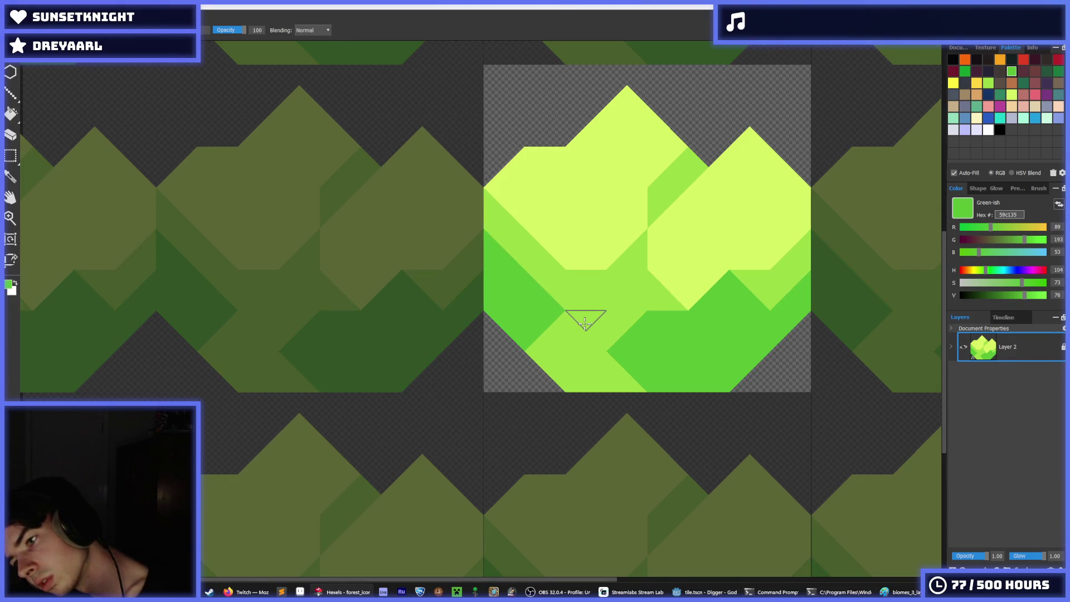
key("ctrl+z")
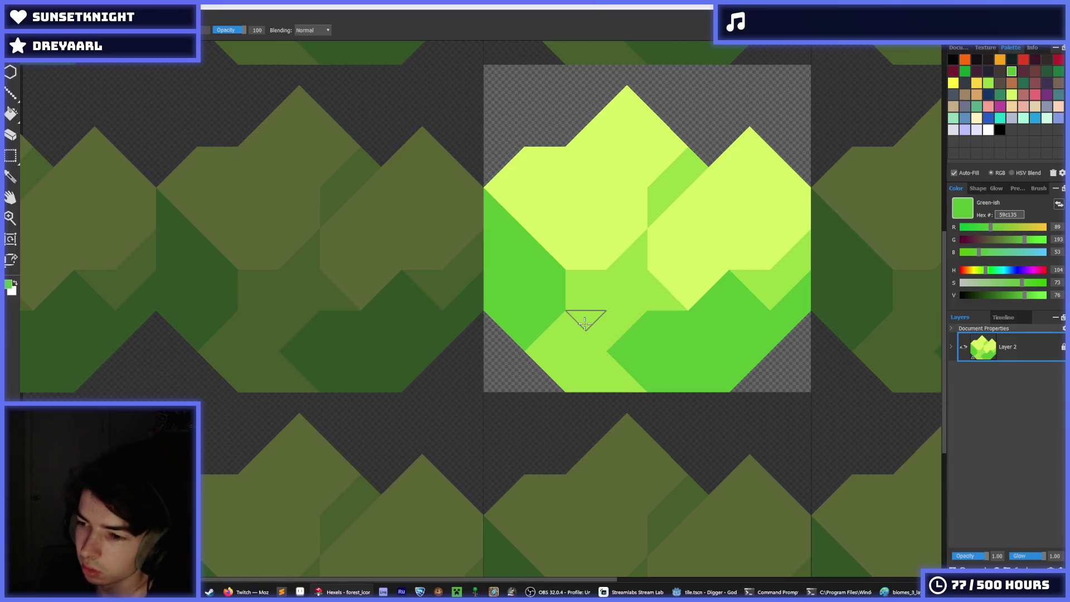
Pick up the light green from the tile as the brush colour
scroll(714, 321, "up", 3)
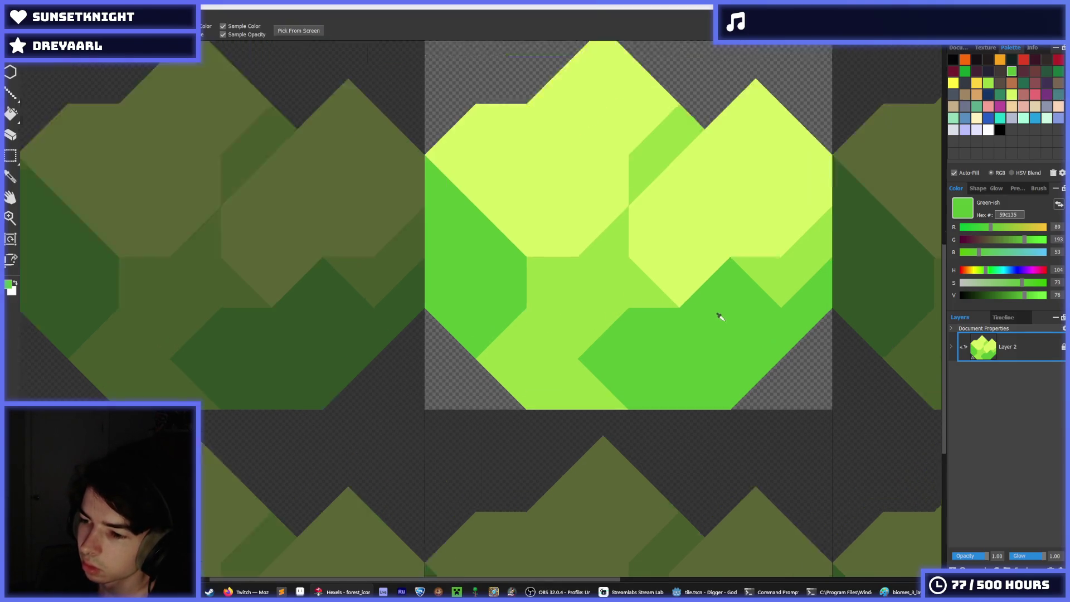
key("i")
scroll(708, 330, "down", 3)
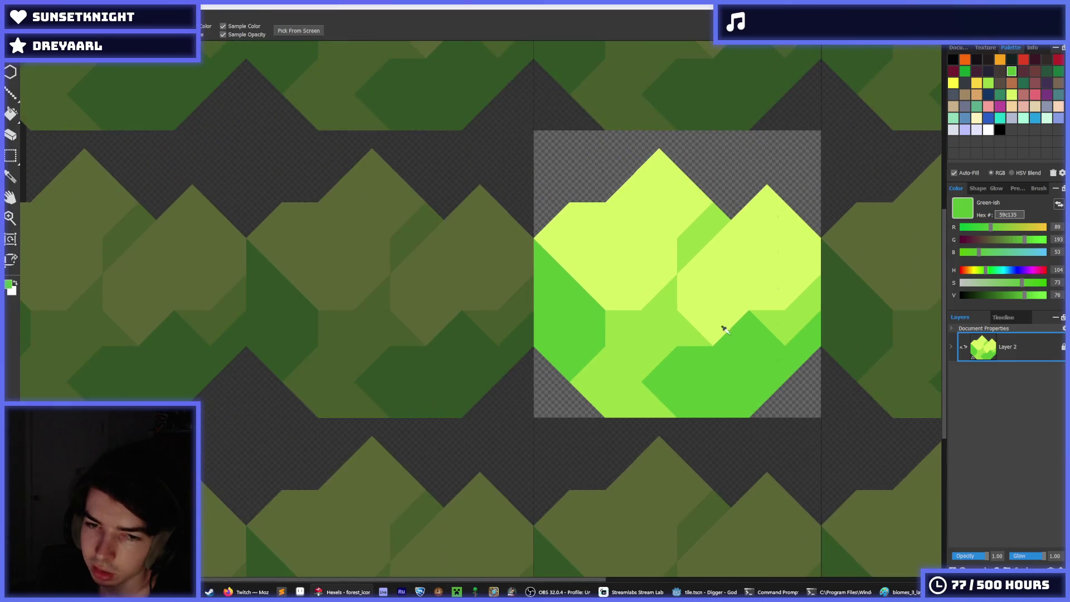
scroll(723, 328, "up", 2)
left_click(693, 200)
key("b")
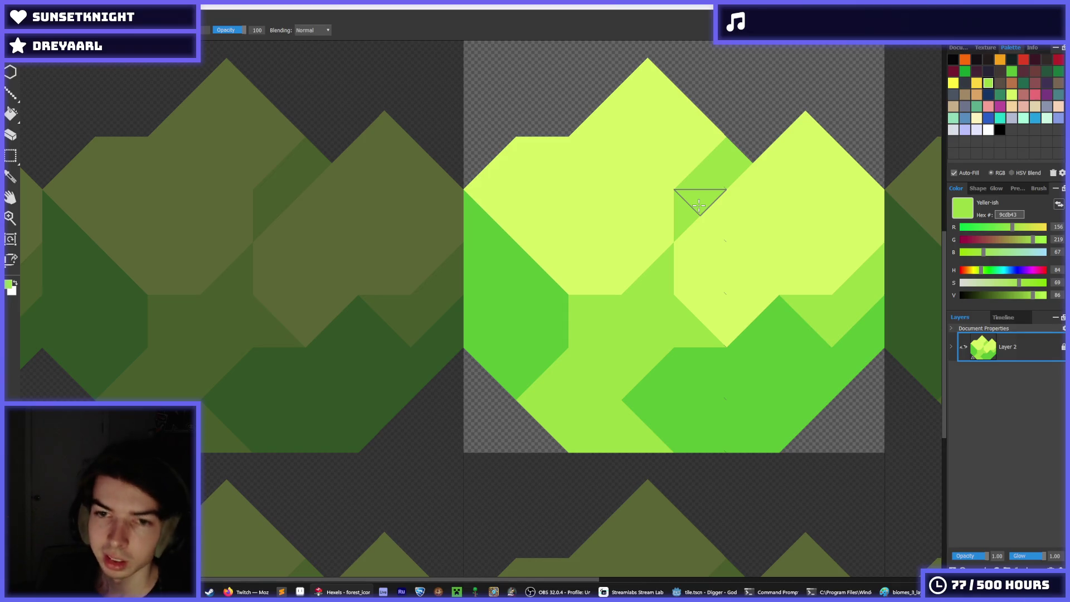
Try light-green shading between the peaks, undo it, and add a darker triangle upper right
left_click_drag(597, 127, 623, 156)
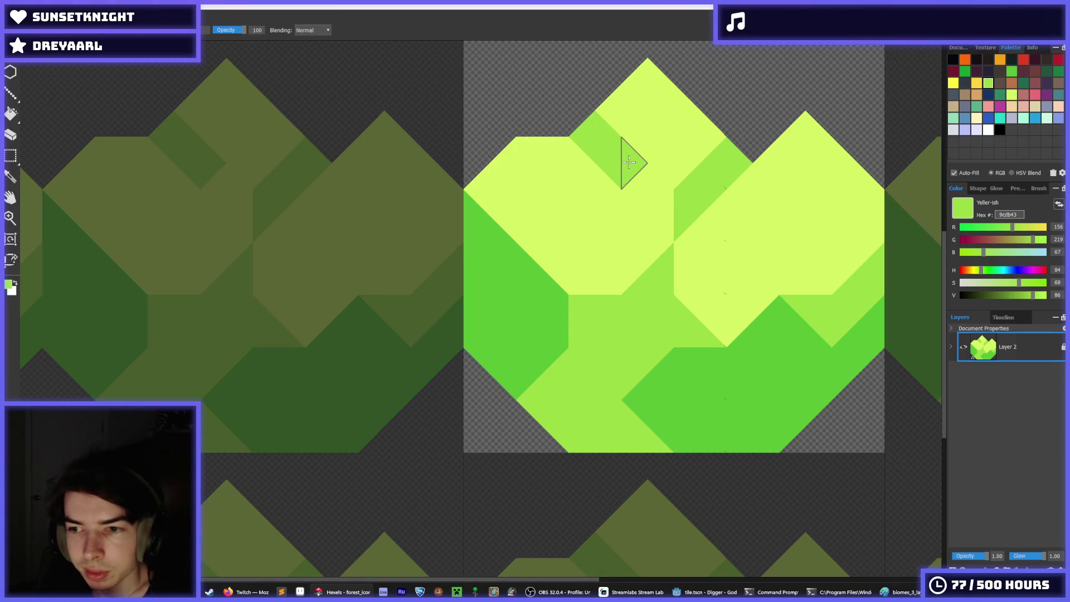
key("ctrl+z")
mouse_move(552, 154)
left_mouse_down()
mouse_move(543, 190)
mouse_move(578, 249)
mouse_move(525, 162)
mouse_move(544, 229)
mouse_move(613, 260)
left_mouse_up()
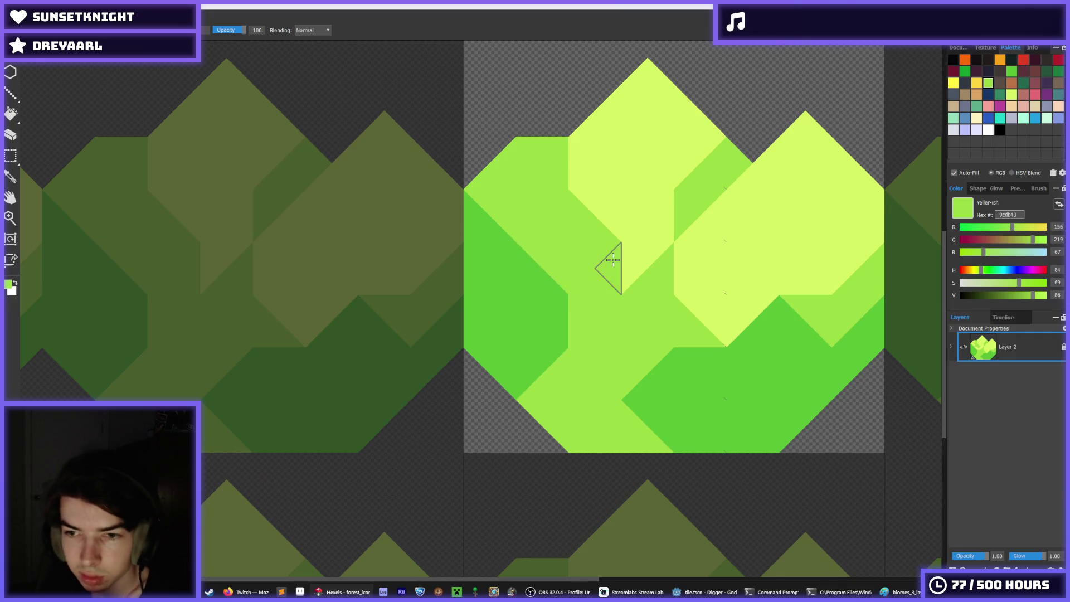
key("ctrl+z")
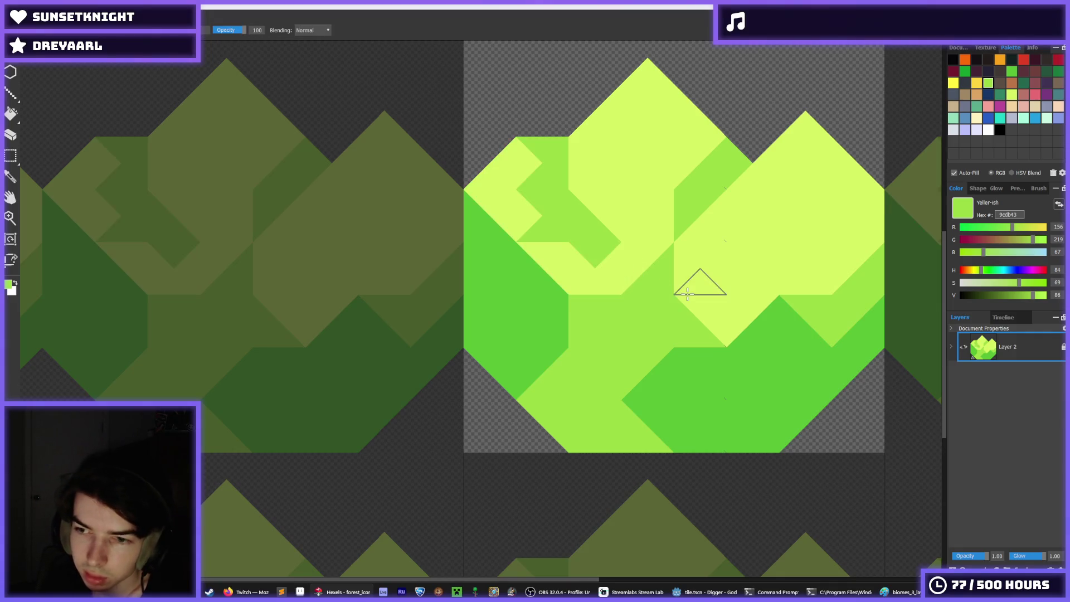
mouse_move(595, 196)
left_mouse_down()
mouse_move(624, 193)
mouse_move(586, 149)
mouse_move(626, 210)
left_mouse_up()
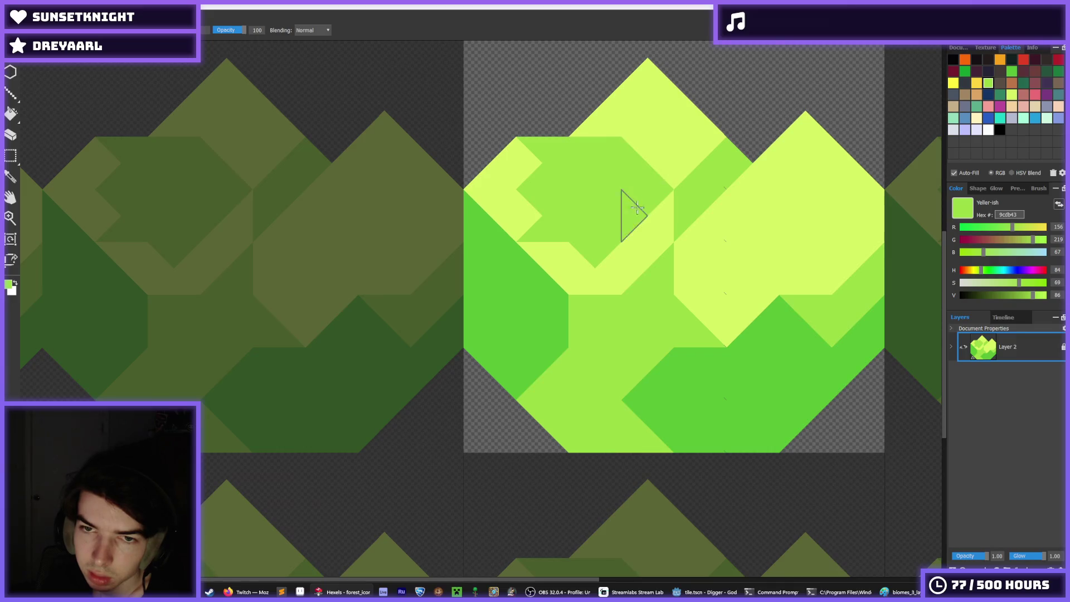
Repaint the top-left area d6f264 yellow-green and the top-right area 9cdb43 medium green
left_click(507, 162, "alt")
mouse_move(506, 162)
left_mouse_down()
mouse_move(547, 153)
mouse_move(574, 215)
left_mouse_up()
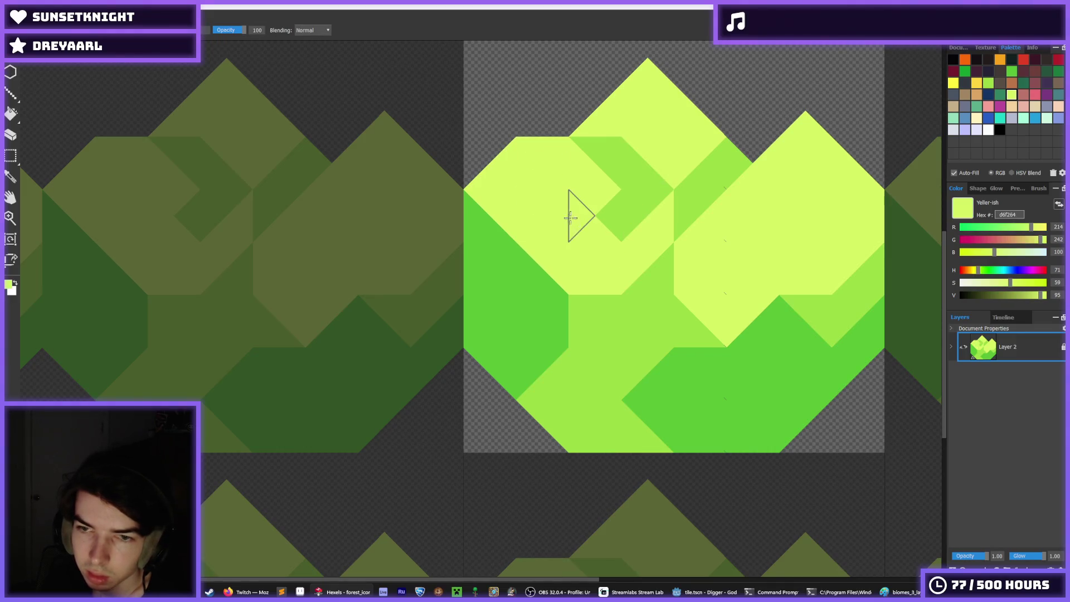
left_click(671, 165, "alt")
mouse_move(652, 206)
left_mouse_down()
mouse_move(670, 172)
mouse_move(645, 143)
mouse_move(599, 131)
mouse_move(701, 141)
left_mouse_up()
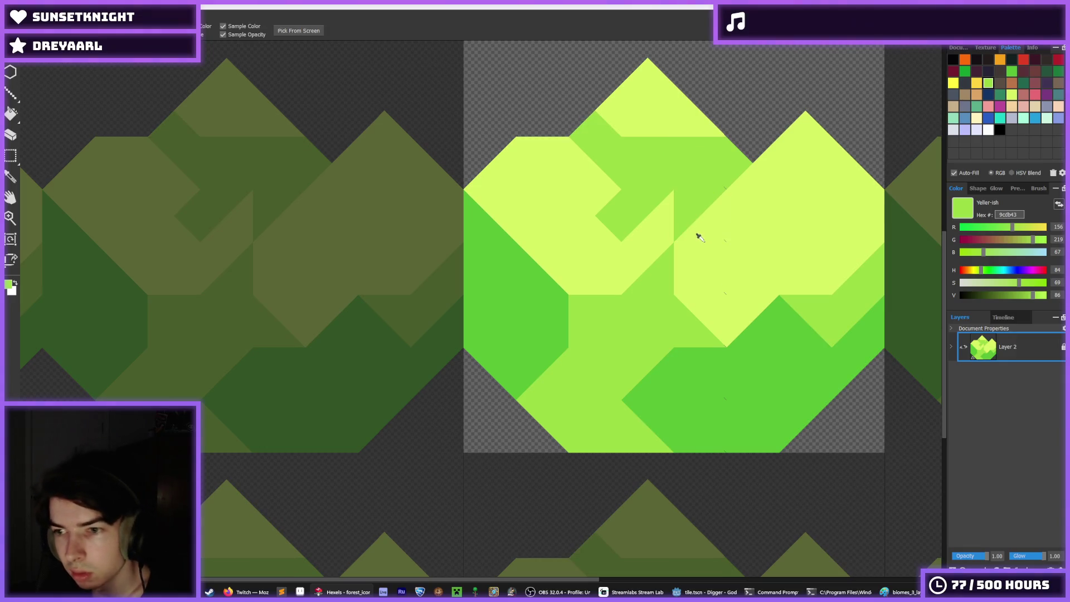
left_click(591, 212, "alt")
left_click(618, 191)
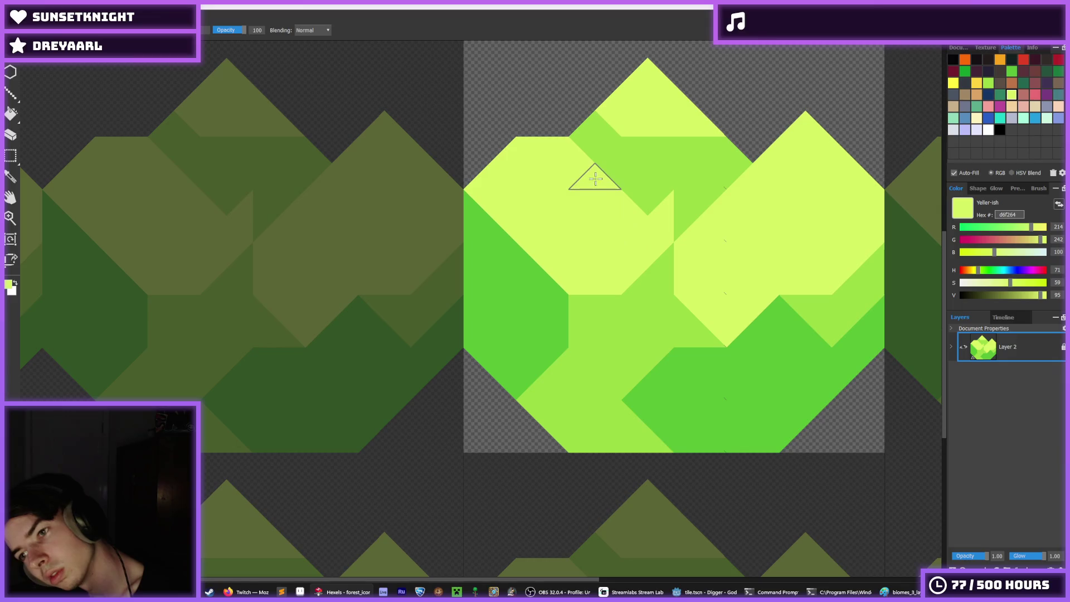
key("ctrl+z")
key("ctrl+z")
key("ctrl+z")
key("ctrl+z")
key("ctrl+z")
key("ctrl+z")
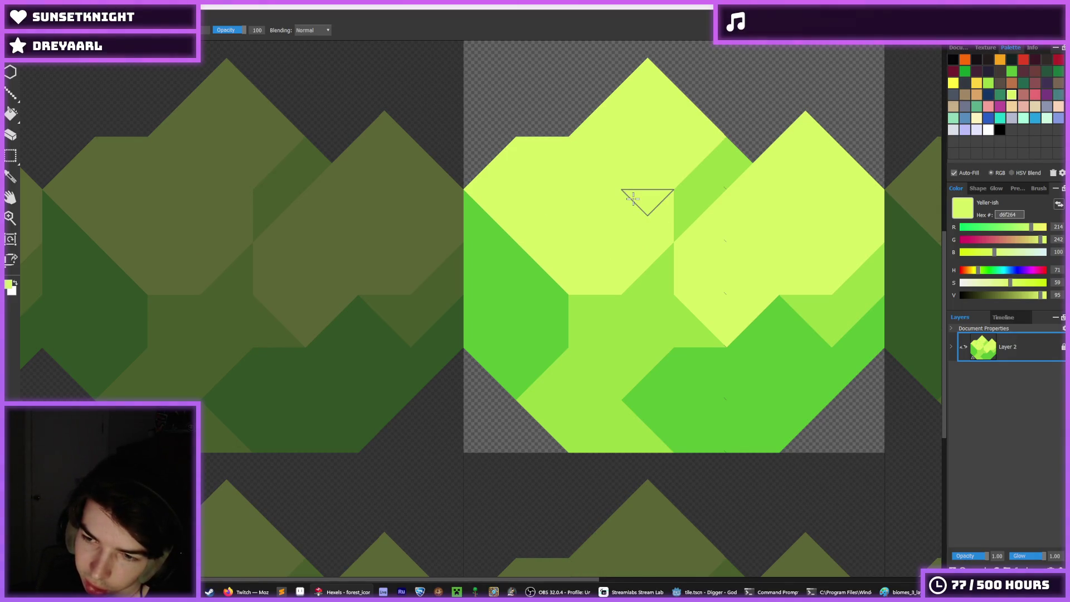
Undo the stray dark triangle and paint the left edge 59c135 green up to the canvas border
scroll(664, 208, "down", 3)
key("ctrl+z")
scroll(669, 187, "up", 3)
left_click(558, 348, "alt")
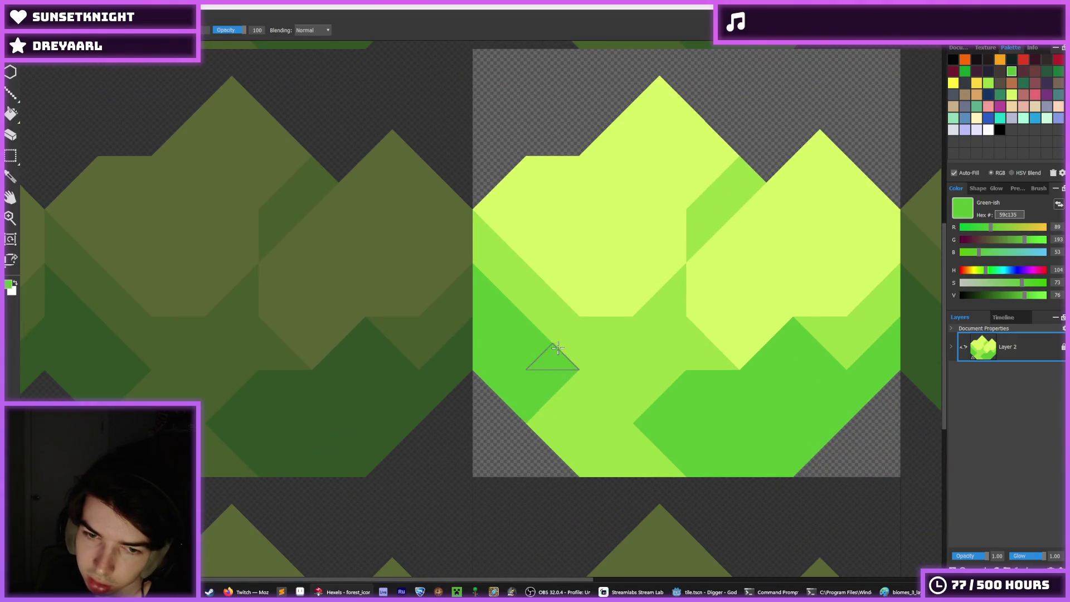
mouse_move(558, 348)
left_mouse_down()
mouse_move(478, 250)
mouse_move(485, 246)
left_mouse_up()
Pick up d6f264 yellow-green, recentre the tile, and sample the 59c135 green again
left_click(466, 243, "alt")
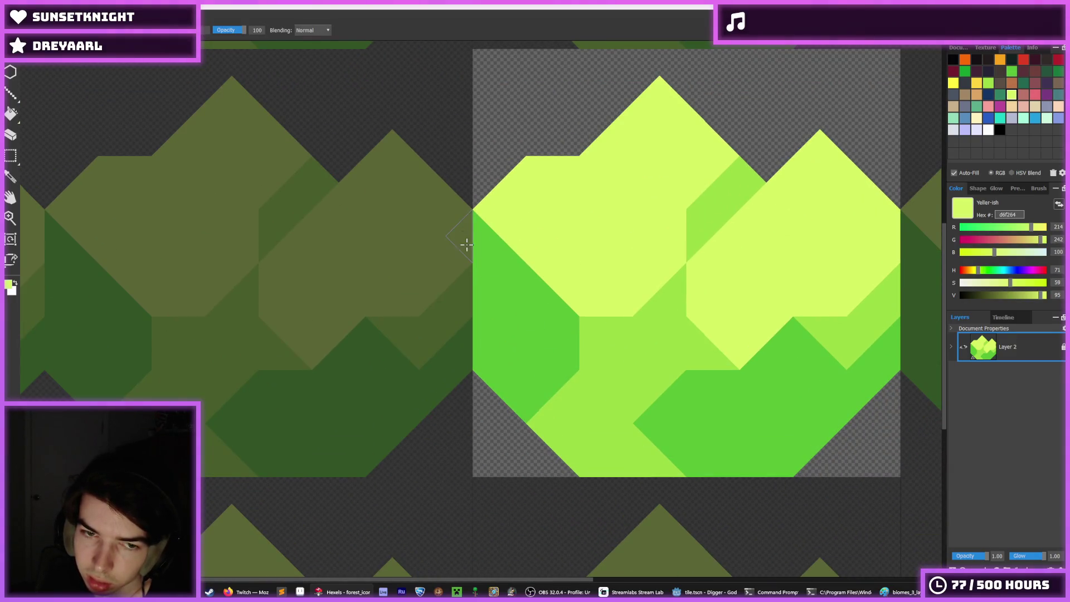
scroll(647, 246, "down", 3)
scroll(613, 239, "up", 3)
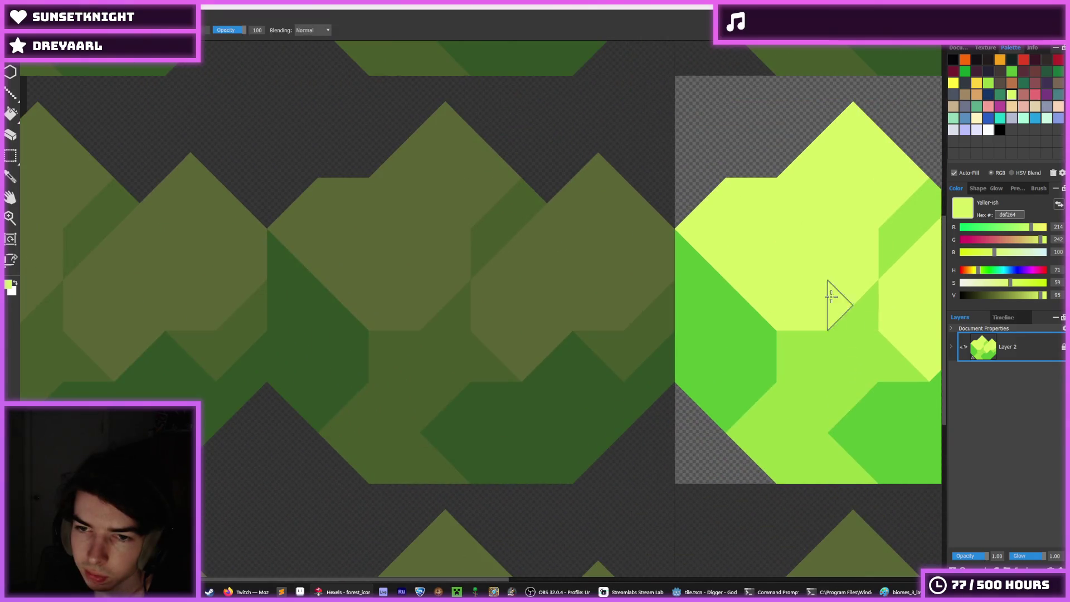
left_click_drag(831, 296, 576, 315)
left_click(654, 418, "alt")
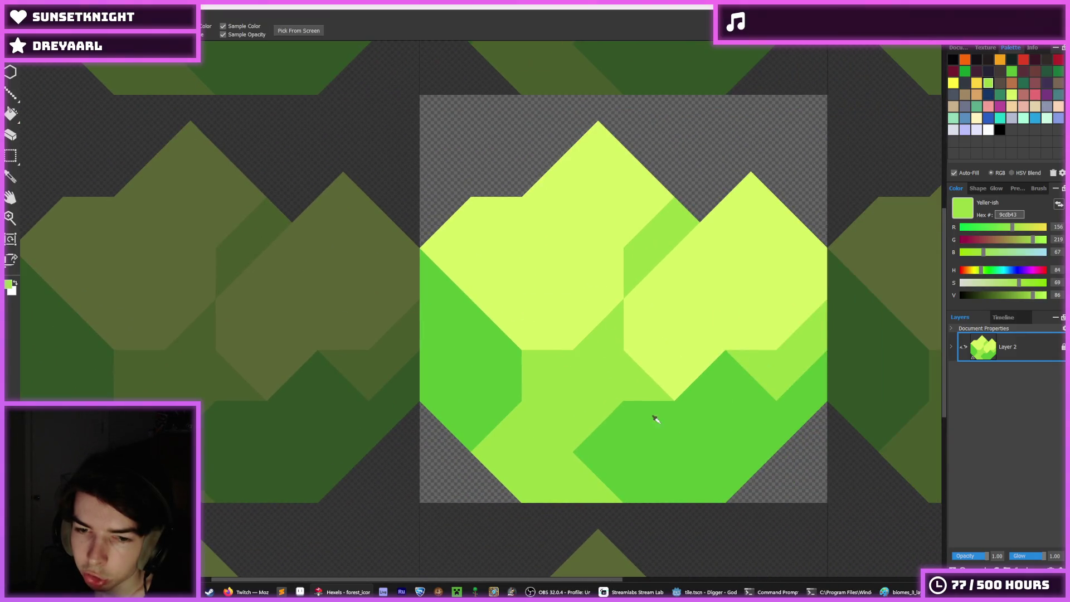
Fill the upper-left notches with yellow-green d6f264 triangles and add a small yellow peak
left_click(538, 234, "alt")
mouse_move(538, 235)
left_mouse_down()
mouse_move(490, 191)
mouse_move(449, 210)
mouse_move(477, 232)
mouse_move(534, 237)
mouse_move(550, 179)
mouse_move(573, 148)
mouse_move(550, 210)
mouse_move(580, 220)
mouse_move(562, 245)
left_mouse_up()
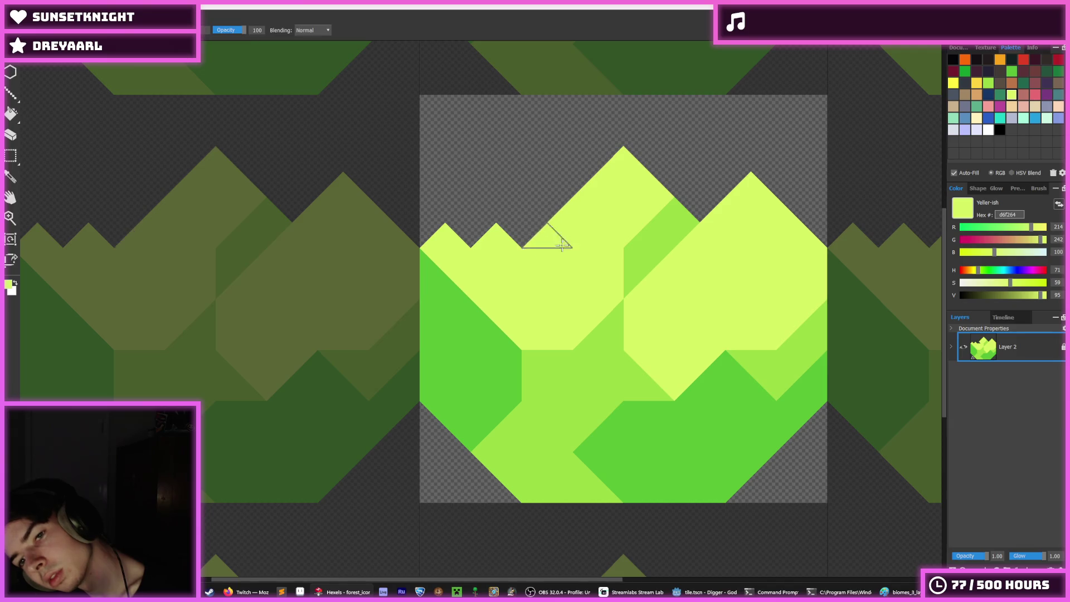
left_click(524, 239)
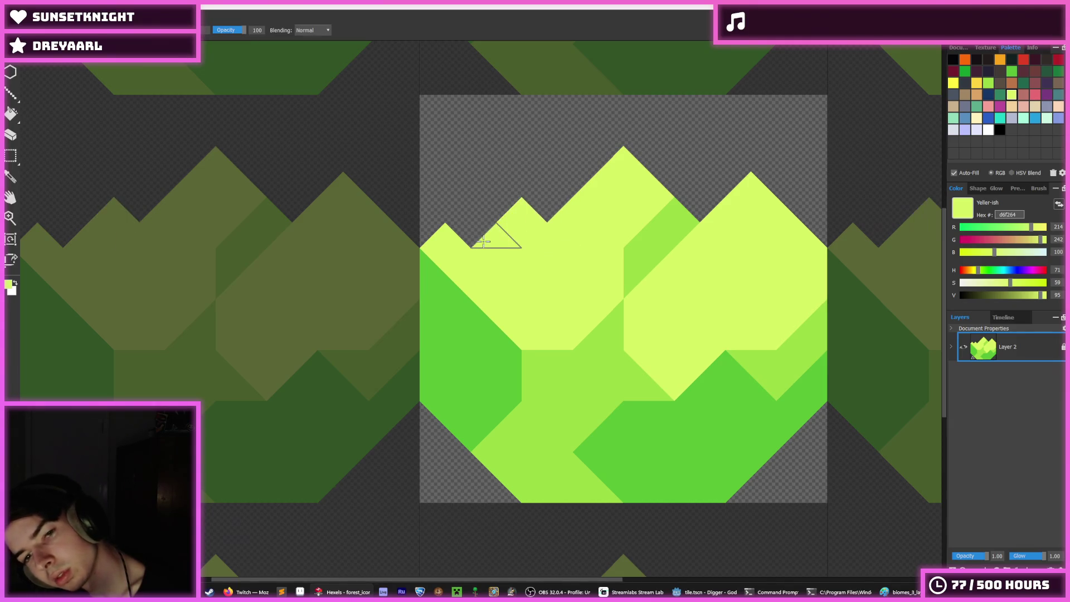
mouse_move(463, 234)
left_mouse_down()
mouse_move(438, 204)
mouse_move(494, 231)
mouse_move(500, 206)
left_mouse_up()
left_click(496, 187)
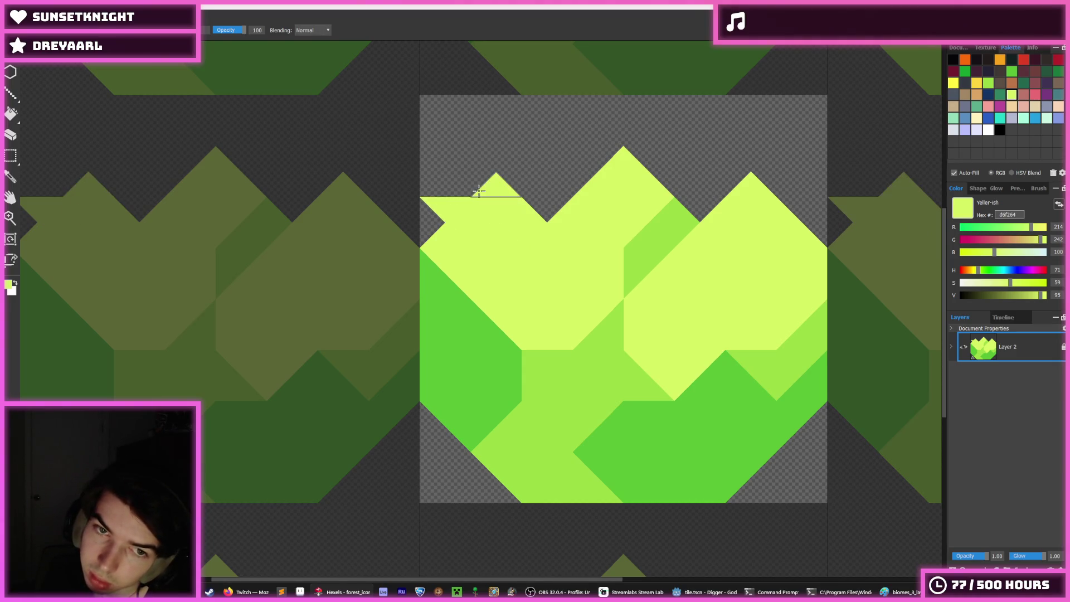
right_click(447, 210)
Carve the left peak, right peak and right edge of the bush down to transparency
scroll(597, 238, "down", 5)
scroll(576, 232, "up", 4)
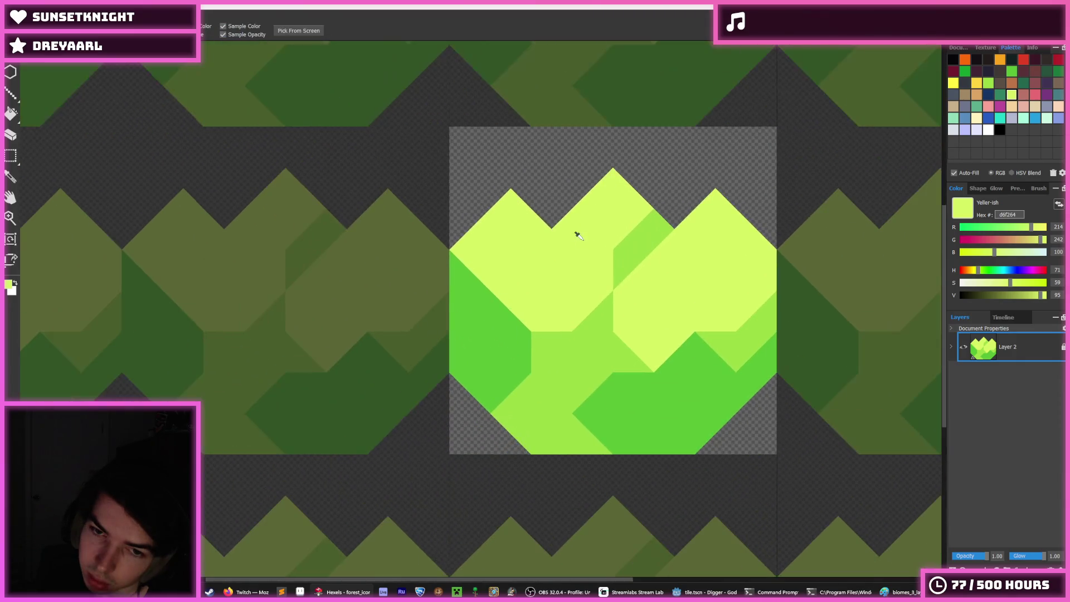
mouse_move(526, 227)
left_mouse_down()
mouse_move(503, 202)
mouse_move(626, 167)
left_mouse_up()
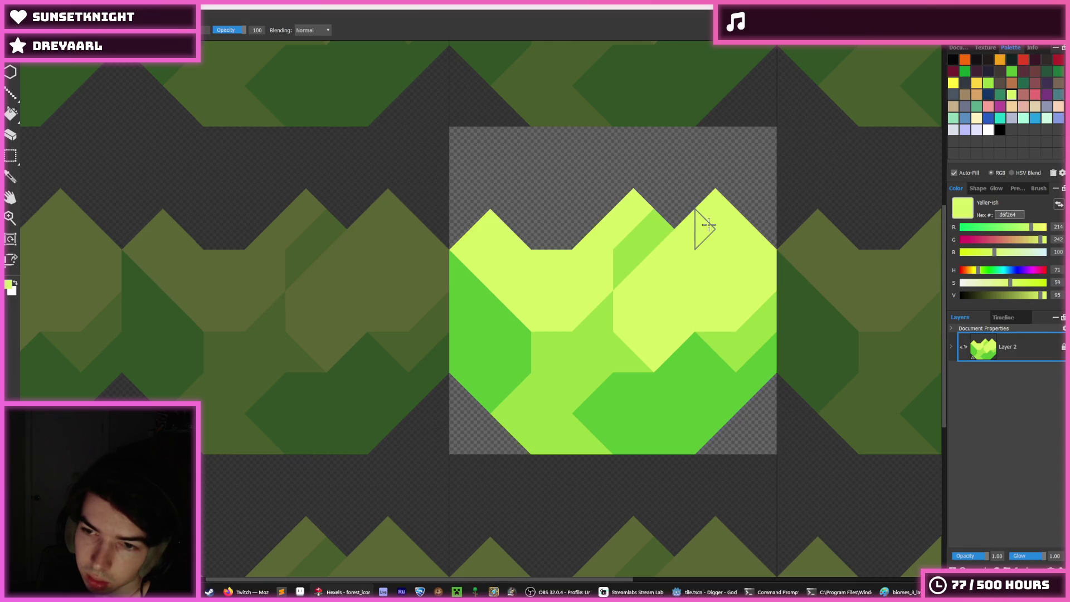
mouse_move(708, 226)
left_mouse_down()
mouse_move(747, 239)
mouse_move(767, 281)
left_mouse_up()
mouse_move(501, 223)
left_mouse_down()
mouse_move(457, 257)
mouse_move(495, 227)
mouse_move(536, 246)
left_mouse_up()
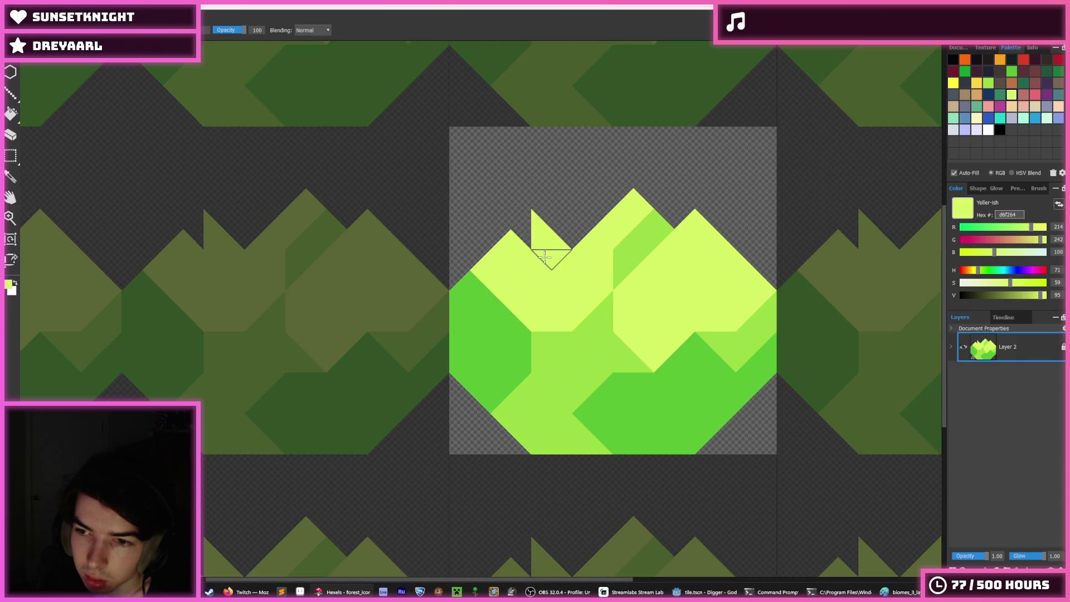
Zoom out to check the tiling, then run the game in Godot with F5
scroll(585, 279, "down", 5)
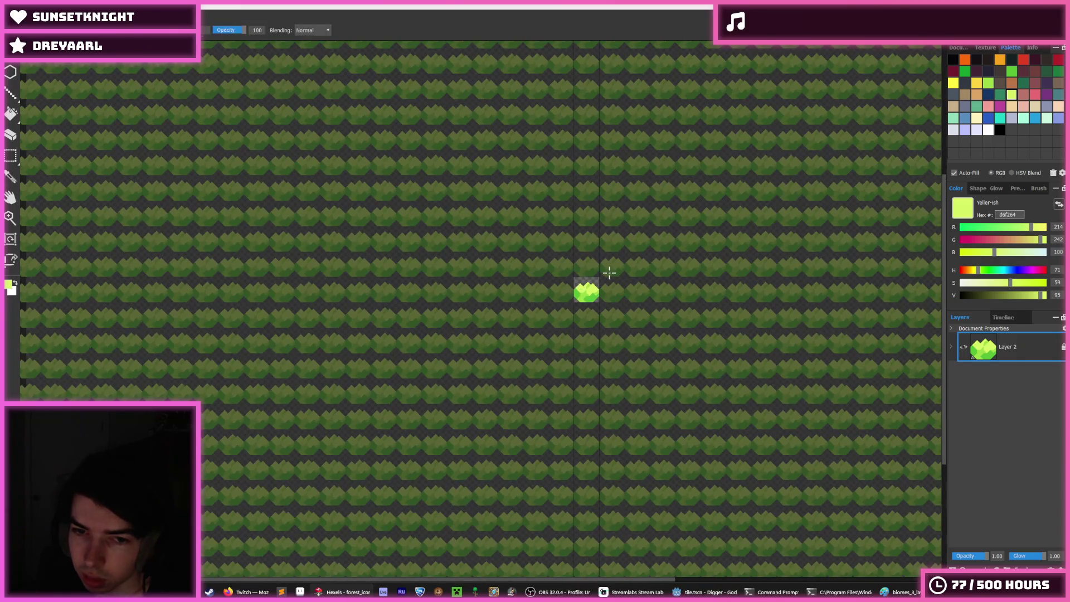
scroll(619, 282, "down", 2)
scroll(608, 287, "up", 8)
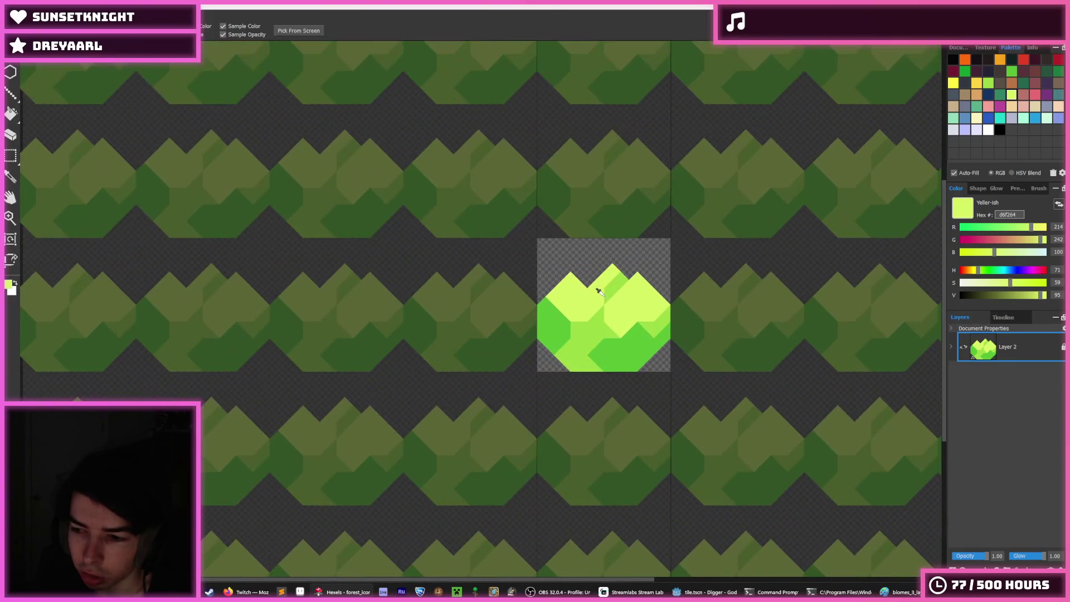
scroll(599, 292, "up", 2)
scroll(566, 297, "up", 1)
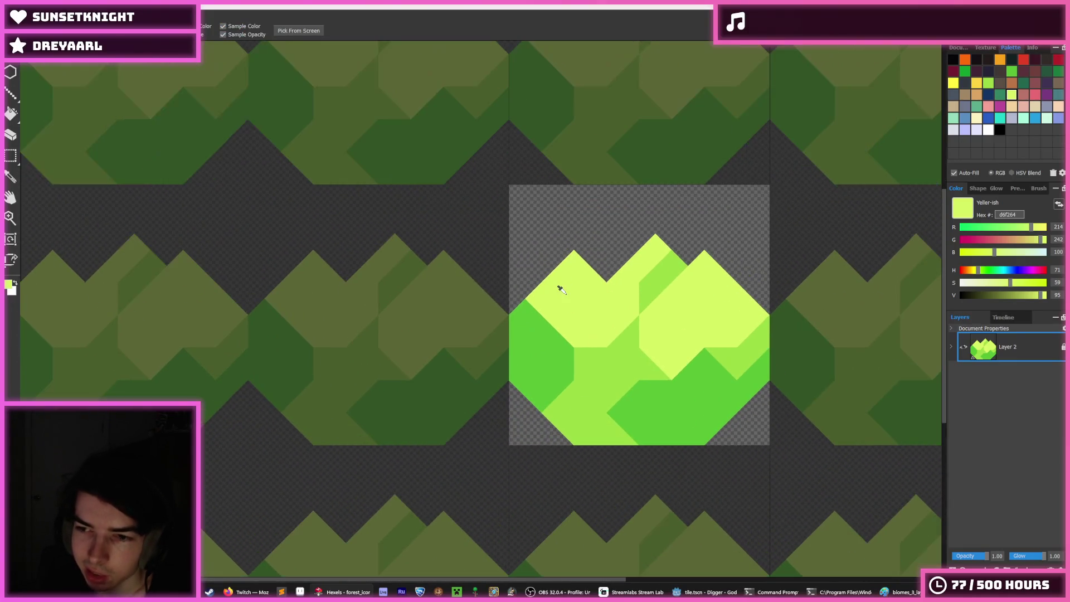
scroll(565, 296, "down", 2)
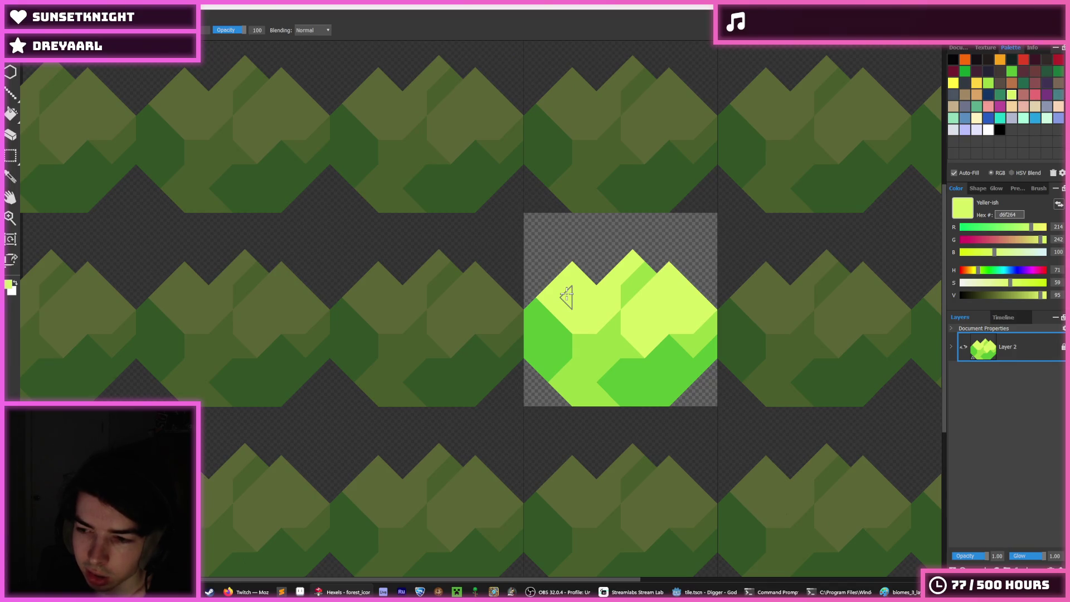
left_click(690, 593)
key("F5")
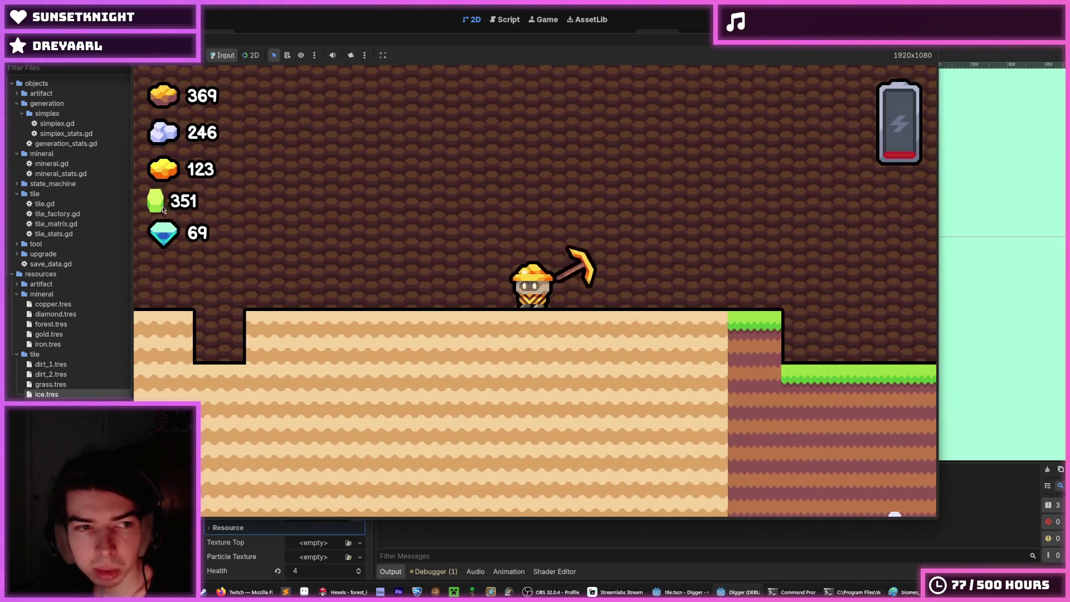
Move the miner left, fly it upward, then land and walk it right along the sand
key("a")
key("w")
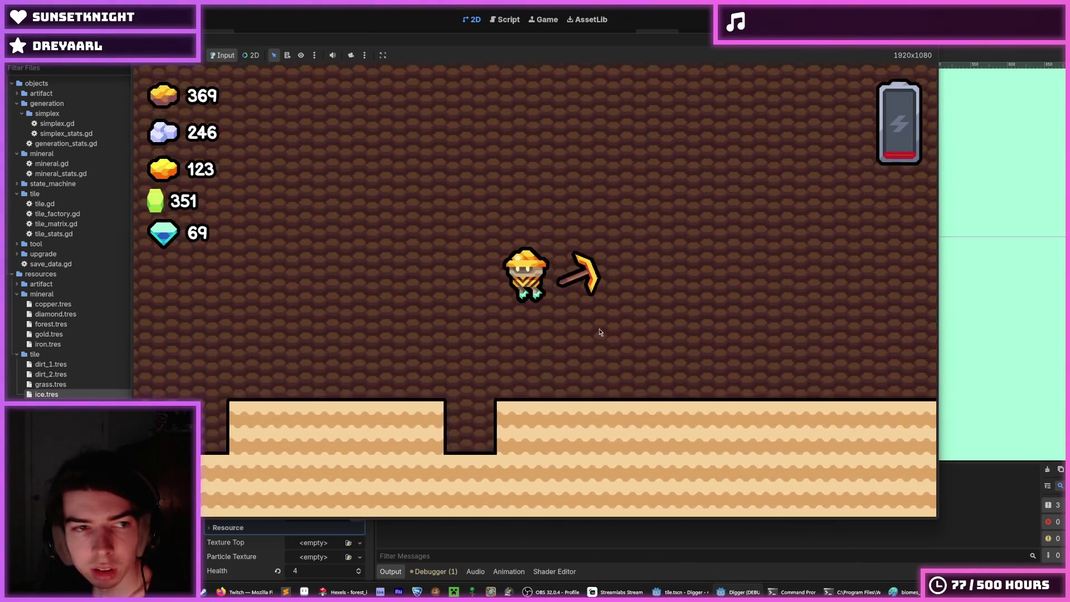
key("w")
key("a")
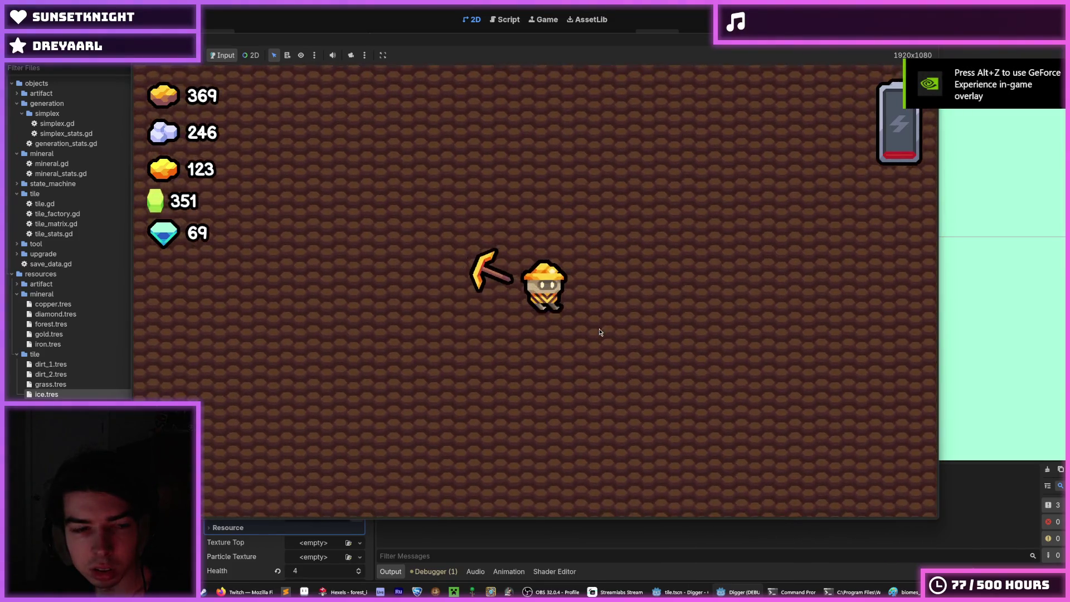
key("d")
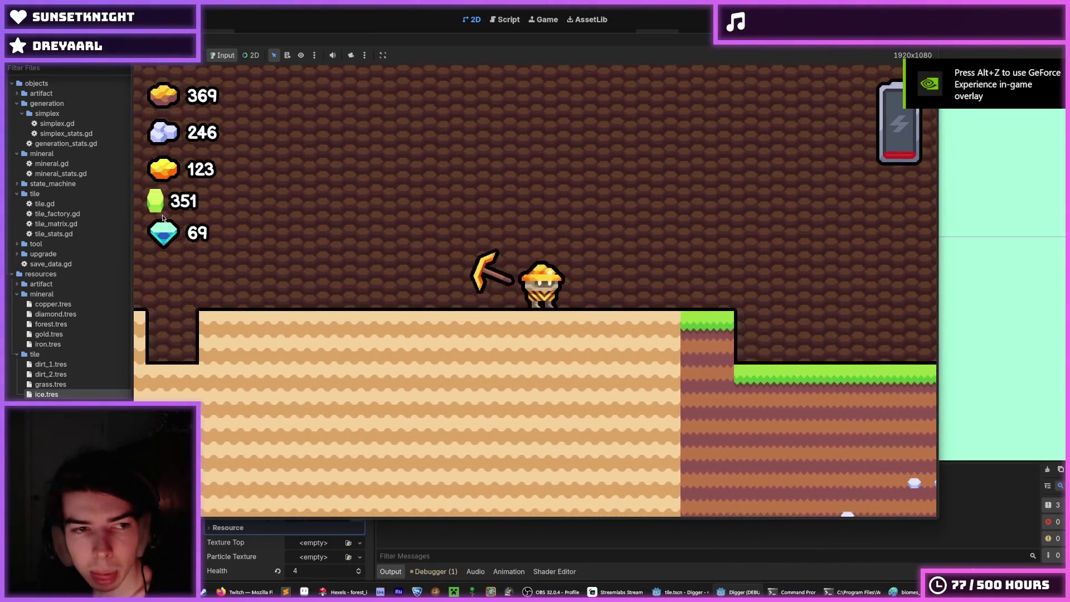
key("d")
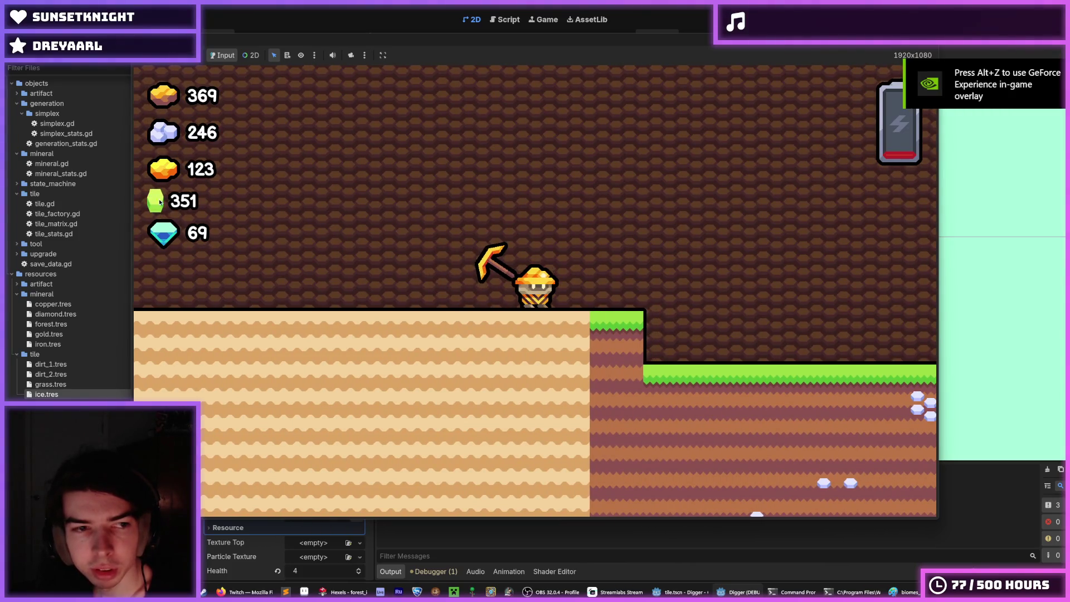
Close the running game with F8, save the tile scene, and return to Hexels
key("F8")
key("ctrl+s")
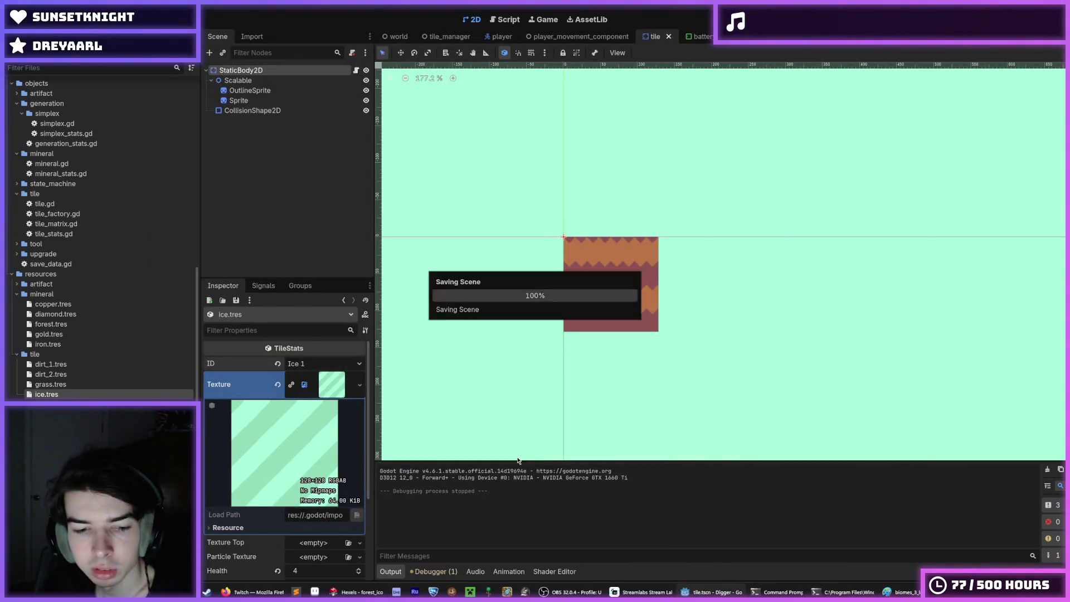
left_click(346, 591)
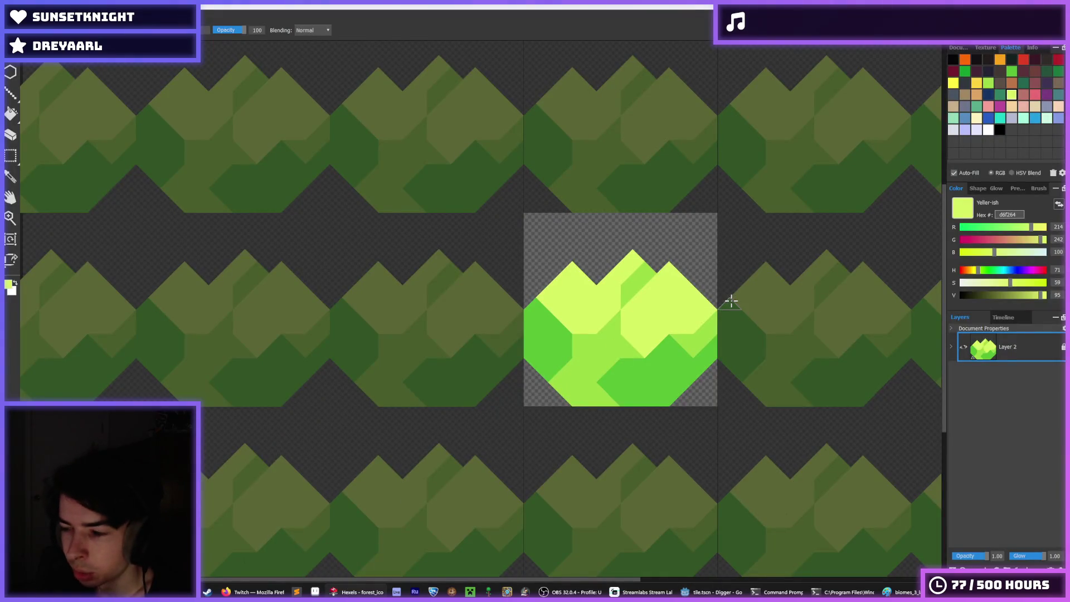
Paint the central peak and upper-right triangle yellow-green d6f264, with a medium-green 9cdb43 triangle beside it
scroll(655, 284, "up", 3)
scroll(626, 275, "down", 4)
scroll(571, 268, "up", 3)
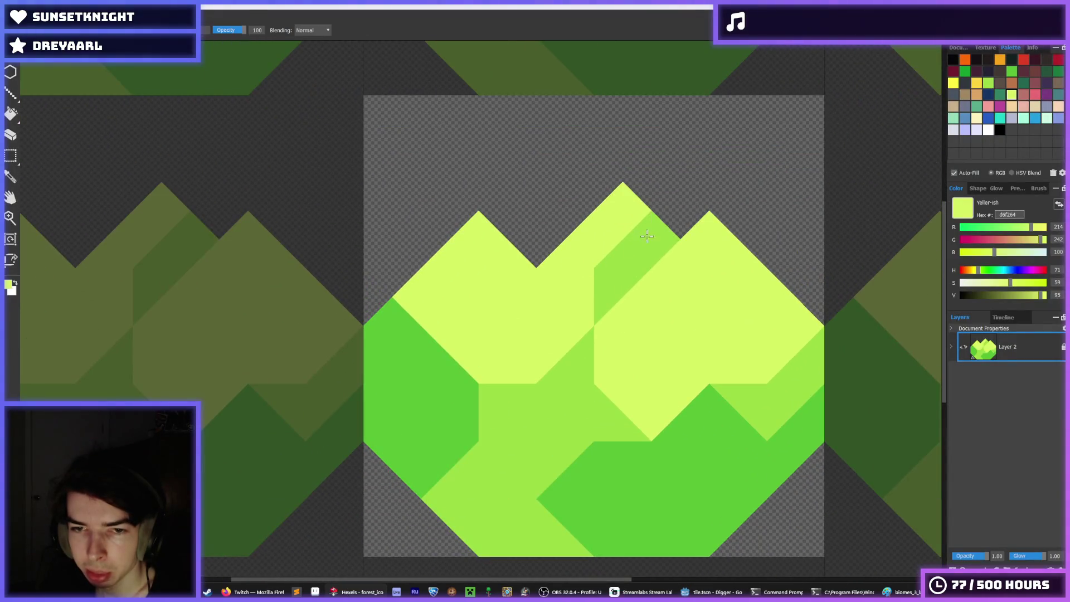
mouse_move(647, 236)
left_mouse_down()
mouse_move(636, 232)
mouse_move(608, 290)
left_mouse_up()
left_click(572, 352, "alt")
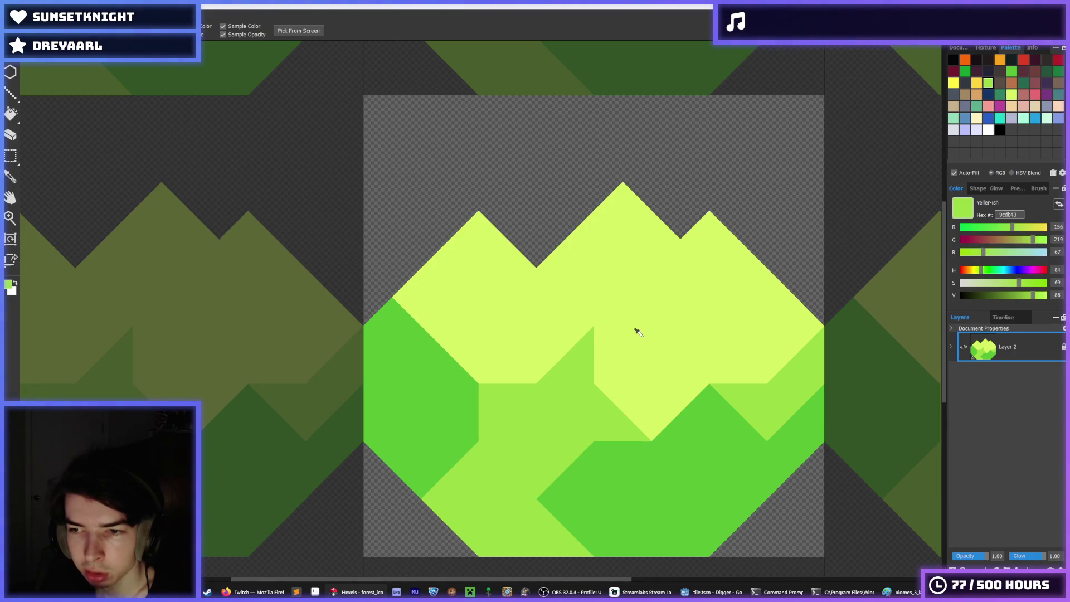
scroll(636, 332, "down", 3)
scroll(581, 382, "up", 2)
left_click(621, 300)
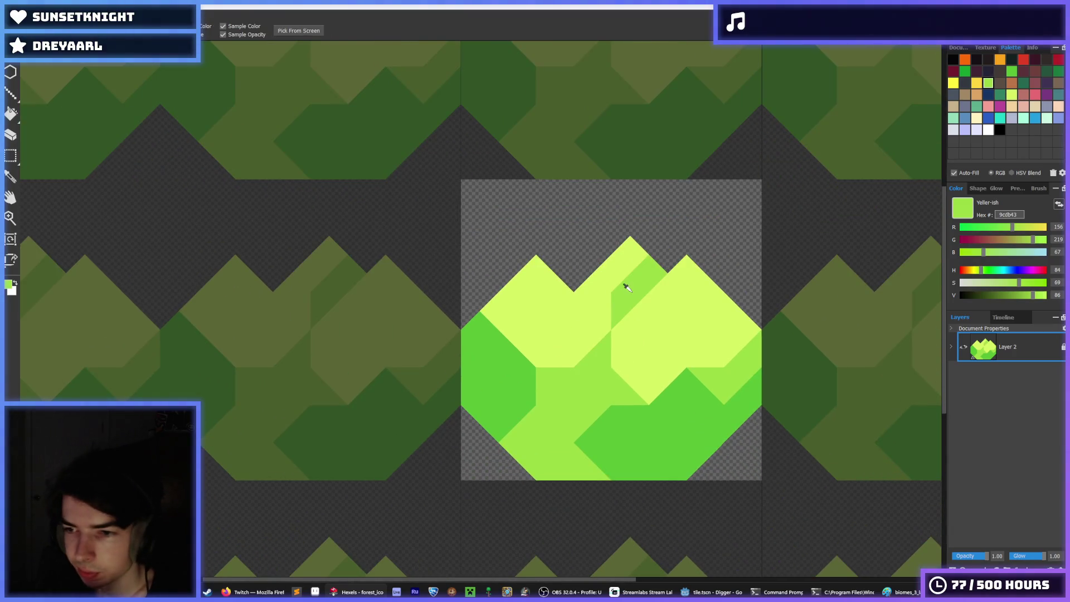
left_click(616, 256, "alt")
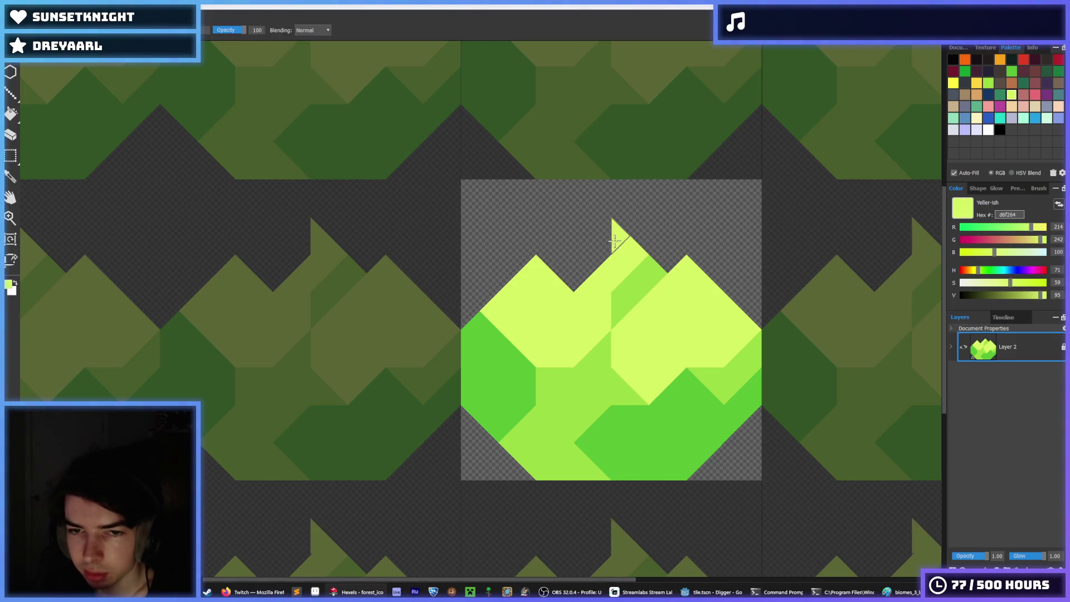
left_click_drag(613, 228, 558, 283)
scroll(604, 297, "down", 3)
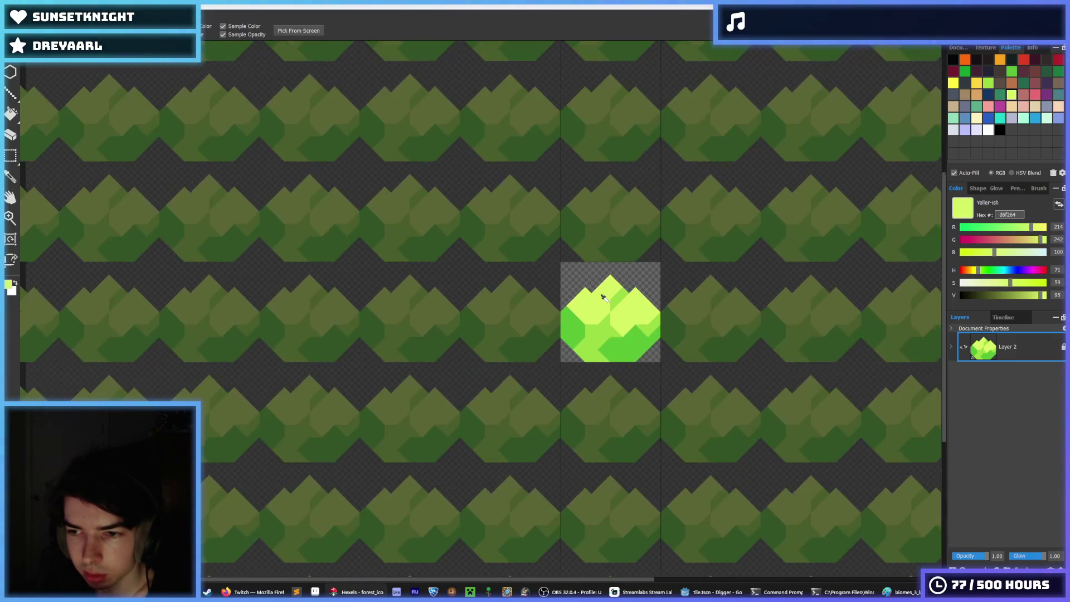
scroll(633, 290, "up", 3)
scroll(540, 288, "down", 6)
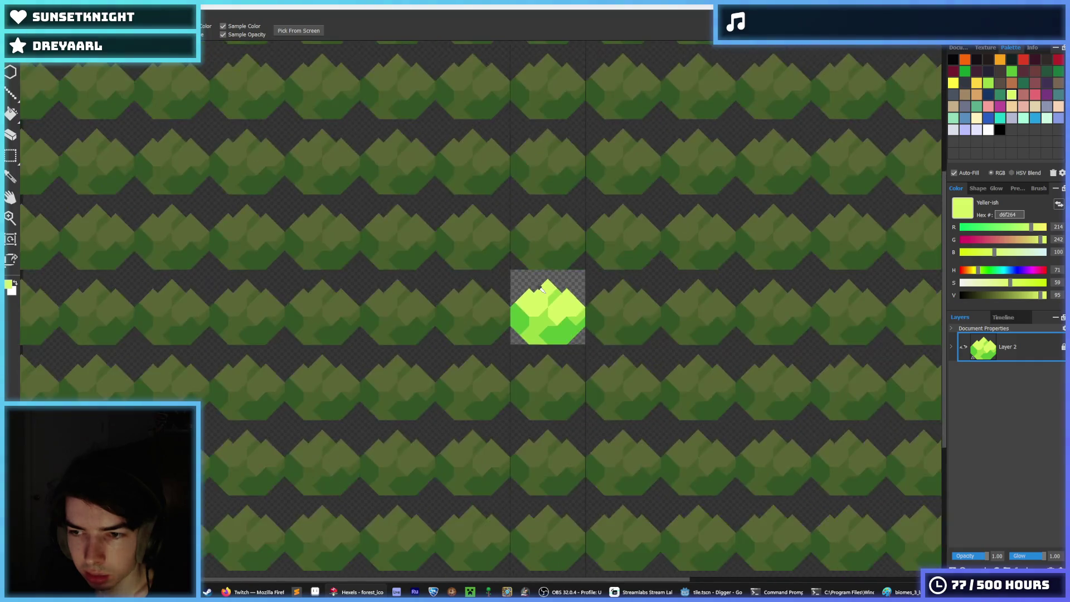
scroll(528, 283, "up", 6)
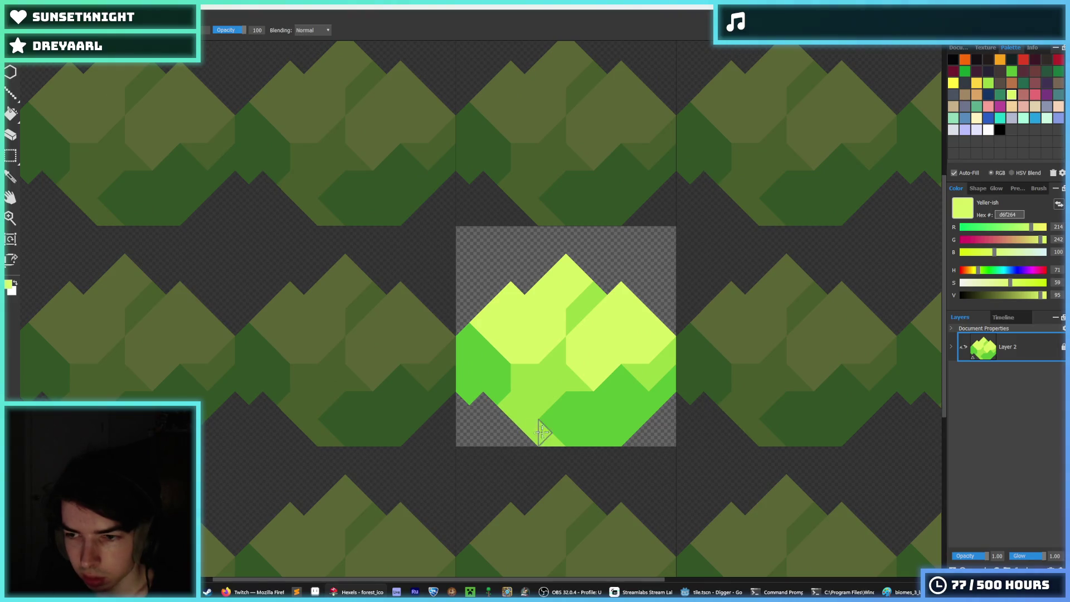
Erase the tile's lower-right hexels and bottom tip, undoing the right-edge trimming
key("g")
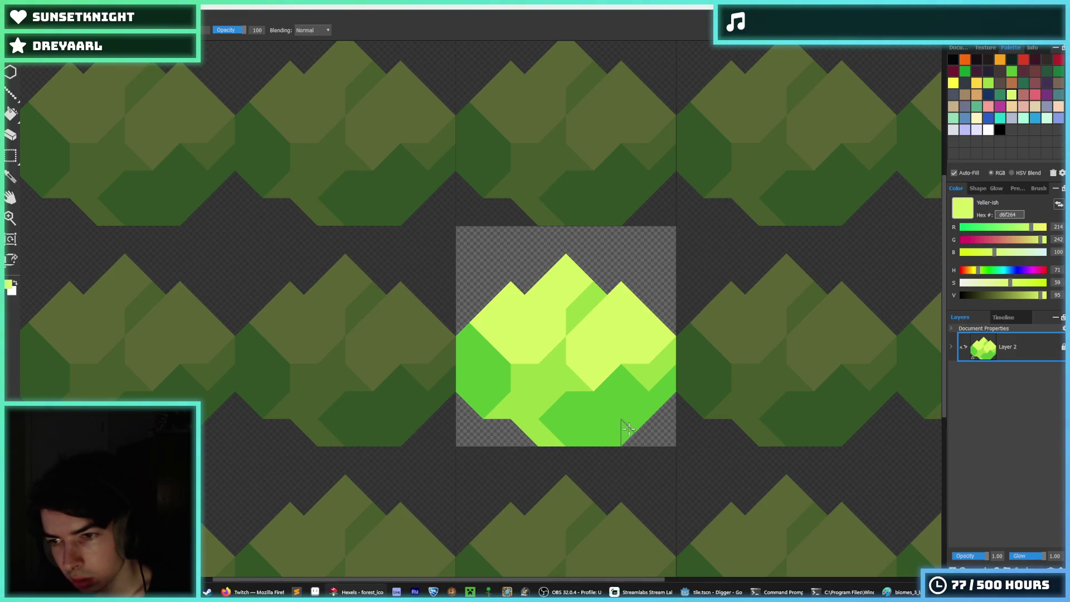
key("e")
mouse_move(645, 433)
left_mouse_down()
mouse_move(609, 435)
mouse_move(638, 411)
mouse_move(573, 444)
left_mouse_up()
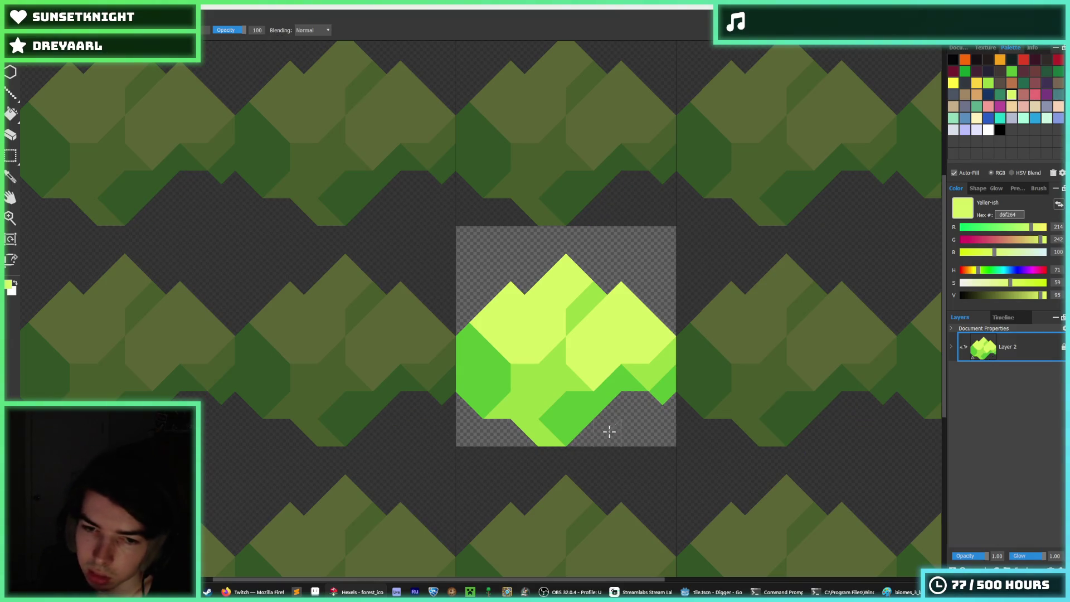
left_click_drag(645, 406, 658, 396)
key("g")
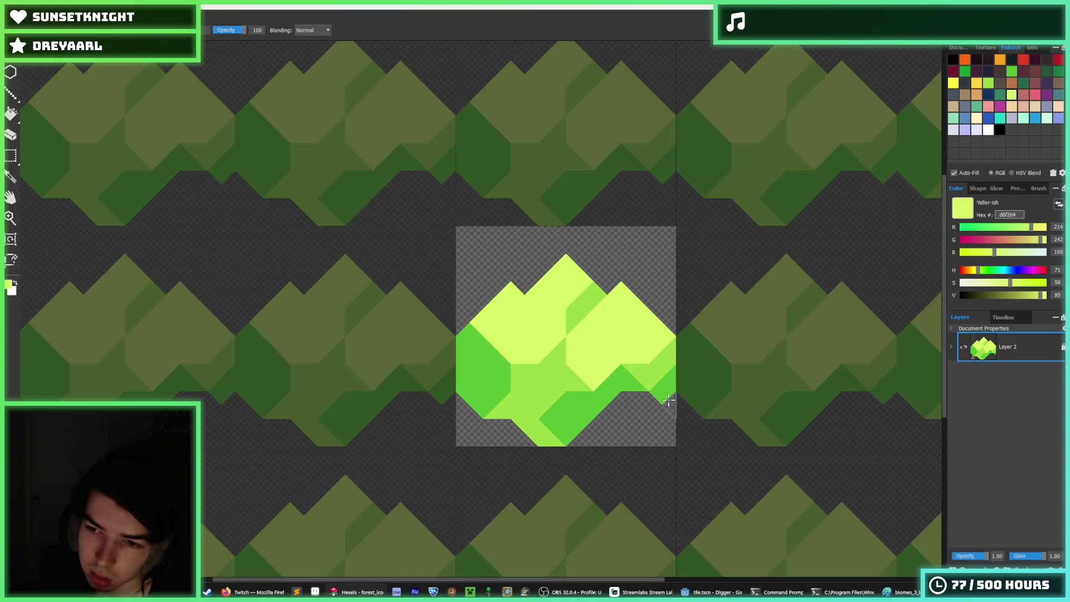
left_click(668, 399)
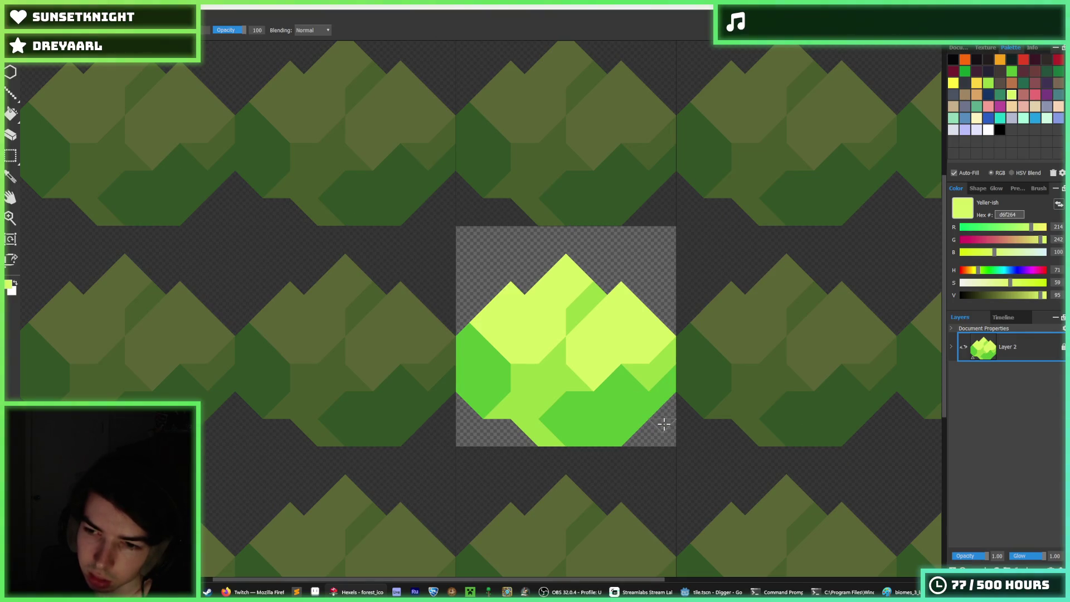
left_click_drag(646, 426, 599, 449)
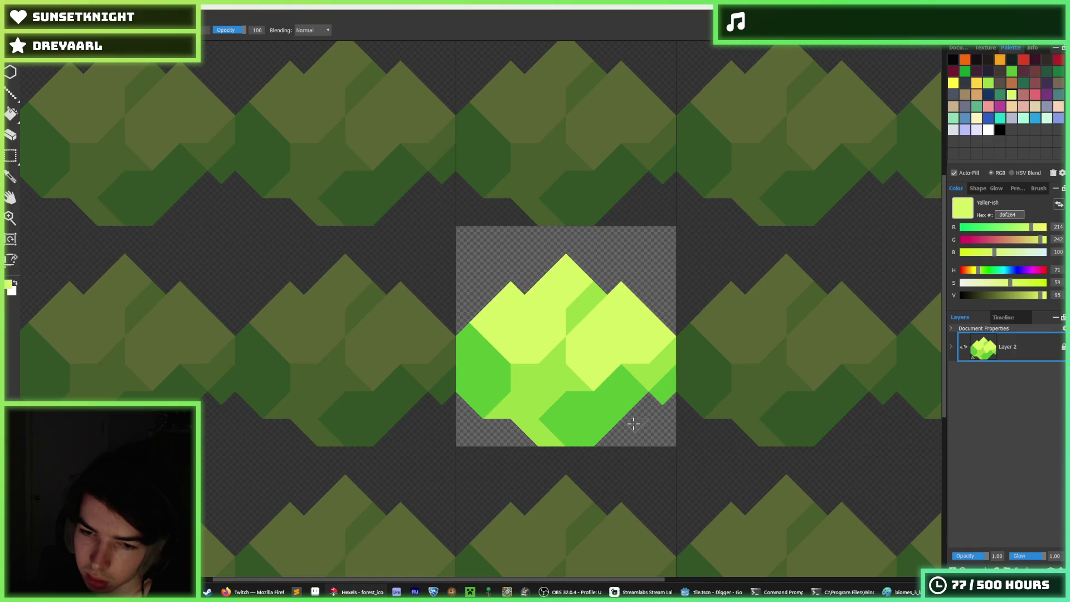
left_click(662, 395)
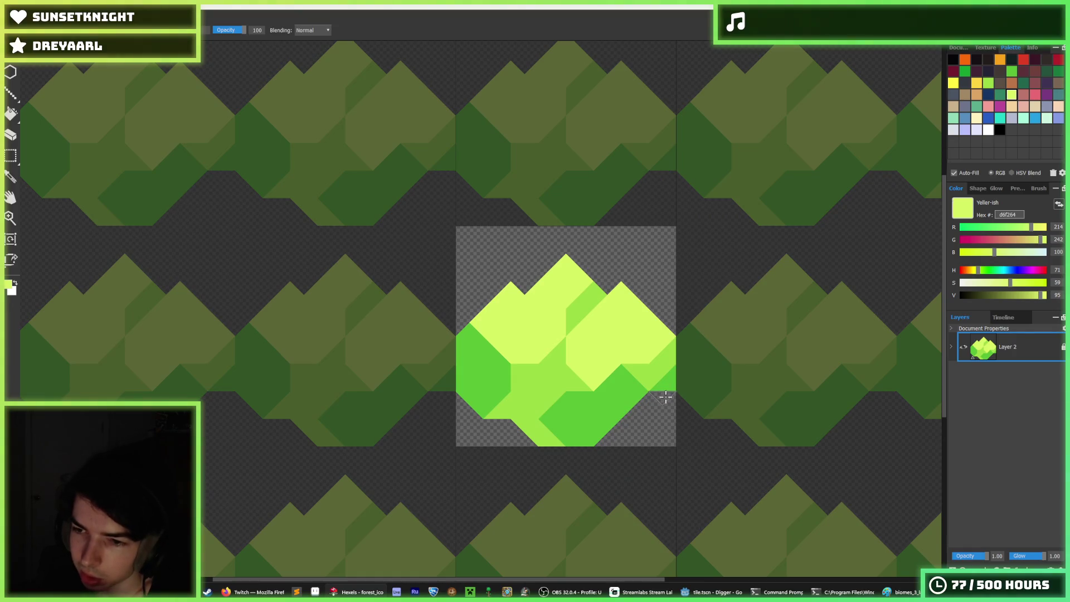
left_click(672, 380)
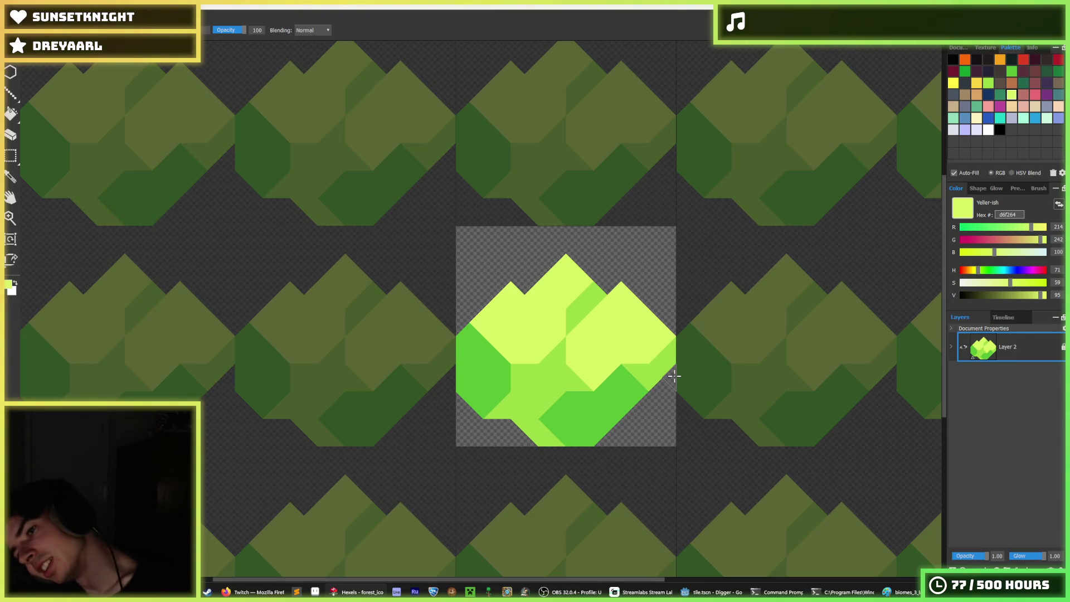
scroll(674, 376, "down", 8)
scroll(676, 404, "up", 8)
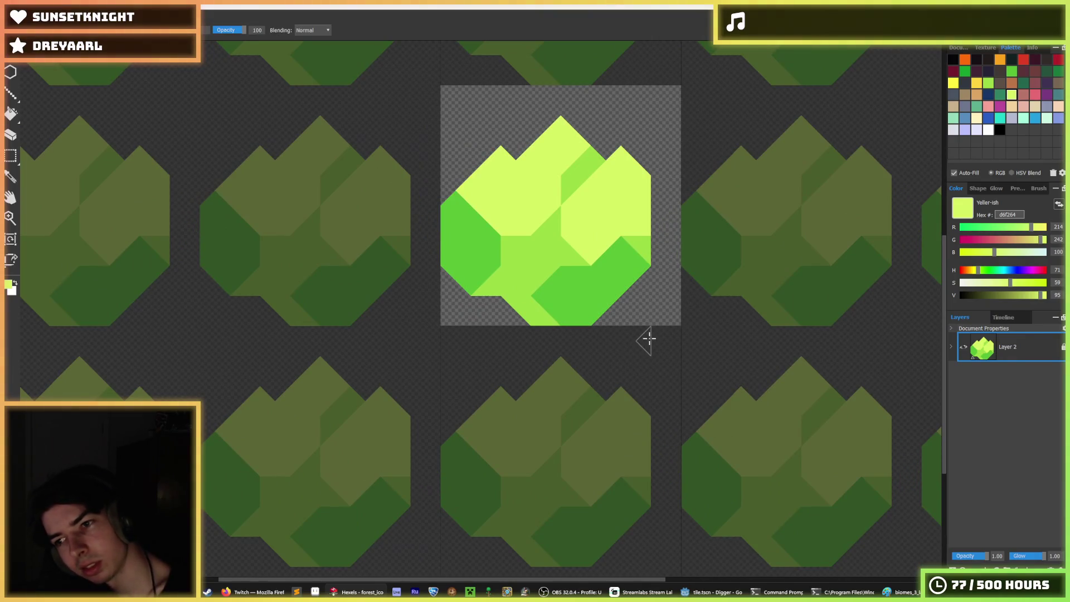
key("ctrl+z")
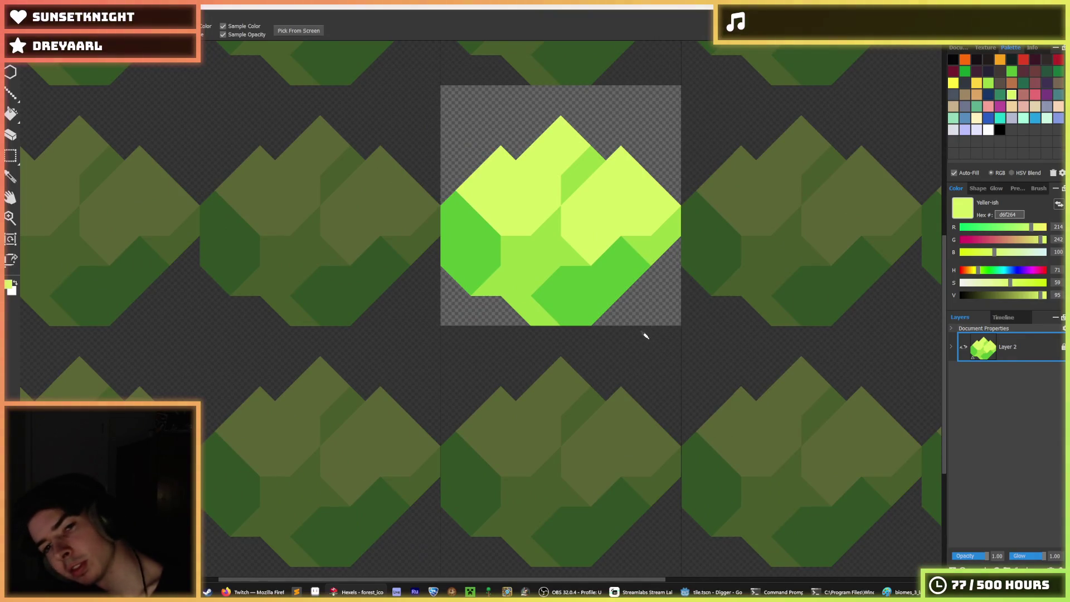
Paint a diagonal lighter-green 9cdb43 band across the lower right
scroll(613, 267, "down", 6)
scroll(574, 242, "up", 3)
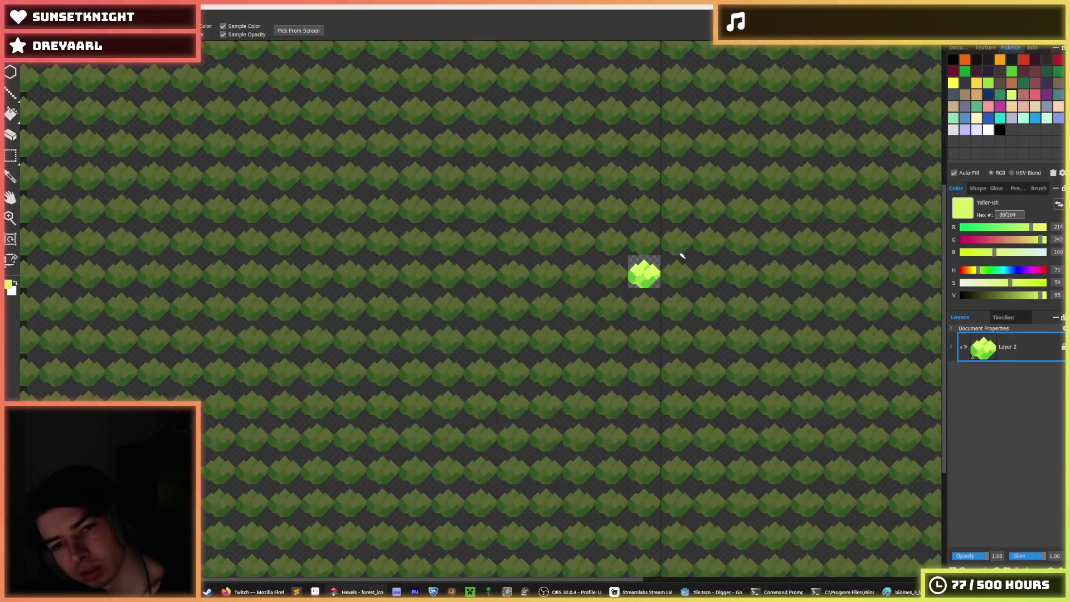
scroll(669, 262, "up", 8)
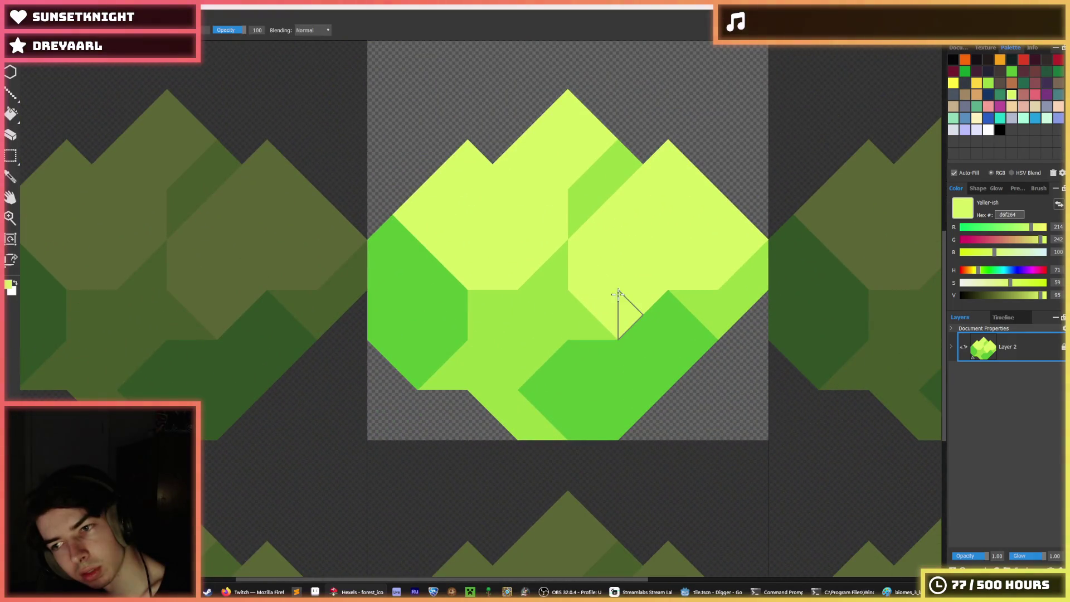
left_click(530, 411, "alt")
left_click_drag(636, 423, 701, 372)
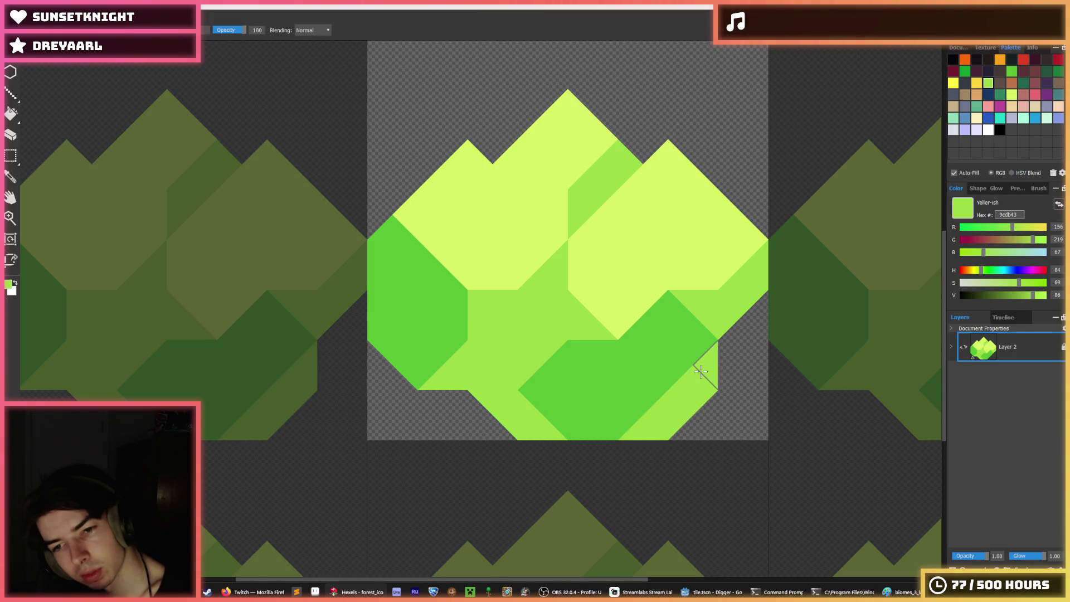
scroll(713, 435, "down", 4)
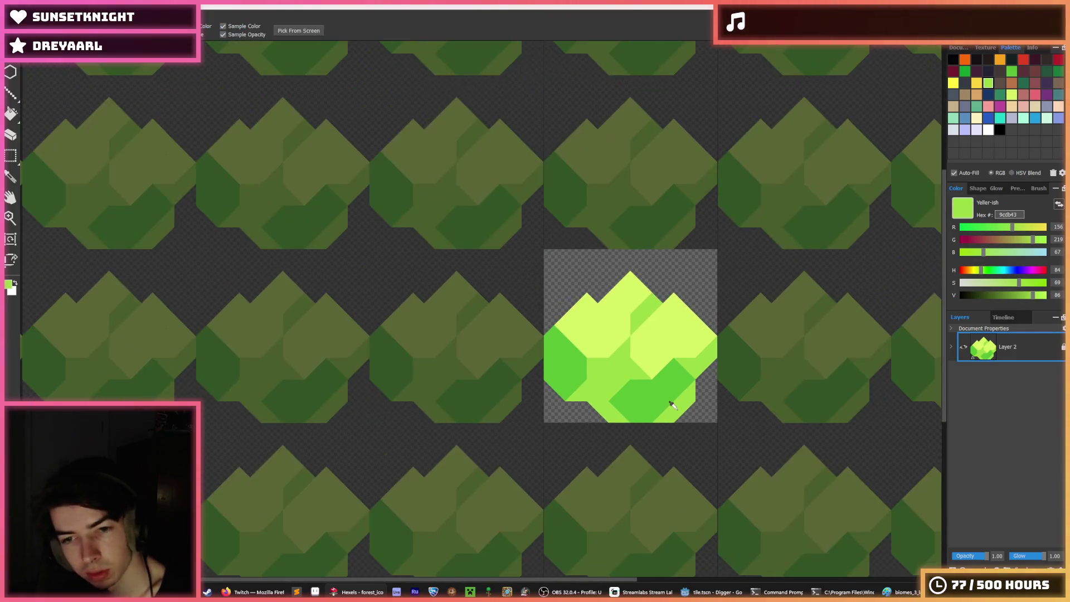
scroll(625, 406, "up", 2)
mouse_move(624, 406)
left_mouse_down()
mouse_move(637, 412)
mouse_move(602, 391)
mouse_move(636, 418)
left_mouse_up()
key("ctrl+z")
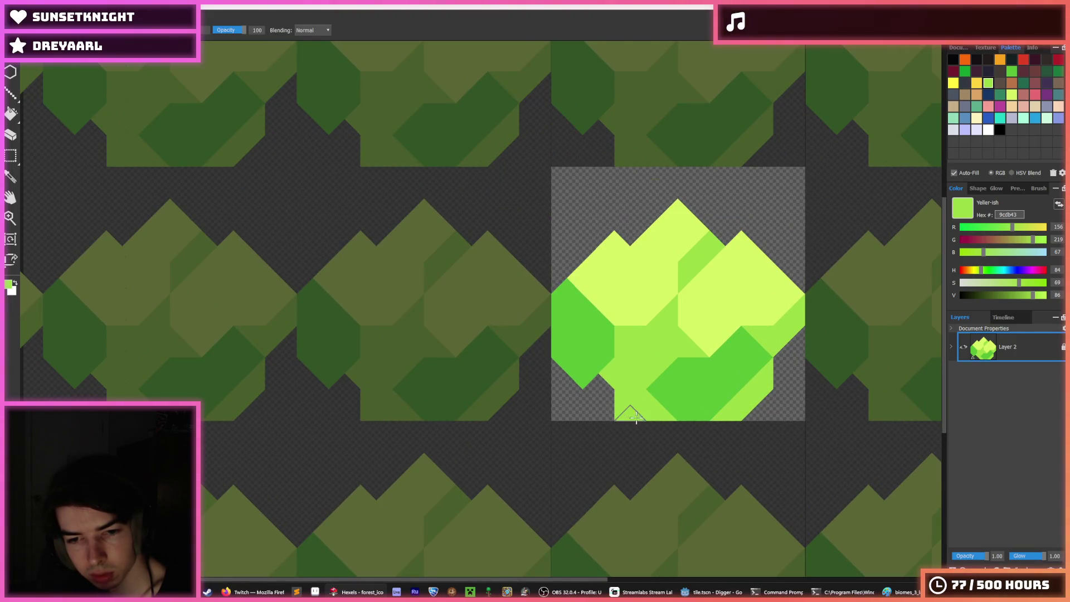
Trim and repaint the lower-left edge triangles, undoing the unwanted notch fills
left_click(591, 399)
key("e")
mouse_move(580, 370)
left_mouse_down()
mouse_move(554, 365)
mouse_move(568, 364)
mouse_move(591, 401)
mouse_move(555, 342)
left_mouse_up()
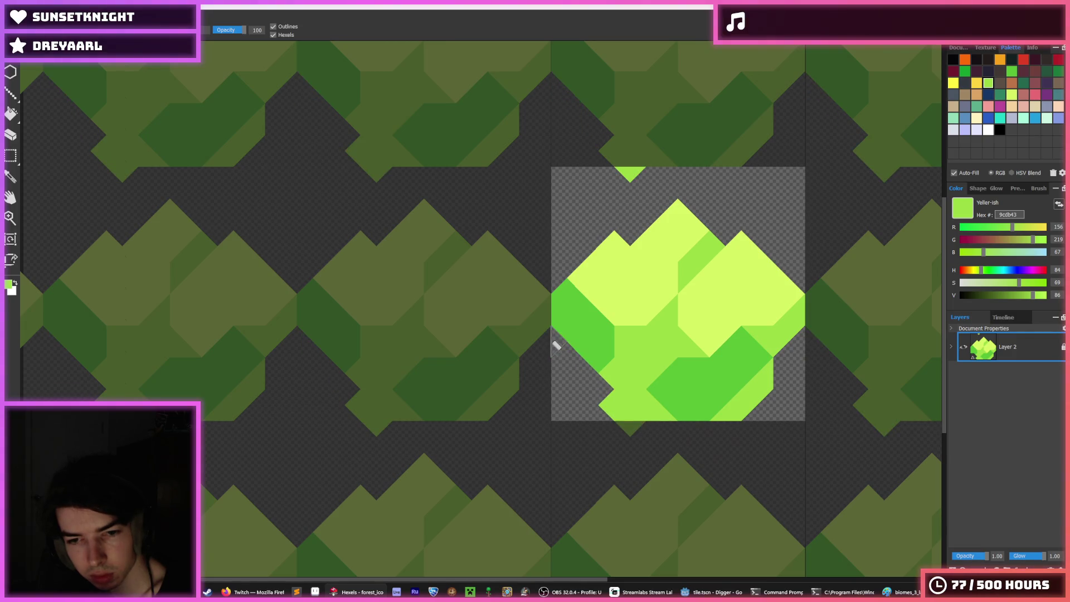
key("b")
left_click(607, 391)
left_click(587, 369)
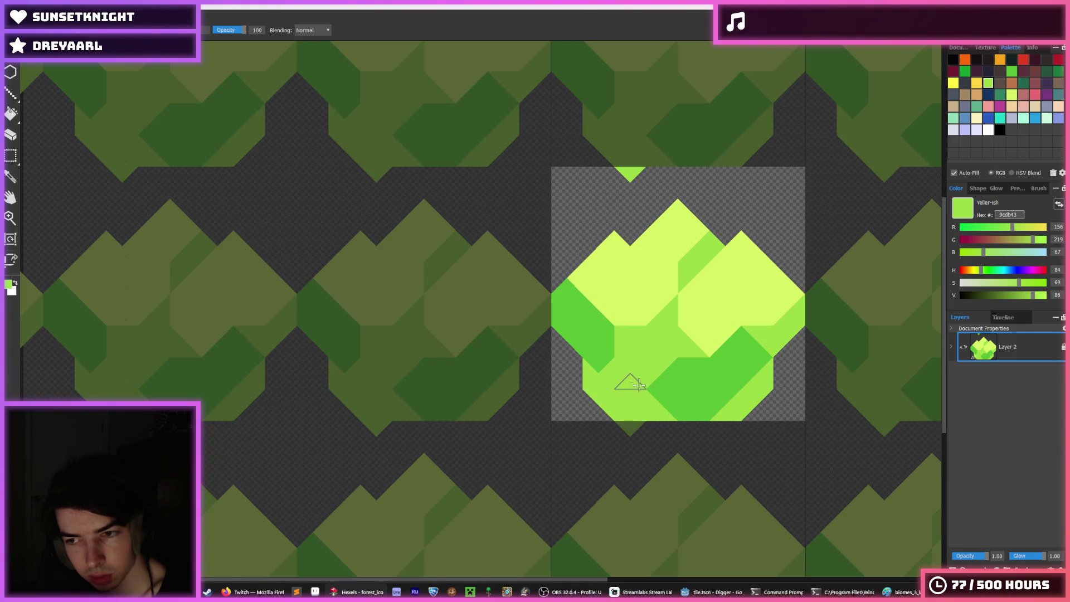
key("ctrl+z")
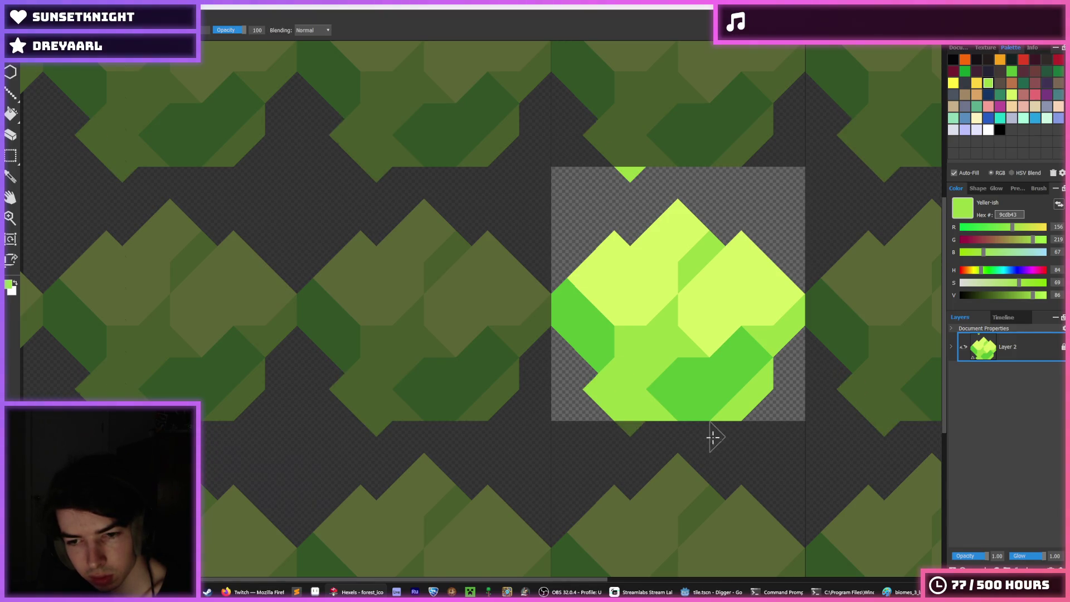
key("ctrl+z")
key("ctrl+z")
key("ctrl+z")
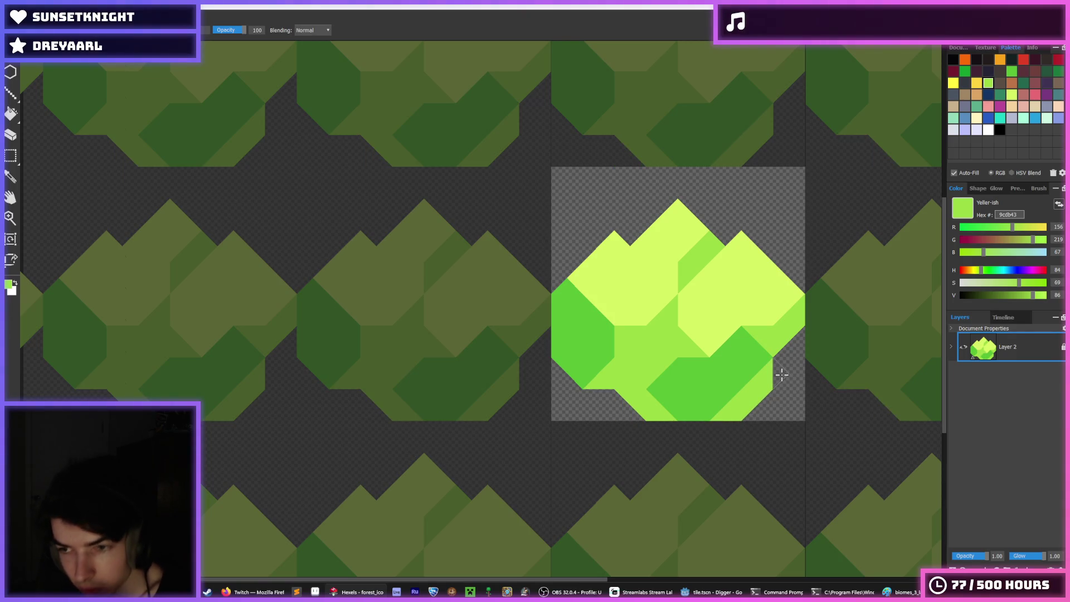
scroll(774, 357, "down", 5)
scroll(771, 331, "down", 1)
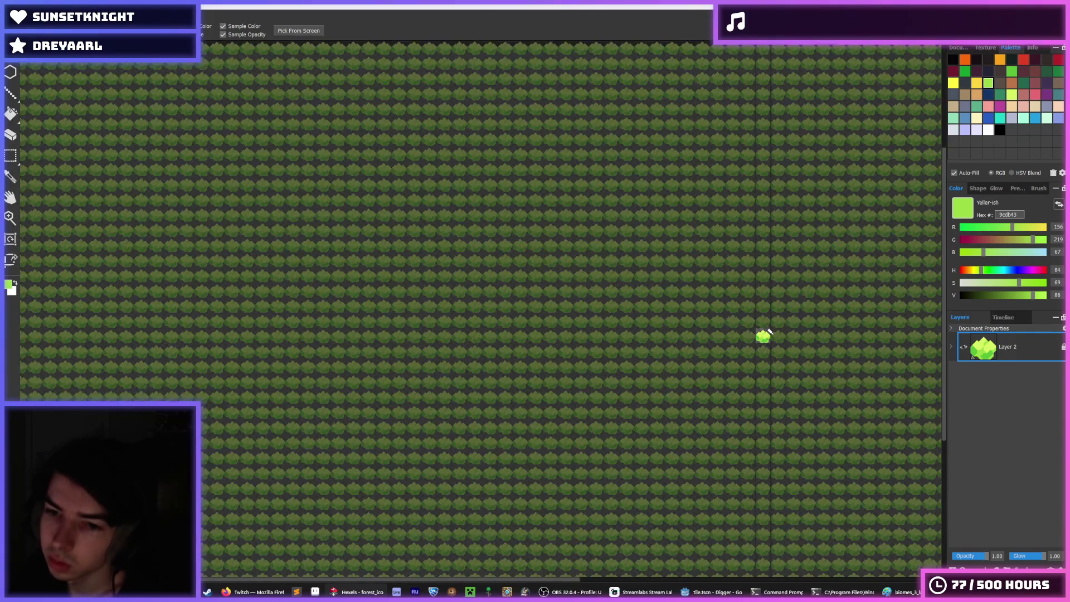
Paint a dark green 59c135 diagonal band across the lower middle, with light-green 9cdb43 triangles along the bottom edge
scroll(763, 334, "up", 8)
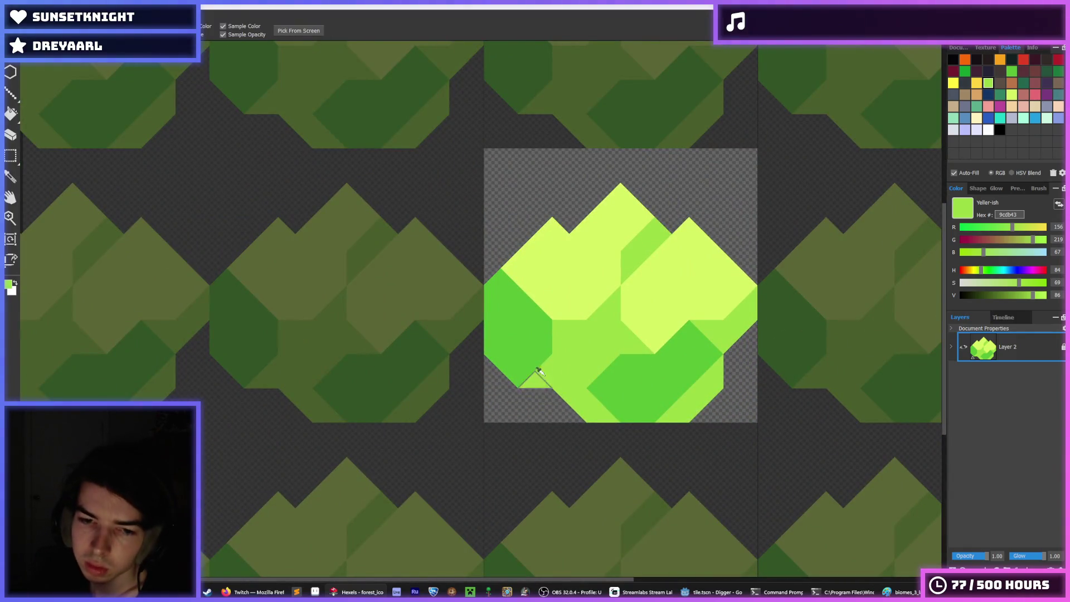
left_click(624, 368, "alt")
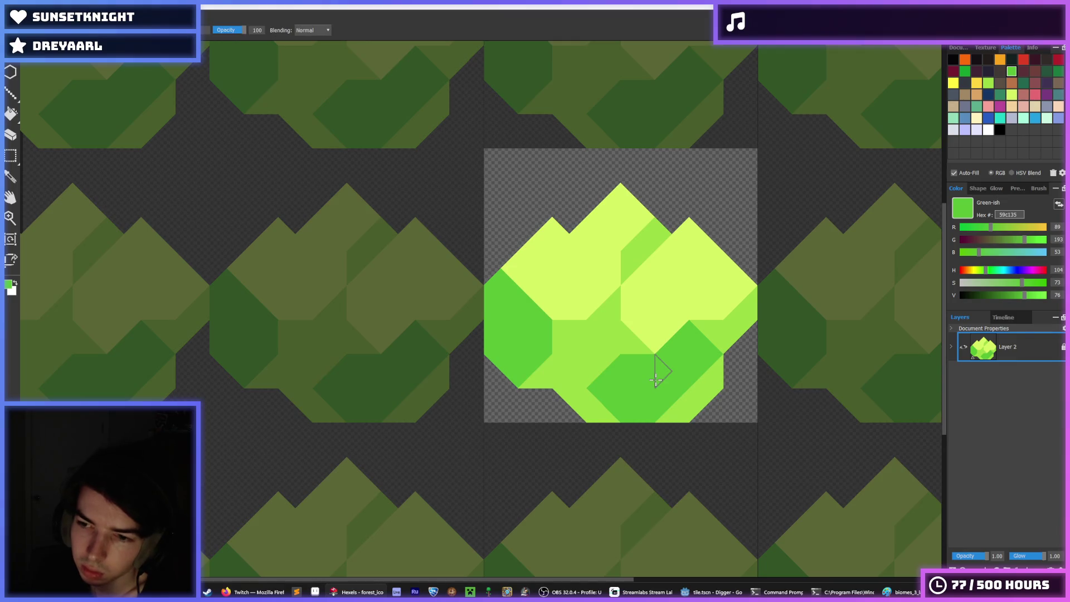
left_click_drag(653, 396, 715, 387)
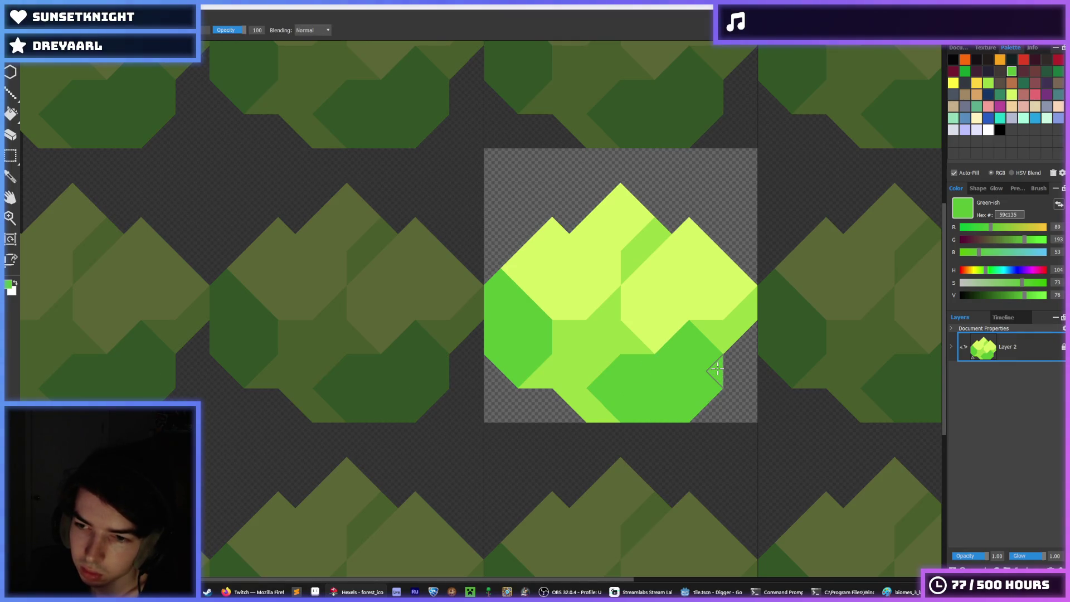
key("ctrl+z")
left_click(686, 389, "alt")
mouse_move(686, 390)
left_mouse_down()
mouse_move(610, 418)
mouse_move(627, 401)
mouse_move(675, 397)
mouse_move(616, 390)
mouse_move(659, 372)
mouse_move(678, 378)
left_mouse_up()
left_click(645, 371, "alt")
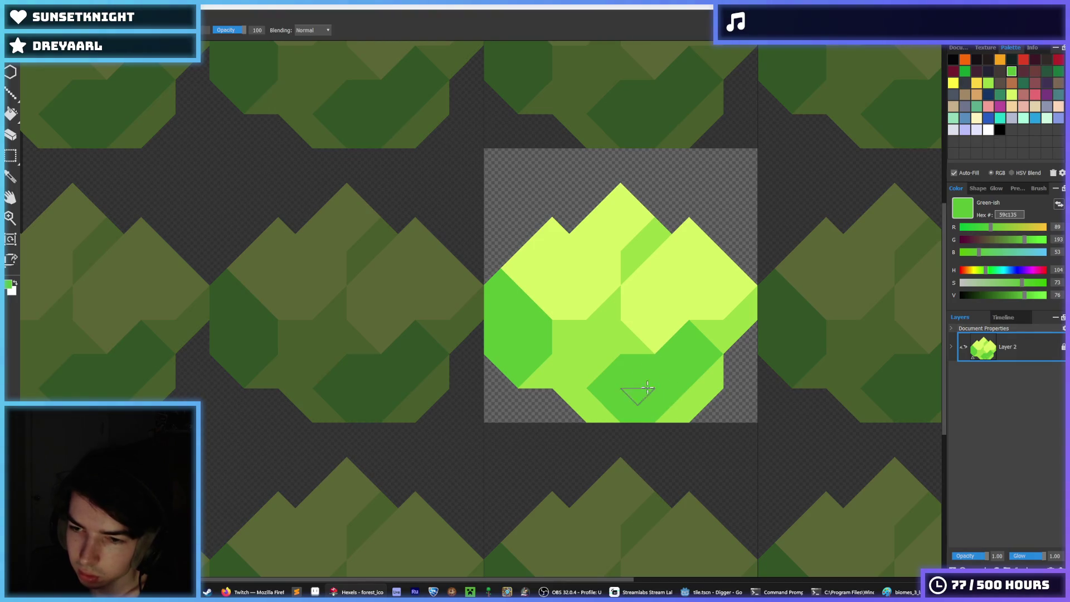
key("ctrl+z")
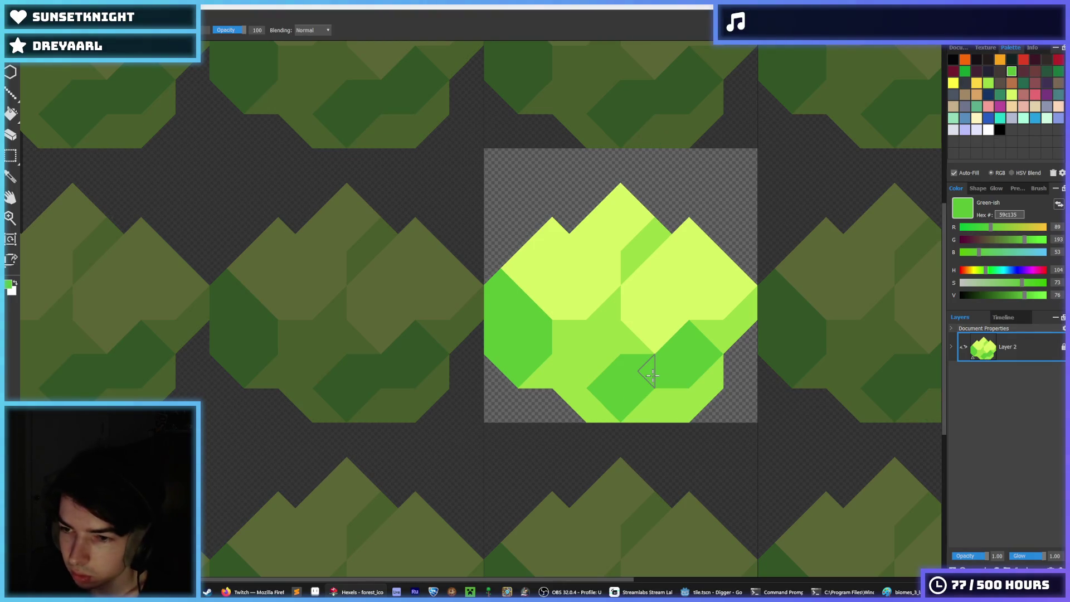
scroll(652, 375, "down", 1)
scroll(641, 353, "up", 1)
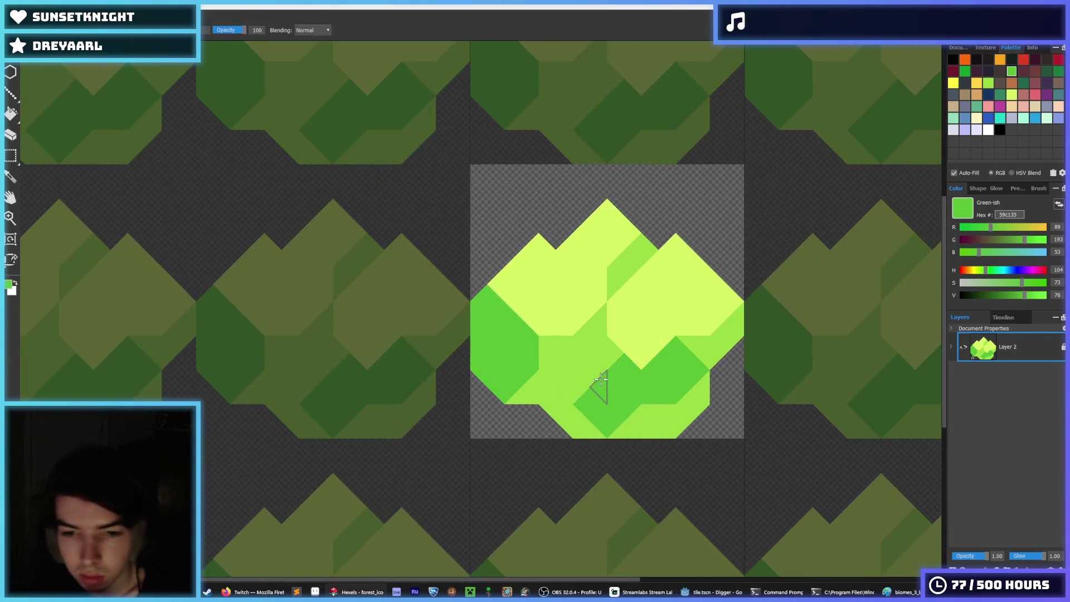
Edge the bottom-right and bottom-centre with yellow-green d6f264 triangles, then return to the triangle brush
left_click(645, 423, "alt")
mouse_move(645, 423)
left_mouse_down()
mouse_move(691, 406)
mouse_move(681, 420)
mouse_move(696, 397)
left_mouse_up()
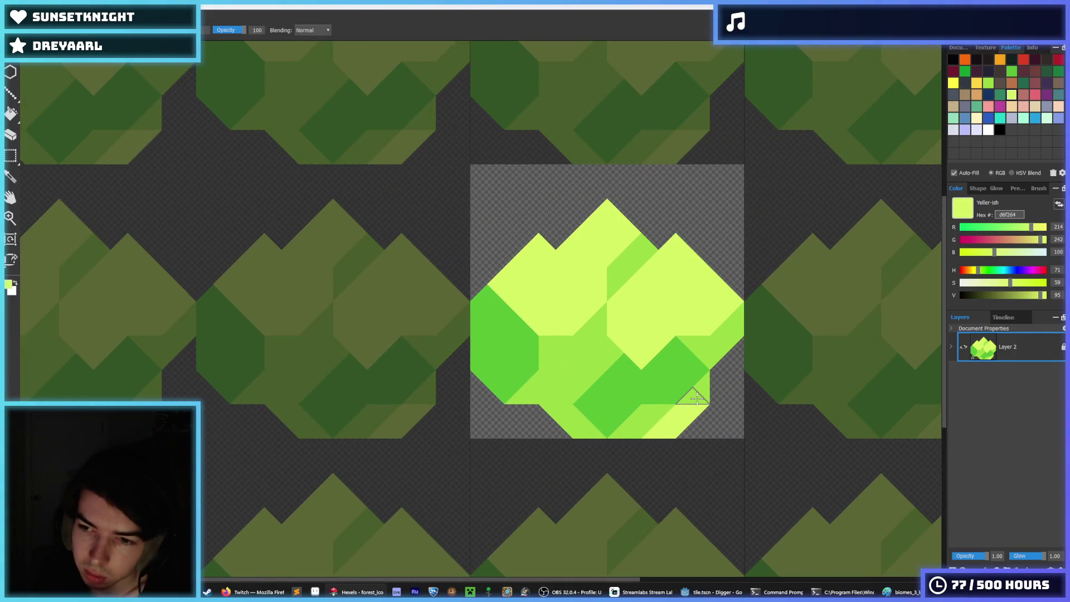
left_click(583, 427)
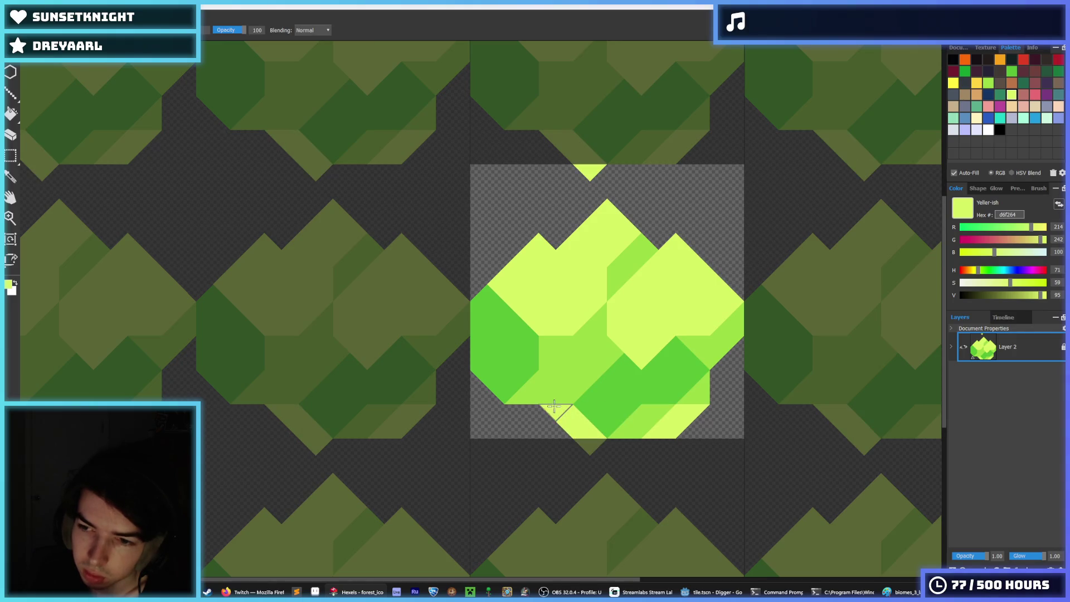
scroll(618, 357, "down", 2)
scroll(643, 358, "down", 2)
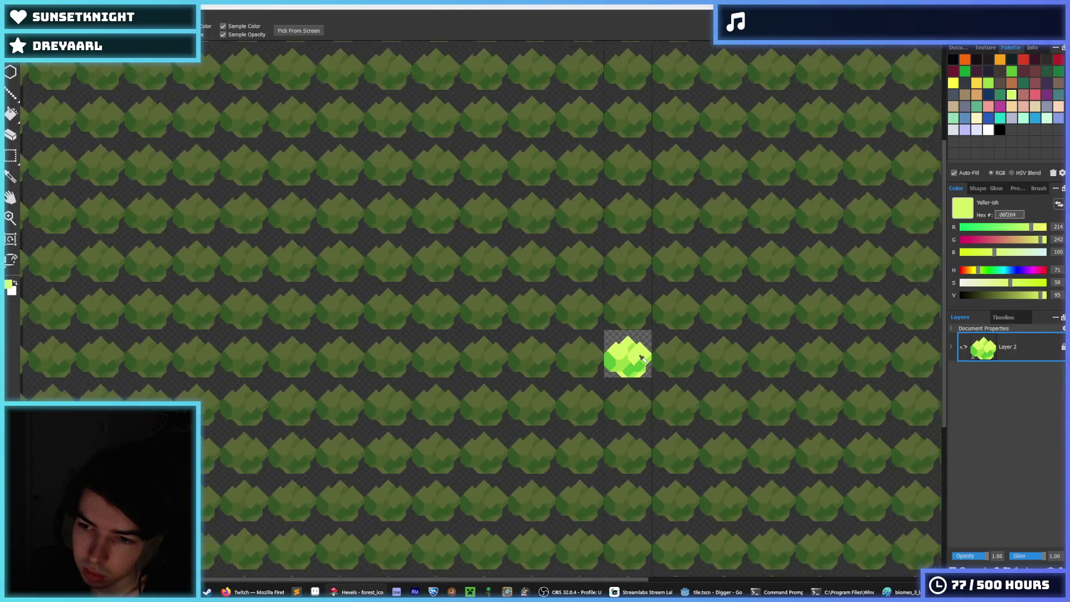
scroll(642, 358, "up", 4)
key("b")
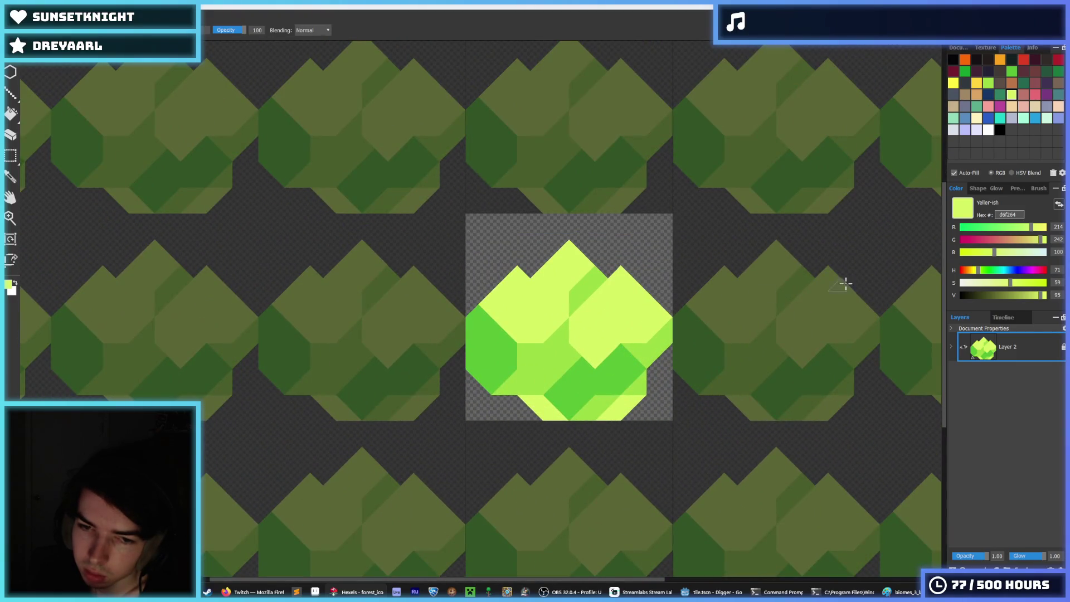
right_click(1014, 344)
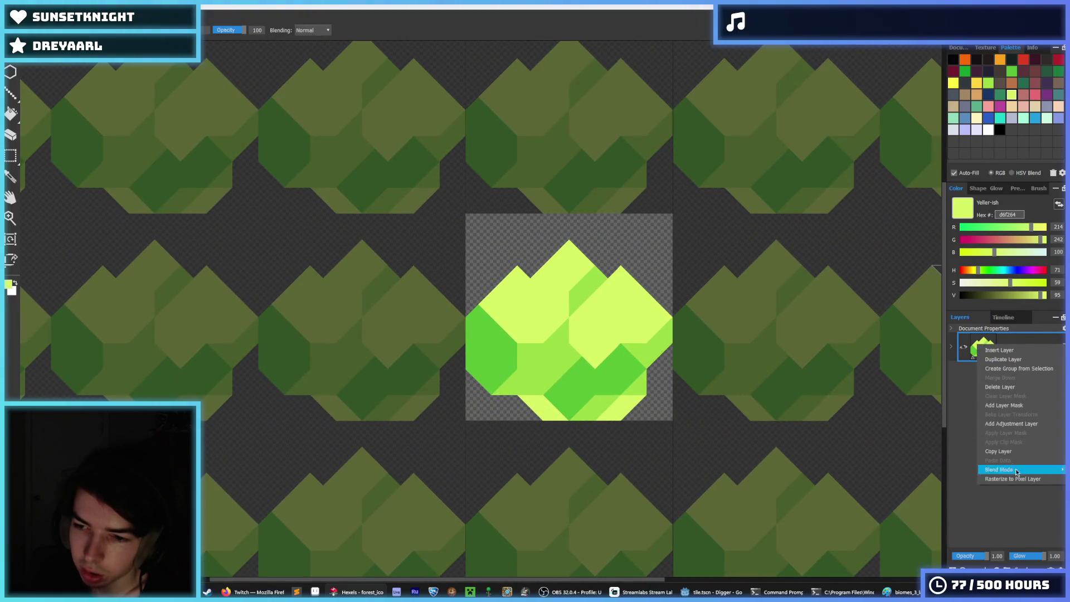
Set Layer 2's Wrapping to No Wrapping in Layer Properties and confirm with OK
double_click(1003, 348)
left_click(572, 215)
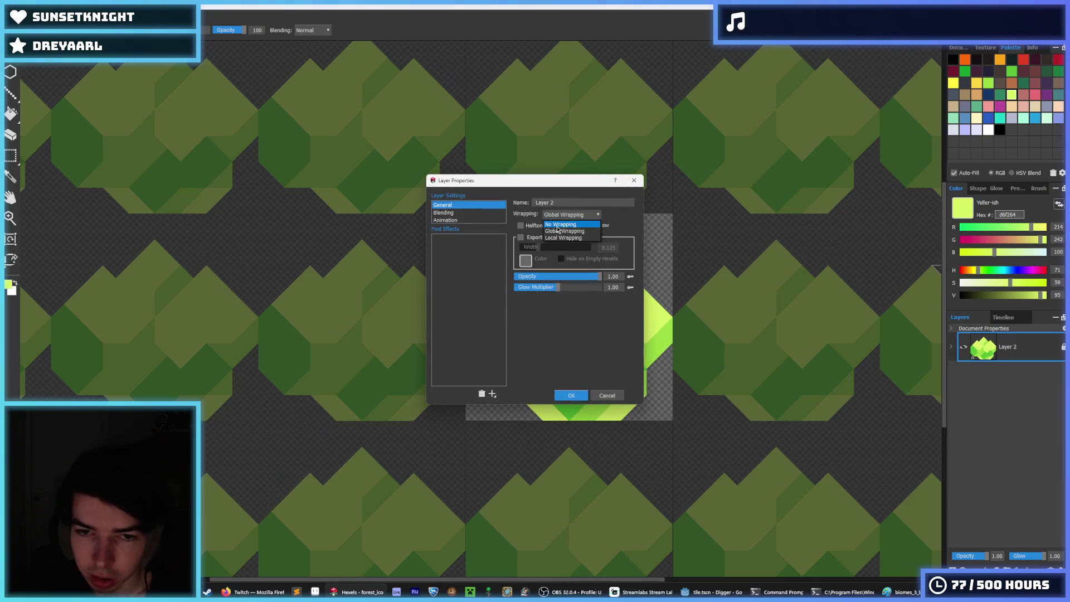
left_click(563, 231)
left_click(574, 396)
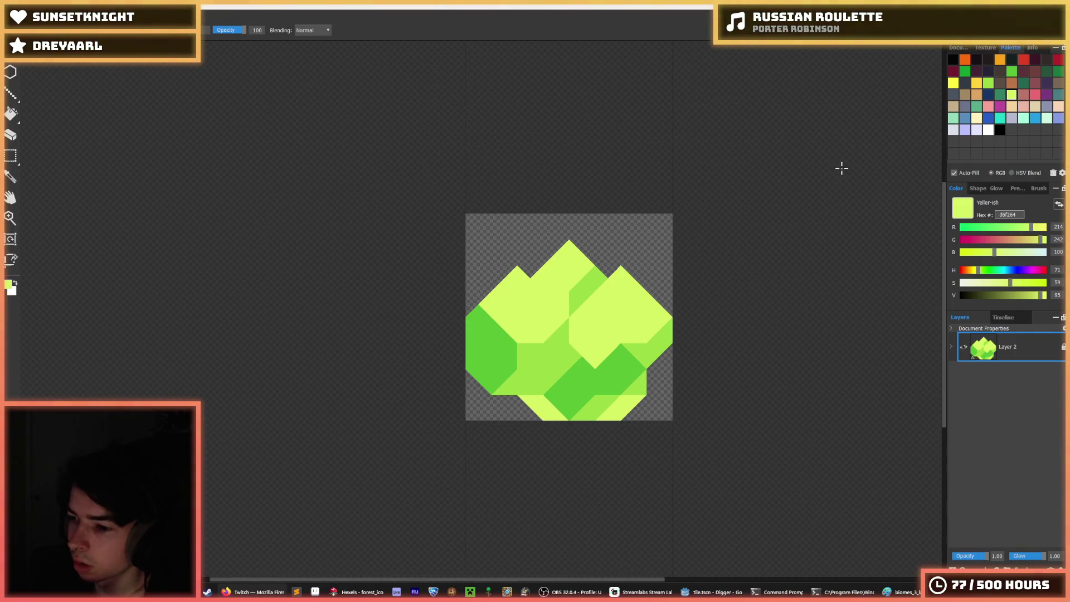
Repaint the tall peak's left notch and adjacent green triangle in light yellow to straighten its side
scroll(564, 289, "up", 2)
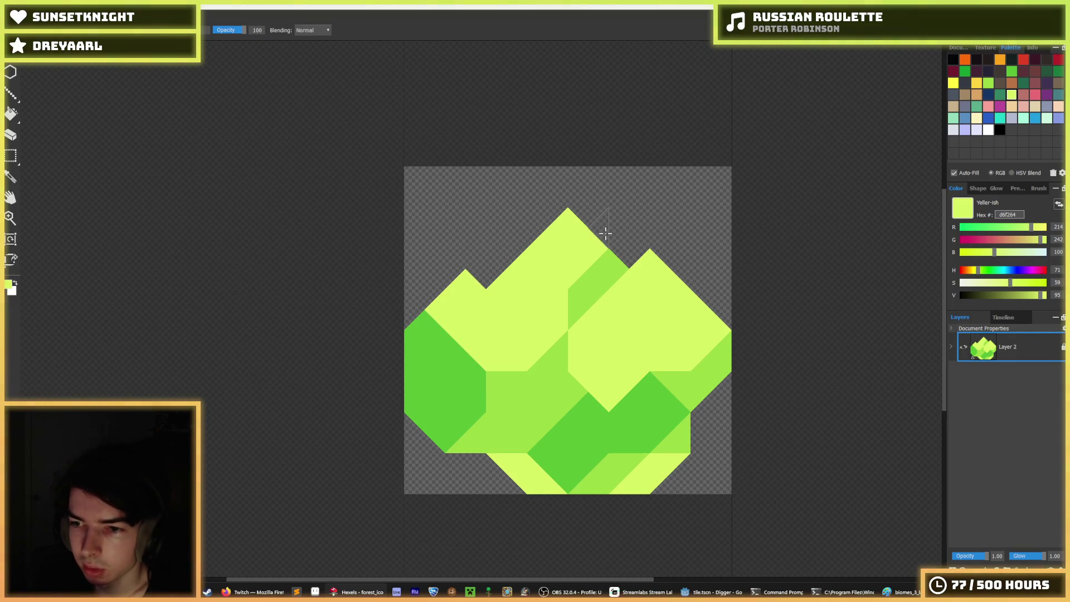
scroll(632, 276, "down", 1)
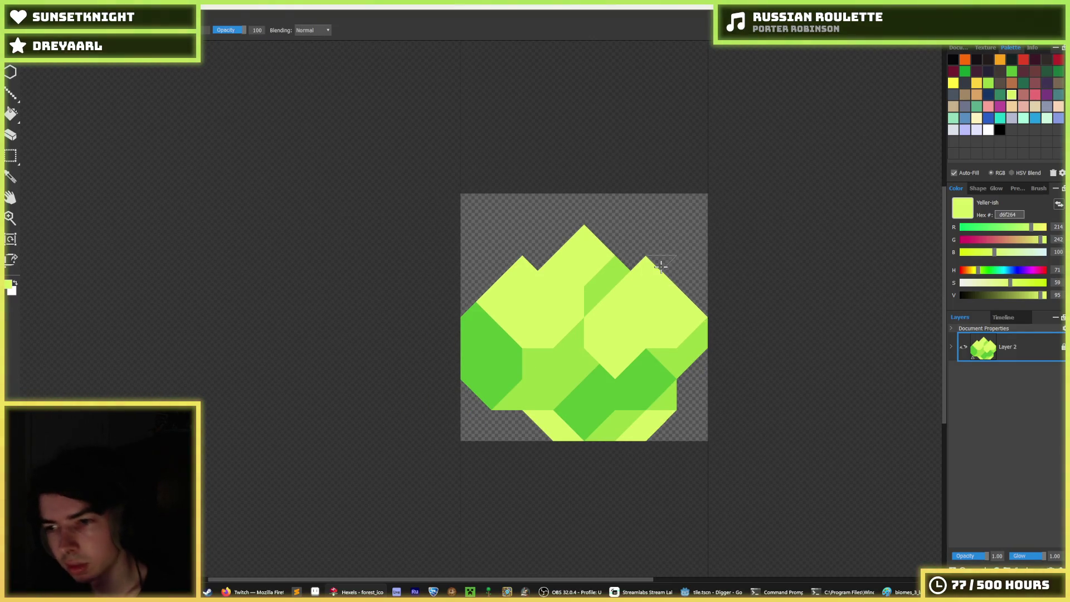
mouse_move(660, 266)
left_mouse_down()
mouse_move(636, 262)
mouse_move(661, 266)
left_mouse_up()
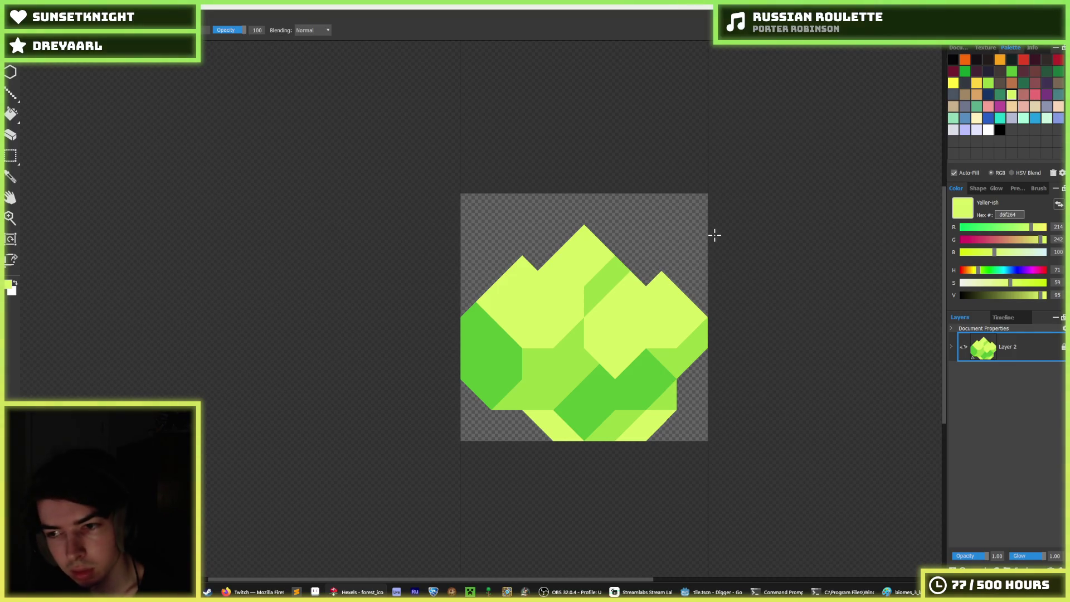
key("ctrl+z")
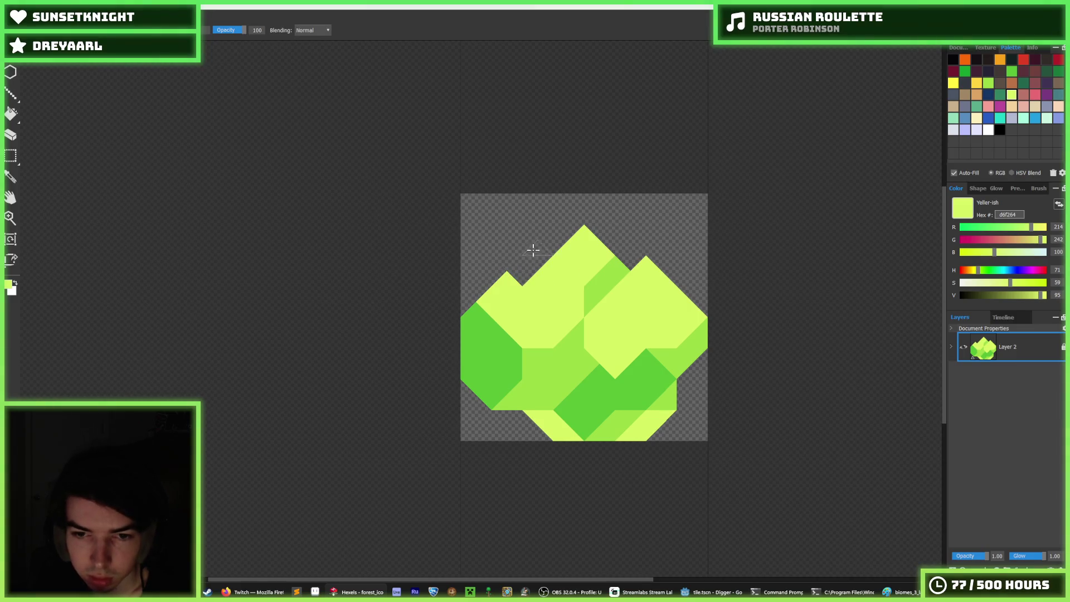
key("i")
scroll(600, 270, "down", 2)
scroll(602, 272, "up", 3)
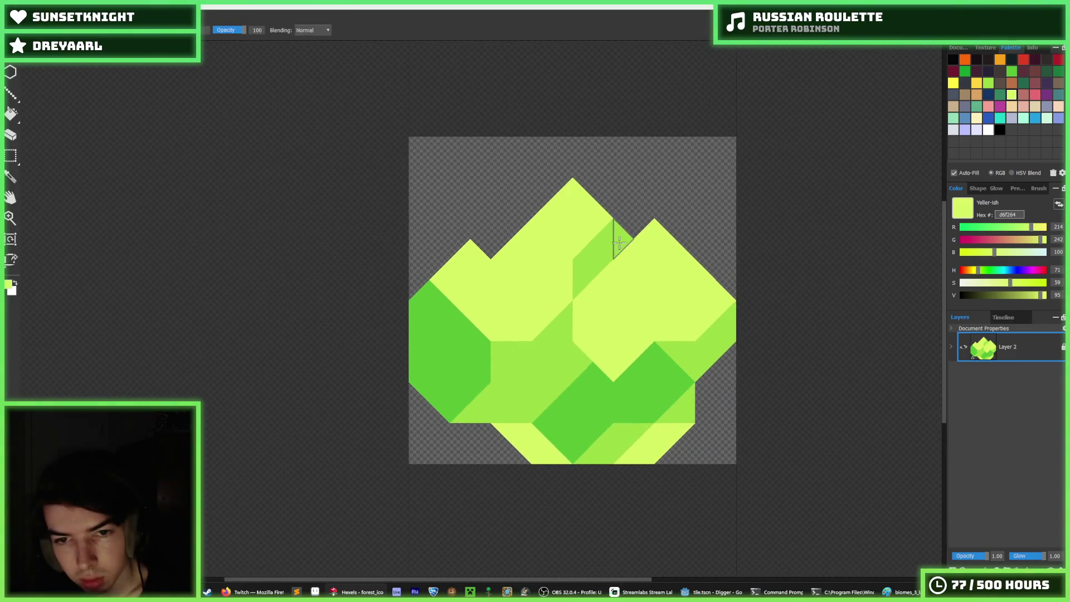
scroll(596, 237, "down", 4)
scroll(549, 231, "up", 3)
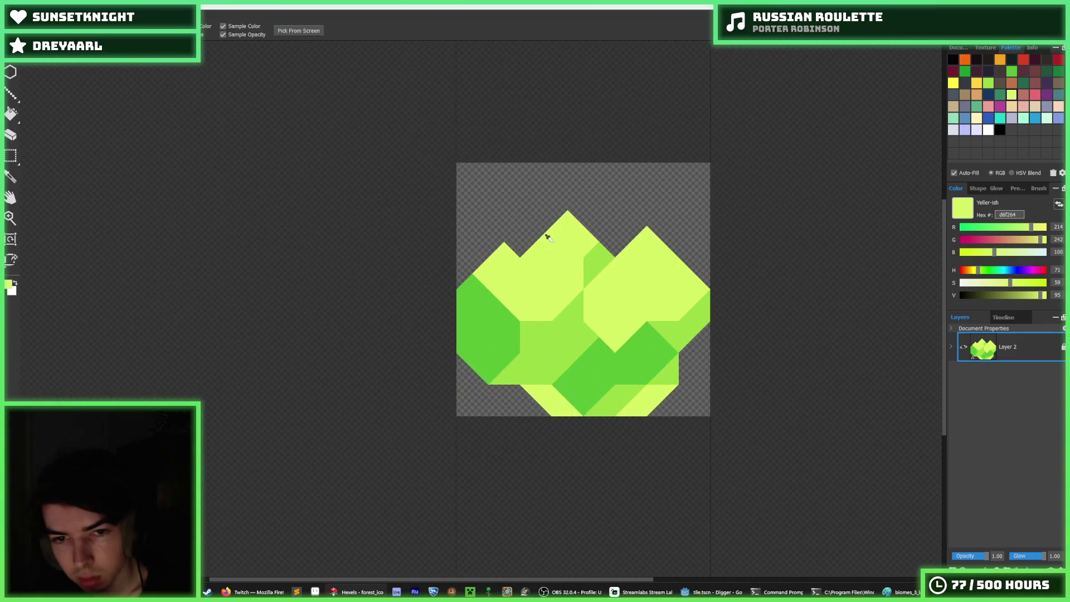
key("b")
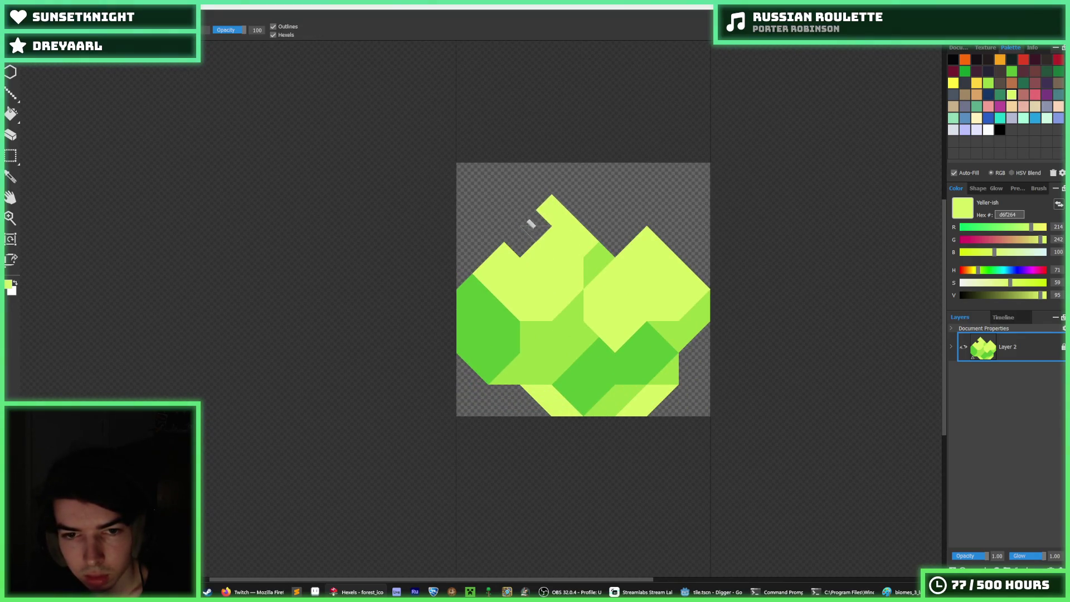
left_click(597, 245)
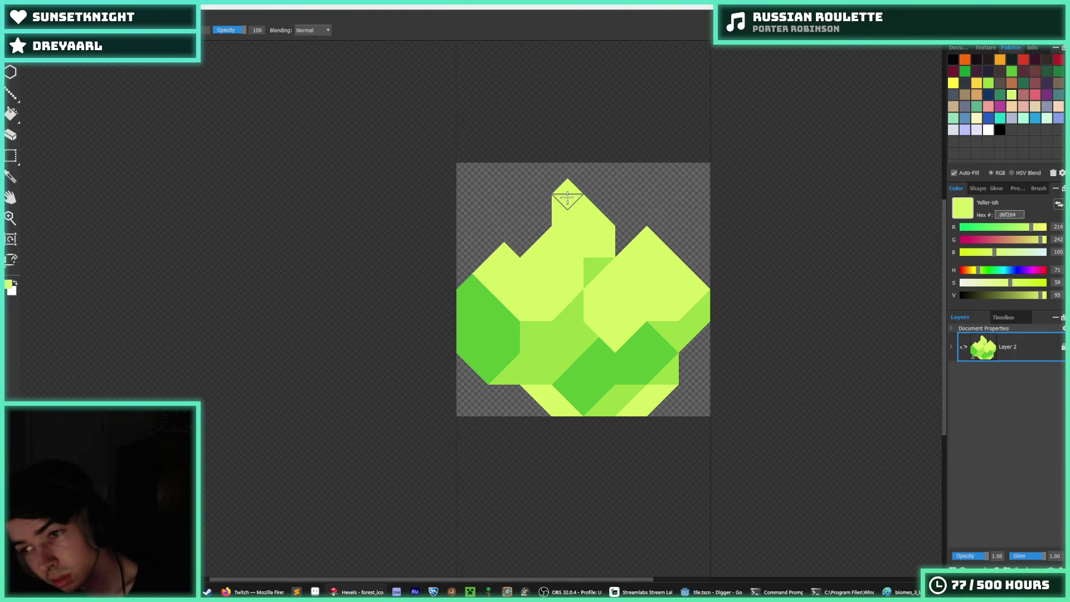
left_click_drag(566, 198, 478, 262)
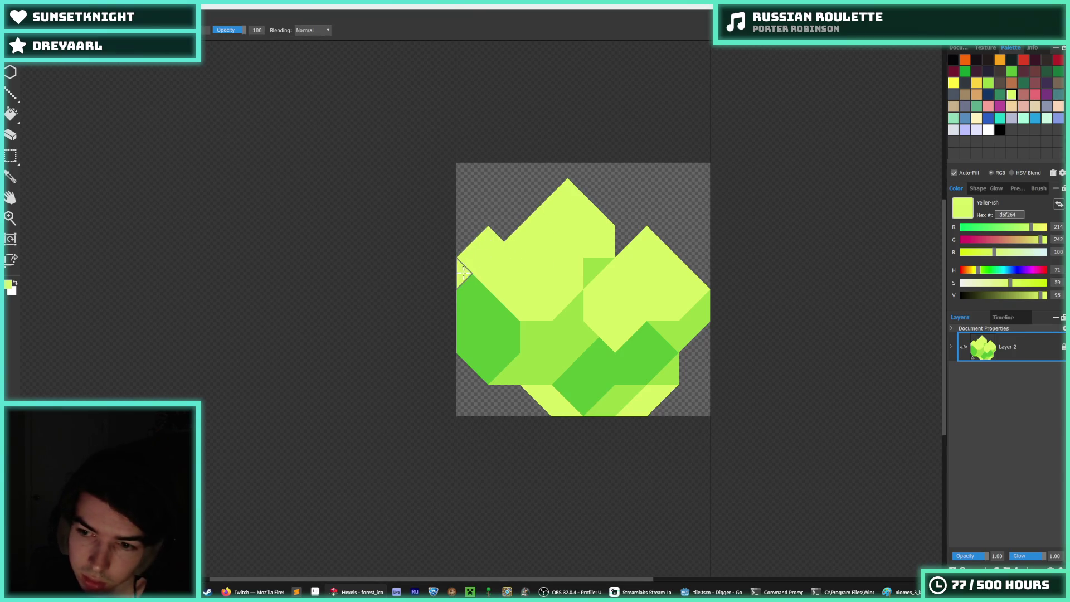
Fill the gaps along the bottom edge, right edge and bottom-left corner with yellow-green
key("i")
scroll(620, 262, "down", 3)
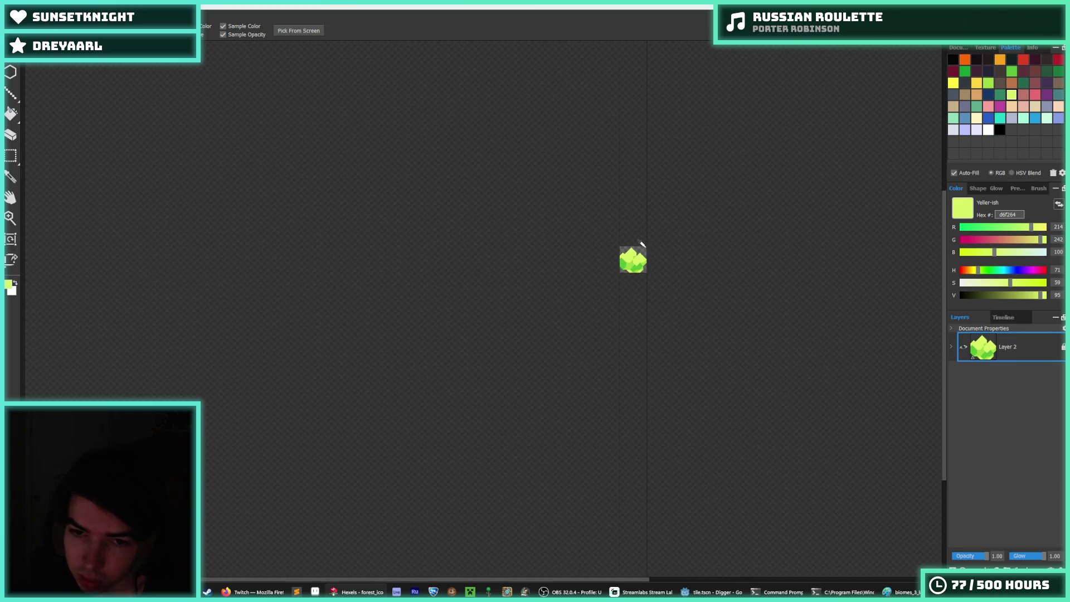
scroll(641, 251, "up", 4)
key("b")
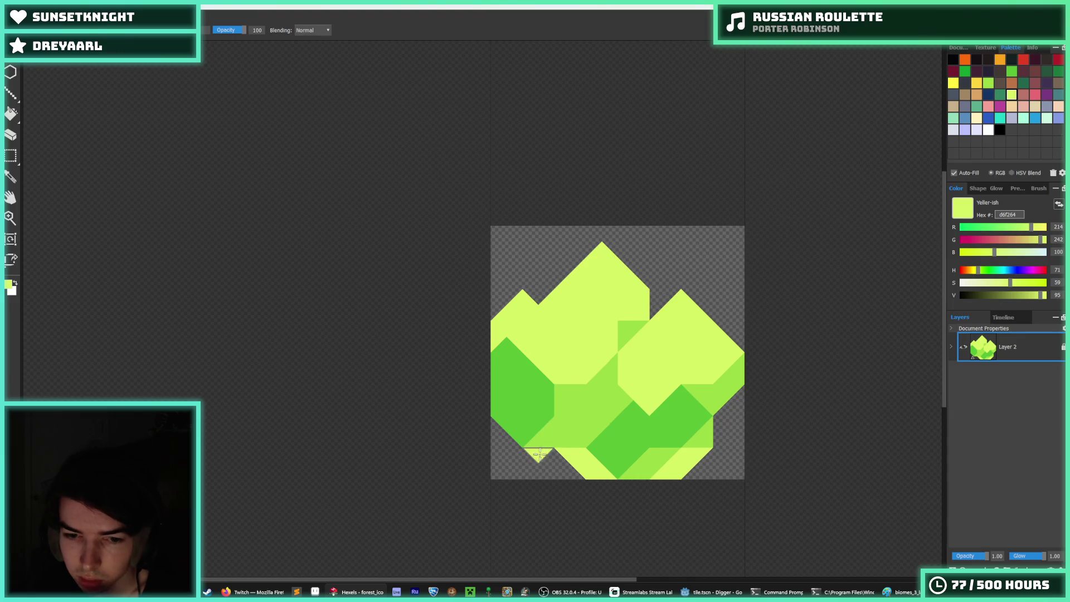
left_click_drag(540, 454, 572, 471)
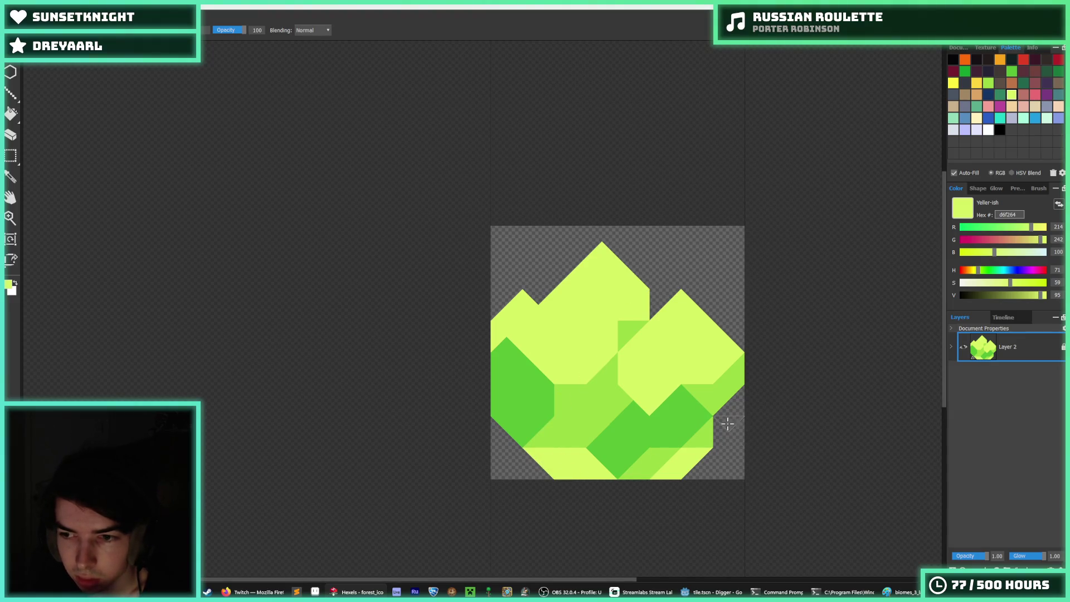
left_click_drag(722, 375, 721, 425)
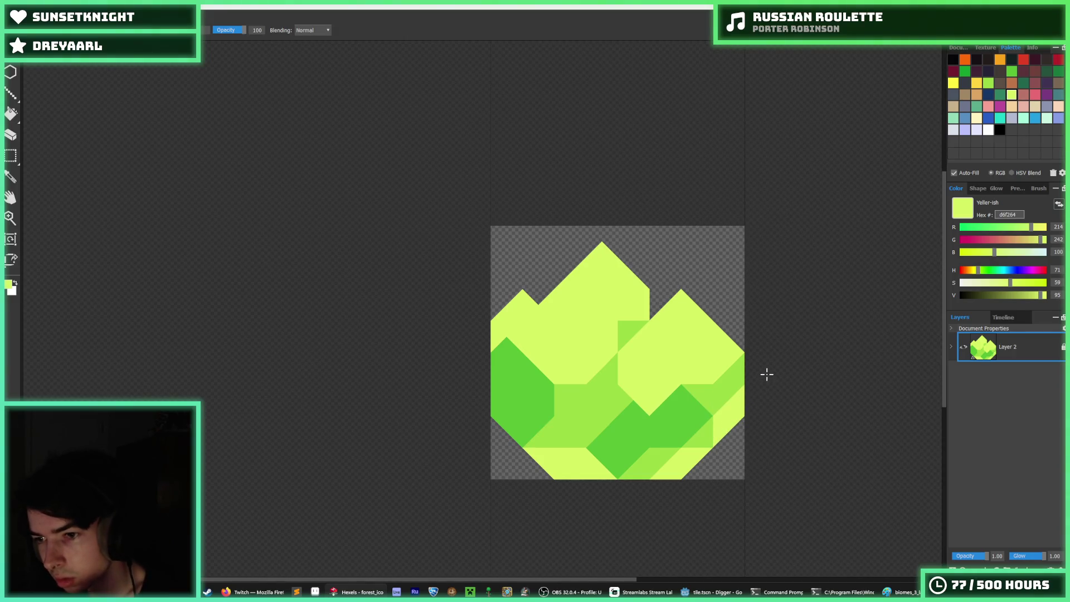
mouse_move(538, 453)
left_mouse_down()
mouse_move(521, 449)
mouse_move(544, 478)
mouse_move(515, 456)
left_mouse_up()
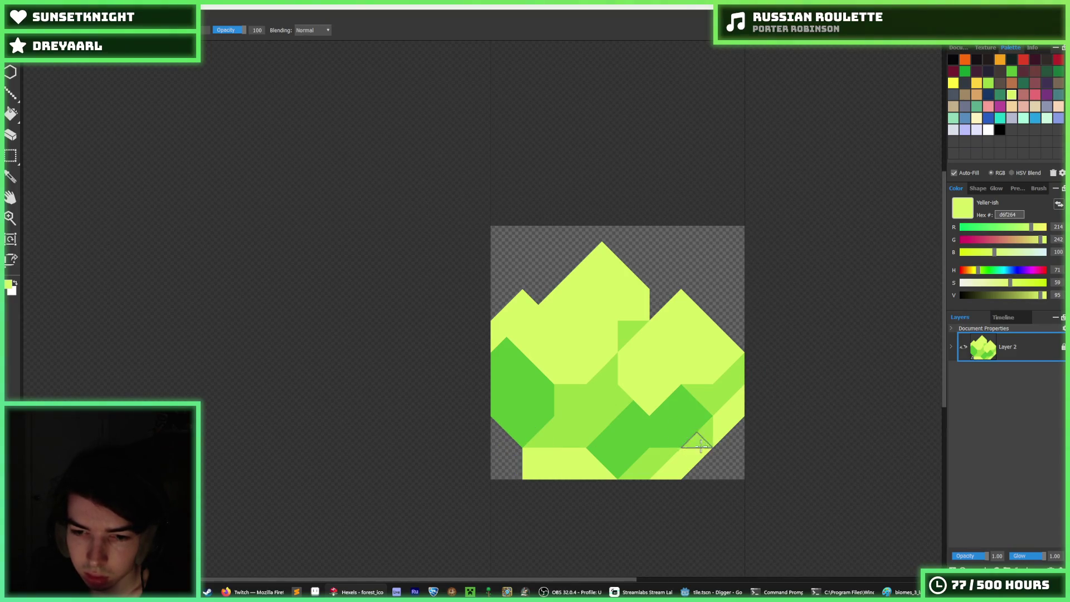
left_click_drag(698, 471, 717, 461)
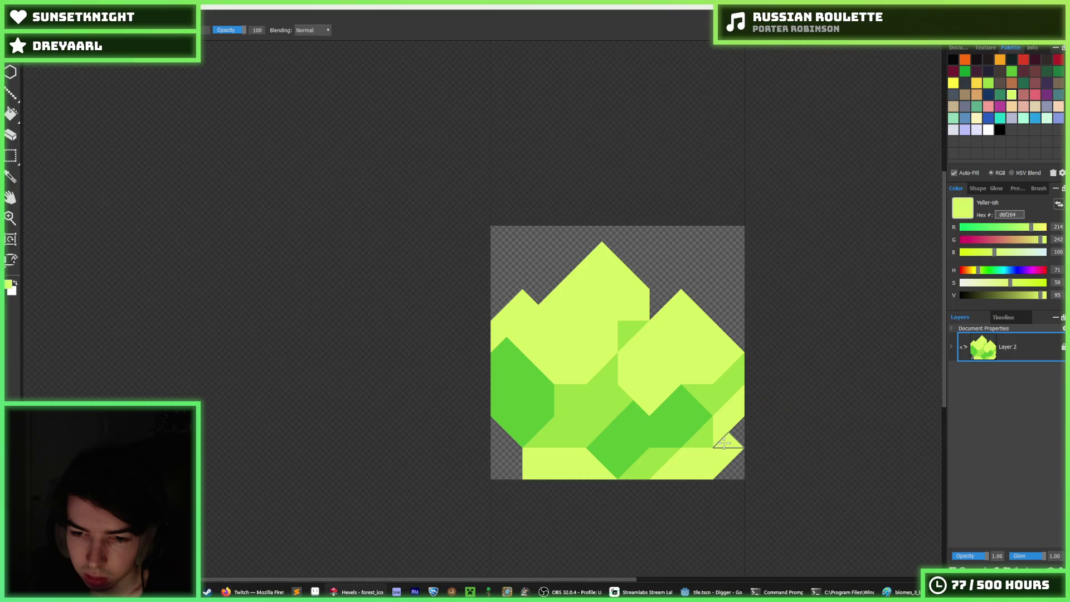
key("ctrl+z")
Erase excess yellow-green at the right edge and bottom-left, then add a dark green lower-right triangle
mouse_move(740, 406)
left_mouse_down()
mouse_move(721, 425)
mouse_move(717, 470)
left_mouse_up()
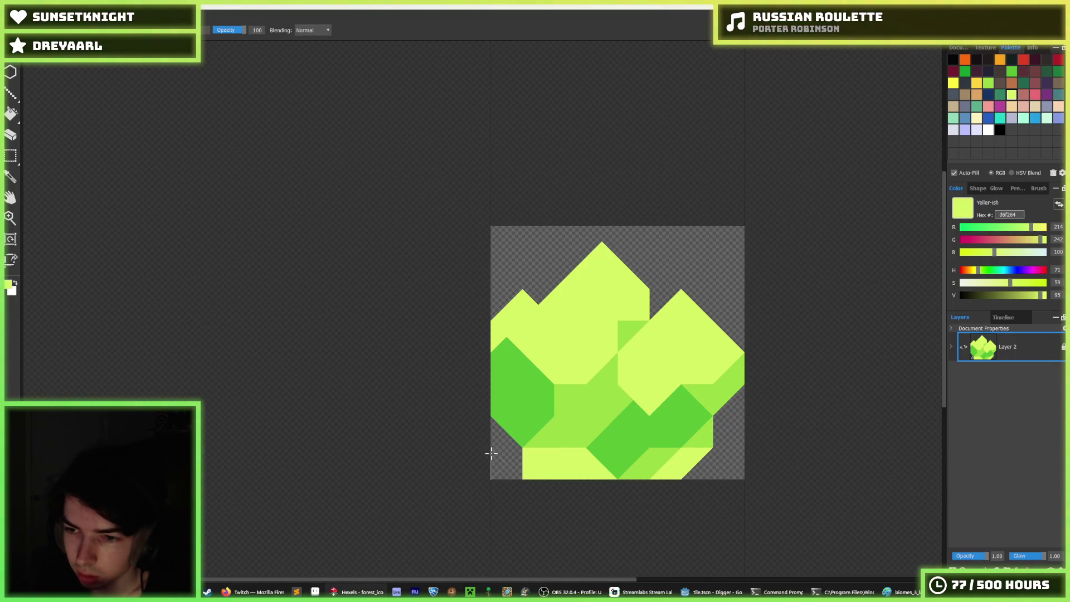
left_click_drag(491, 453, 549, 477)
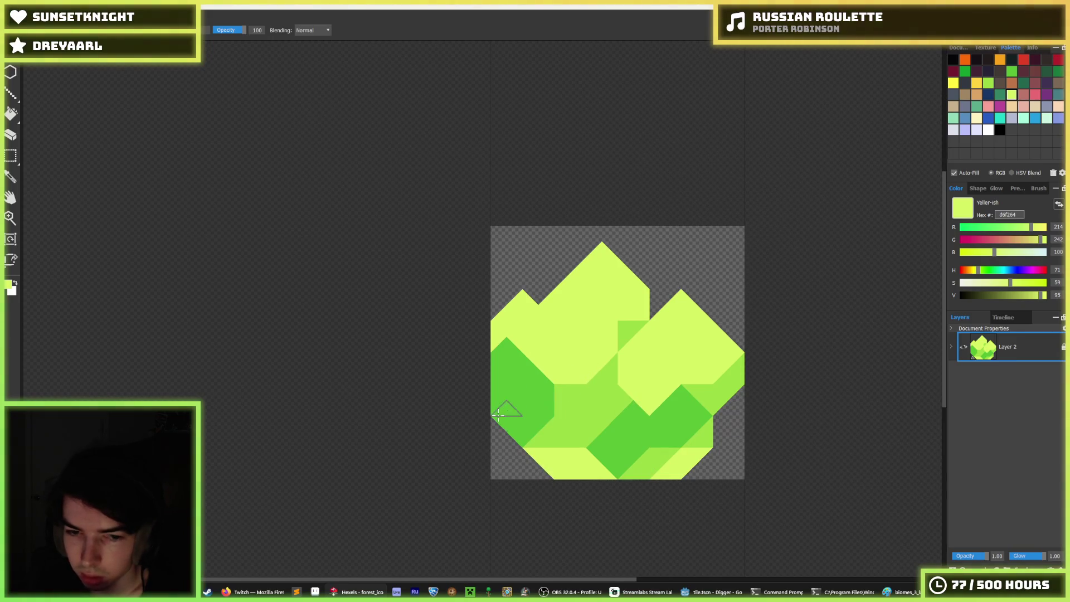
mouse_move(498, 414)
left_mouse_down()
mouse_move(531, 443)
mouse_move(530, 468)
mouse_move(541, 448)
mouse_move(532, 435)
left_mouse_up()
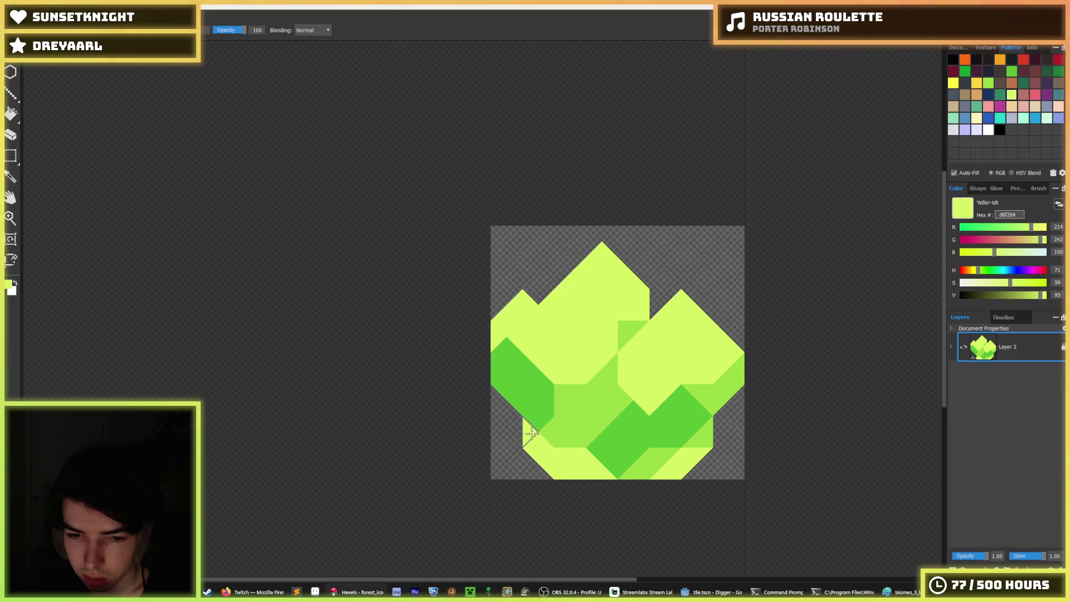
left_click(690, 412)
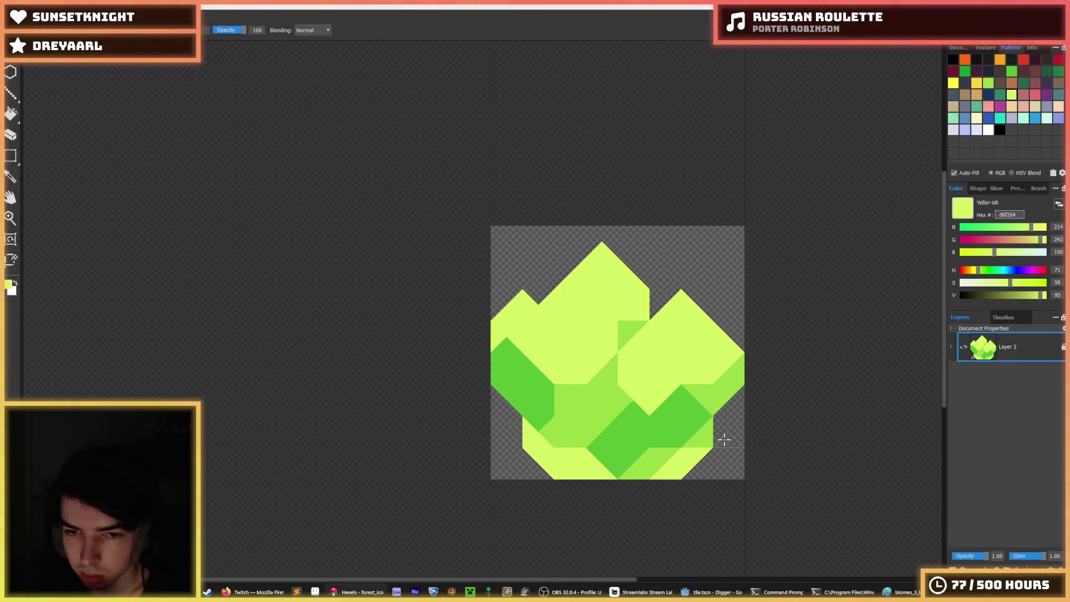
left_click_drag(713, 431, 735, 396)
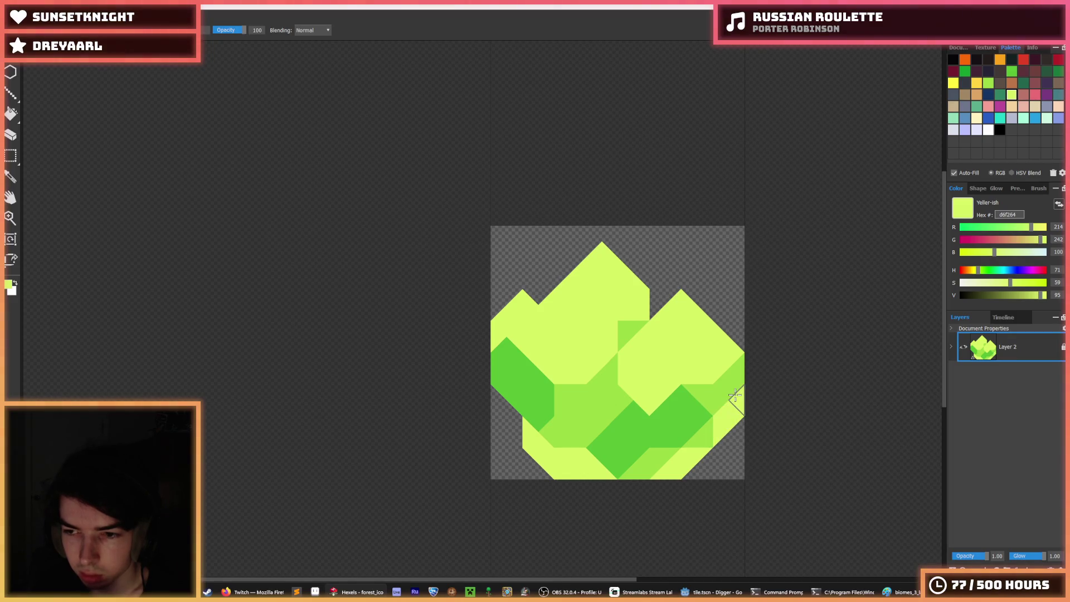
scroll(591, 328, "down", 4)
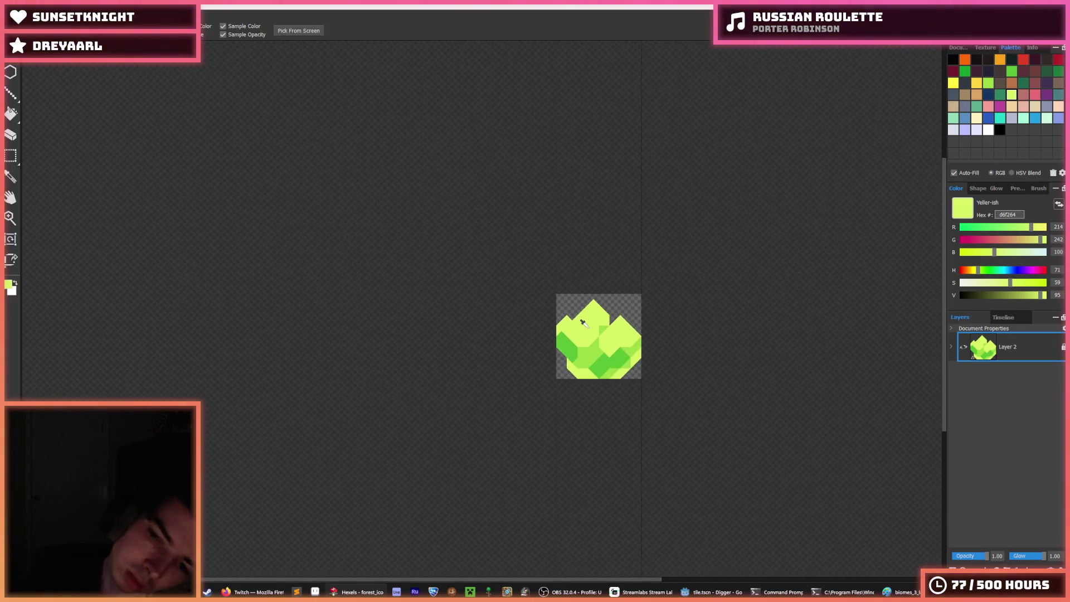
Sample the mid-green from the bush and paint it over the bottom-left yellow area
key("i")
scroll(589, 327, "down", 2)
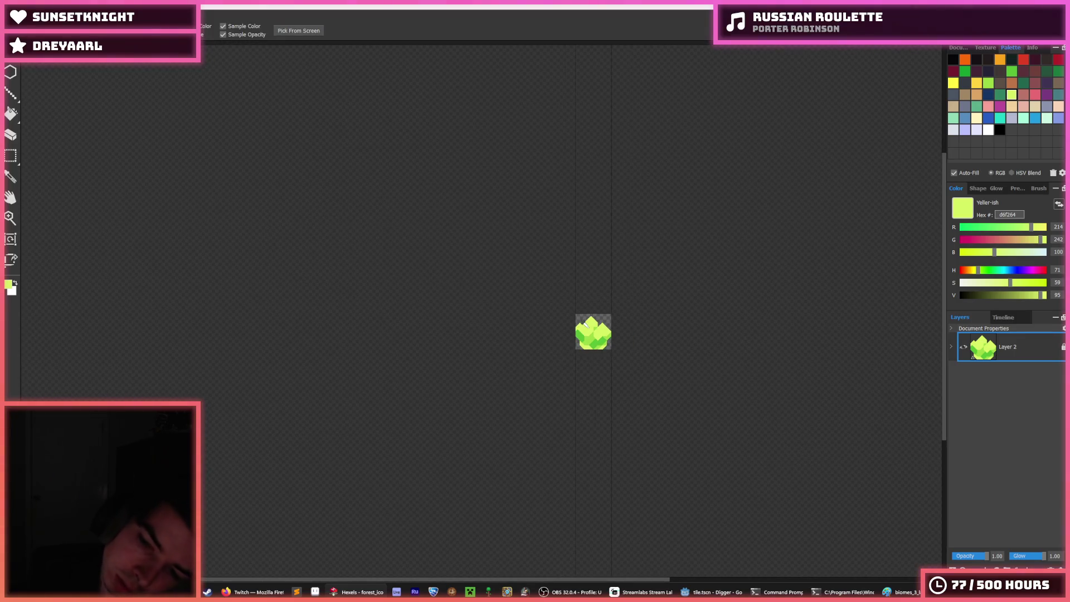
scroll(623, 332, "up", 5)
scroll(620, 351, "up", 2)
scroll(562, 376, "down", 3)
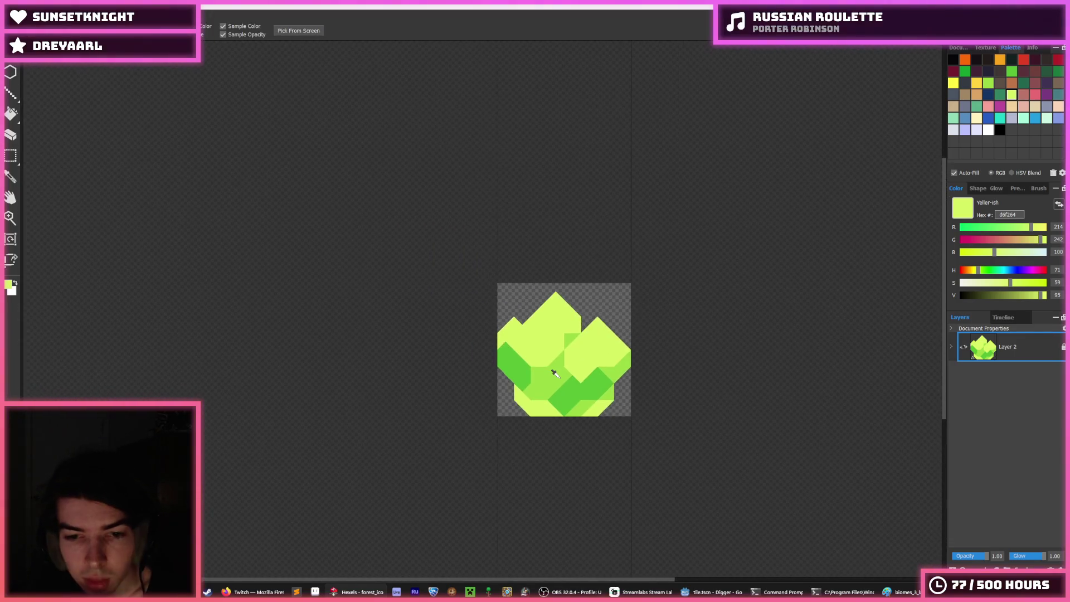
scroll(562, 379, "up", 2)
left_click(496, 352)
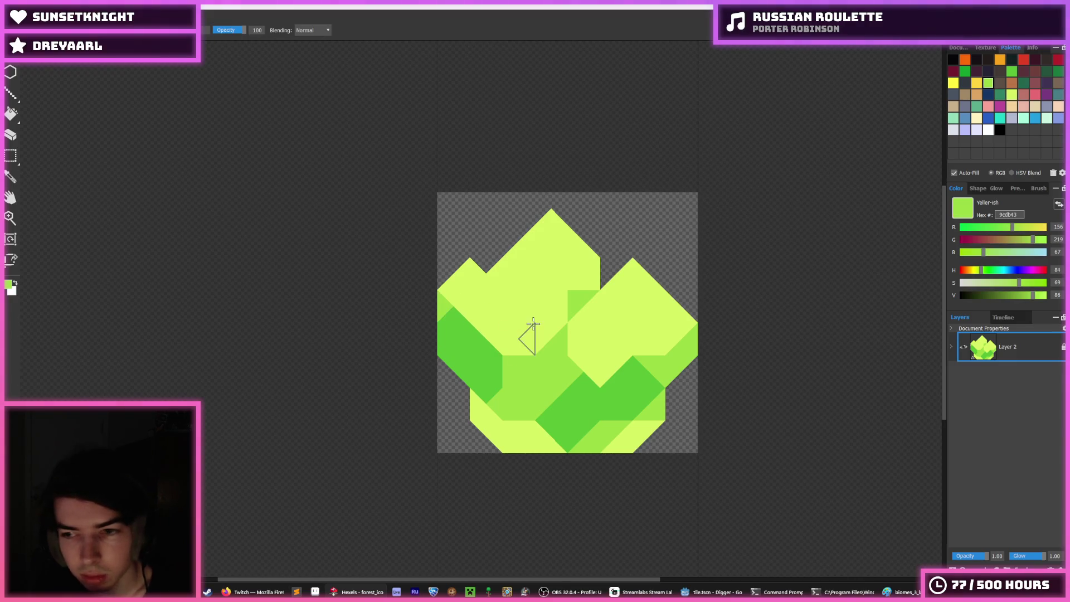
scroll(526, 356, "up", 2)
key("b")
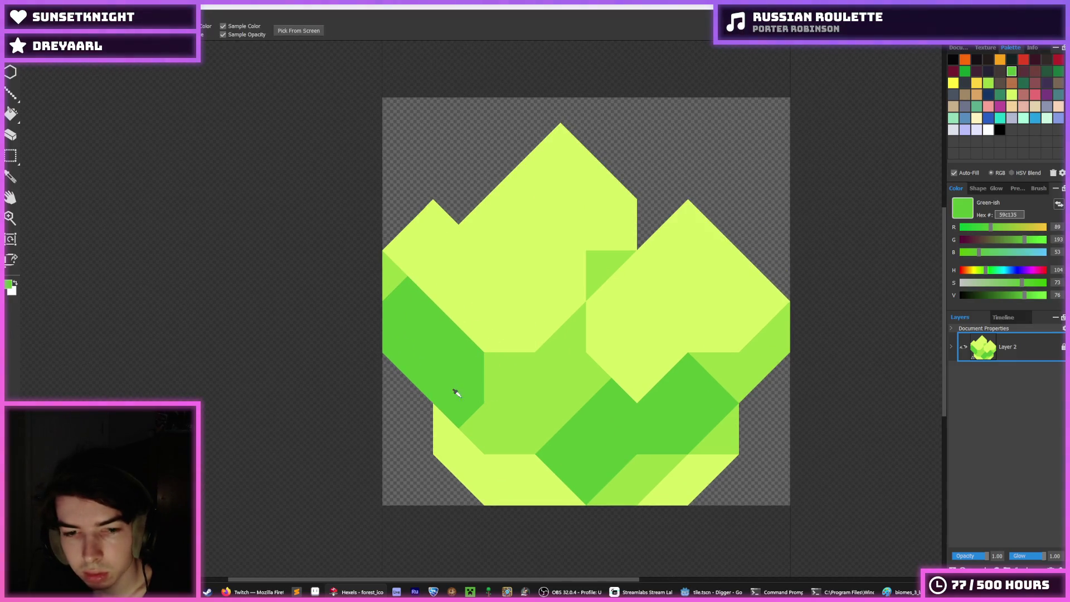
mouse_move(455, 443)
left_mouse_down()
mouse_move(444, 430)
mouse_move(521, 477)
mouse_move(573, 473)
left_mouse_up()
Paint the bottom-left area and bottom strip dark green, with mid-green at the bottom-right and corner
key("i")
left_click(577, 459)
key("b")
mouse_move(446, 426)
left_mouse_down()
mouse_move(543, 472)
mouse_move(640, 456)
left_mouse_up()
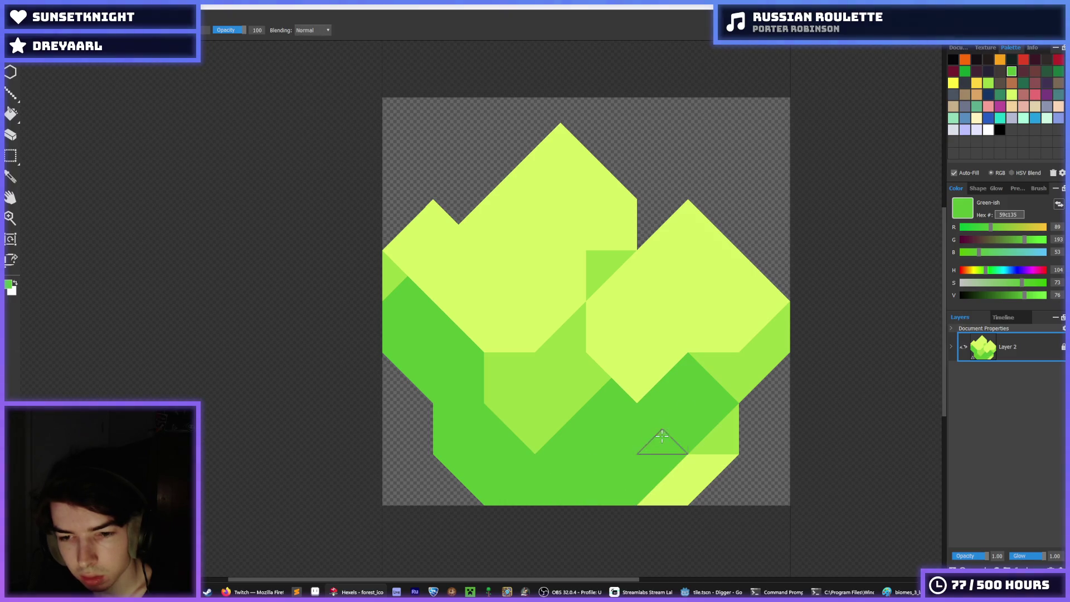
key("i")
left_click(707, 437)
key("b")
mouse_move(713, 480)
left_mouse_down()
mouse_move(658, 500)
mouse_move(688, 466)
left_mouse_up()
key("i")
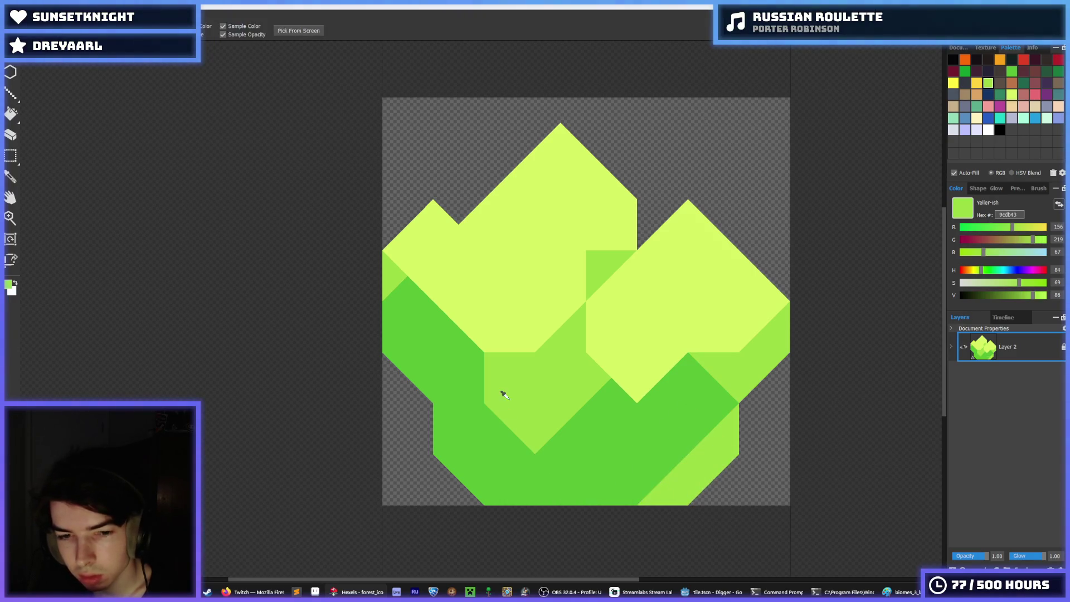
key("b")
mouse_move(458, 452)
left_mouse_down()
mouse_move(539, 478)
mouse_move(571, 508)
left_mouse_up()
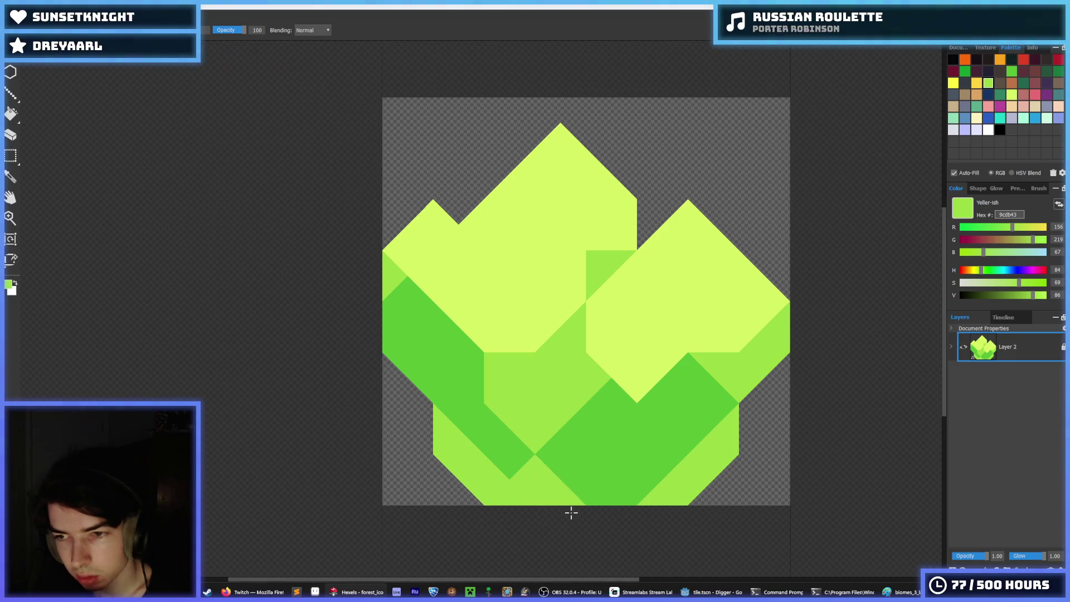
Extend the darker 59c135 band diagonally from the lower-left patch through the centre
key("i")
left_click(508, 381)
key("b")
left_click_drag(407, 335, 449, 376)
key("i")
left_click(411, 311)
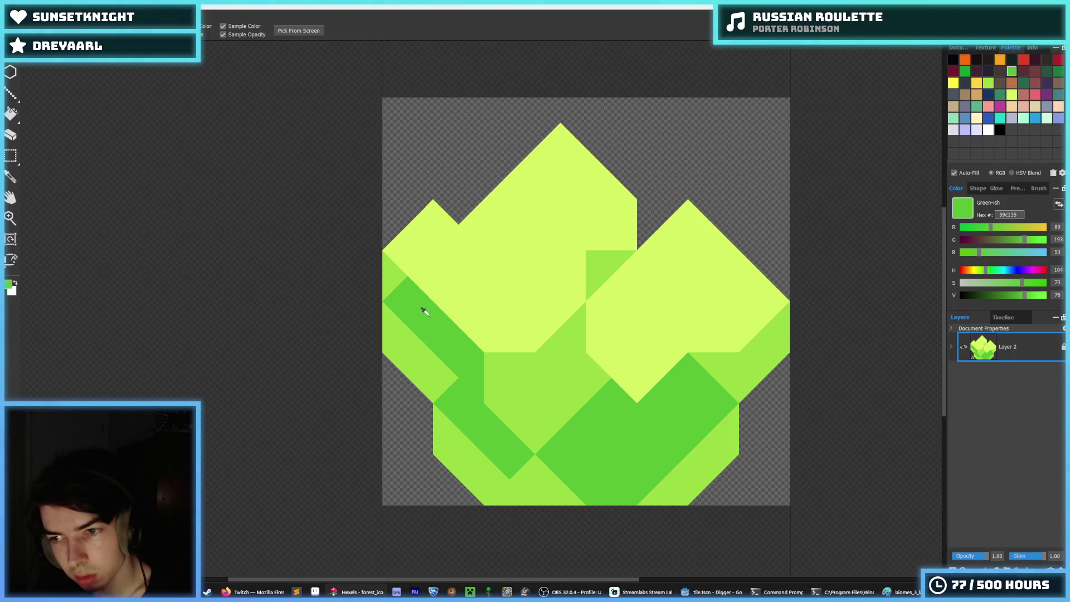
key("b")
mouse_move(490, 375)
left_mouse_down()
mouse_move(509, 387)
mouse_move(560, 335)
mouse_move(558, 343)
left_mouse_up()
mouse_move(484, 411)
left_mouse_down()
mouse_move(619, 367)
mouse_move(585, 359)
left_mouse_up()
Repaint the centre and bottom-centre triangles in the lighter 9cdb43 green, forming the W
key("i")
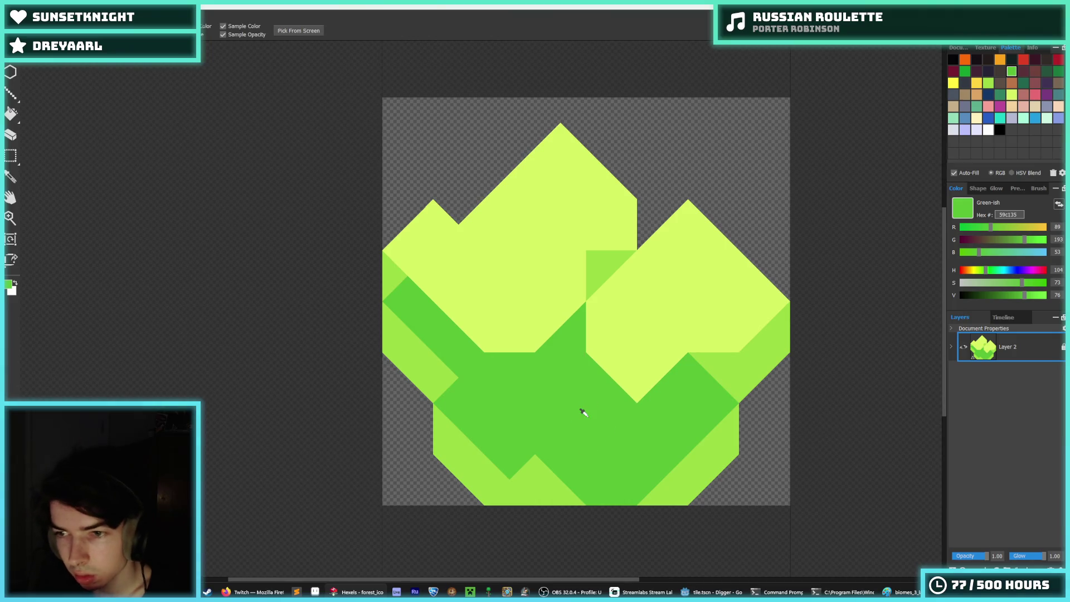
left_click(516, 465)
key("b")
mouse_move(521, 375)
left_mouse_down()
mouse_move(540, 375)
mouse_move(566, 334)
mouse_move(554, 453)
mouse_move(509, 442)
mouse_move(519, 427)
mouse_move(506, 441)
mouse_move(528, 455)
mouse_move(560, 446)
mouse_move(613, 480)
mouse_move(645, 425)
mouse_move(613, 418)
left_mouse_up()
key("i")
left_click(503, 439)
left_click(570, 443, "alt")
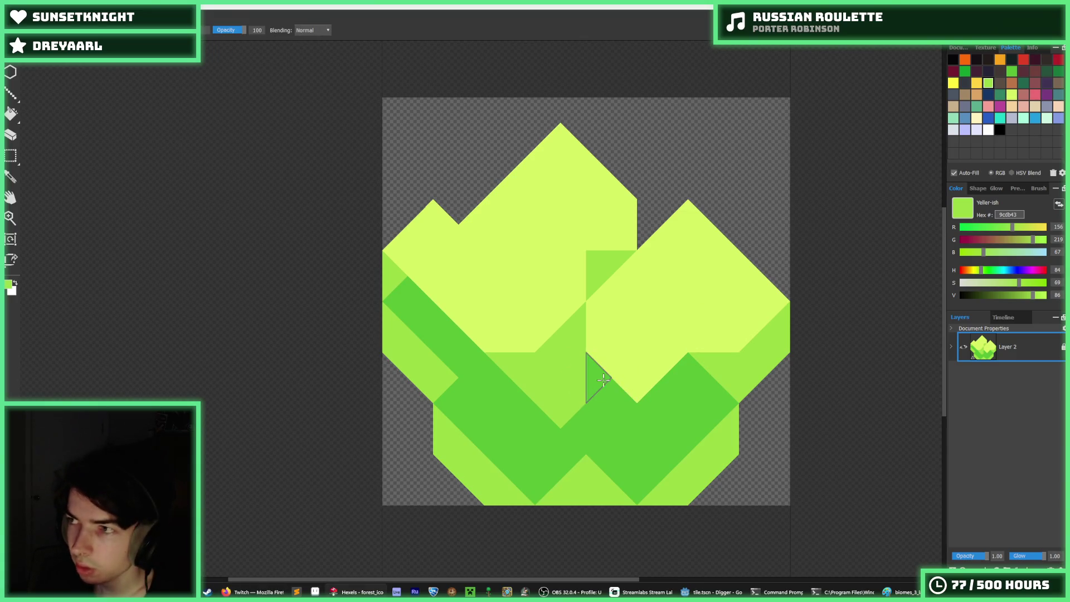
key("i")
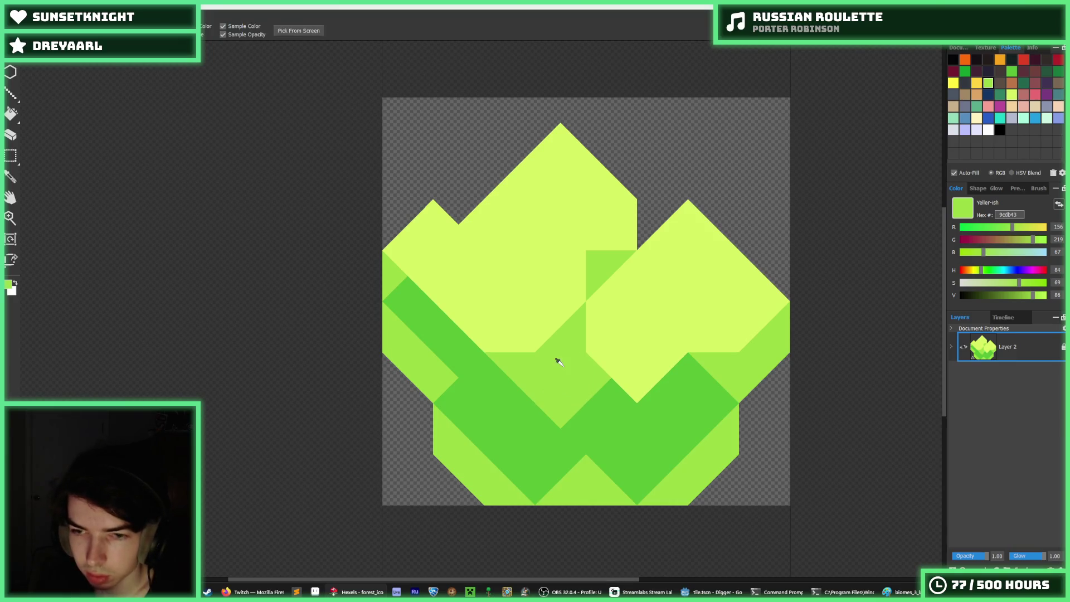
scroll(557, 359, "down", 2)
Fill the notch between the peaks and a diagonal band below it with mid-green
key("b")
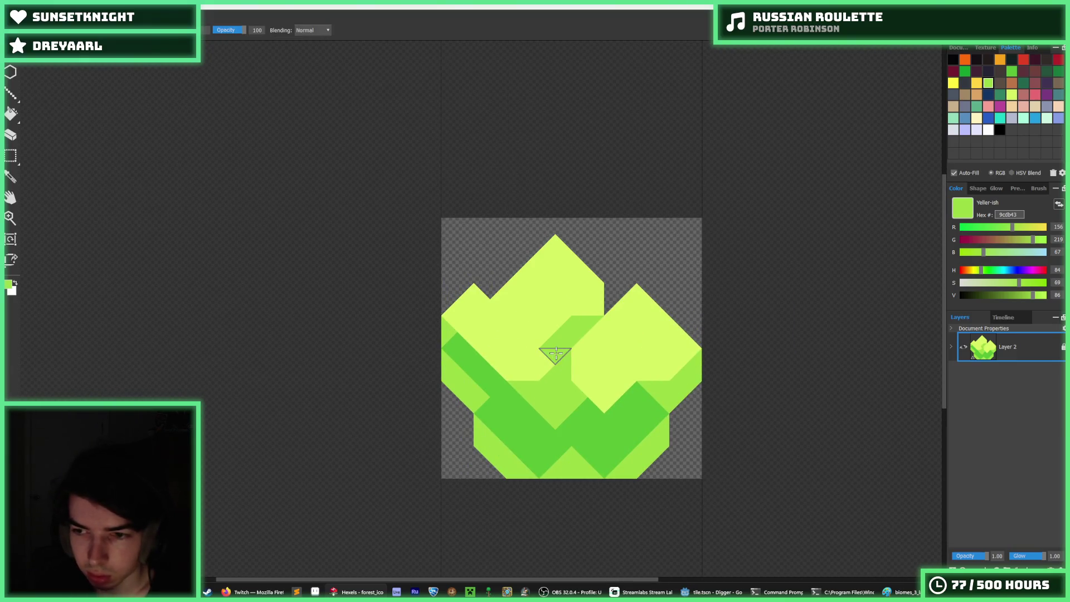
left_click(546, 361, "alt")
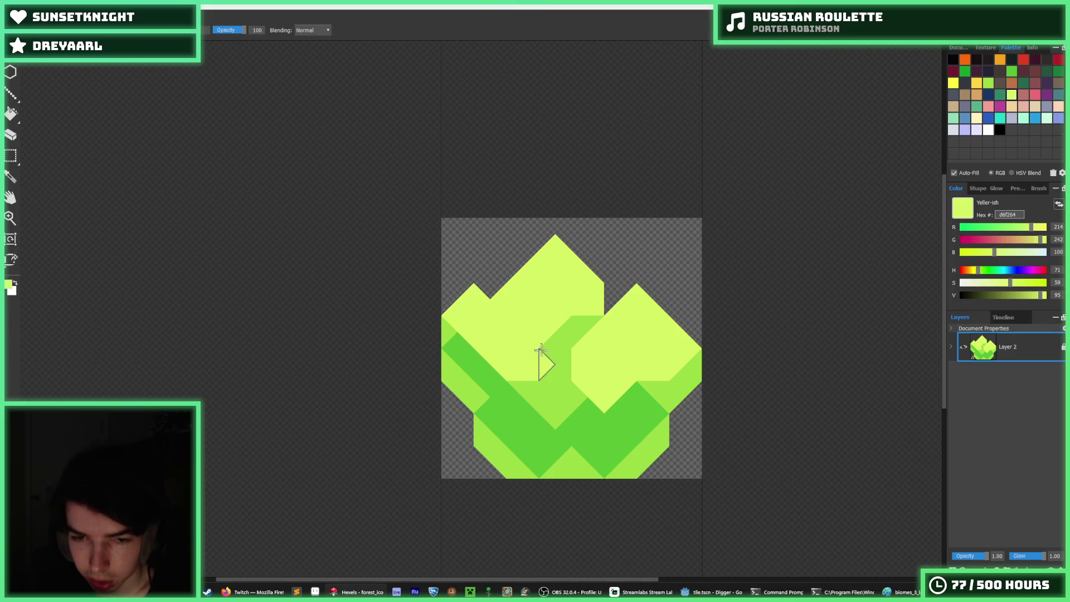
scroll(574, 344, "up", 2)
left_click(586, 312, "alt")
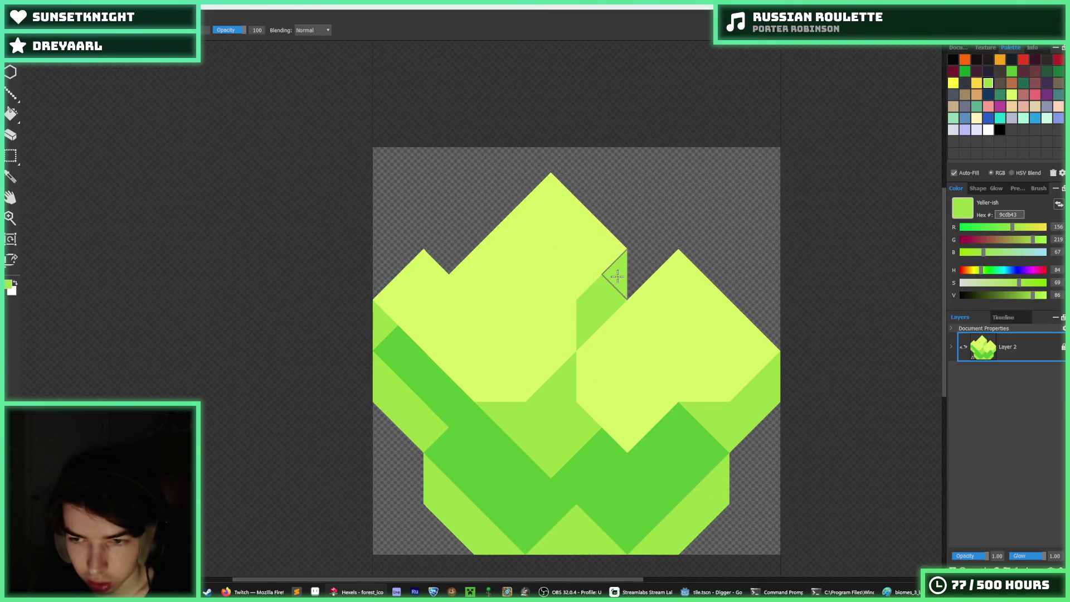
scroll(569, 304, "down", 3)
scroll(563, 301, "up", 3)
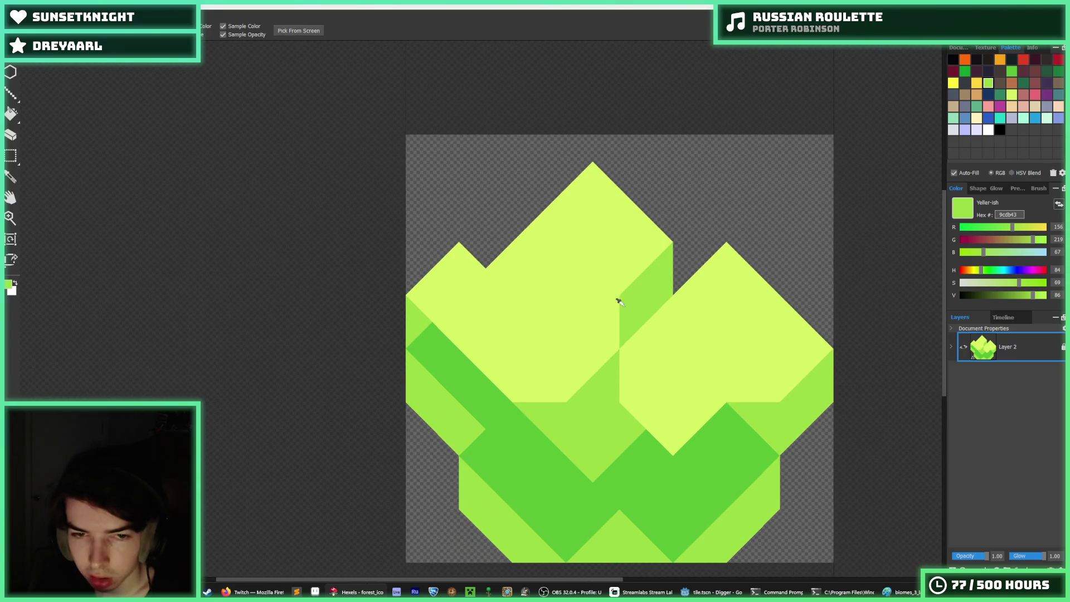
left_click(500, 268)
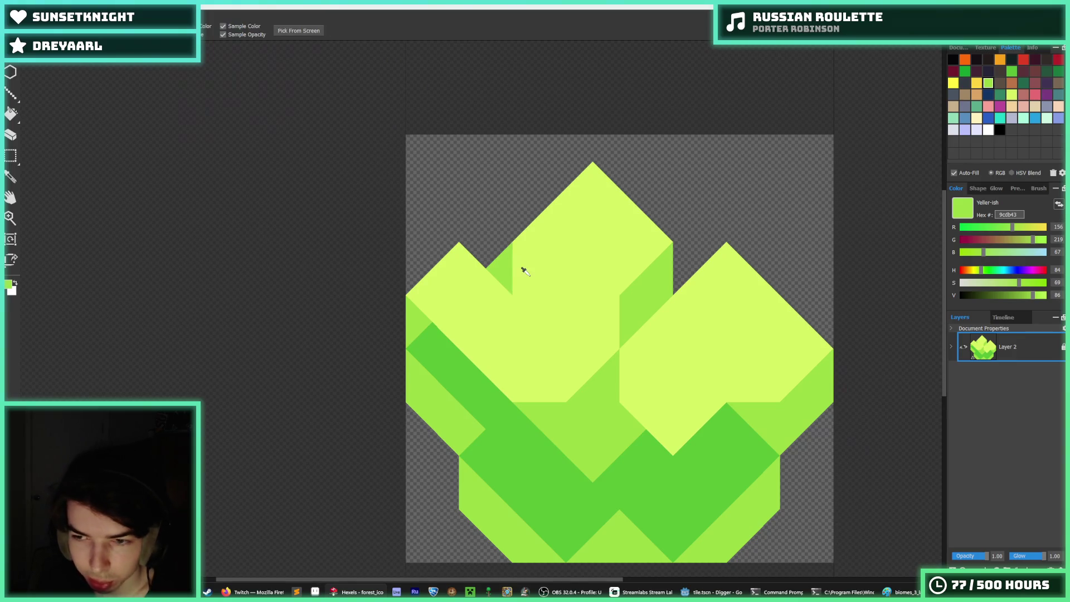
scroll(546, 270, "up", 2)
left_click_drag(492, 232, 513, 306)
Touch up the top peak with pale yellow and a mid-green triangle, then undo the notch fill
left_click(535, 245, "alt")
left_click(513, 234)
left_click(511, 300, "alt")
left_click(542, 348)
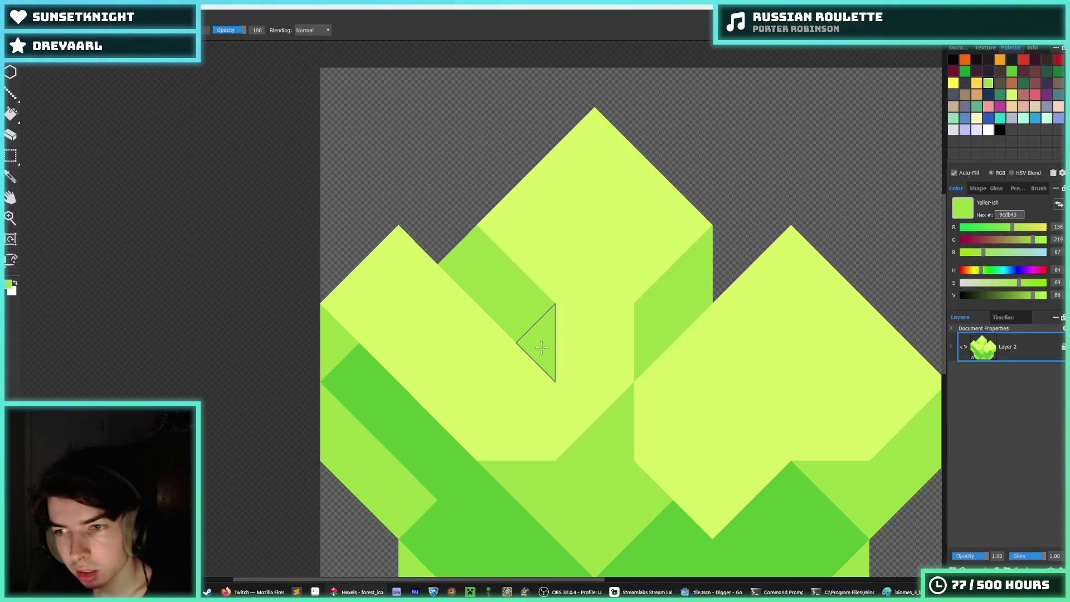
mouse_move(573, 342)
left_mouse_down()
mouse_move(626, 341)
mouse_move(575, 367)
mouse_move(587, 315)
mouse_move(607, 363)
left_mouse_up()
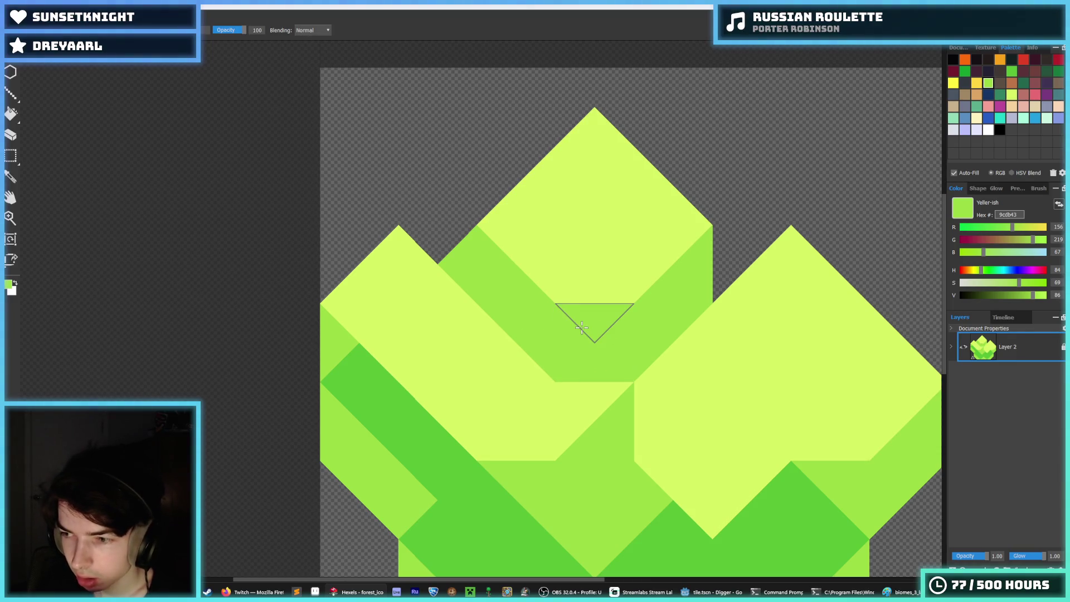
key("ctrl+z")
key("ctrl+z")
Paint the top peak's upper-left strip mid-green and a small triangle atop the right strip
left_click_drag(533, 274, 509, 210)
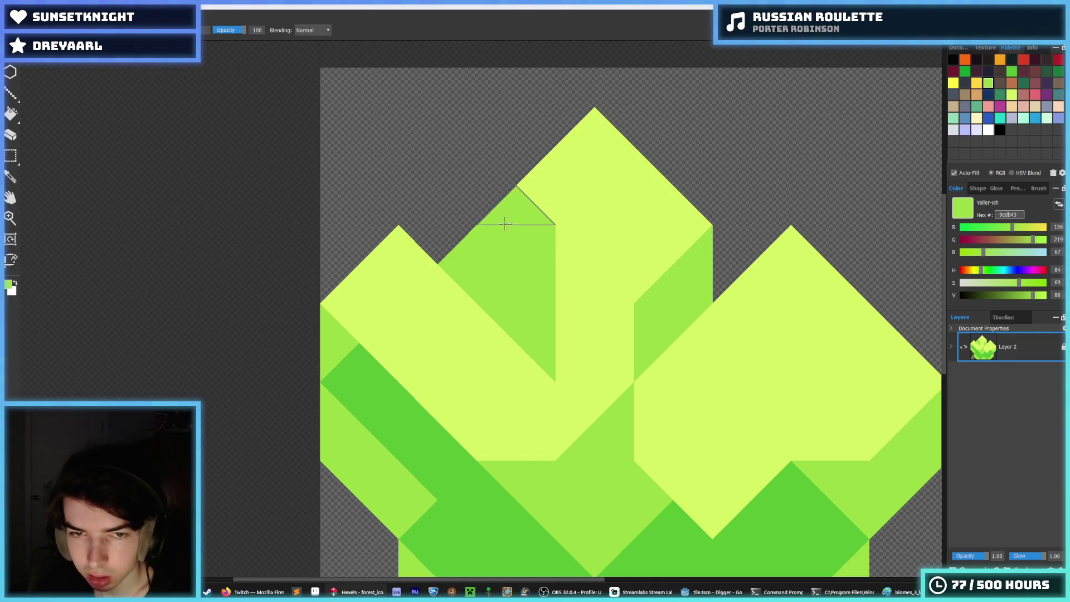
scroll(657, 299, "down", 3)
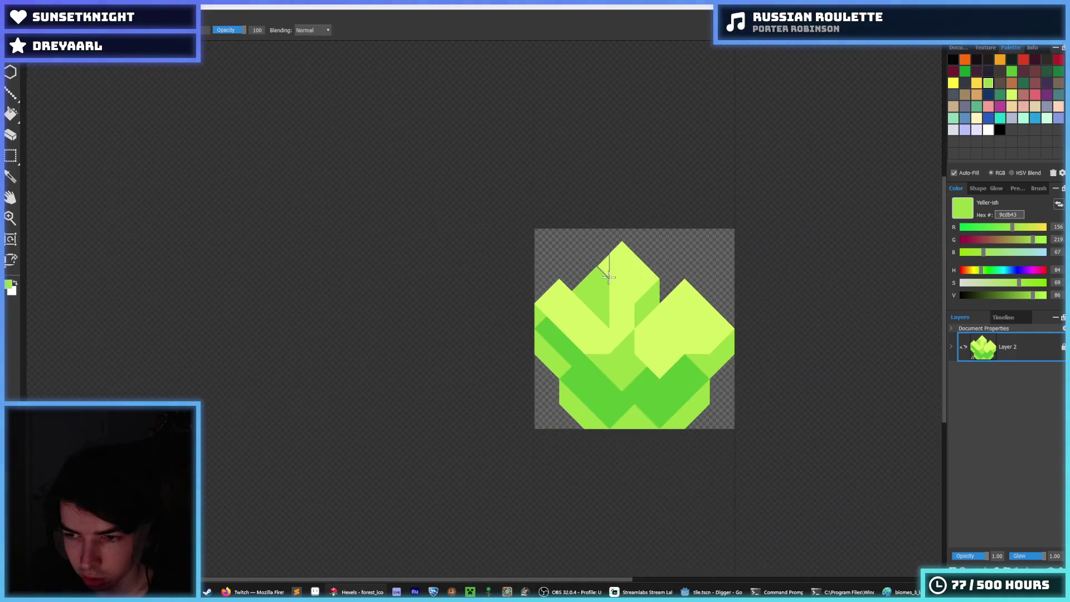
left_click_drag(605, 270, 551, 277)
scroll(562, 284, "up", 1)
left_click(617, 266)
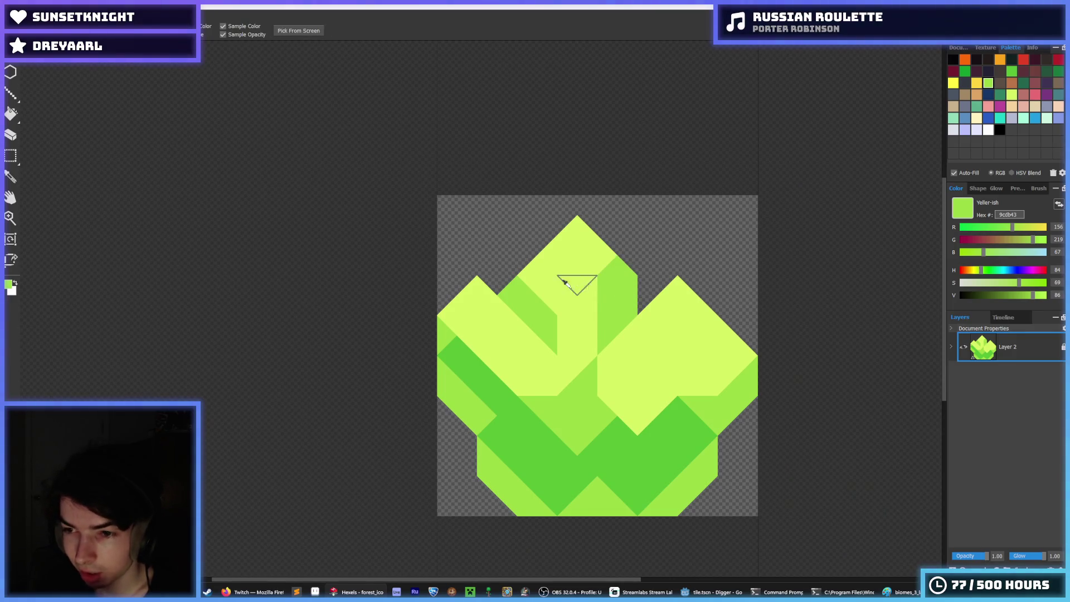
scroll(520, 284, "down", 2)
scroll(520, 284, "up", 3)
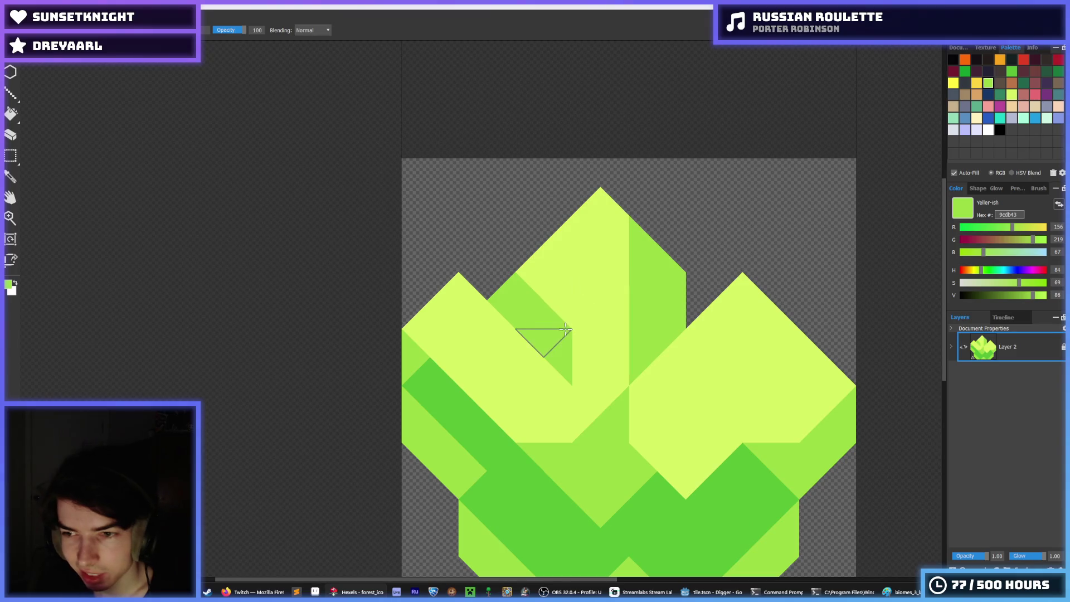
Fill the top peak's right strip and the neighbouring strips with dark green
key("i")
scroll(568, 330, "down", 2)
scroll(585, 335, "down", 2)
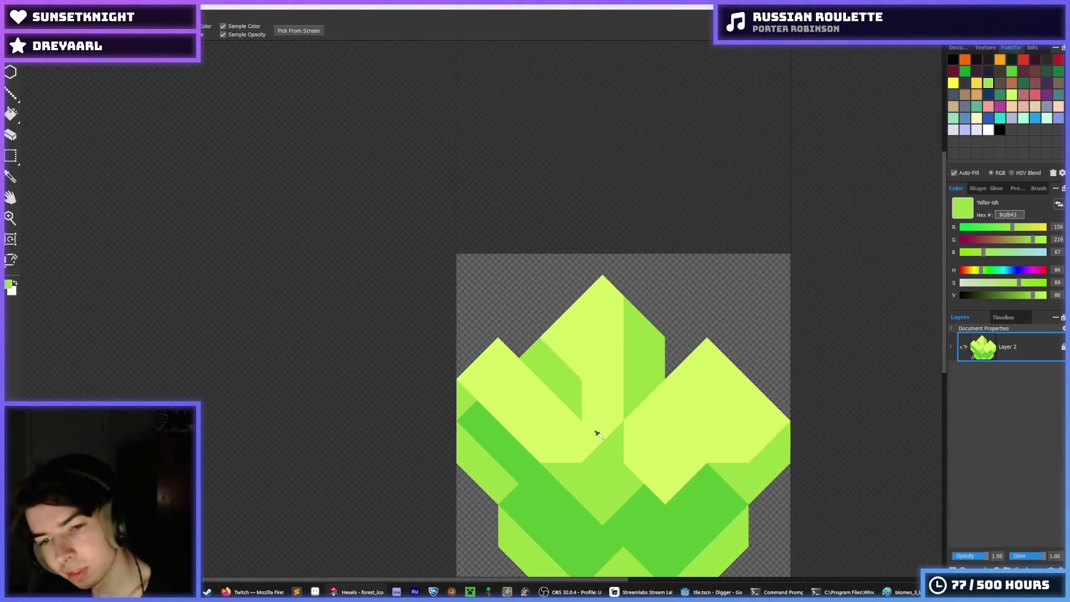
left_click(614, 461)
left_click_drag(538, 352, 563, 399)
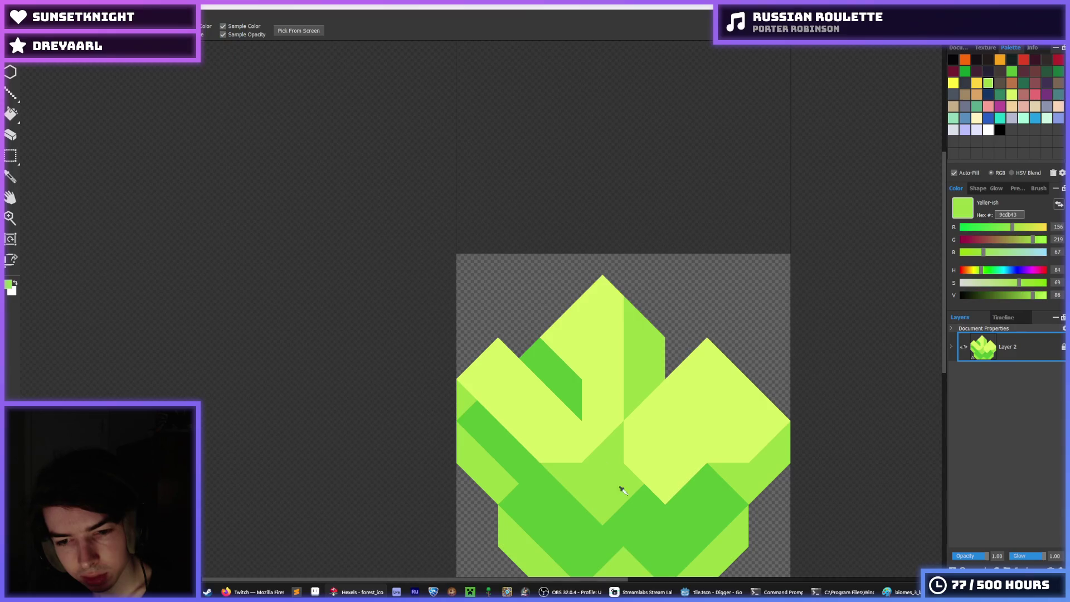
mouse_move(640, 382)
left_mouse_down()
mouse_move(630, 351)
mouse_move(641, 317)
left_mouse_up()
left_click(597, 453, "alt")
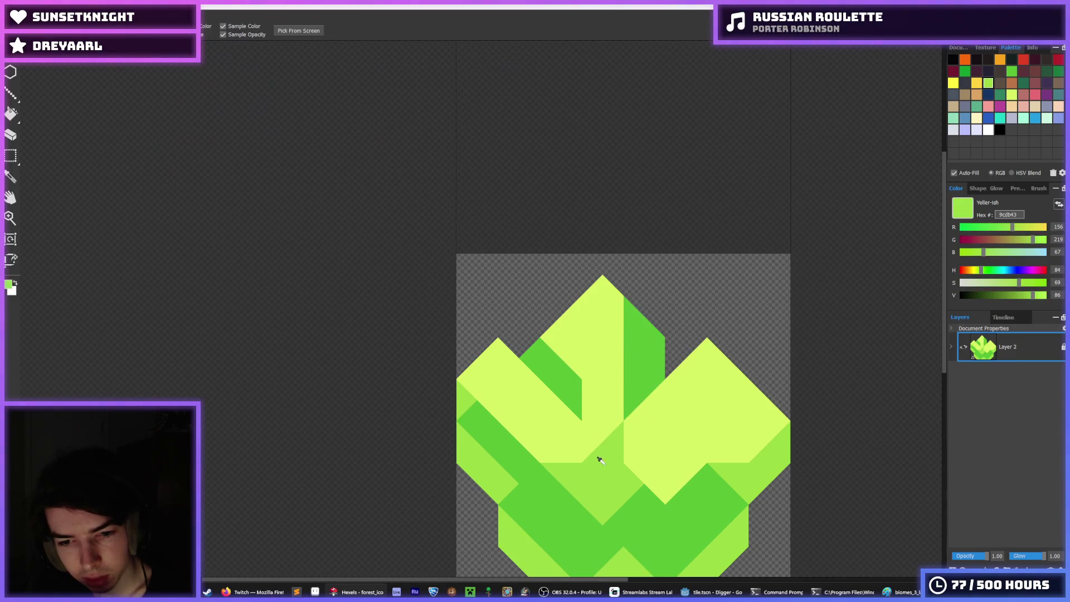
Add a mid-green triangle below the peak's middle column and undo a bucket refill attempt
left_click(568, 357)
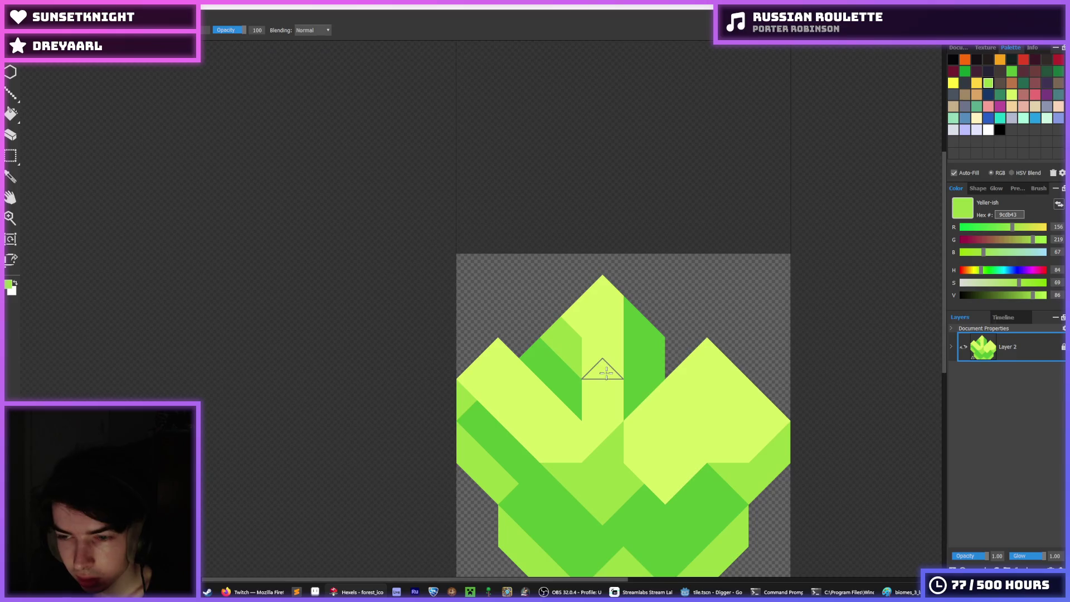
mouse_move(607, 372)
left_mouse_down()
mouse_move(611, 397)
mouse_move(617, 365)
left_mouse_up()
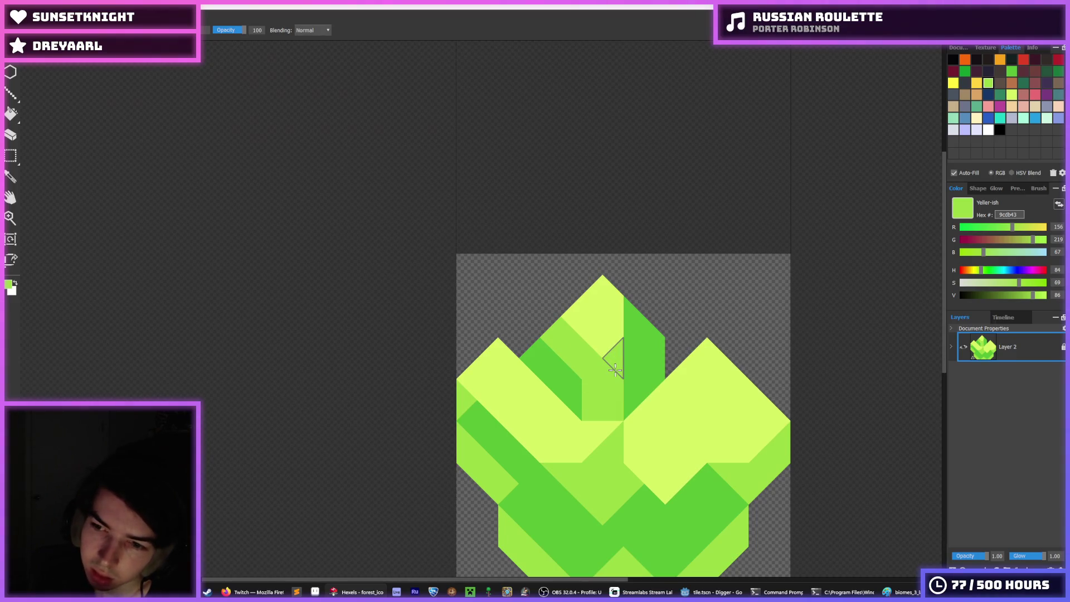
key("ctrl+z")
key("ctrl+z")
key("ctrl+z")
left_click(608, 394)
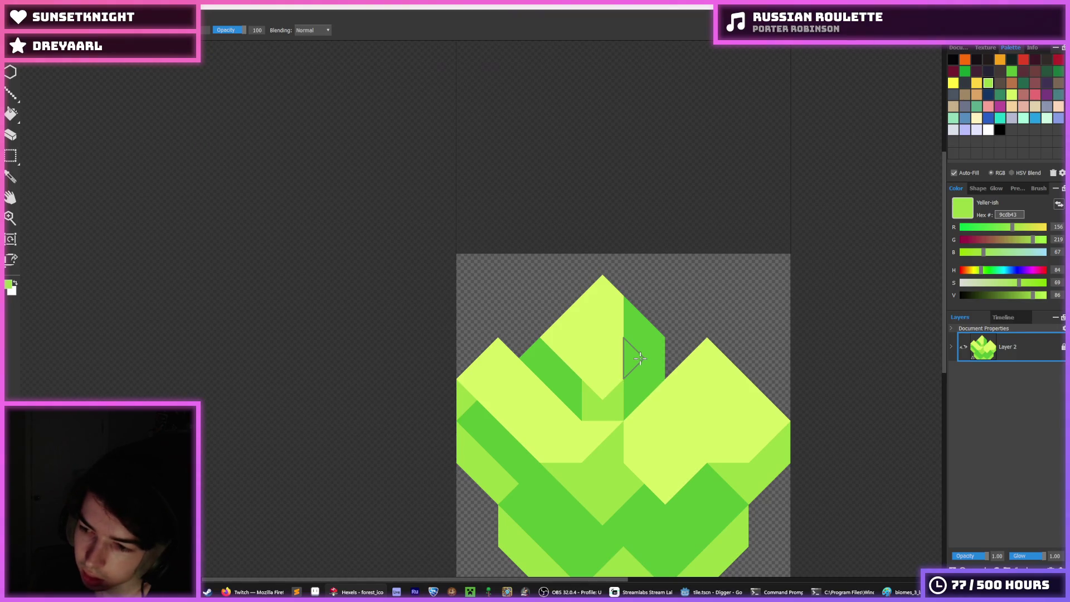
key("f")
left_click(641, 363)
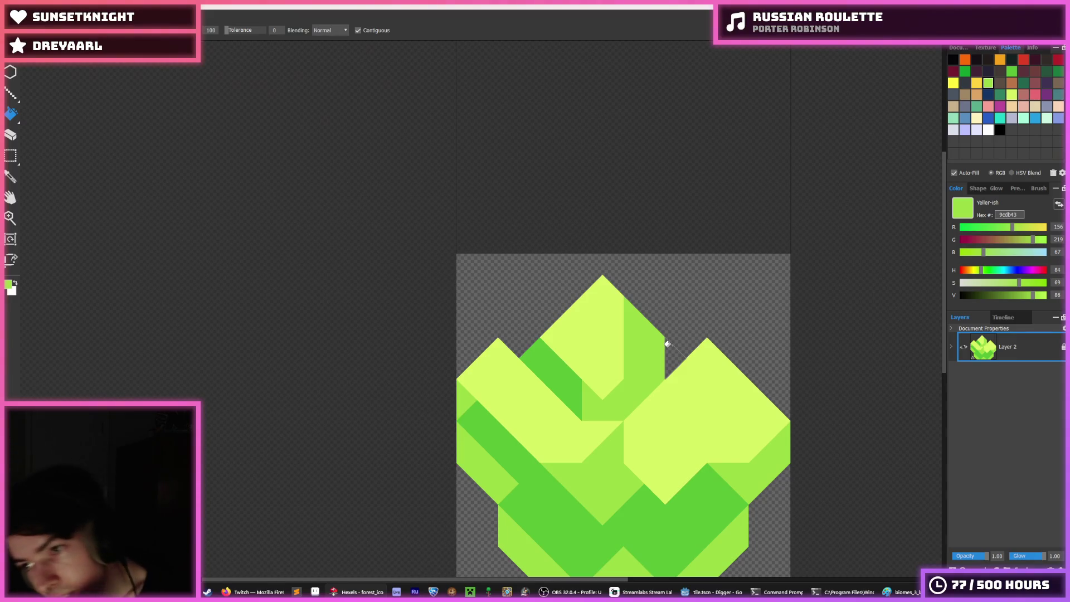
key("ctrl+z")
scroll(668, 343, "down", 1)
scroll(667, 343, "down", 3)
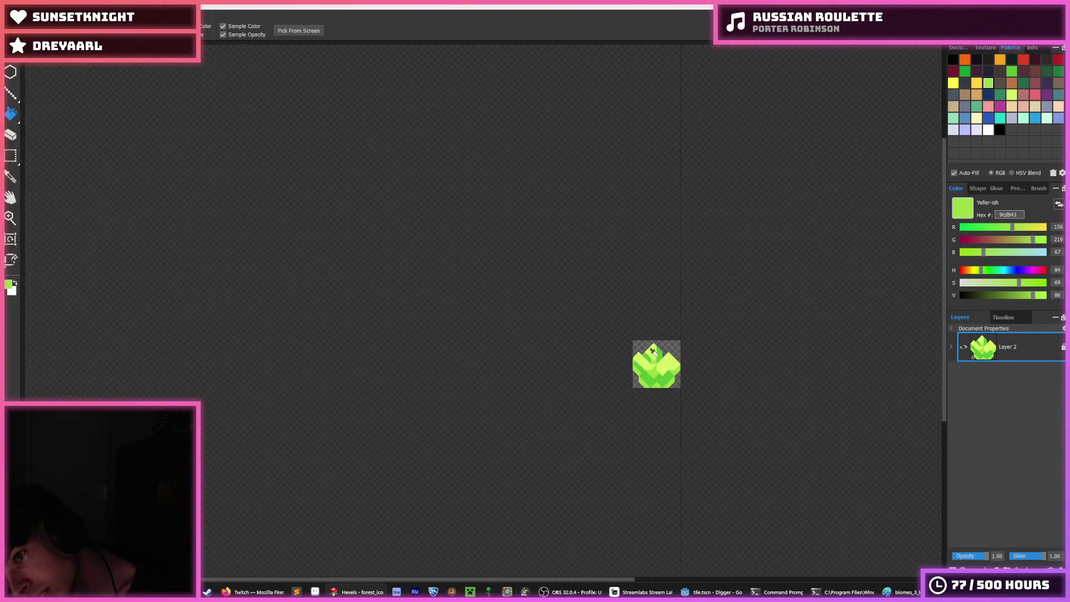
Paint the right peak's right side darker green with a yellow-green strip inside it
scroll(684, 466, "up", 3)
left_click(683, 466)
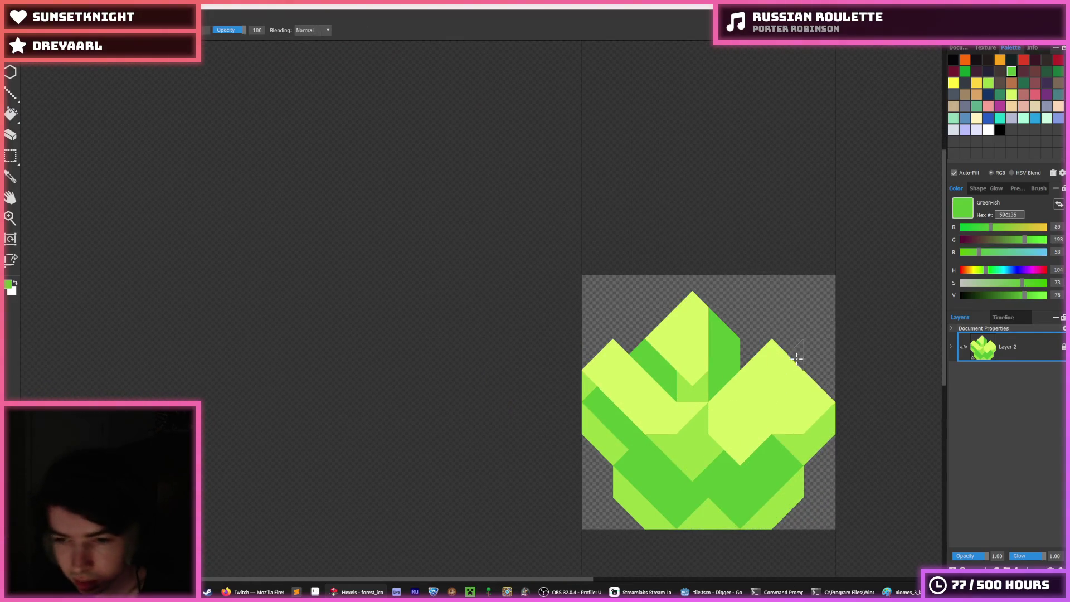
mouse_move(783, 343)
left_mouse_down()
mouse_move(792, 429)
mouse_move(810, 423)
mouse_move(790, 450)
left_mouse_up()
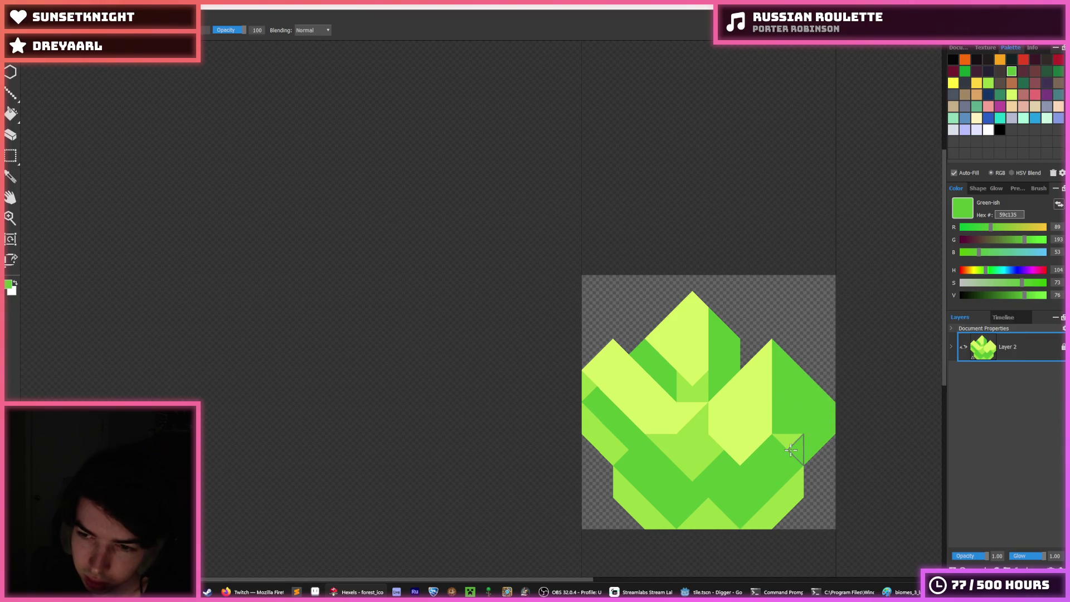
left_click(721, 442, "alt")
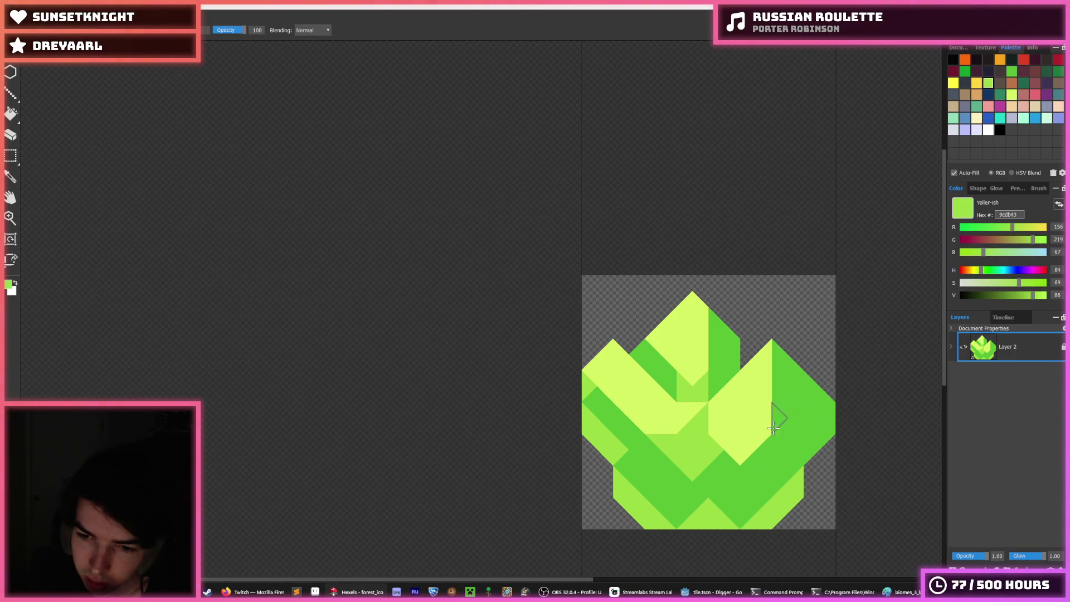
left_click_drag(778, 418, 782, 368)
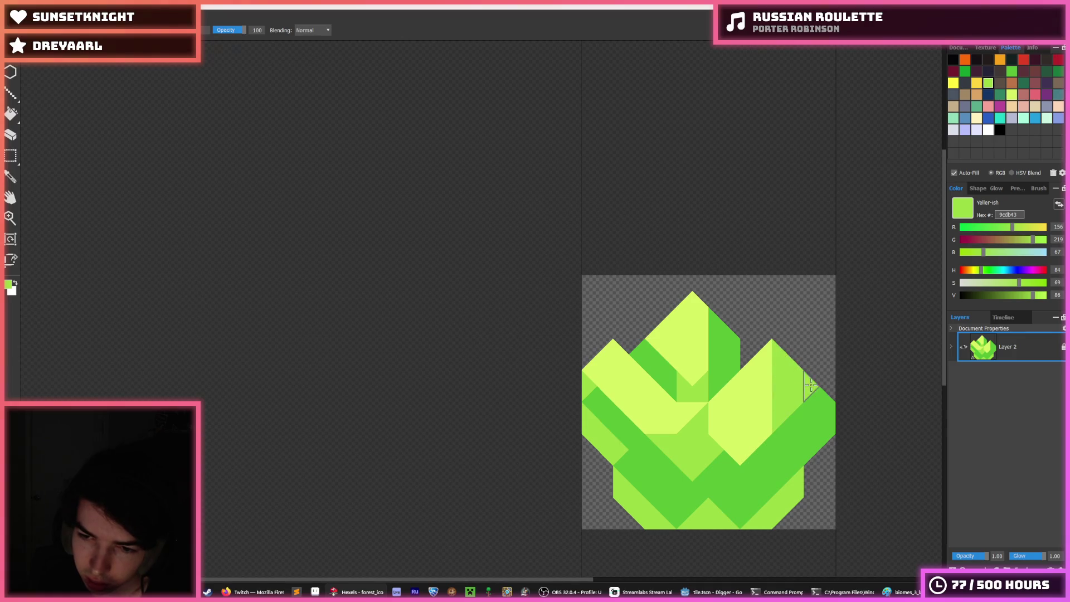
Sample the darker green and fill the gap triangle near the bottom centre
key("alt")
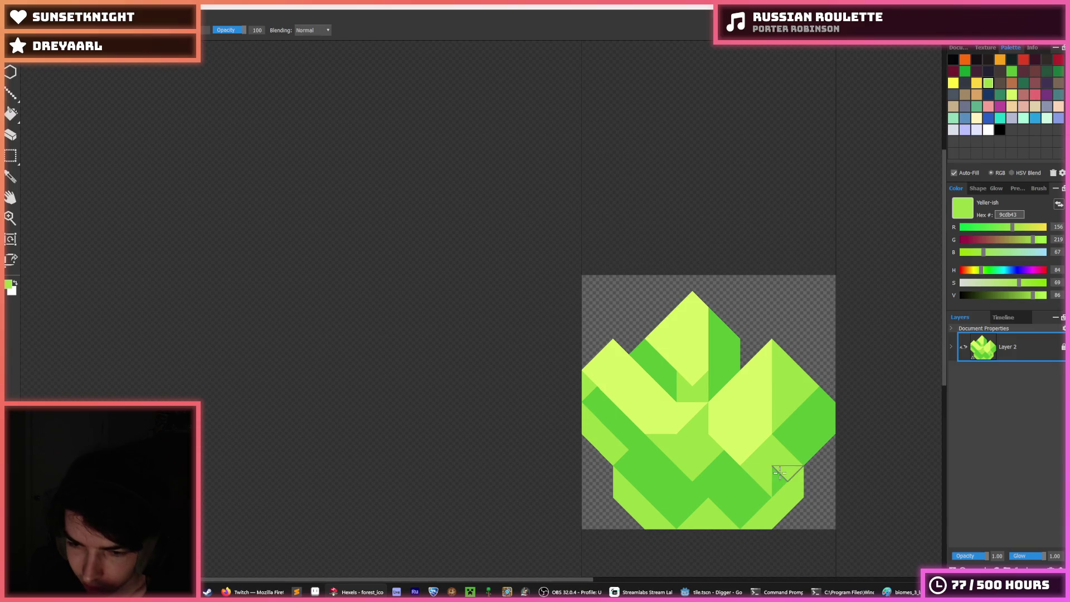
scroll(772, 435, "up", 1)
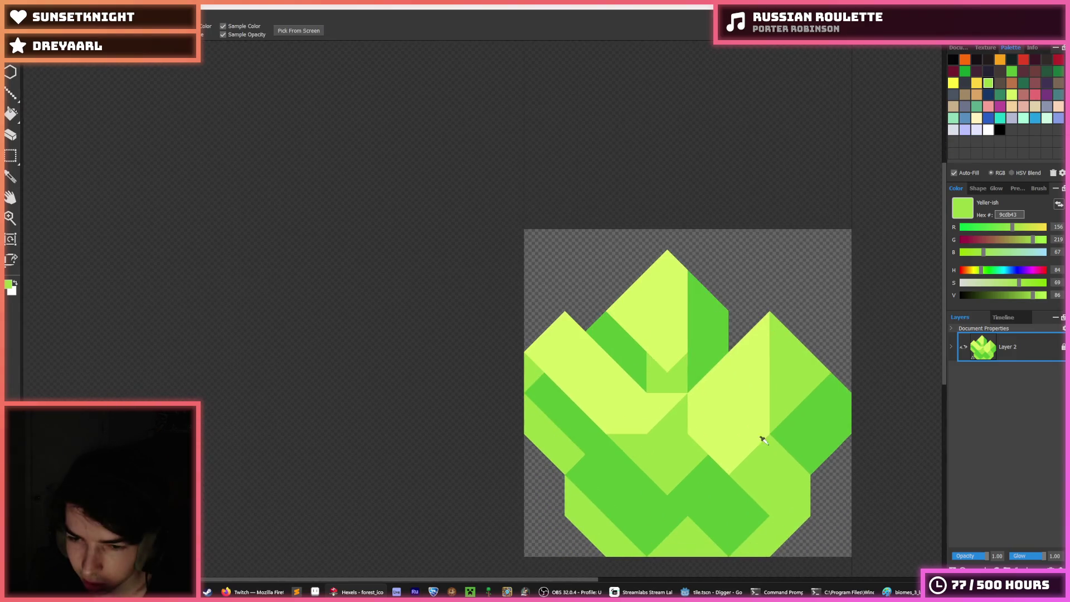
left_click_drag(678, 435, 605, 402)
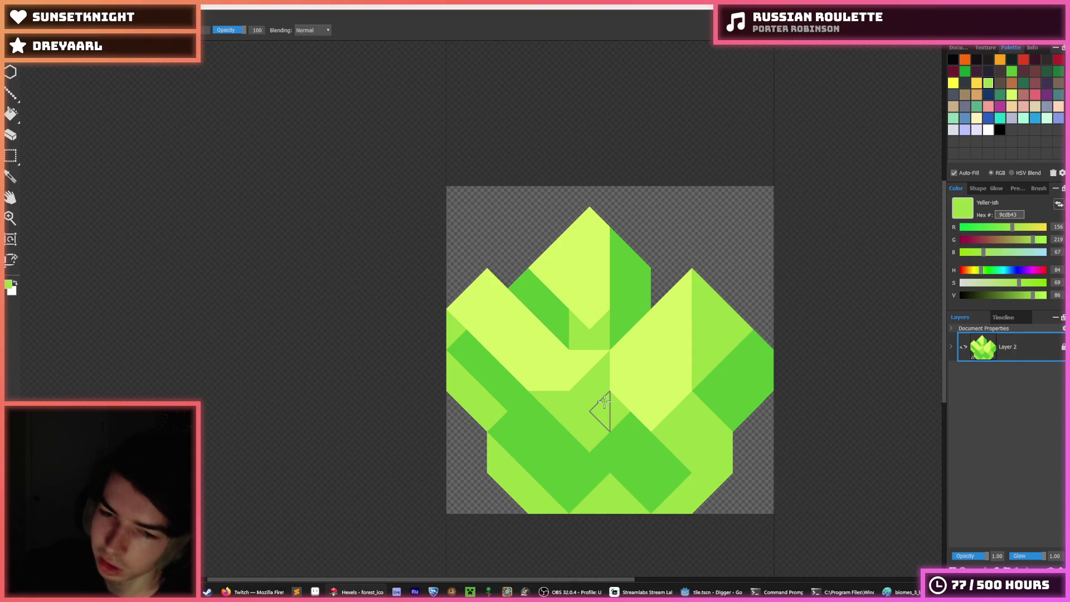
left_click(616, 446, "alt")
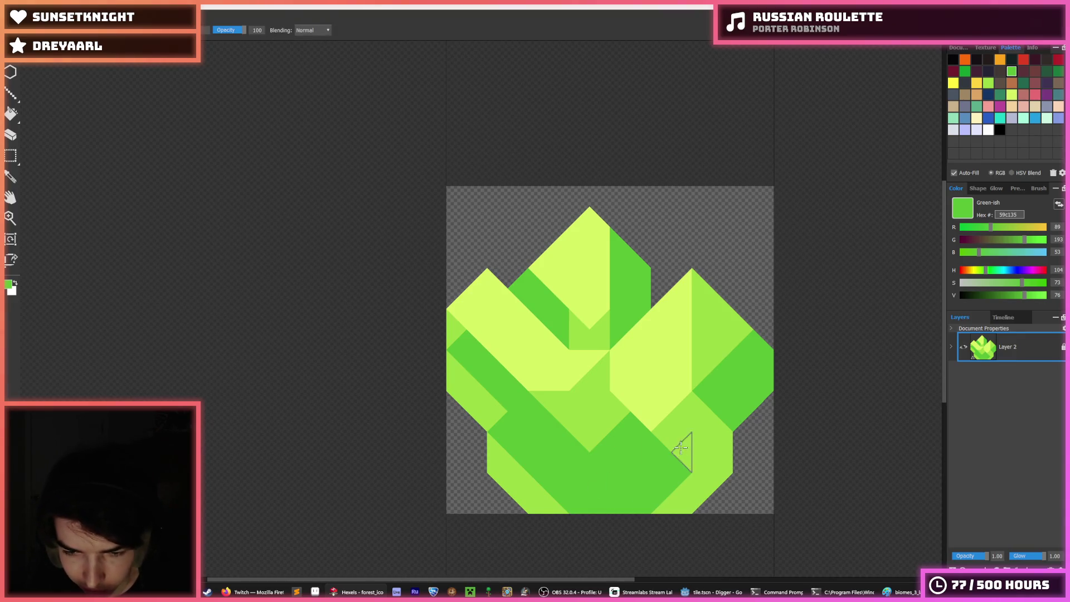
scroll(681, 456, "down", 3)
scroll(698, 429, "up", 5)
scroll(569, 471, "down", 4)
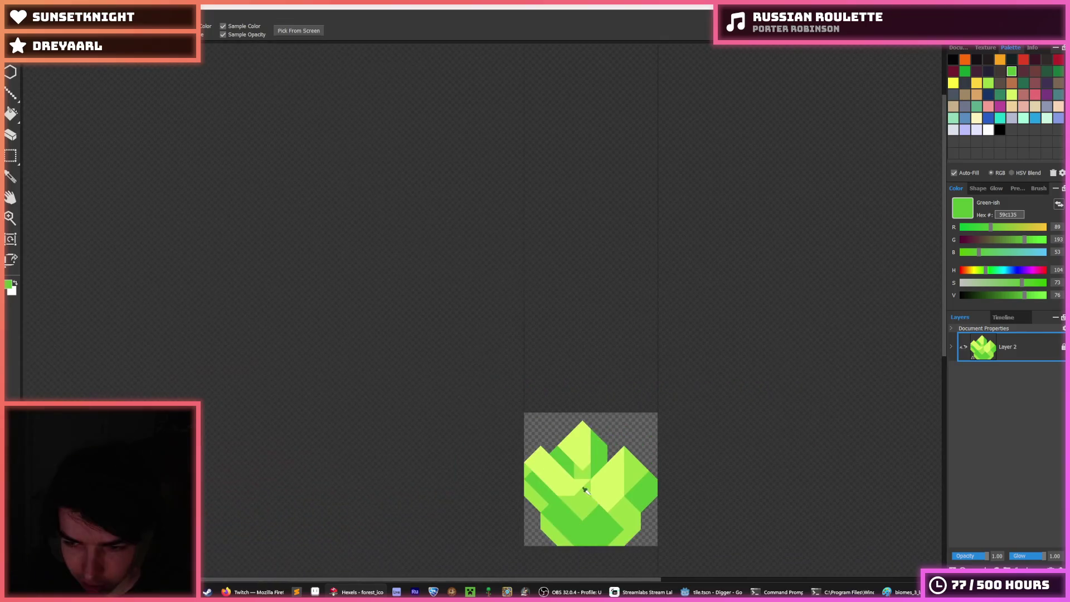
scroll(703, 428, "up", 5)
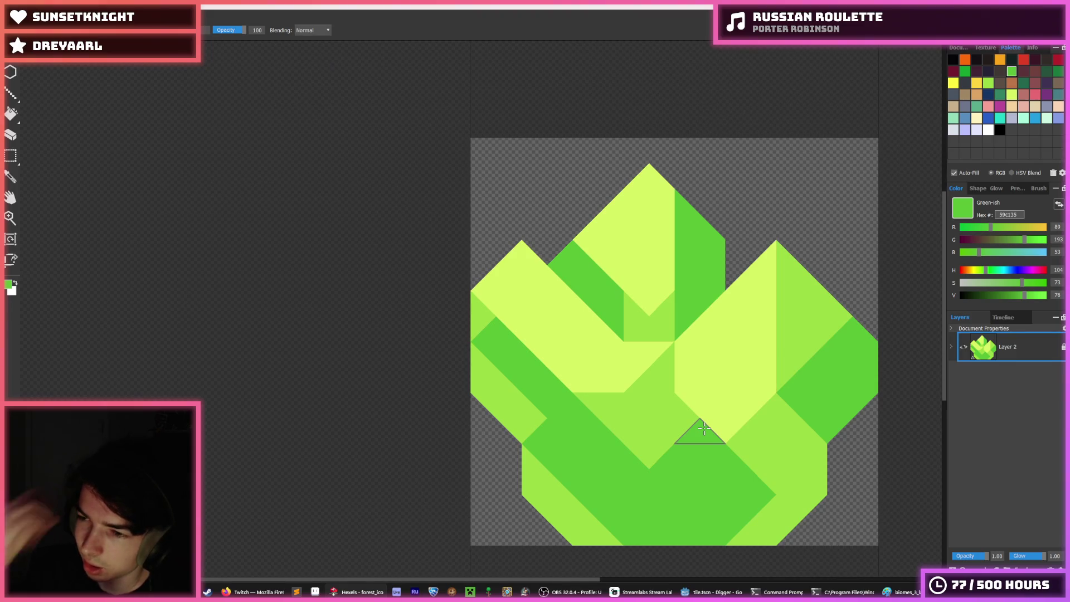
left_click(704, 428)
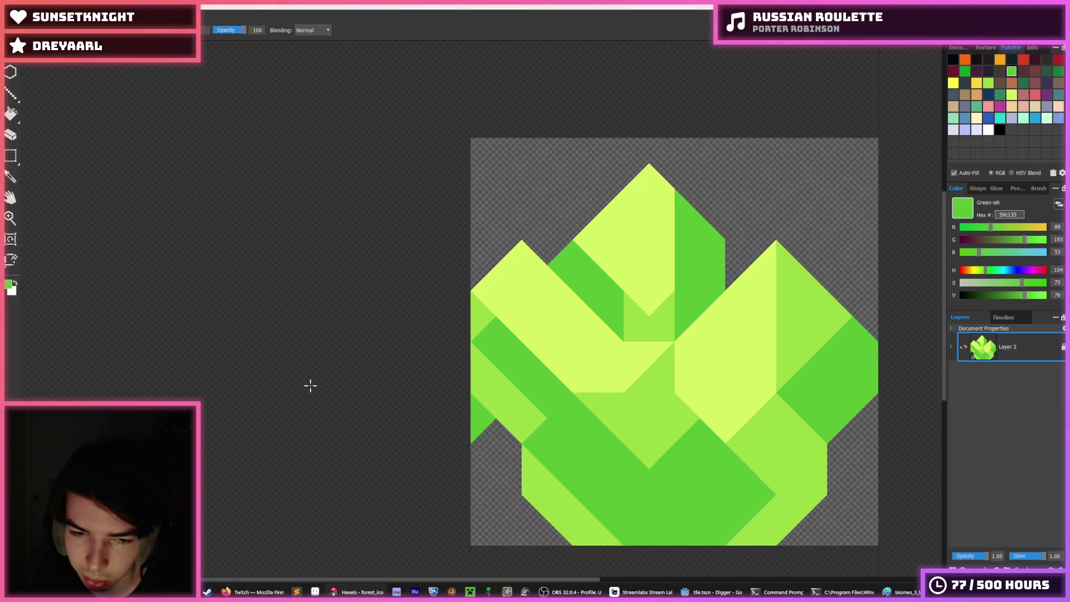
scroll(647, 415, "down", 5)
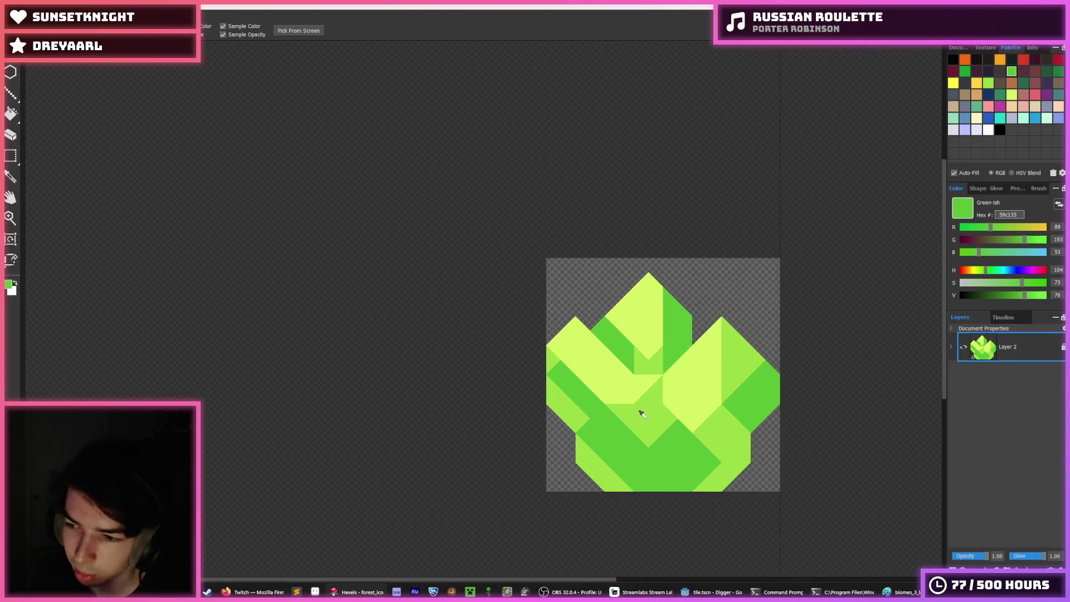
scroll(641, 411, "up", 4)
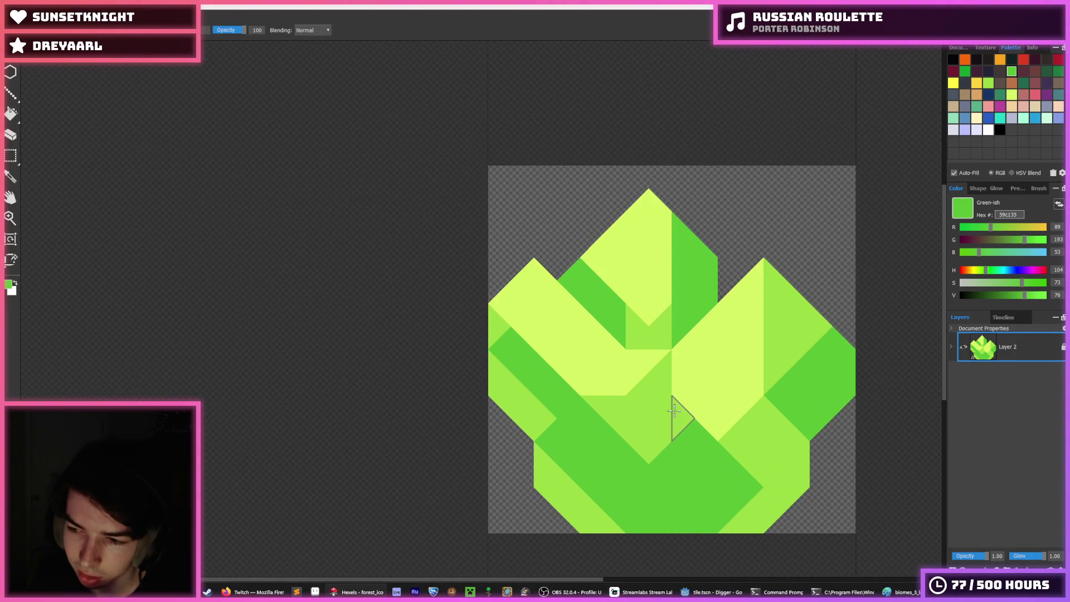
left_click_drag(700, 411, 611, 375)
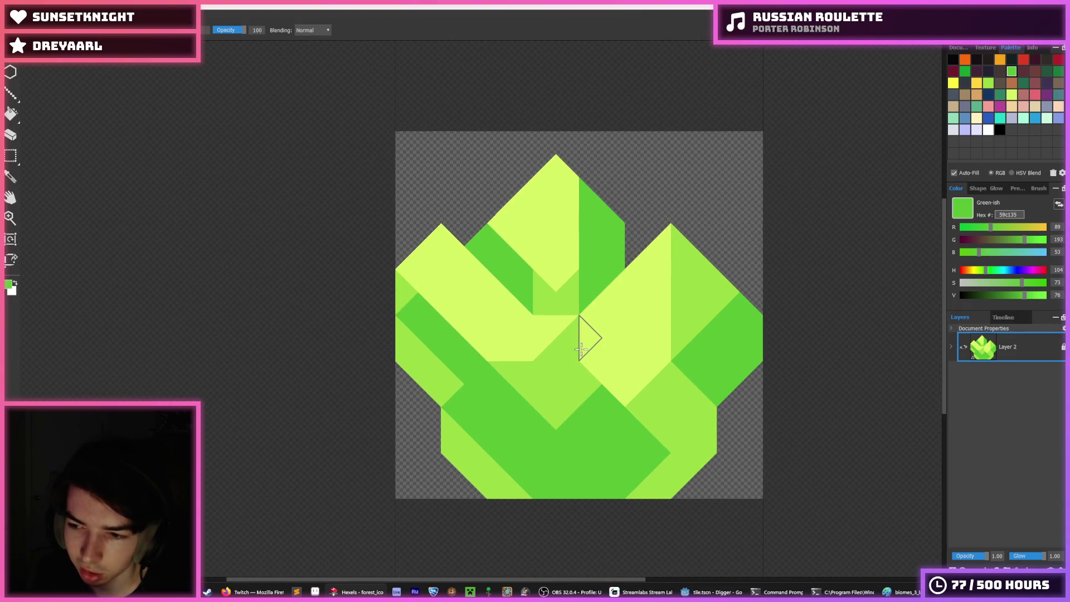
Fill the notch triangles between the left and top peaks with light green 9cdb43, redoing mistakes
key("ctrl+z")
left_click(544, 304, "alt")
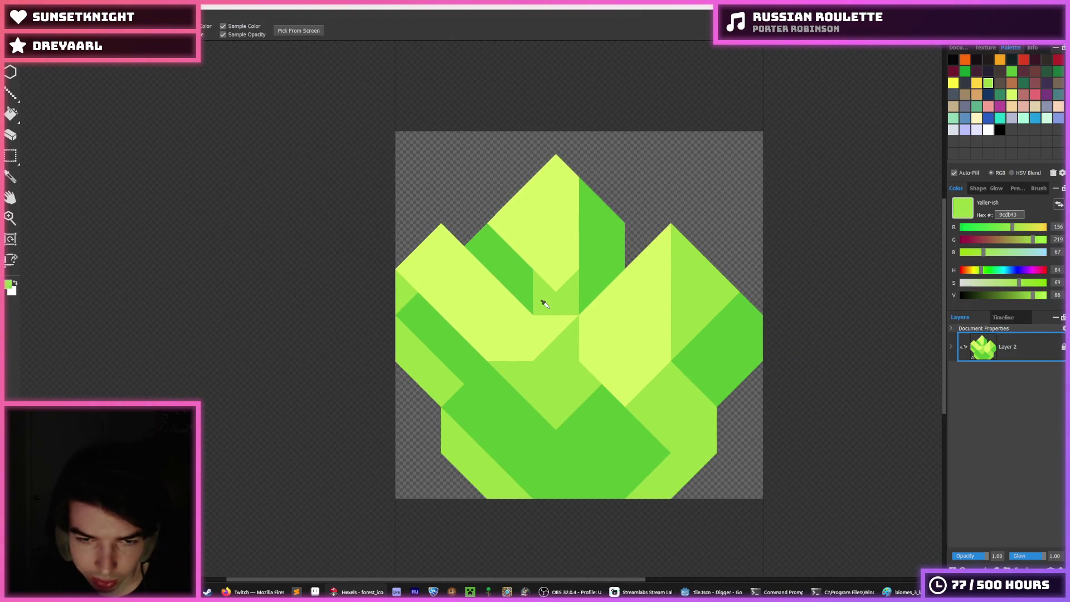
left_click(519, 278)
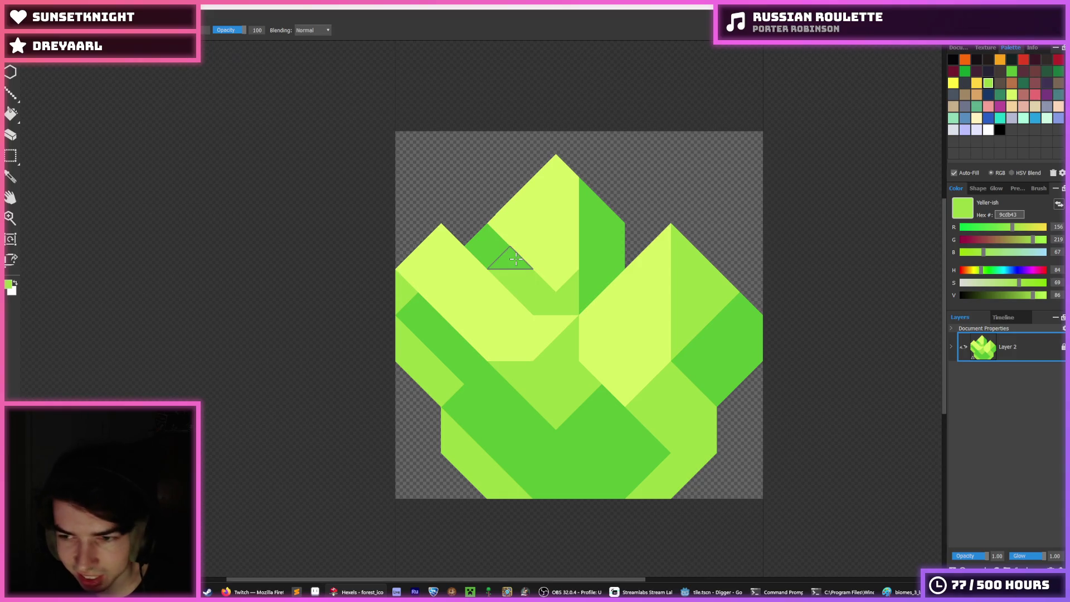
left_click(516, 259)
key("ctrl+z")
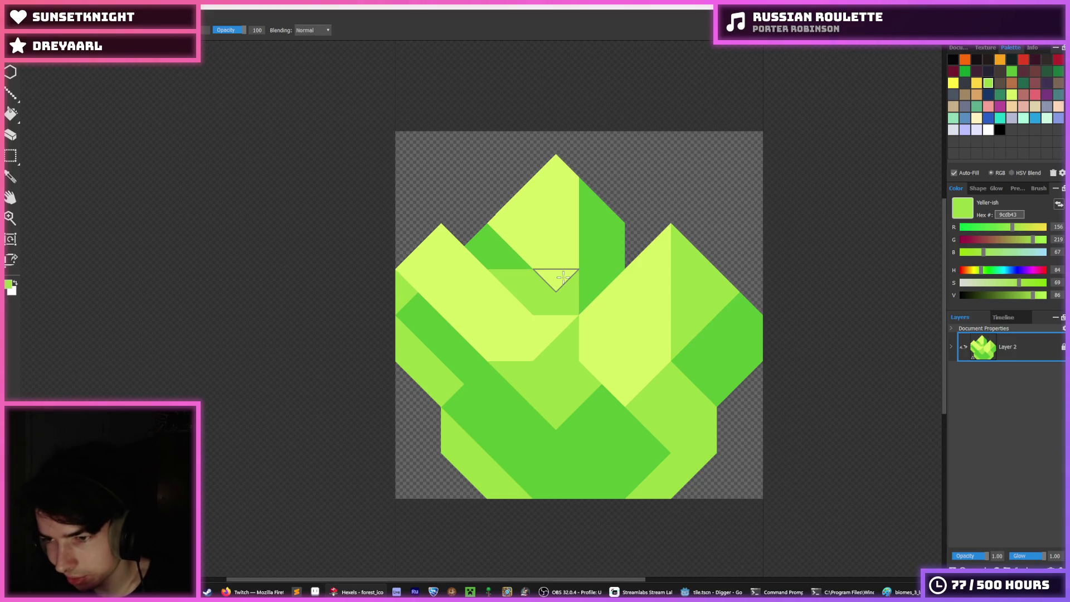
key("ctrl+z")
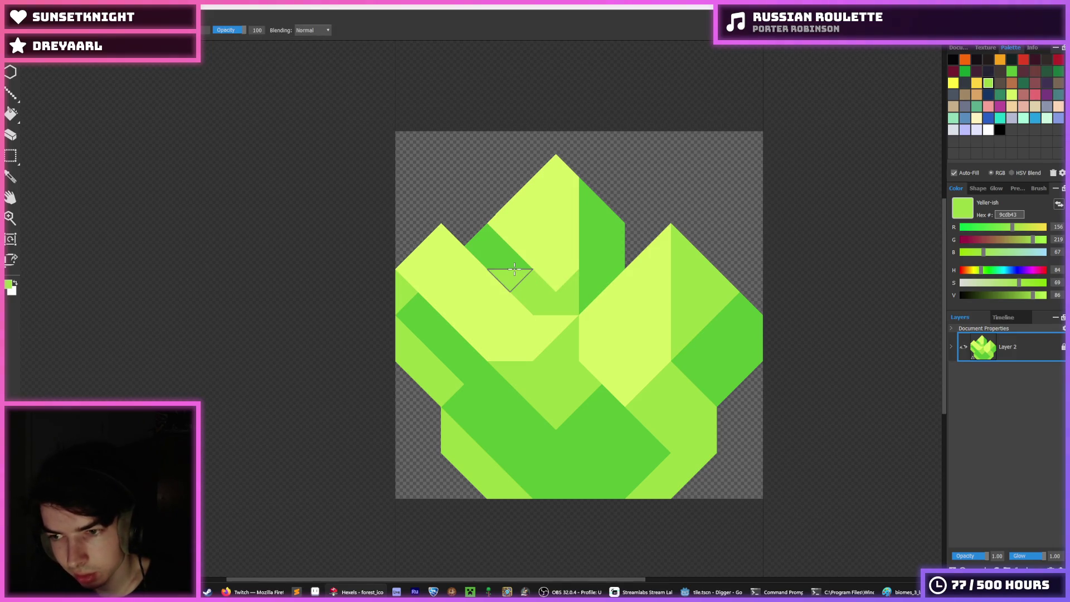
left_click(514, 270)
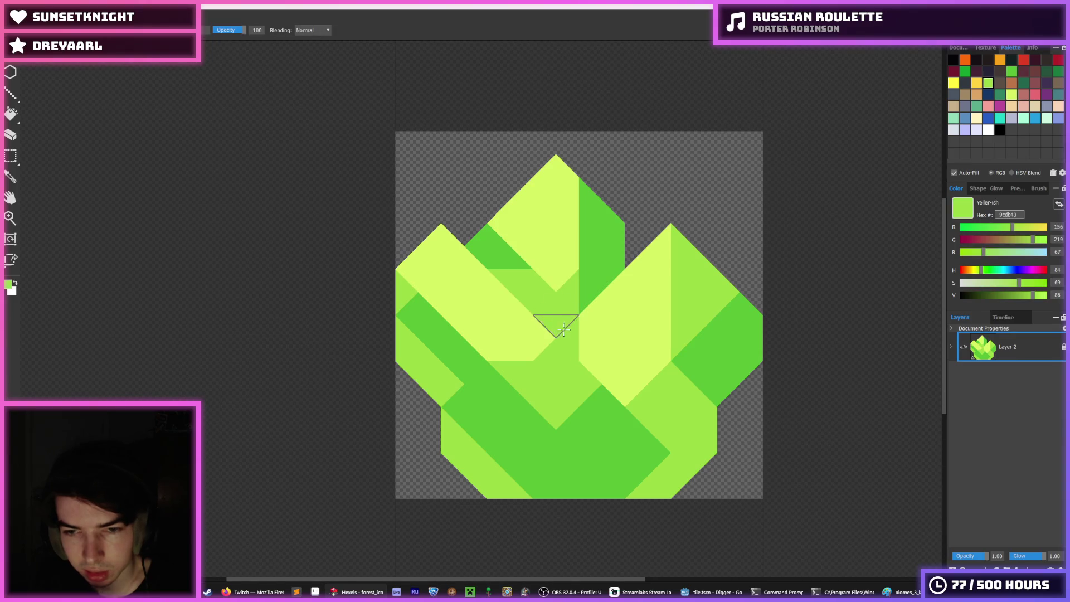
scroll(658, 335, "down", 10)
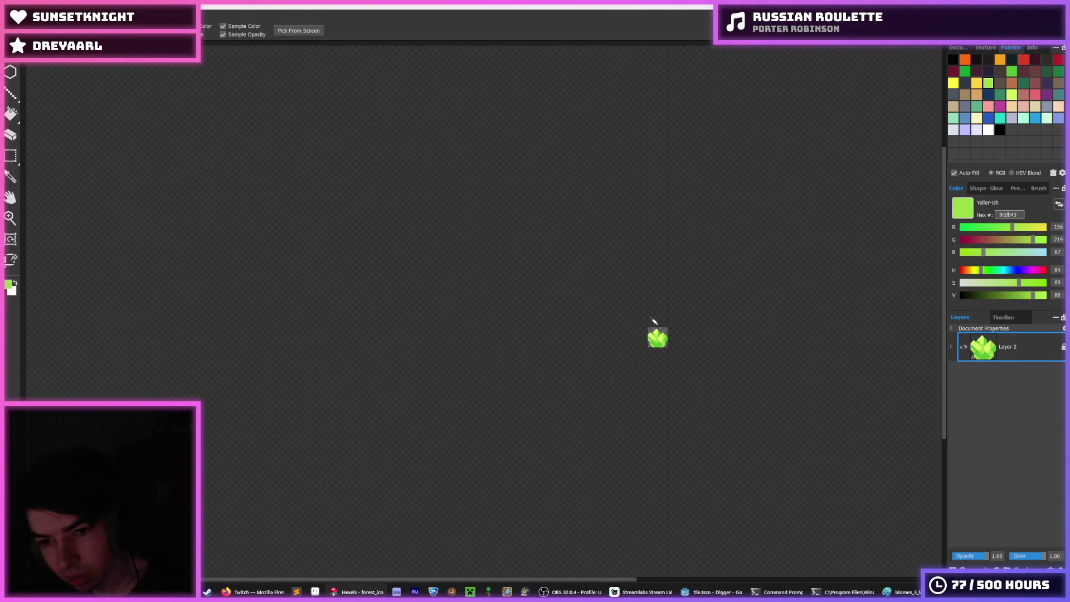
scroll(652, 340, "up", 10)
Recolour the left-edge triangles in green 59c135, light green 9cdb43 and yellow
left_click(614, 290)
left_click(563, 275)
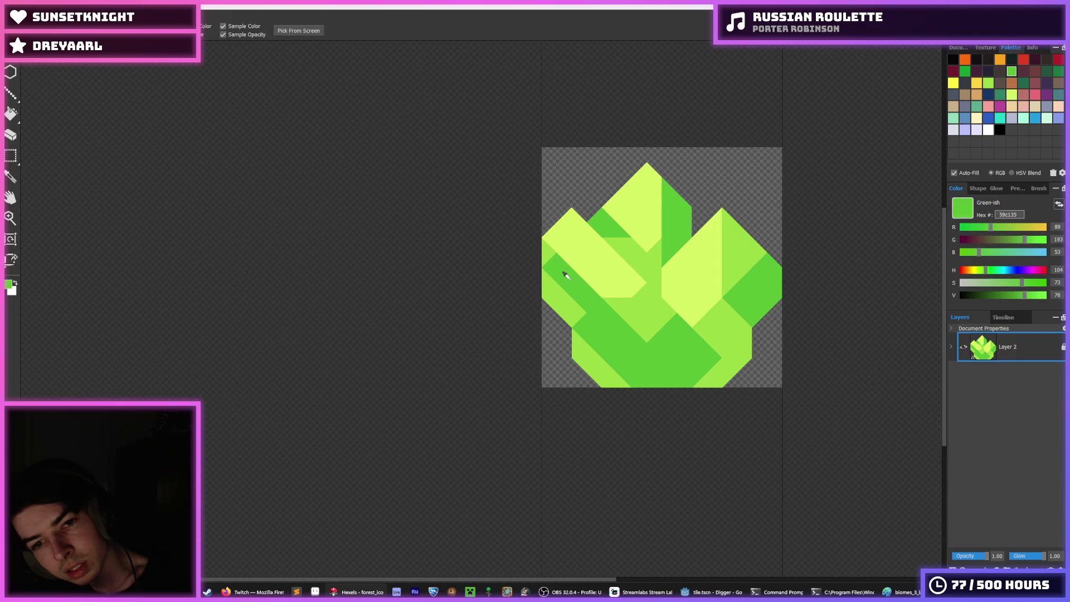
mouse_move(563, 273)
left_mouse_down()
mouse_move(592, 279)
mouse_move(613, 267)
mouse_move(550, 283)
left_mouse_up()
left_click(585, 281, "alt")
key("alt")
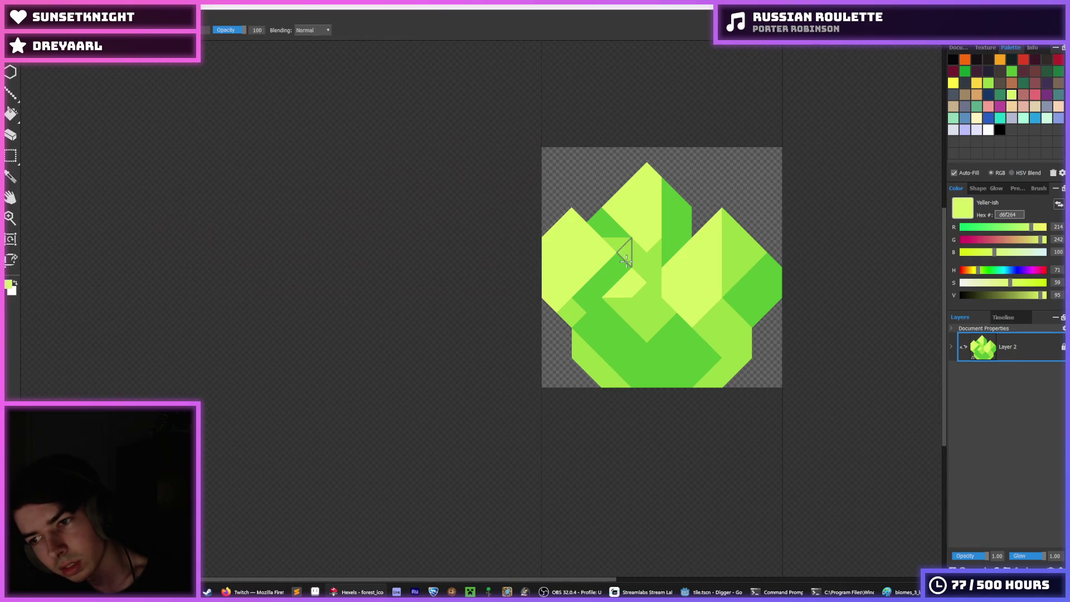
scroll(579, 284, "up", 3)
left_click(572, 287, "alt")
left_click(521, 287)
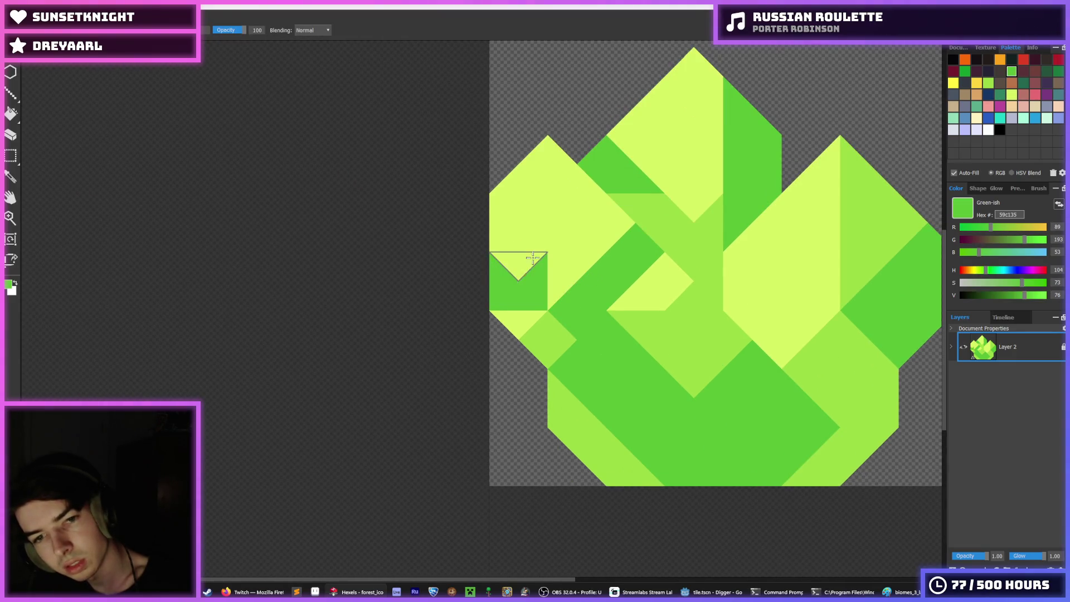
left_click(534, 262, "alt")
left_click(530, 270)
left_click_drag(548, 330, 500, 291)
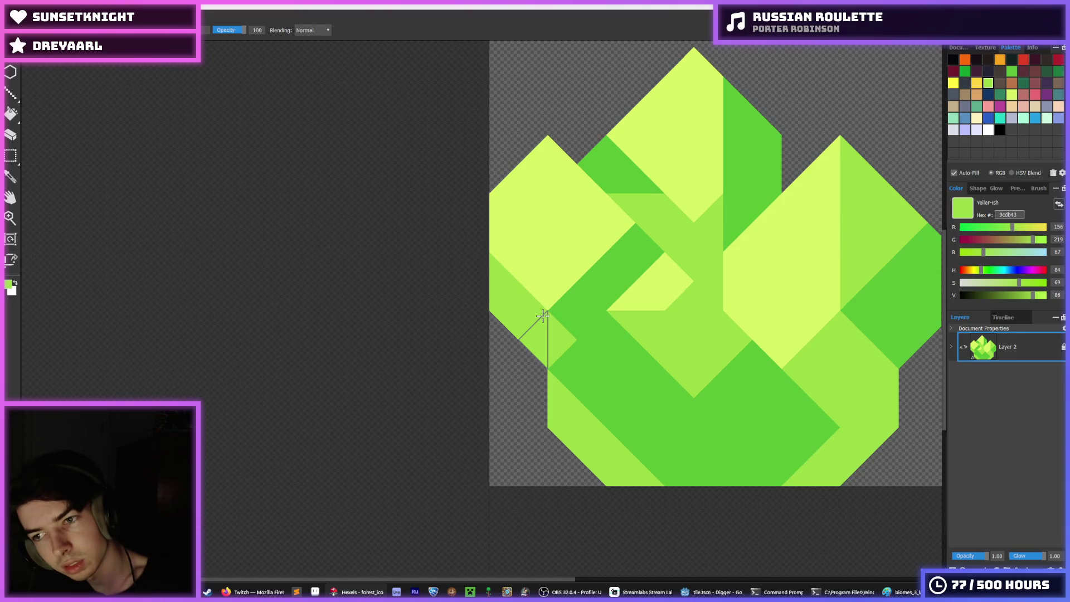
Paint the light middle triangle and a band across the centre dark green 59c135
key("alt")
left_click(580, 312, "alt")
left_click_drag(645, 282, 669, 272)
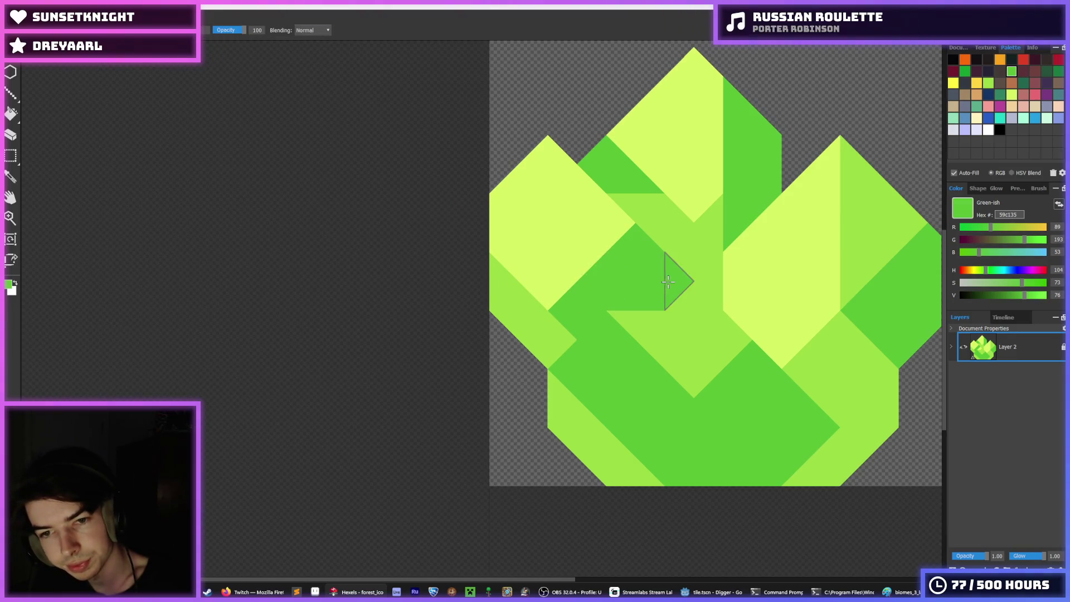
mouse_move(644, 331)
left_mouse_down()
mouse_move(644, 362)
mouse_move(694, 360)
mouse_move(728, 337)
left_mouse_up()
Run a yellow d6f264 strip down the centre, covering the lower-centre dark-green triangles
key("alt")
scroll(738, 343, "down", 3)
scroll(738, 343, "up", 3)
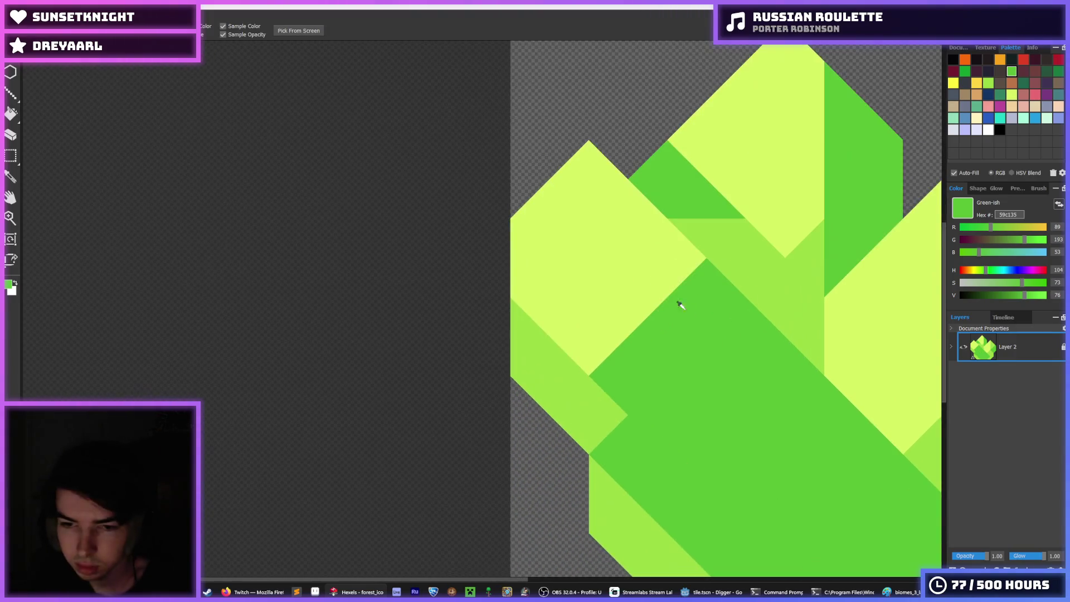
left_click(681, 303, "alt")
left_click_drag(696, 325, 726, 412)
scroll(641, 341, "down", 3)
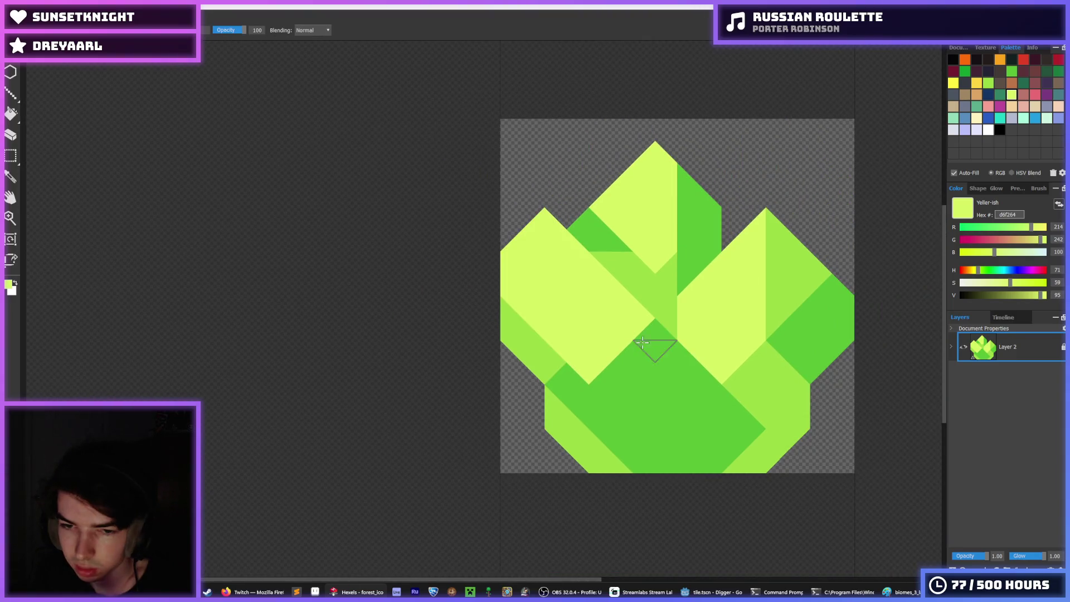
mouse_move(642, 342)
left_mouse_down()
mouse_move(638, 358)
mouse_move(620, 353)
mouse_move(609, 370)
mouse_move(711, 367)
mouse_move(574, 359)
mouse_move(610, 390)
mouse_move(695, 375)
mouse_move(654, 419)
left_mouse_up()
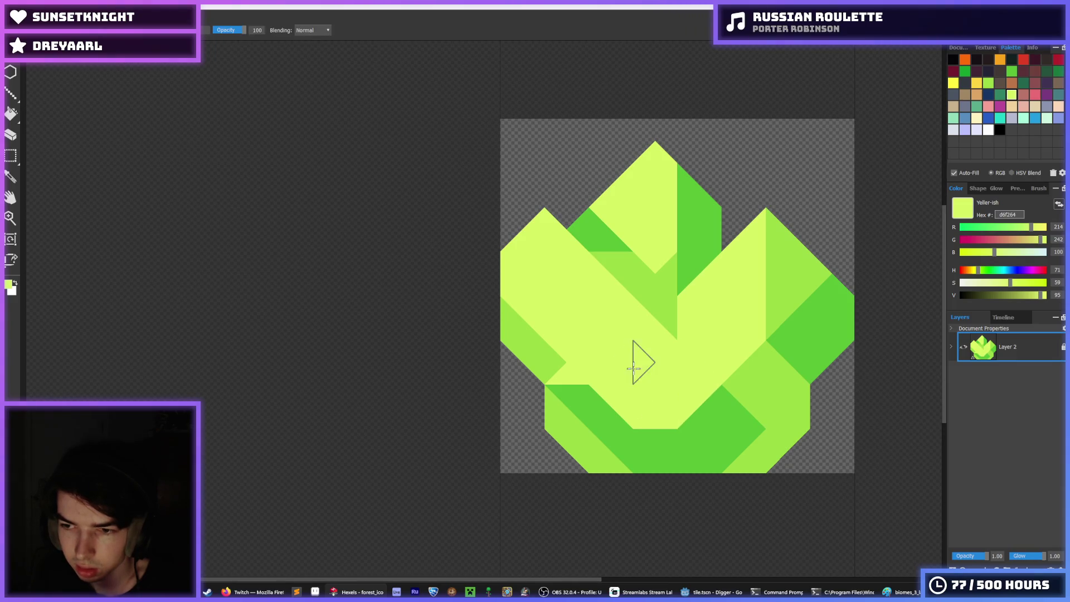
scroll(647, 377, "down", 3)
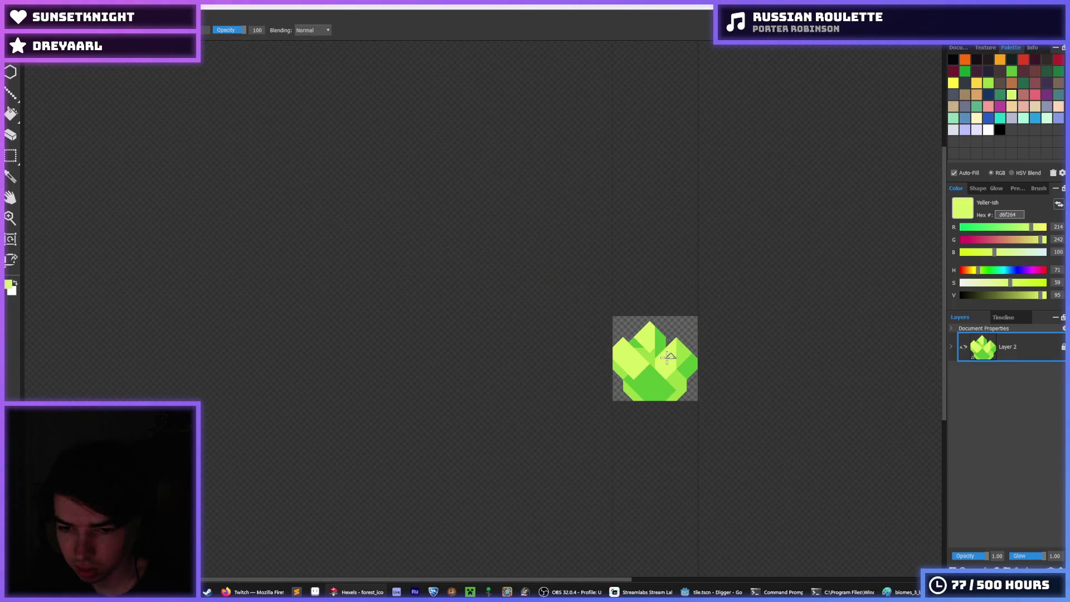
scroll(654, 364, "up", 2)
left_click_drag(641, 326, 650, 335)
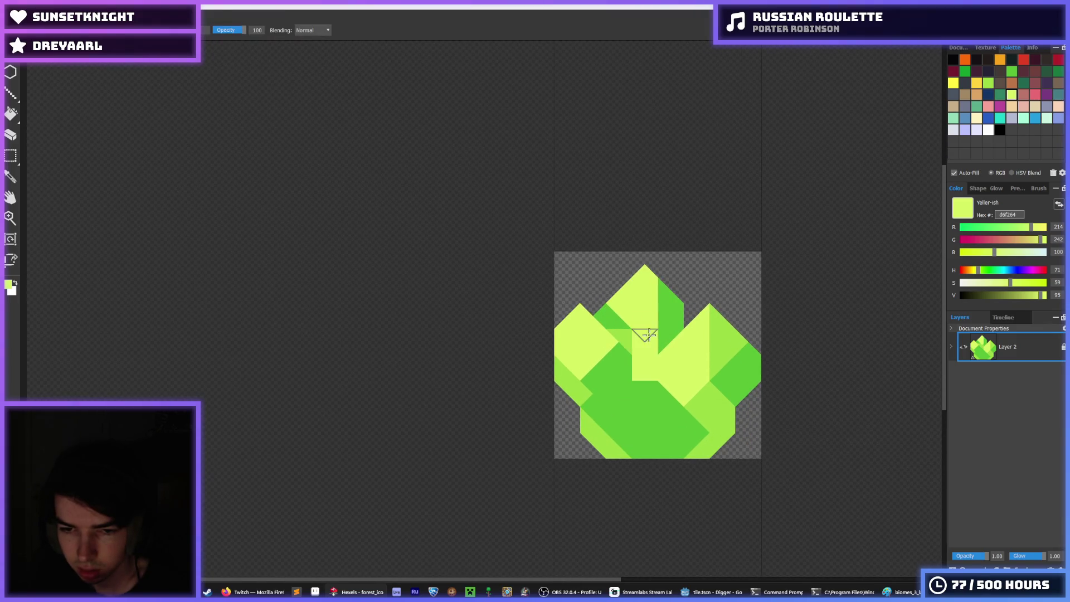
Sample mid-green 9cdb43 and paint a green patch and yellow triangles right of the central column
scroll(641, 379, "down", 6)
key("i")
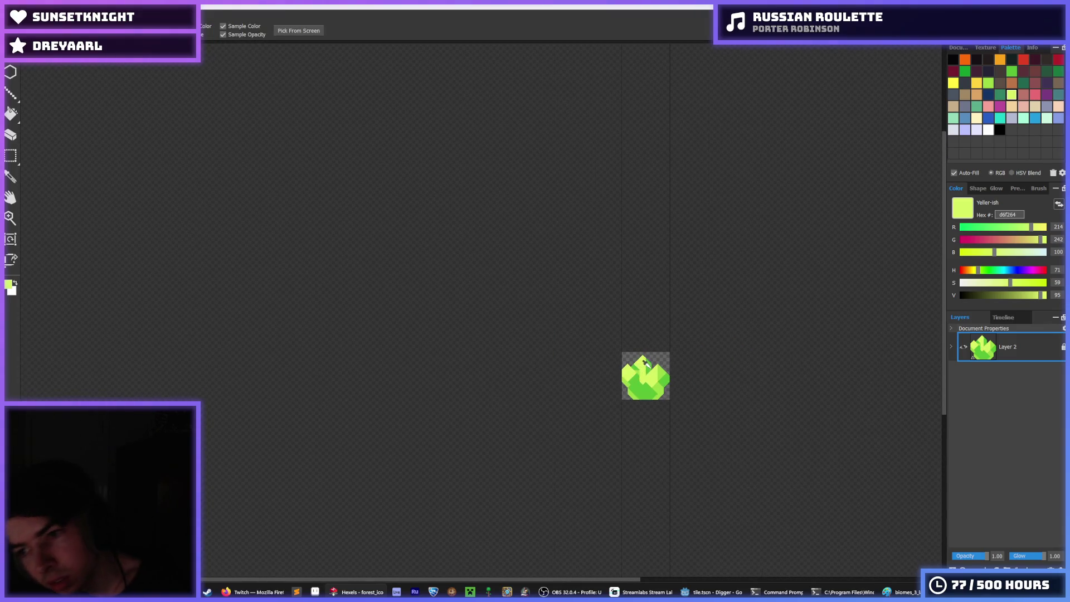
scroll(647, 366, "up", 6)
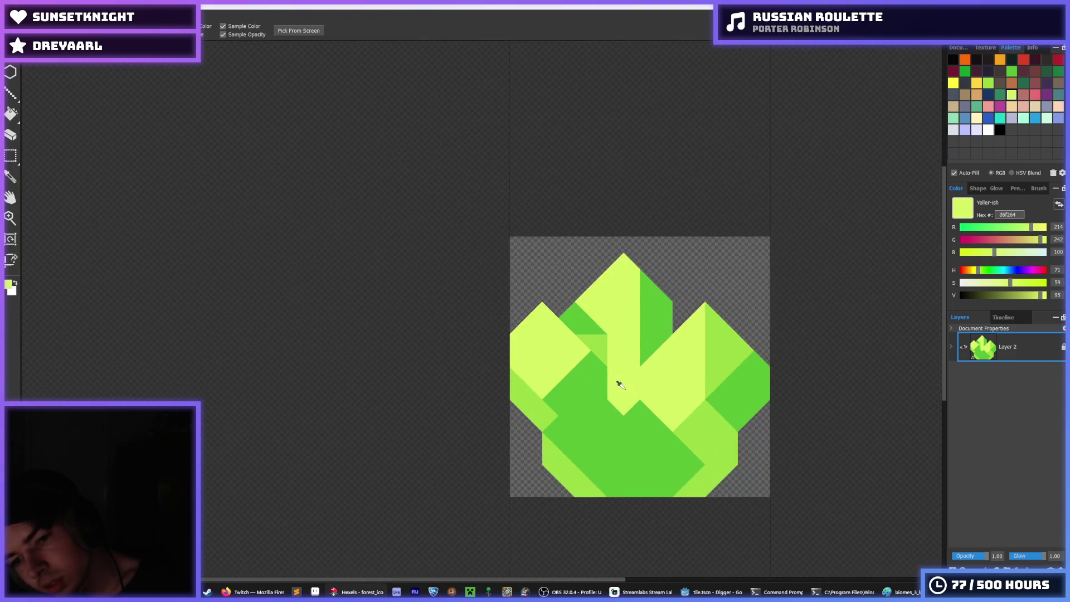
left_click(647, 382)
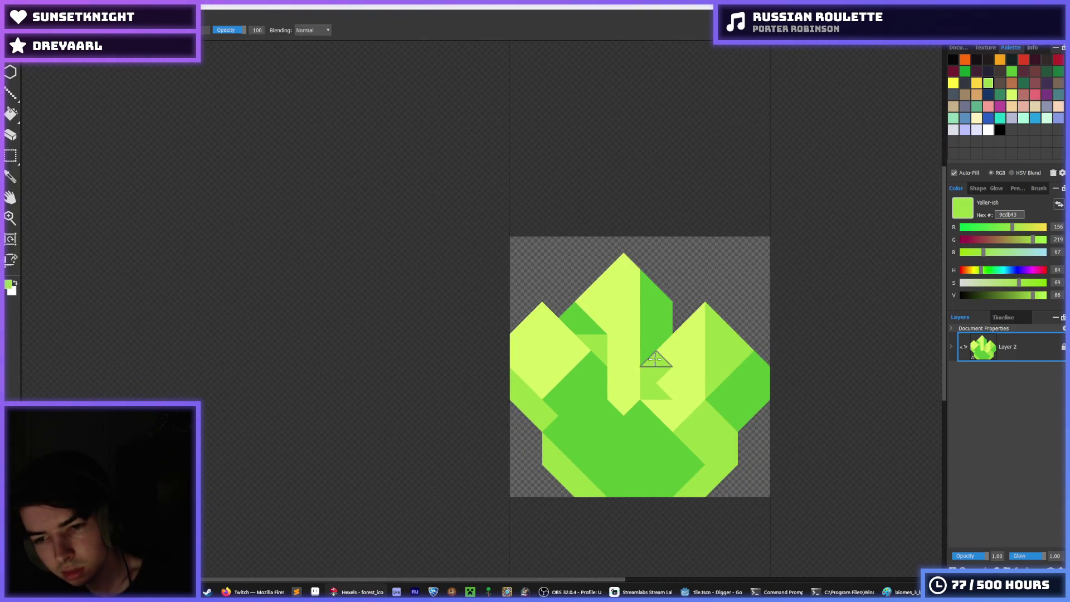
mouse_move(656, 358)
left_mouse_down()
mouse_move(650, 407)
mouse_move(676, 418)
mouse_move(650, 384)
mouse_move(658, 352)
mouse_move(641, 351)
mouse_move(676, 370)
left_mouse_up()
left_click(636, 371, "alt")
left_click(659, 378, "alt")
Turn the triangle right of centre mid-green, add yellow to the right peak, and green the diamond
left_click(628, 353, "alt")
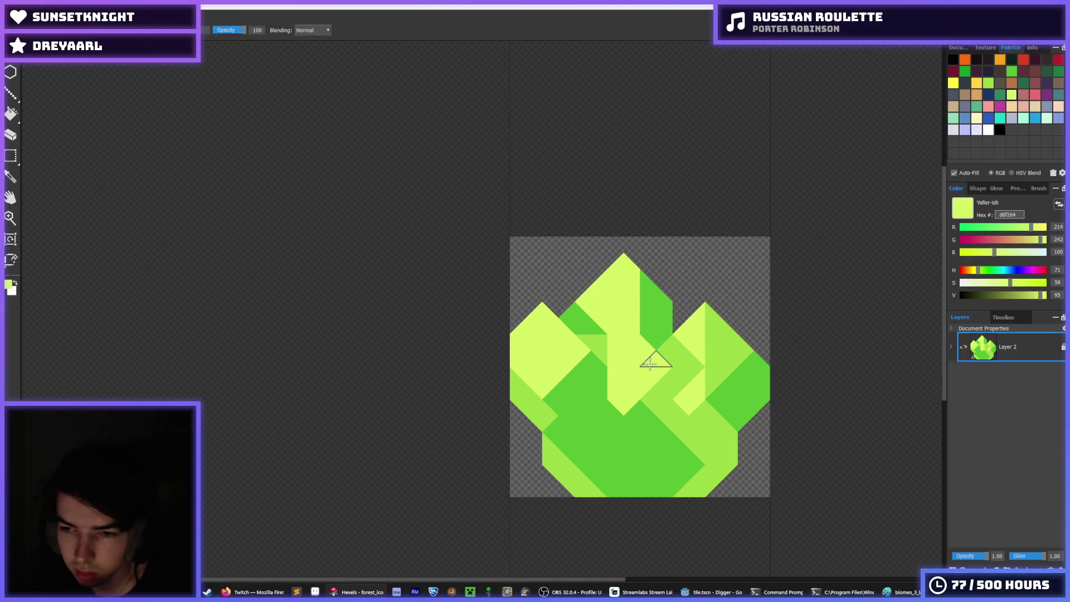
scroll(647, 365, "down", 3)
scroll(641, 368, "up", 4)
left_click(671, 370, "alt")
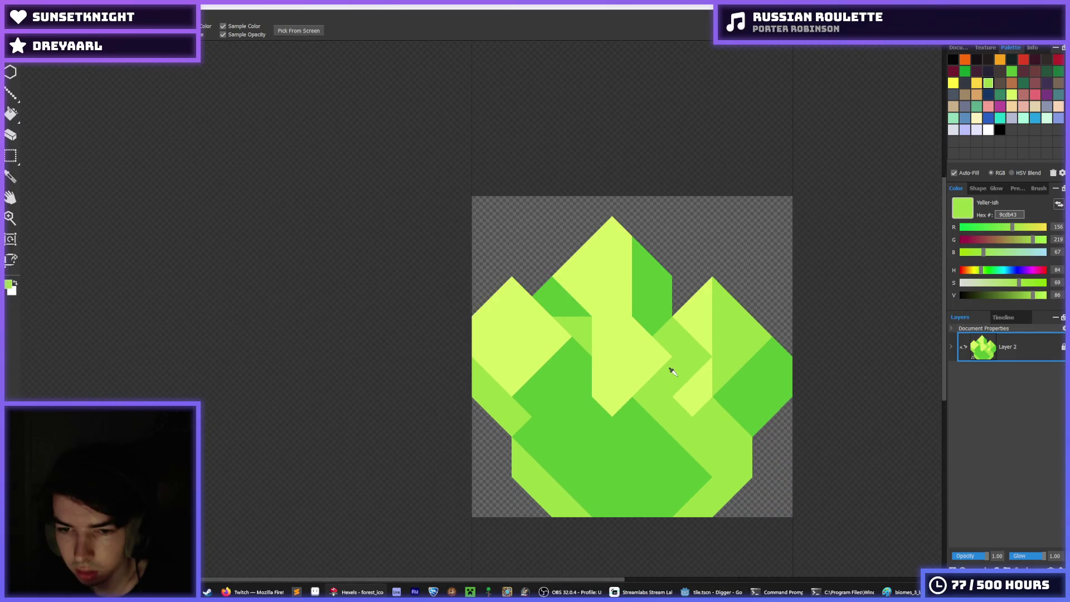
left_click_drag(672, 370, 703, 377)
left_click(693, 335, "alt")
mouse_move(693, 334)
left_mouse_down()
mouse_move(693, 363)
mouse_move(661, 369)
left_mouse_up()
left_click(677, 345, "alt")
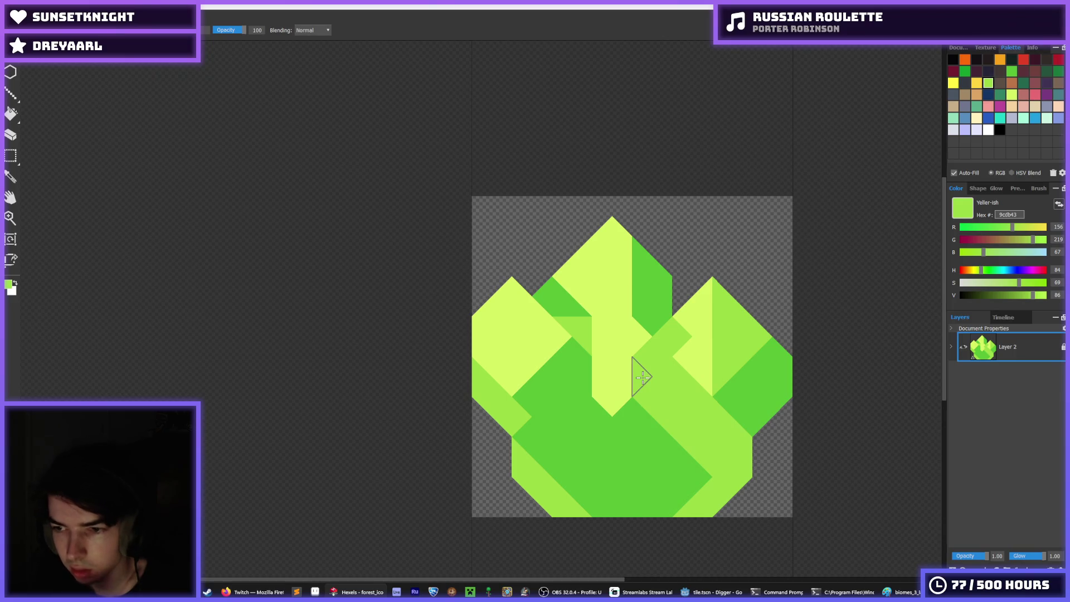
Undo and redo the recent green strokes to compare the diamond, then sample yellow d6f264
key("ctrl+z")
key("ctrl+z")
key("ctrl+z")
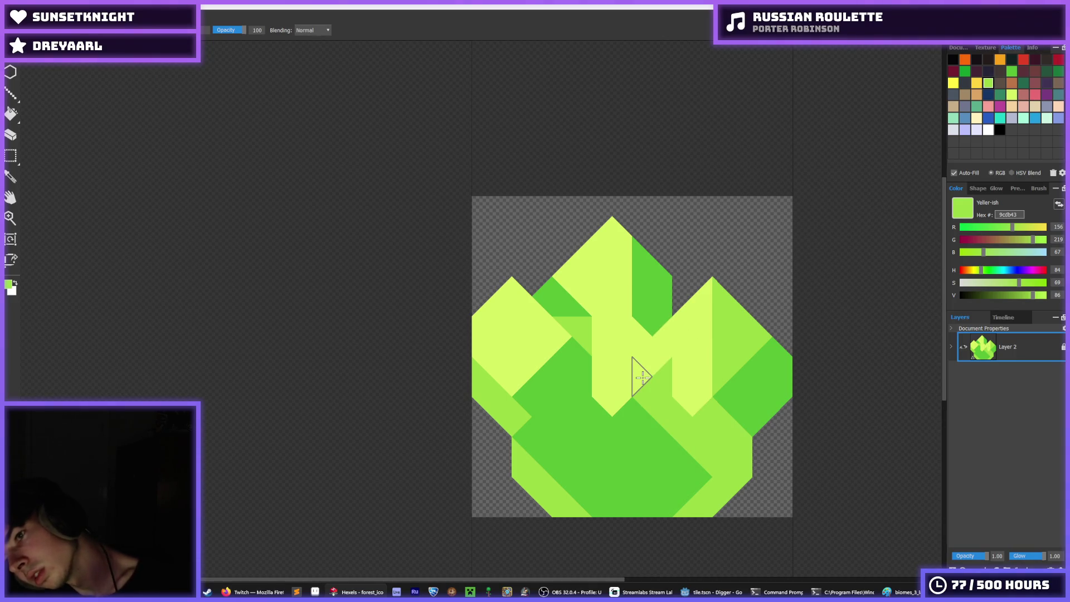
key("ctrl+z")
key("ctrl+y")
key("ctrl+z")
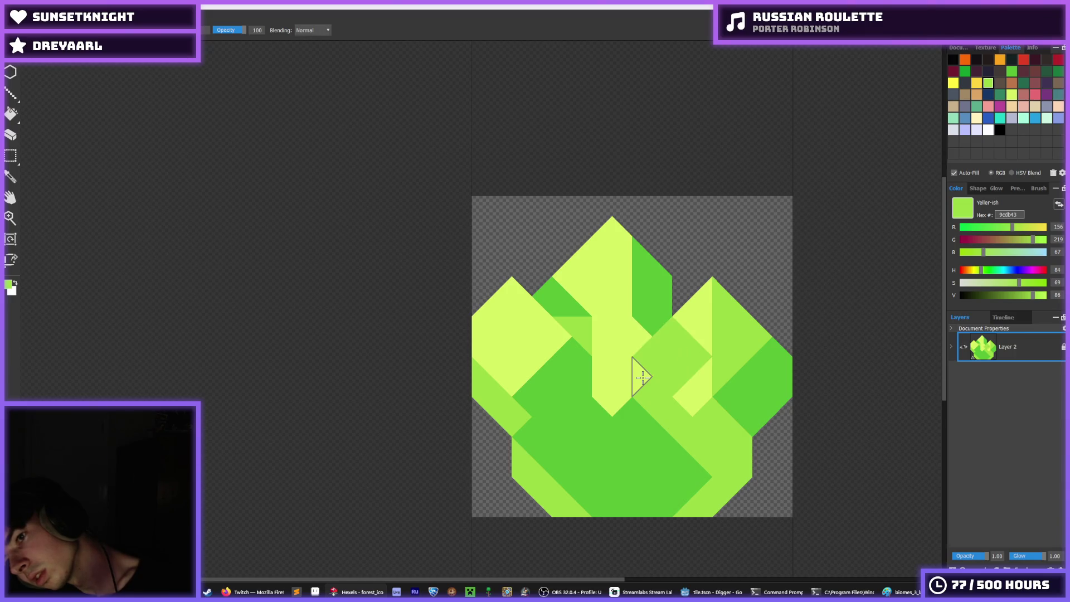
key("ctrl+y")
left_click(670, 352, "alt")
scroll(671, 353, "down", 6)
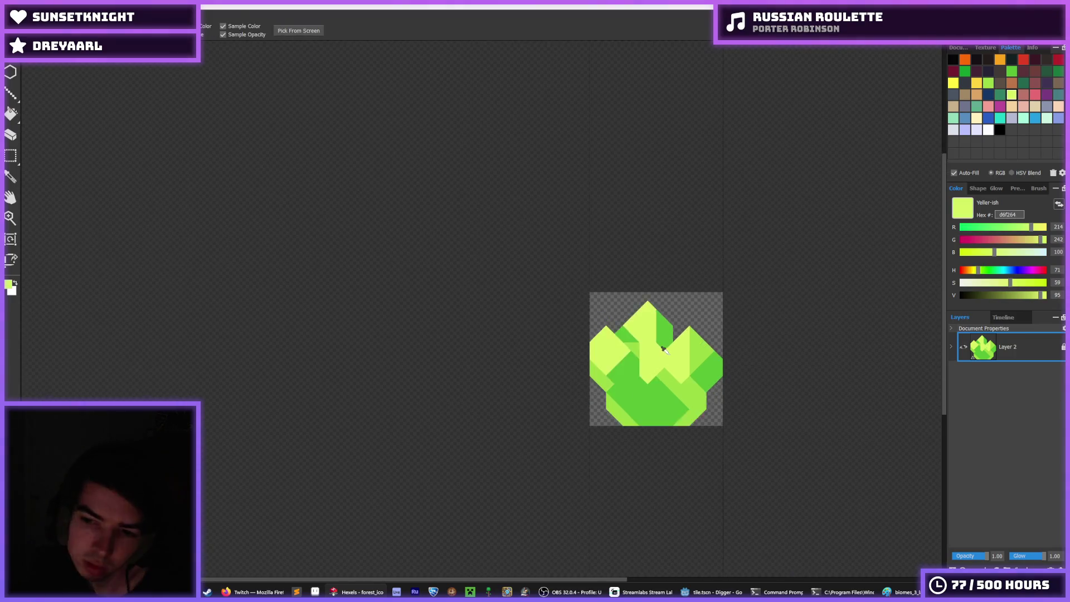
Paint lower-right trixels light green and pale yellow, including those below the right peak
scroll(668, 351, "up", 7)
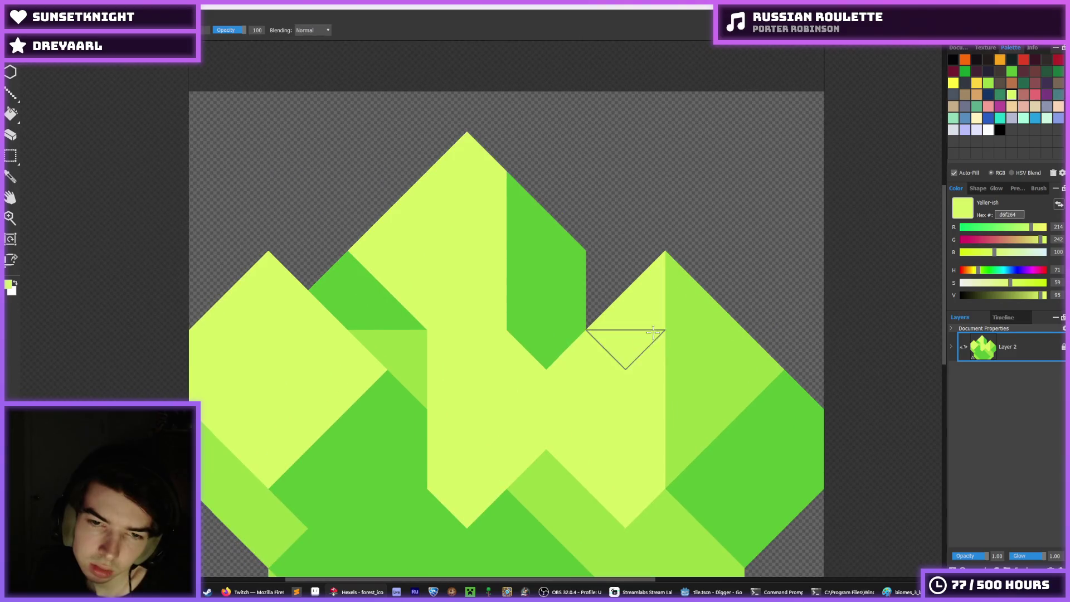
left_click(679, 409, "alt")
mouse_move(655, 446)
left_mouse_down()
mouse_move(640, 442)
mouse_move(626, 507)
left_mouse_up()
left_click(612, 406, "alt")
left_click(630, 469)
left_click(649, 434)
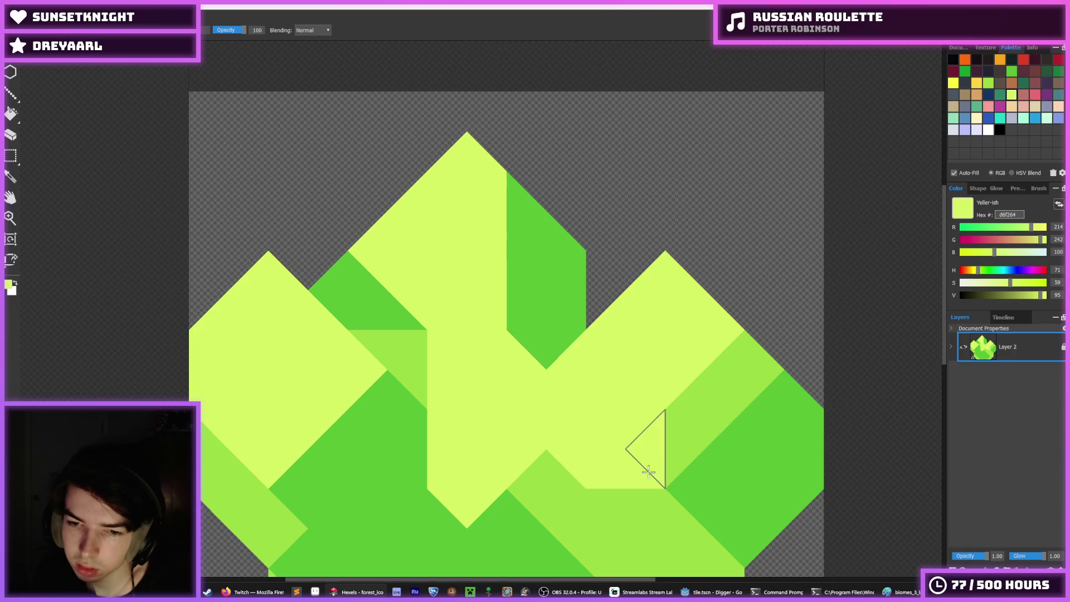
left_click_drag(637, 446, 623, 366)
mouse_move(567, 395)
left_mouse_down()
mouse_move(585, 442)
mouse_move(599, 446)
left_mouse_up()
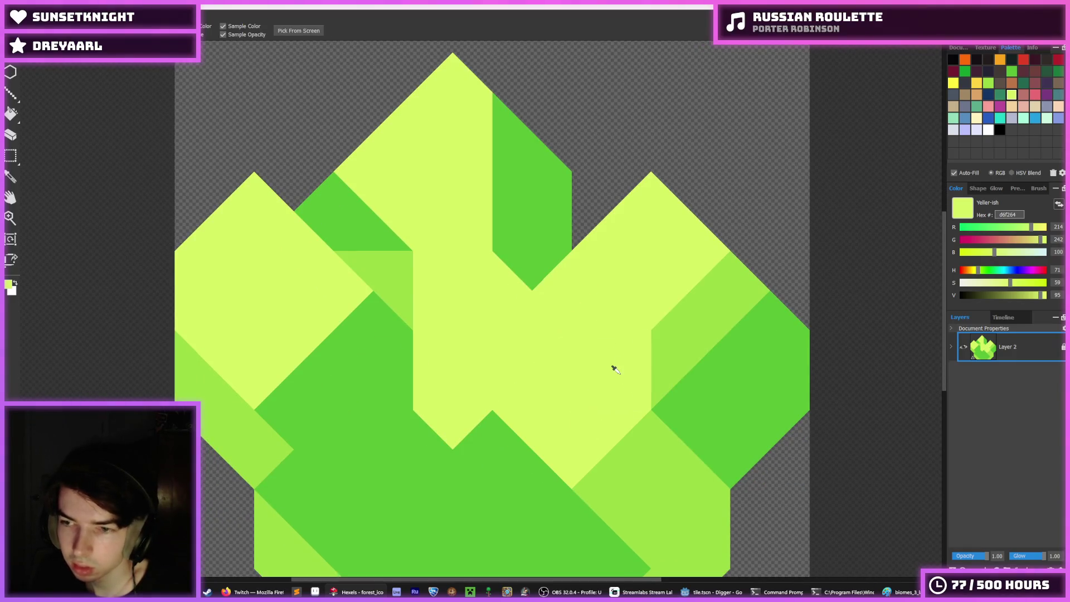
Repaint the right-side and upper-right trixels in light and dark green
scroll(616, 363, "up", 2)
left_click(679, 394, "alt")
left_click_drag(679, 395, 775, 273)
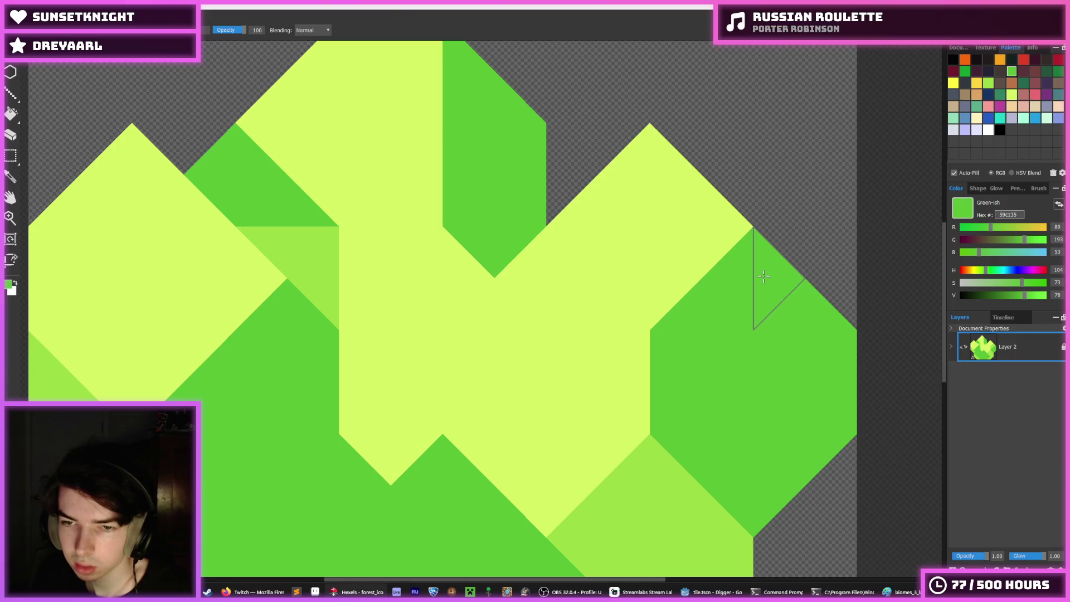
left_click_drag(680, 273, 678, 209)
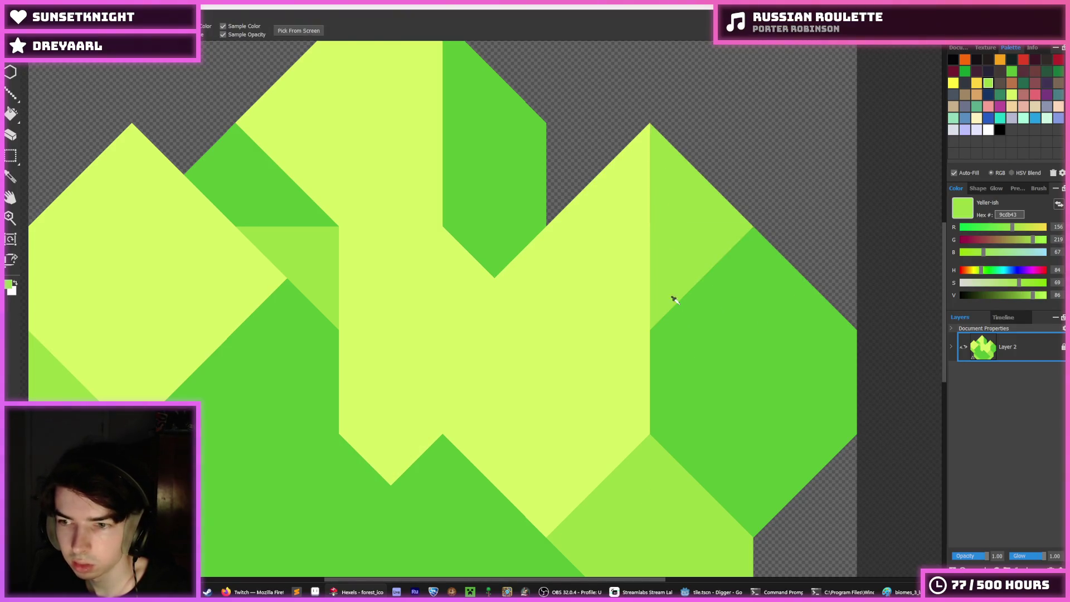
scroll(676, 318, "down", 5)
scroll(677, 323, "up", 2)
scroll(678, 323, "up", 2)
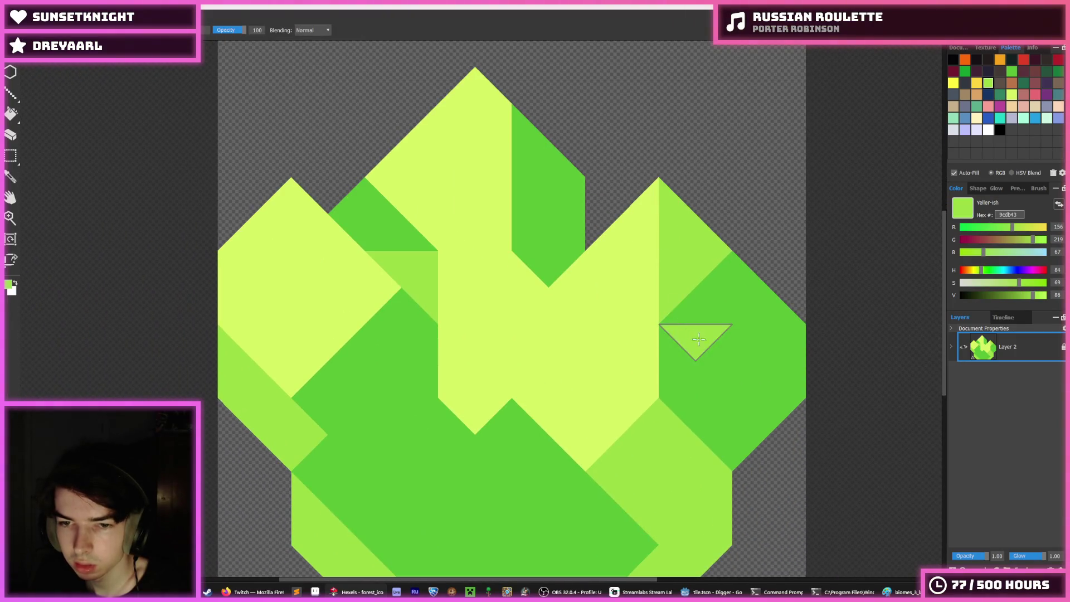
mouse_move(693, 335)
left_mouse_down()
mouse_move(776, 362)
mouse_move(781, 346)
left_mouse_up()
Cover the darker green at lower left with mid-green 9cdb43
left_click(721, 390, "alt")
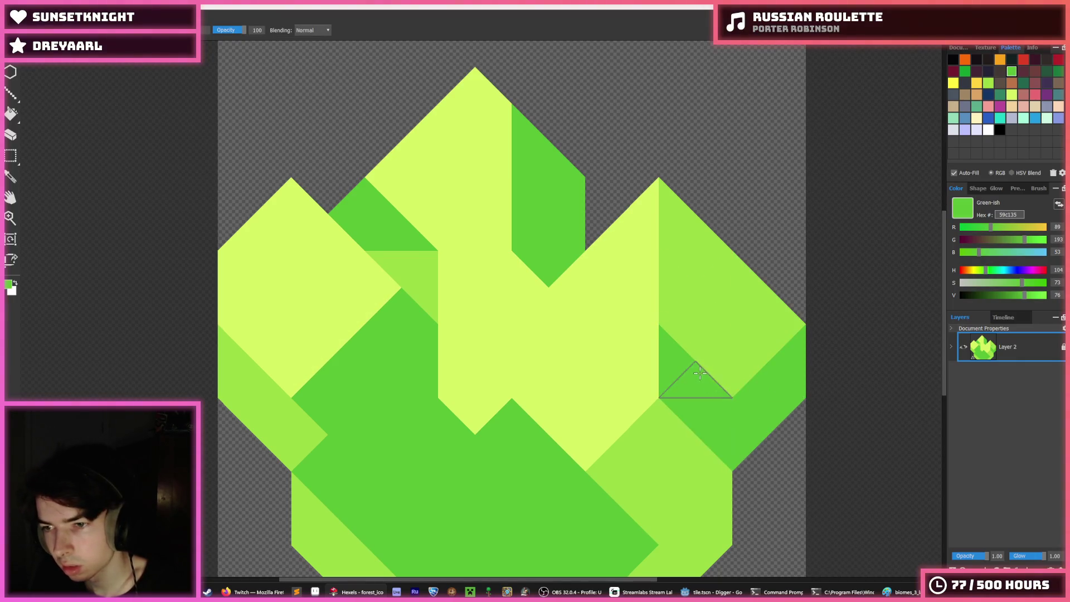
scroll(680, 357, "down", 5)
scroll(676, 344, "down", 9)
scroll(697, 329, "up", 5)
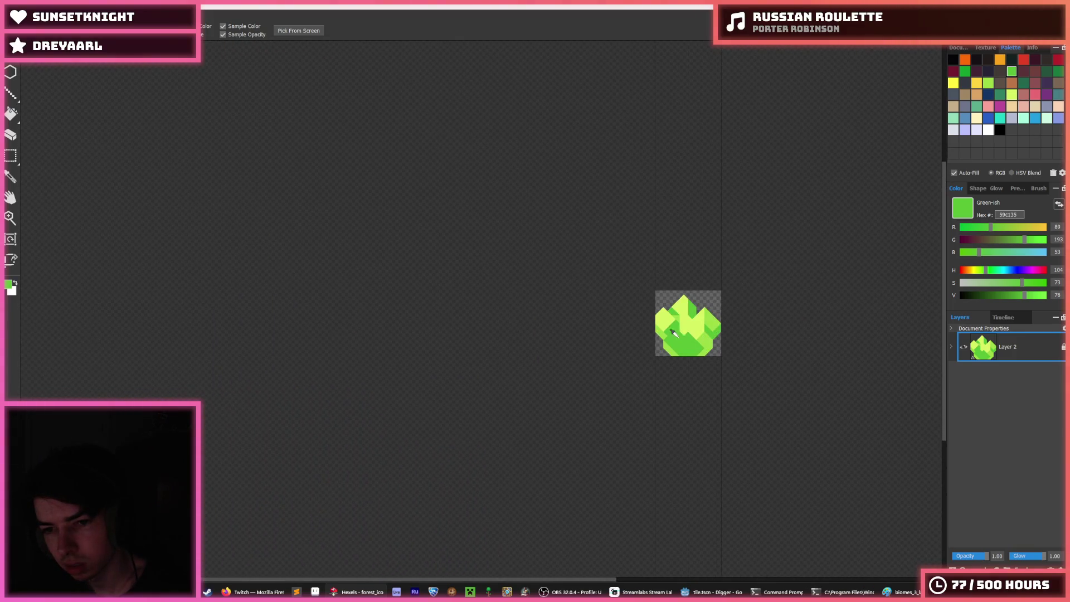
scroll(683, 317, "up", 4)
left_click(650, 310, "alt")
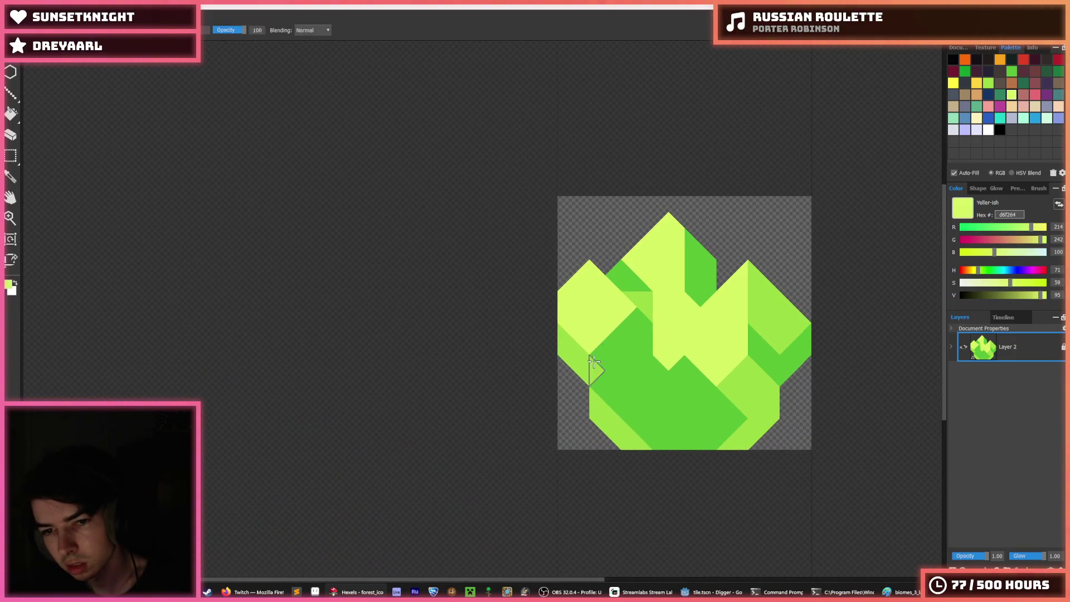
left_click_drag(631, 323, 629, 338)
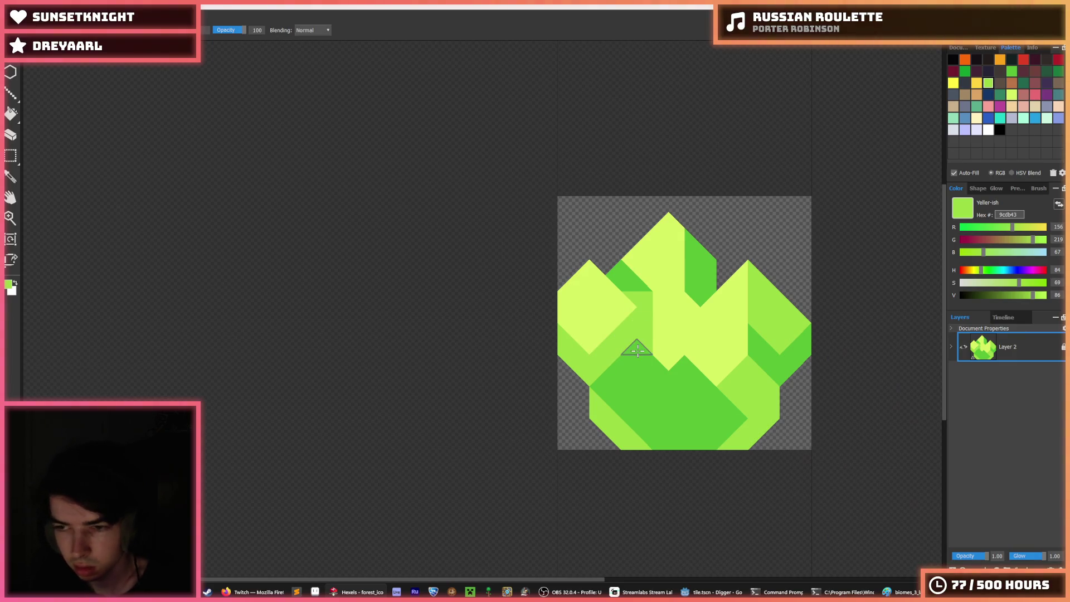
Paint mid green over the pale yellow centre, then sample pale yellow d6f264
scroll(659, 338, "down", 4)
scroll(652, 346, "up", 5)
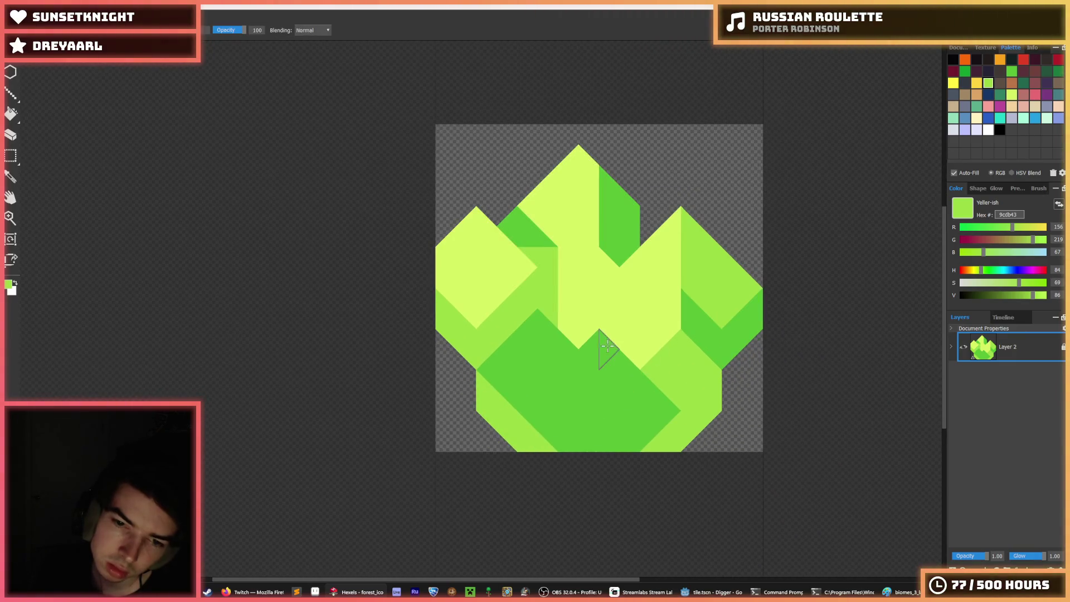
mouse_move(607, 346)
left_mouse_down()
mouse_move(578, 318)
mouse_move(641, 351)
left_mouse_up()
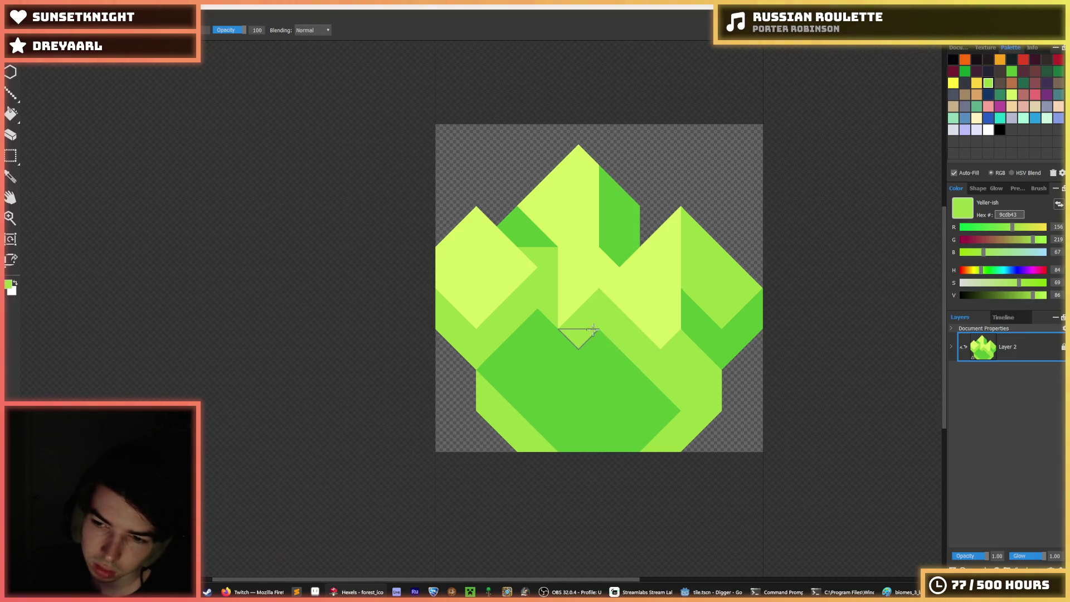
scroll(593, 328, "down", 4)
scroll(635, 312, "up", 4)
left_click(639, 305, "alt")
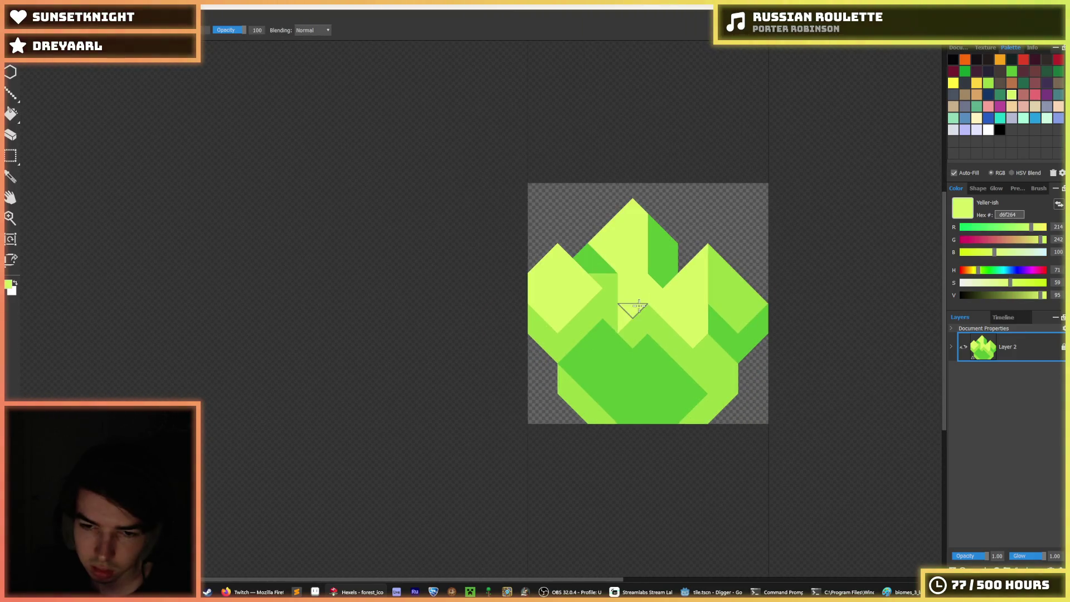
Stroke pale yellow down the centre, undo seven strokes, then extend pale yellow up the centre
mouse_move(639, 305)
left_mouse_down()
mouse_move(629, 326)
mouse_move(641, 334)
left_mouse_up()
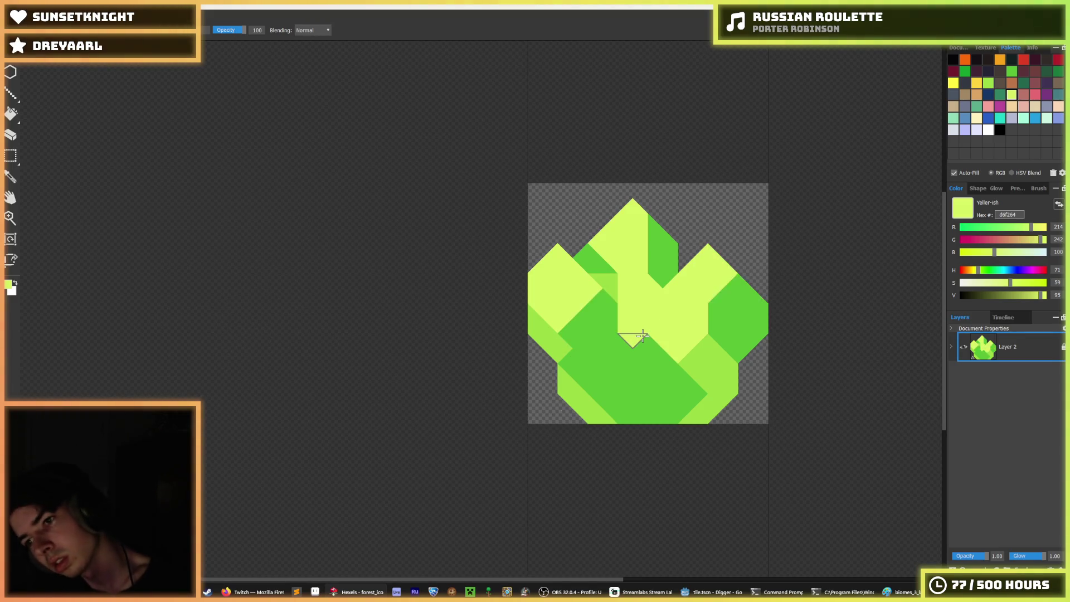
key("ctrl+z")
key("ctrl+z")
key("ctrl+z")
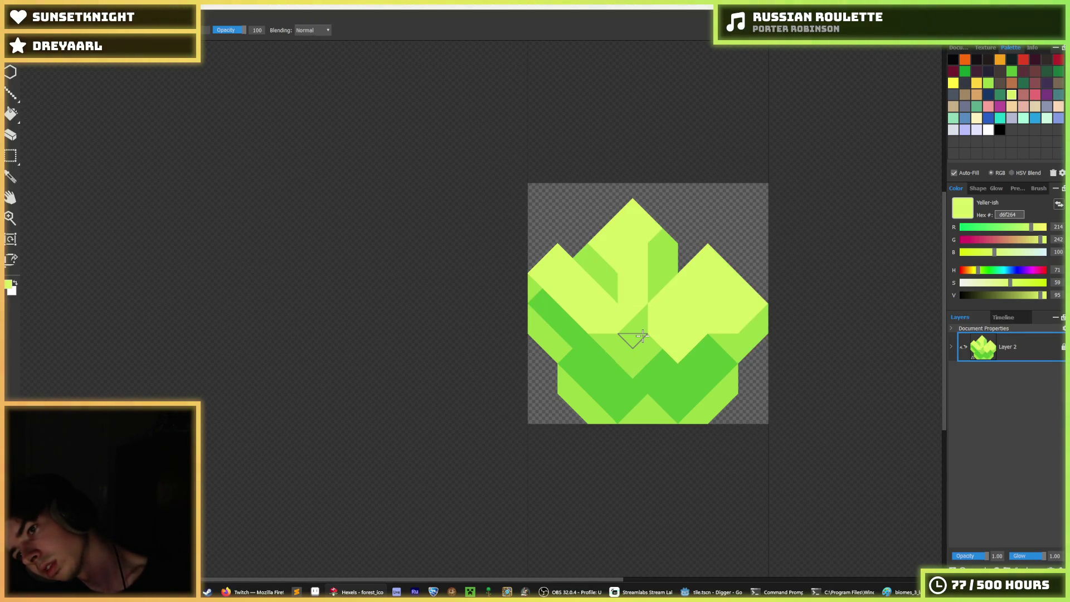
key("ctrl+z")
key("ctrl+z")
key("ctrl+z")
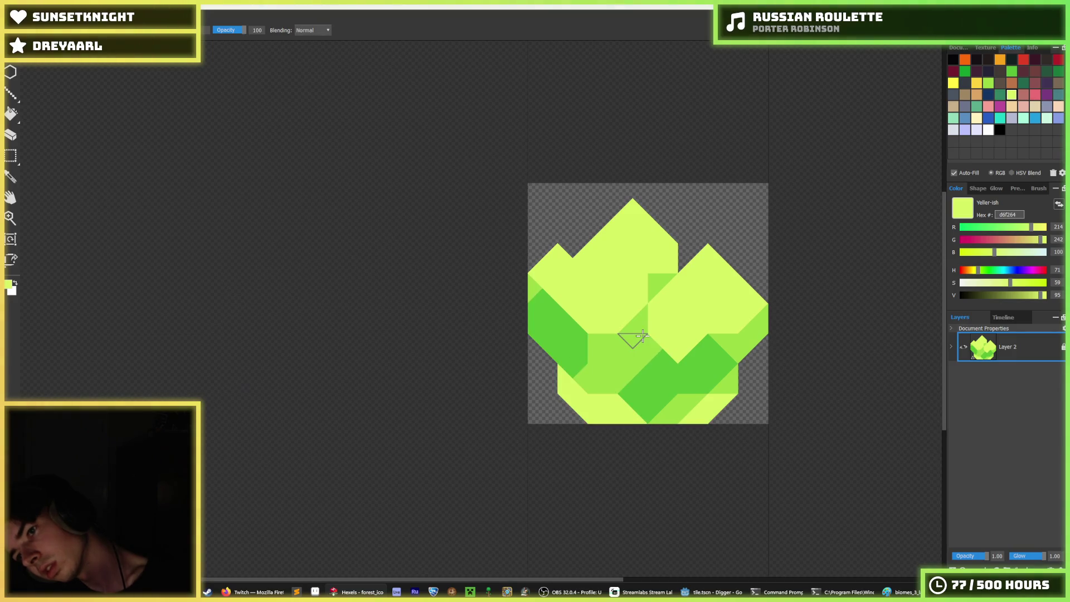
key("ctrl+z")
key("ctrl+z")
key("ctrl+z")
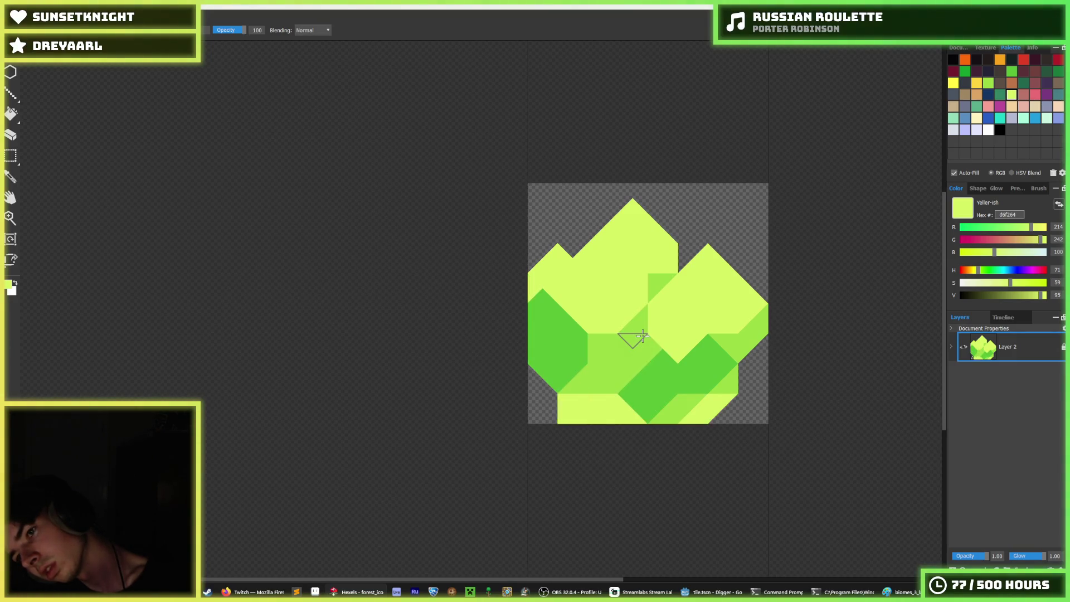
key("ctrl+z")
key("ctrl+z")
key("ctrl+z")
key("ctrl+z")
key("ctrl+z")
key("ctrl+z")
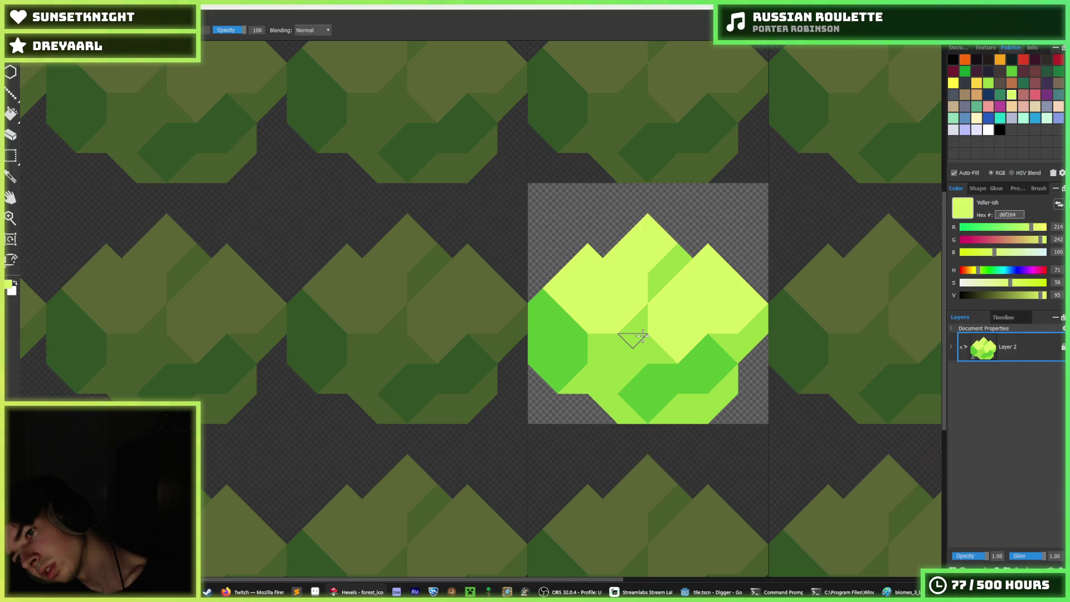
key("ctrl+z")
key("ctrl+z")
key("ctrl+z")
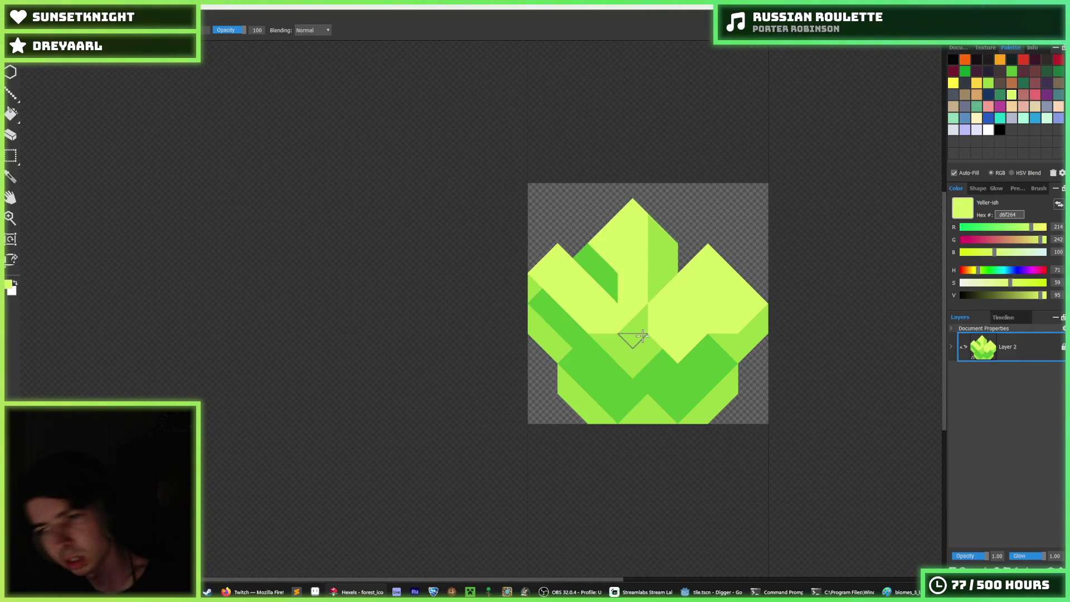
key("ctrl+z")
key("ctrl+z")
key("ctrl+z")
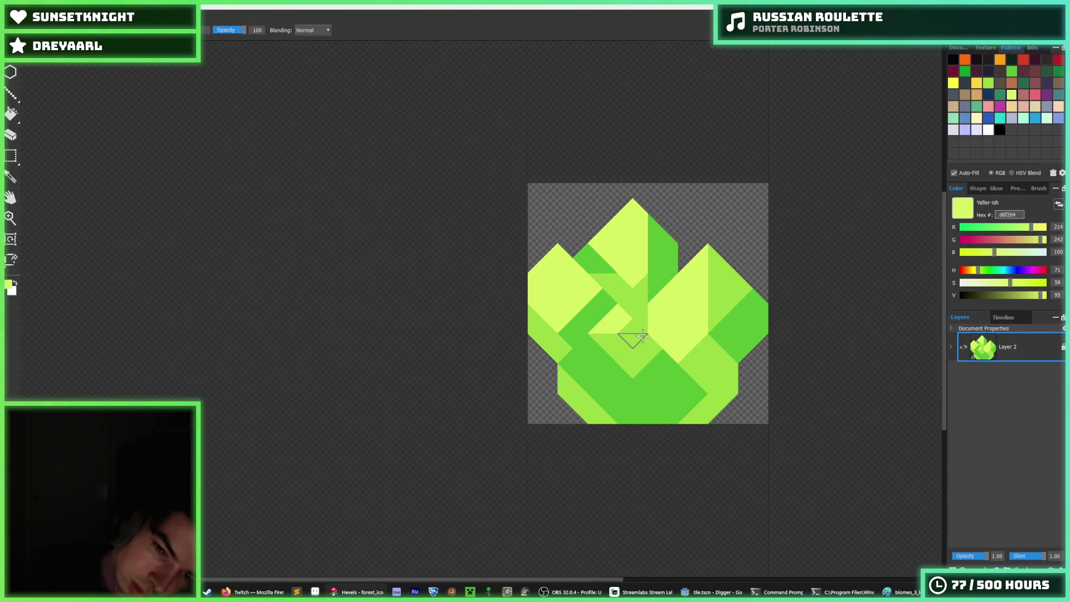
key("ctrl+z")
key("ctrl+z")
key("ctrl+z")
mouse_move(636, 357)
left_mouse_down()
mouse_move(659, 303)
mouse_move(663, 354)
mouse_move(692, 329)
left_mouse_up()
Paint mid-green 9cdb43 and pale yellow cells right of and below the bush's centre
left_click(659, 303, "alt")
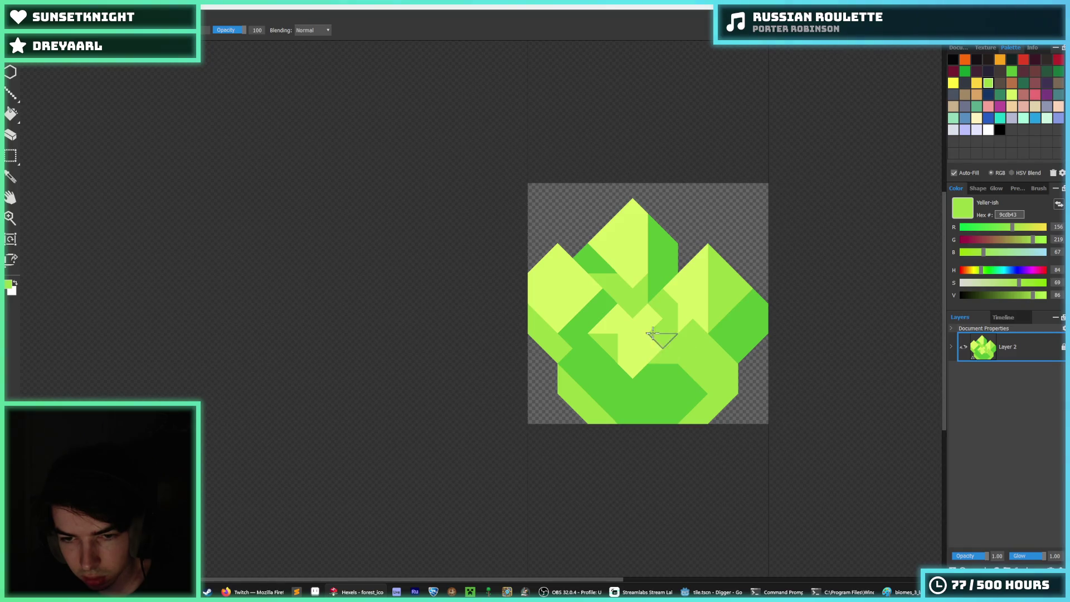
left_click(635, 334, "alt")
left_click(632, 321)
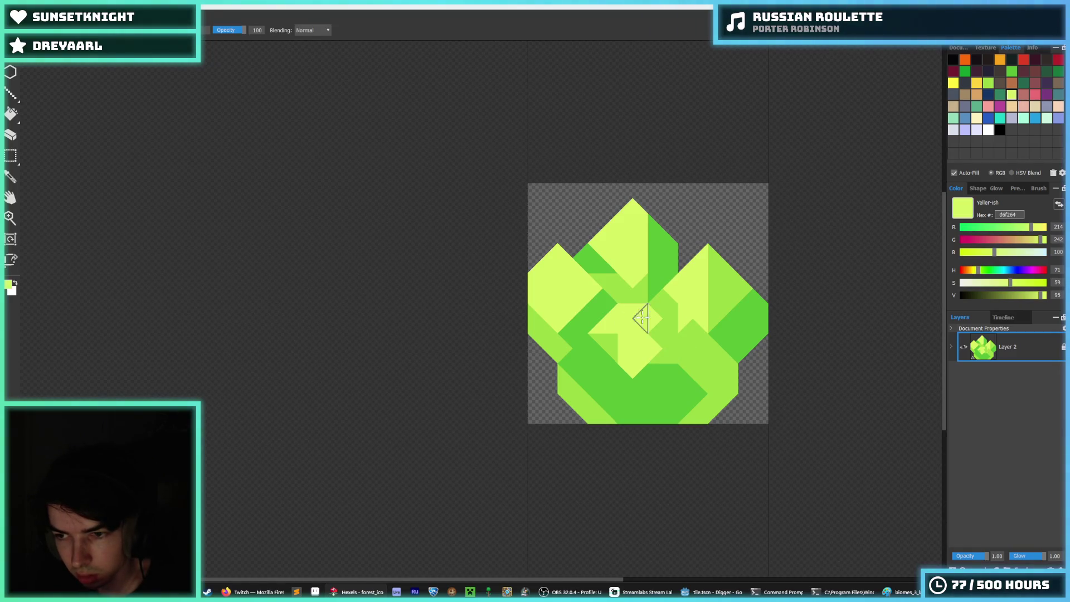
mouse_move(642, 318)
left_mouse_down()
mouse_move(661, 318)
mouse_move(661, 337)
mouse_move(597, 335)
mouse_move(633, 329)
mouse_move(657, 368)
mouse_move(633, 365)
mouse_move(680, 375)
mouse_move(640, 401)
mouse_move(650, 375)
mouse_move(691, 337)
mouse_move(689, 379)
left_mouse_up()
left_click(684, 318, "alt")
left_click(633, 329, "alt")
left_click(699, 362, "alt")
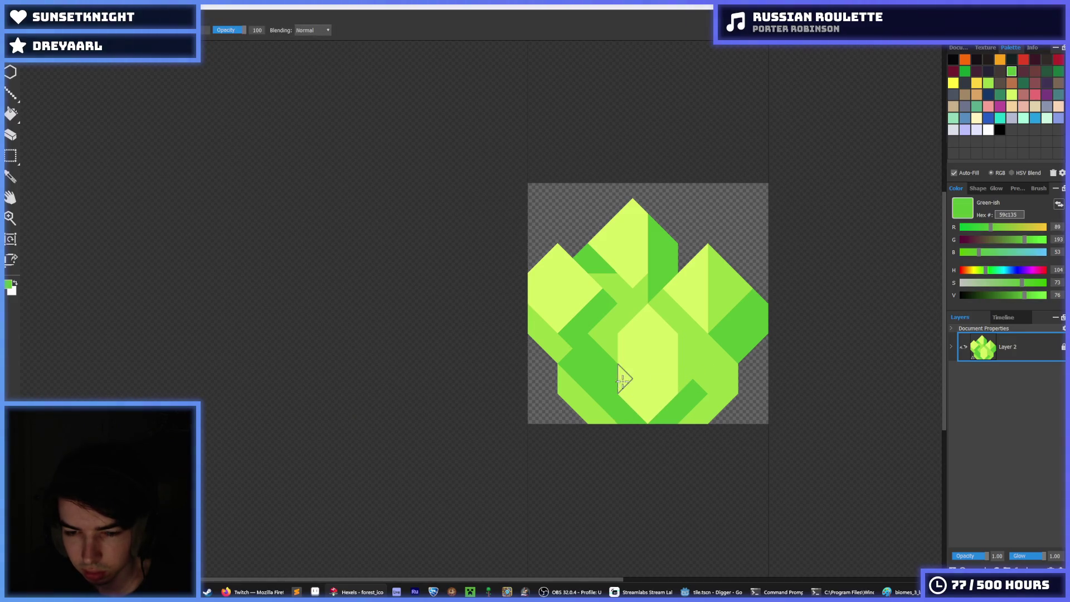
Reshade the central hexagon's lower half and surrounding cells, darkening those to its right
mouse_move(623, 376)
left_mouse_down()
mouse_move(645, 407)
mouse_move(676, 370)
mouse_move(697, 375)
mouse_move(685, 407)
mouse_move(627, 410)
mouse_move(636, 417)
mouse_move(621, 406)
mouse_move(635, 413)
left_mouse_up()
left_click(600, 386)
left_click(676, 370, "alt")
left_click(585, 387, "alt")
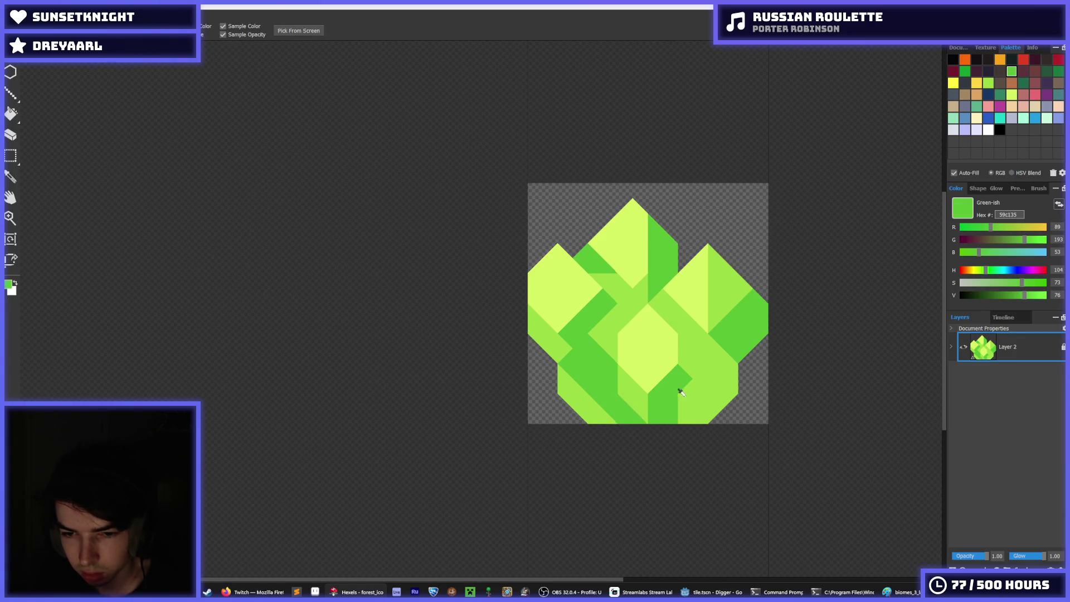
left_click(681, 378, "alt")
mouse_move(688, 379)
left_mouse_down()
mouse_move(693, 399)
mouse_move(674, 422)
mouse_move(701, 376)
mouse_move(663, 303)
left_mouse_up()
left_click(625, 408, "alt")
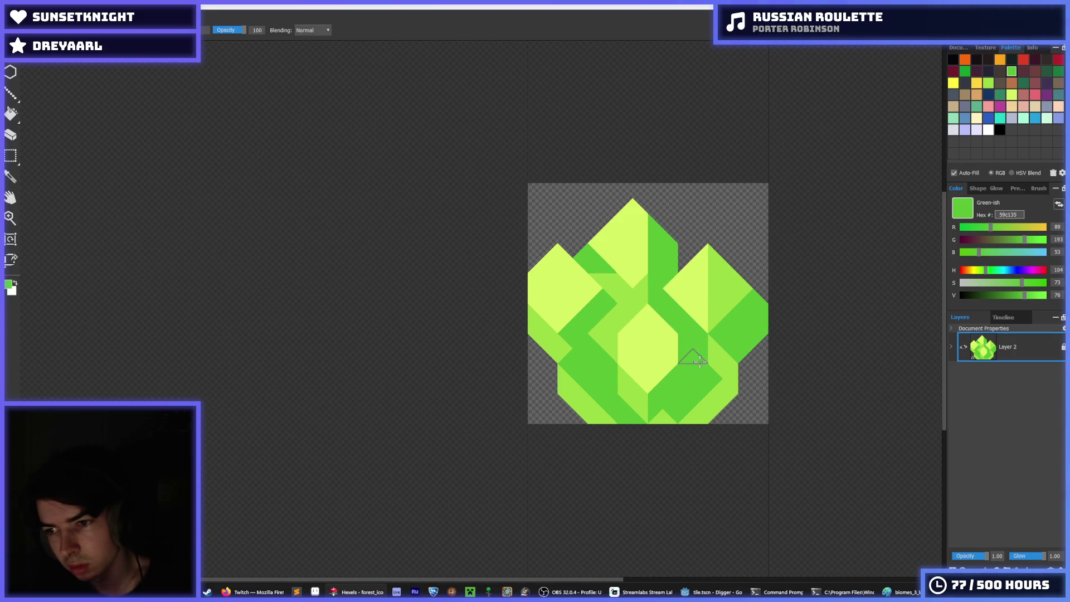
mouse_move(699, 361)
left_mouse_down()
mouse_move(712, 354)
mouse_move(702, 375)
mouse_move(759, 315)
mouse_move(739, 300)
left_mouse_up()
Add a light-green strip and enlarge the pale-yellow d6f264 diamond on the right
key("i")
left_click(714, 381)
key("b")
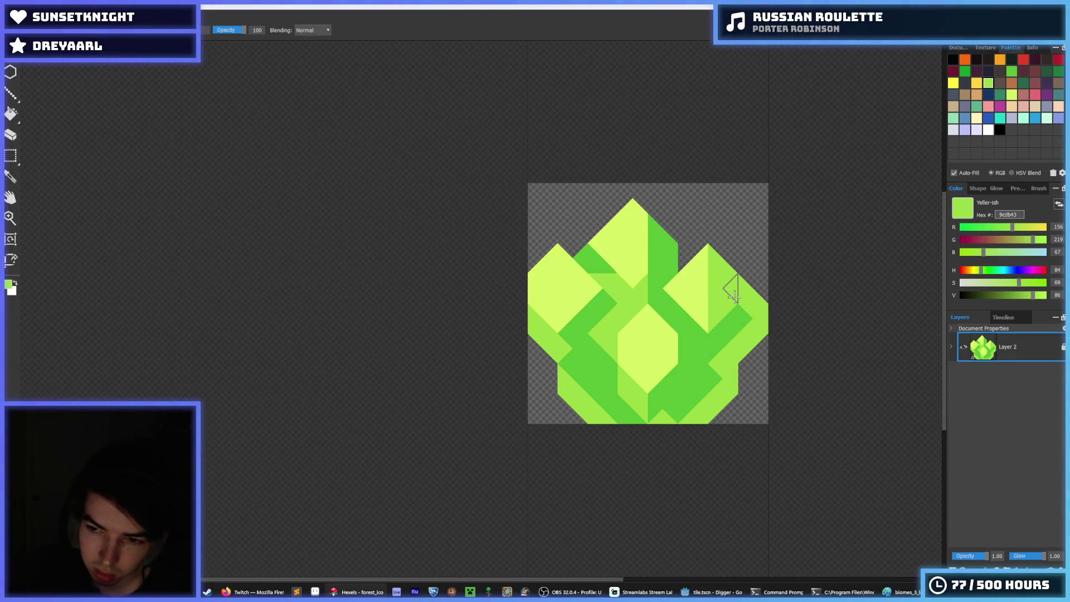
key("i")
left_click(708, 274)
key("b")
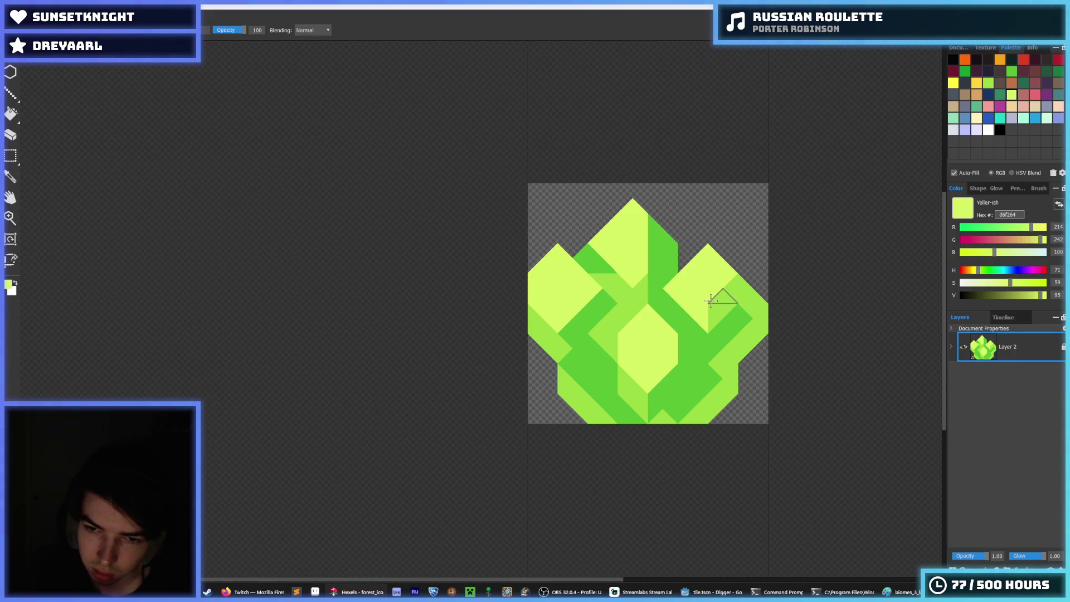
left_click_drag(708, 310, 725, 291)
Paint a mid-green 9cdb43 diagonal band toward the right diamond, redoing it once
key("i")
left_click(728, 287)
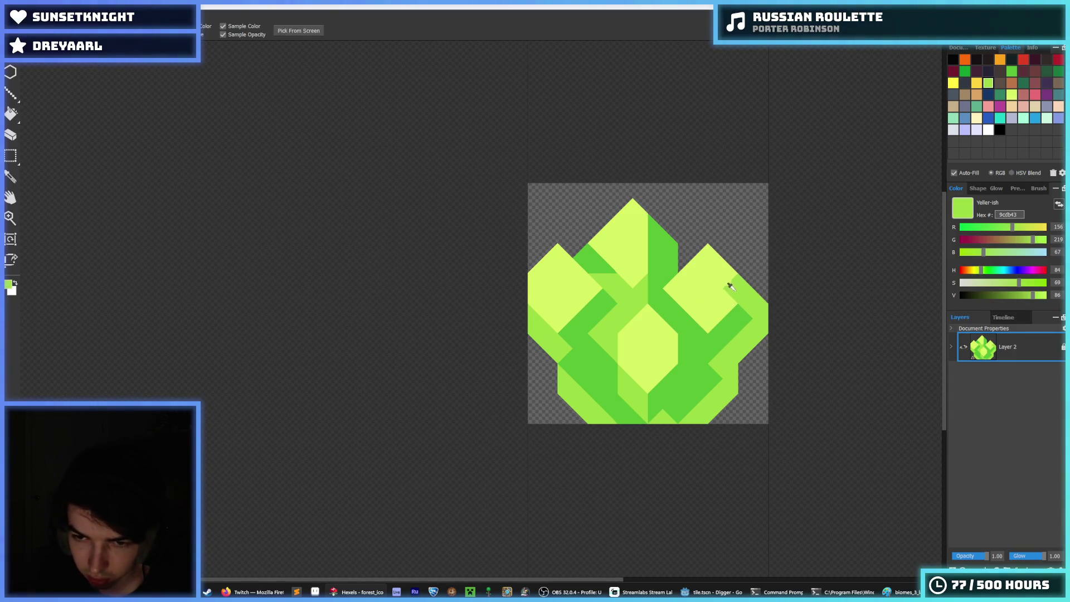
key("b")
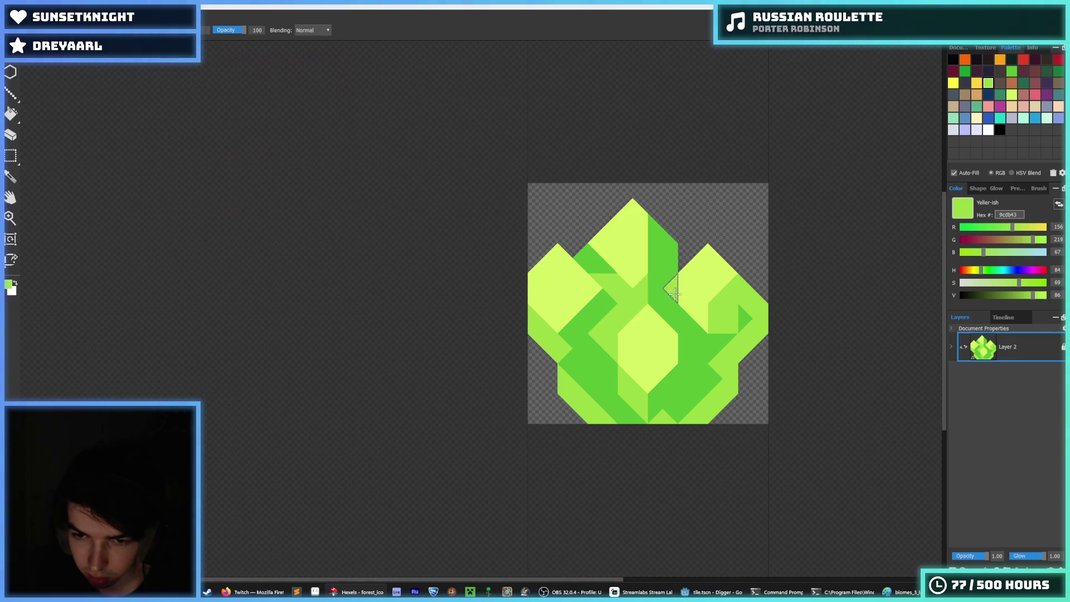
left_click_drag(674, 292, 704, 318)
key("ctrl+z")
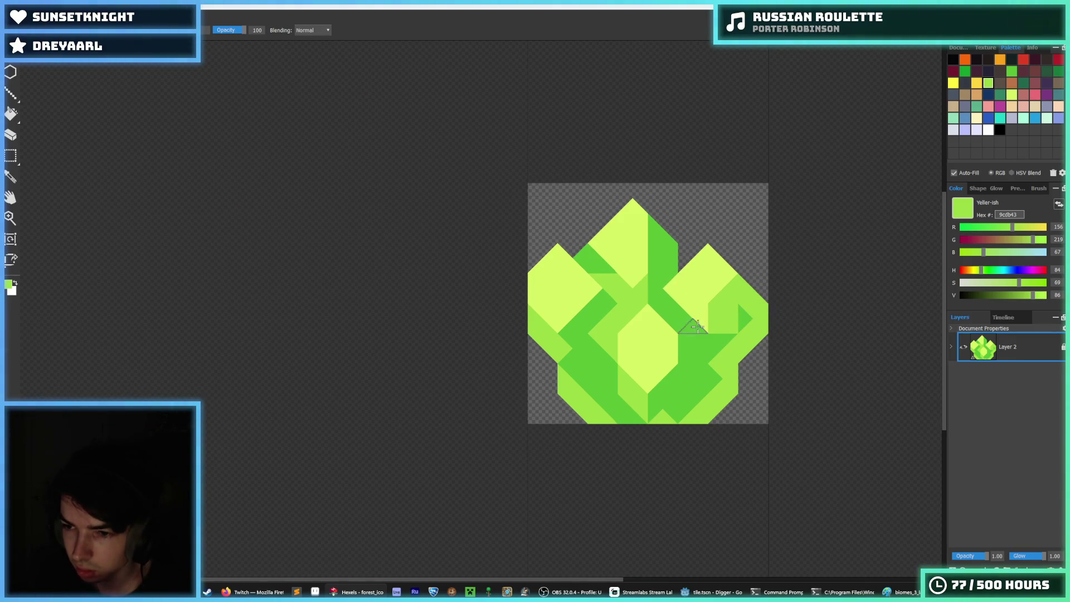
mouse_move(711, 306)
left_mouse_down()
mouse_move(693, 318)
mouse_move(673, 299)
left_mouse_up()
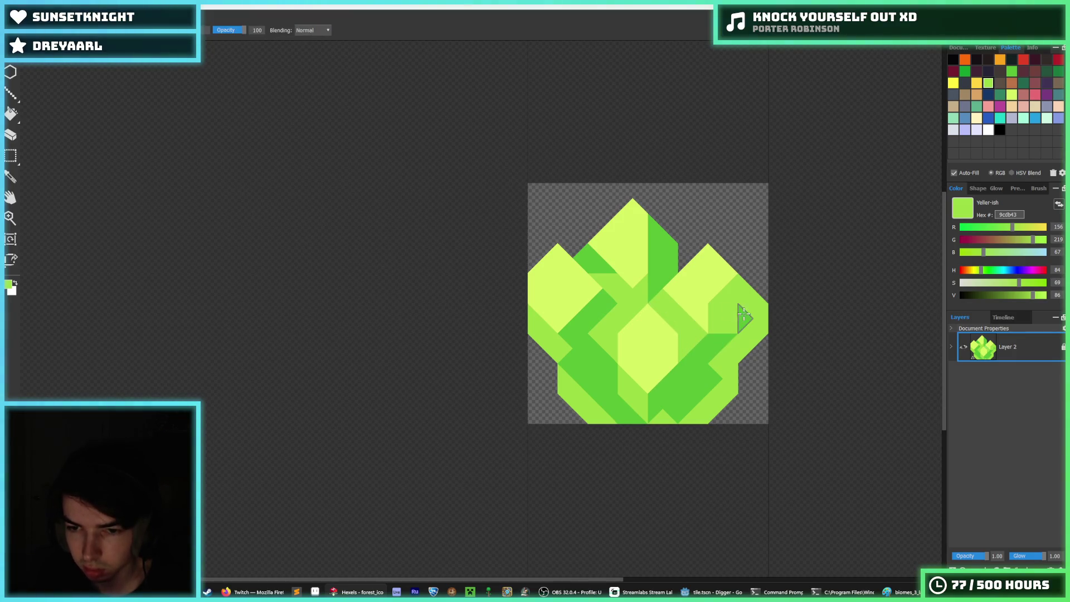
Paint the right peak's lower side dark green, then sample the mid yellow-green
left_click(715, 319, "alt")
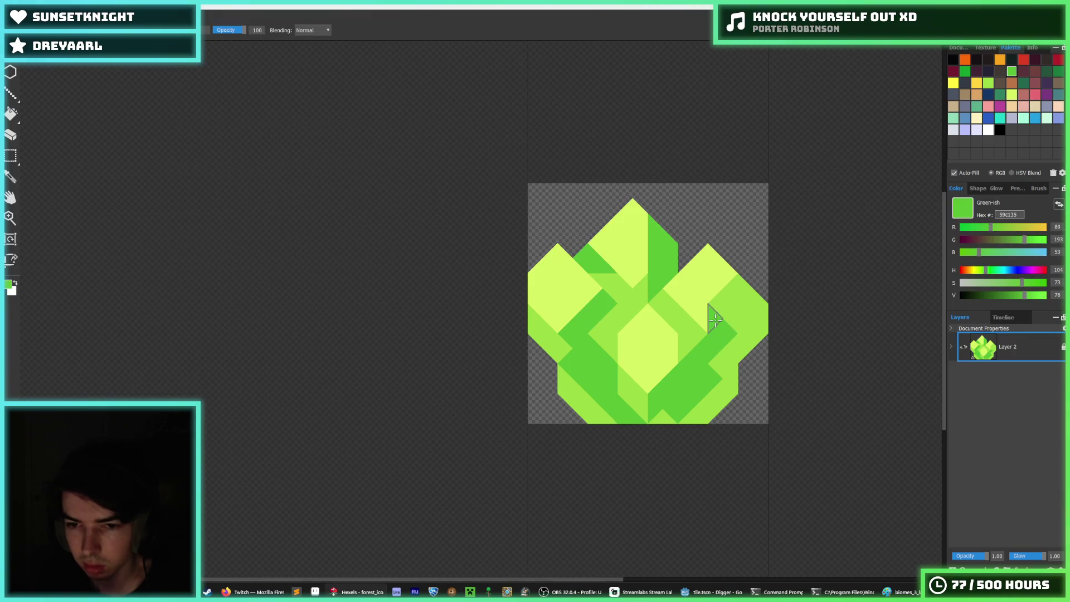
scroll(724, 328, "up", 1)
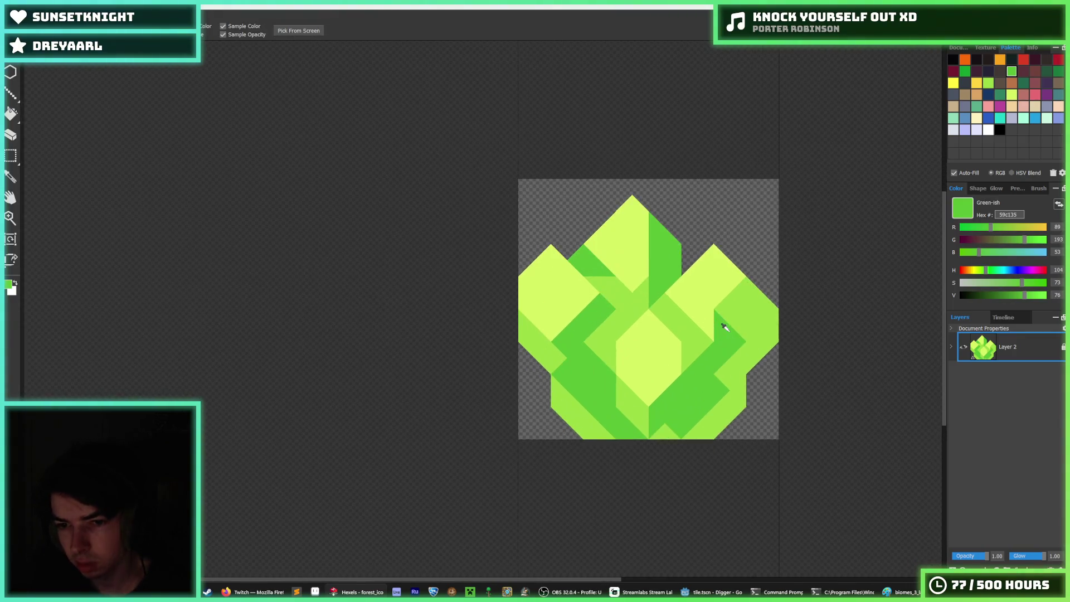
mouse_move(729, 312)
left_mouse_down()
mouse_move(742, 302)
mouse_move(768, 327)
left_mouse_up()
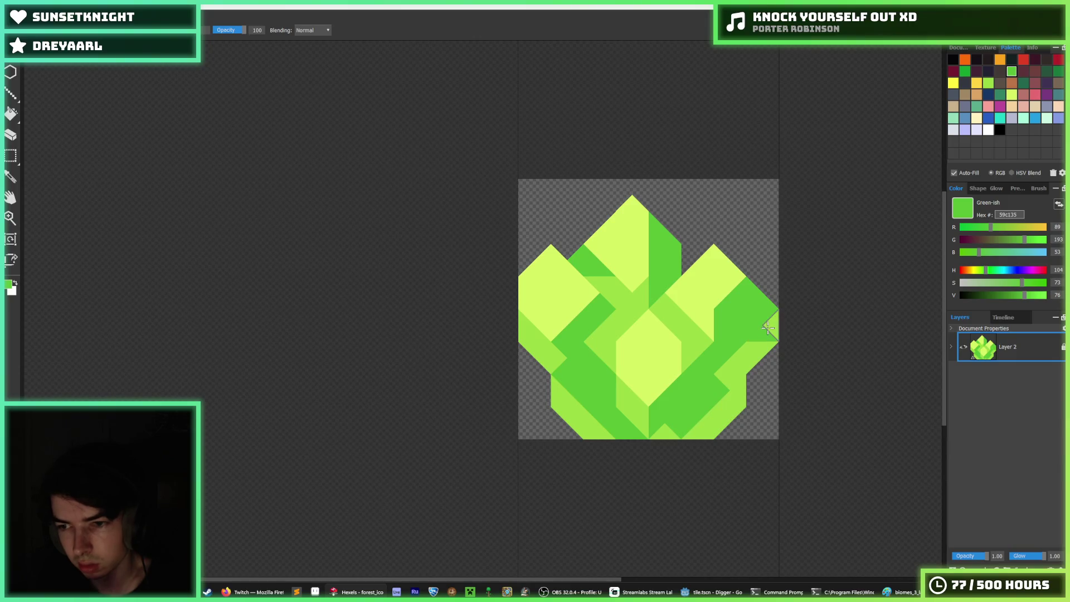
left_click(747, 354, "alt")
scroll(748, 357, "down", 6)
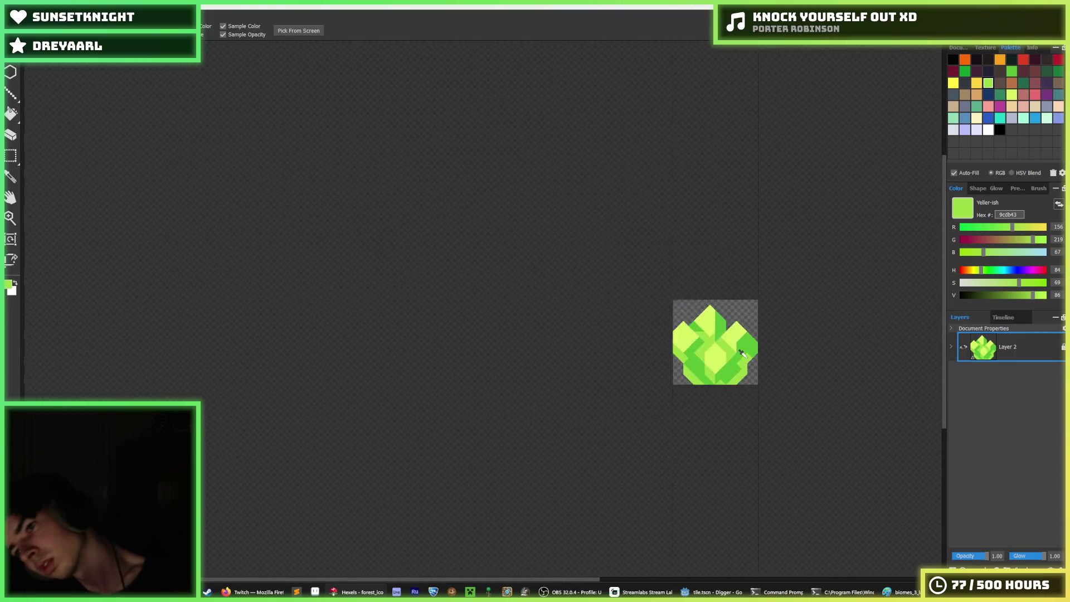
Try dark-green trixels left of centre, then undo them
scroll(735, 353, "up", 6)
scroll(735, 351, "down", 6)
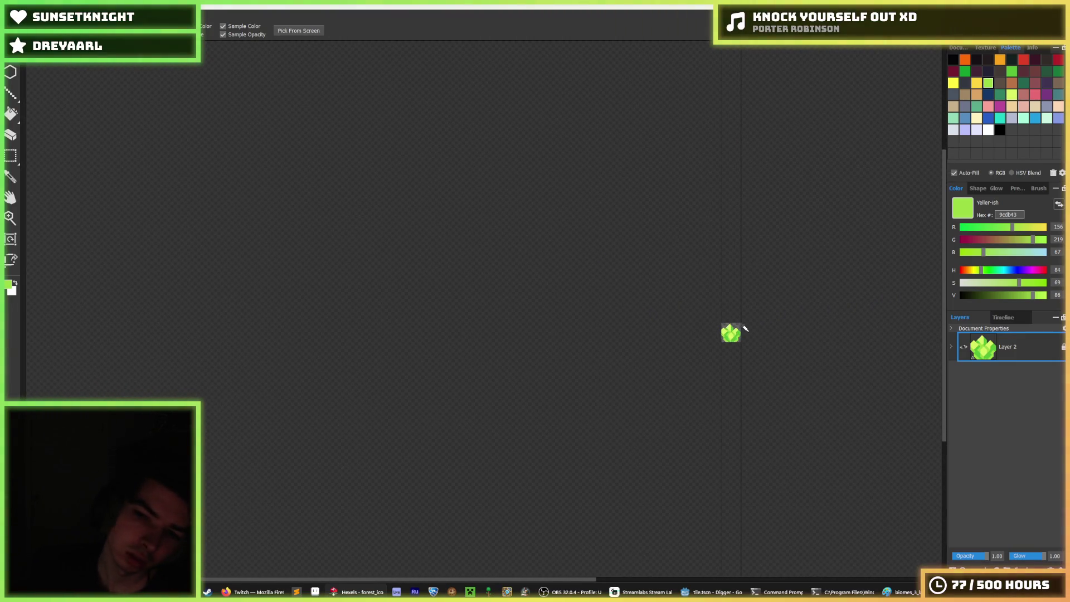
scroll(730, 333, "up", 6)
left_click(611, 369)
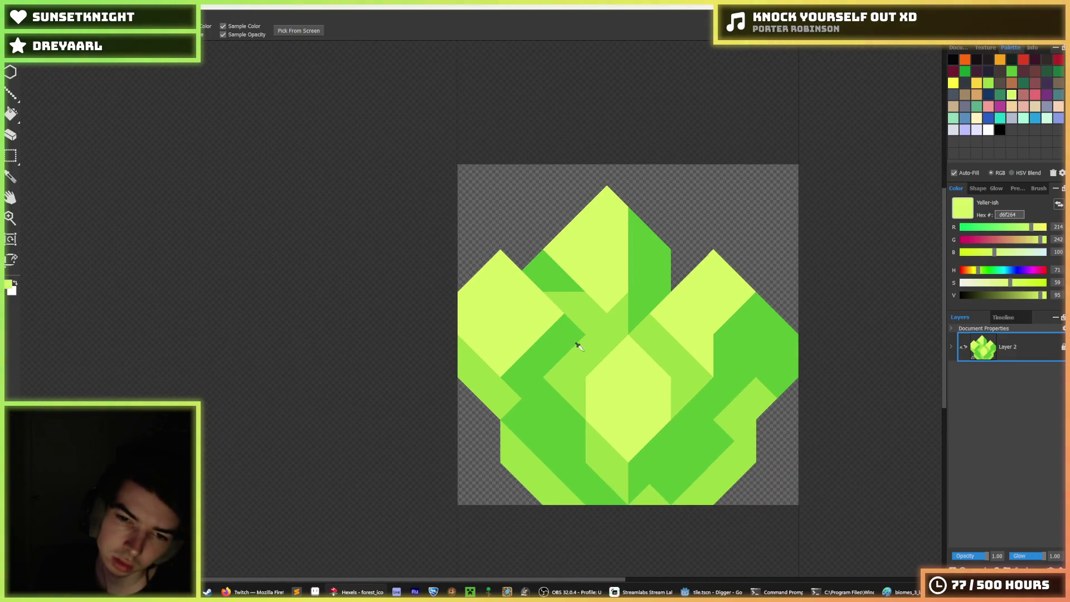
left_click(580, 346)
key("b")
left_click_drag(596, 349, 563, 399)
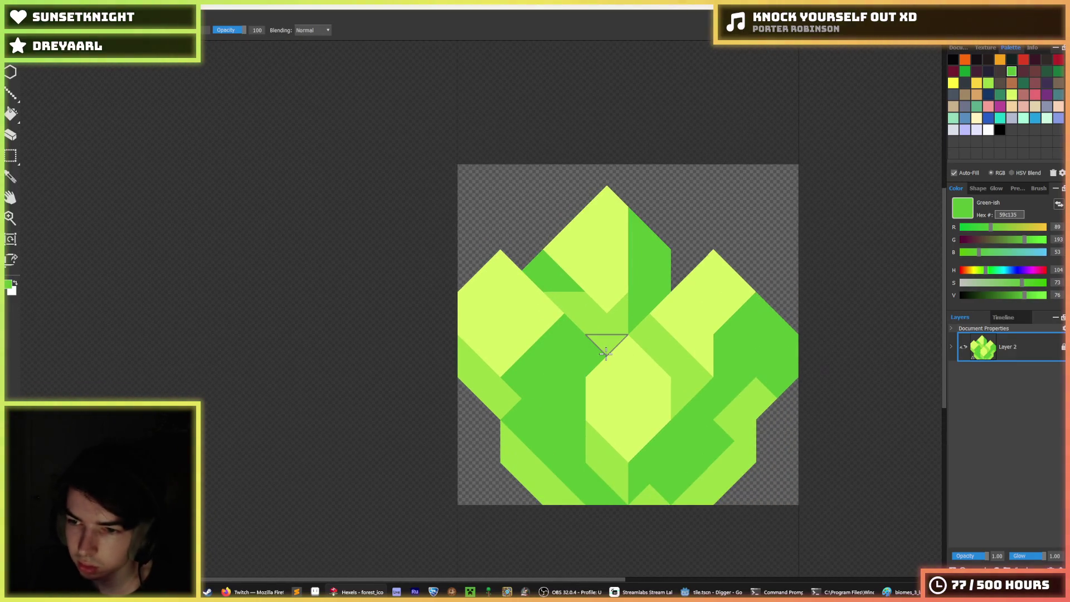
key("ctrl+z")
Paint mid-green trixels right of centre and left of centre, undoing misplaced strokes
key("i")
left_click(604, 460)
key("b")
left_click(650, 443)
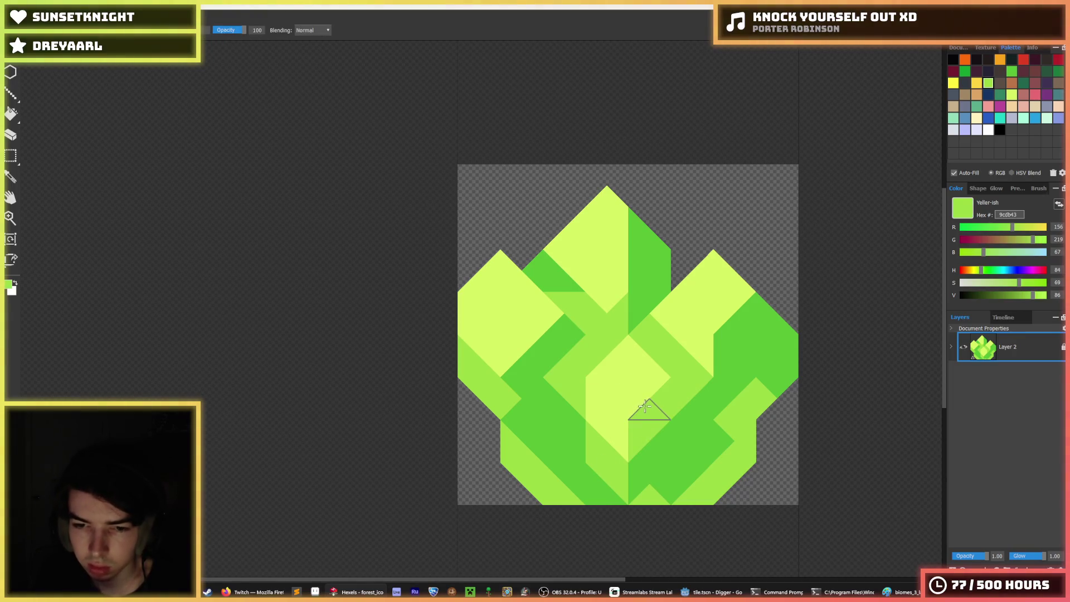
mouse_move(617, 311)
left_mouse_down()
mouse_move(605, 282)
mouse_move(617, 283)
mouse_move(613, 259)
mouse_move(612, 272)
left_mouse_up()
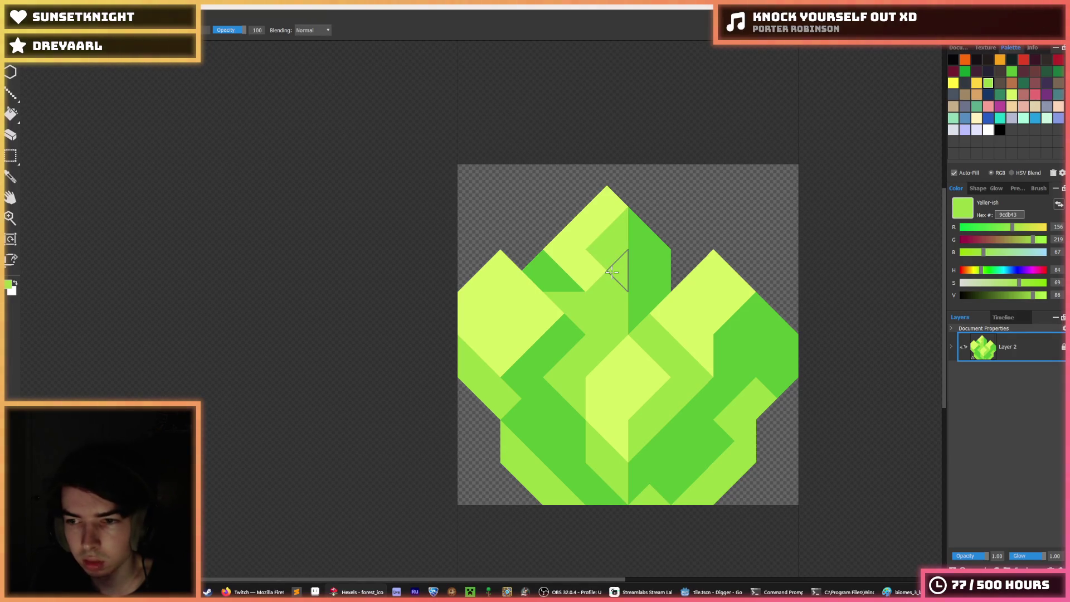
key("ctrl+z")
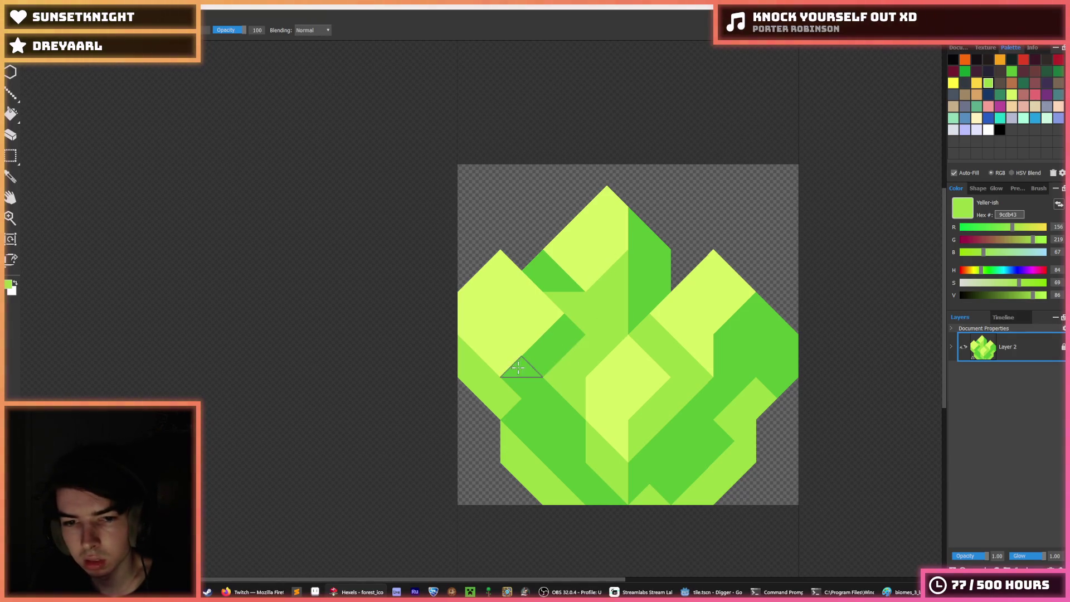
mouse_move(518, 367)
left_mouse_down()
mouse_move(563, 335)
mouse_move(536, 375)
left_mouse_up()
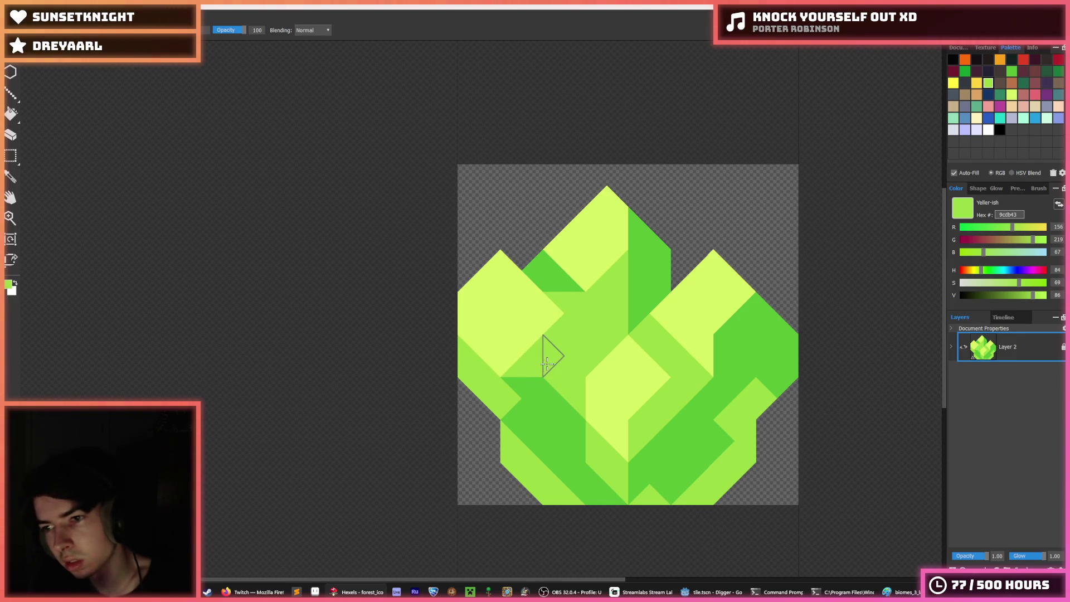
key("ctrl+z")
mouse_move(540, 318)
left_mouse_down()
mouse_move(504, 354)
mouse_move(540, 358)
mouse_move(552, 374)
left_mouse_up()
Cover the dark trixels left of centre with mid green
key("i")
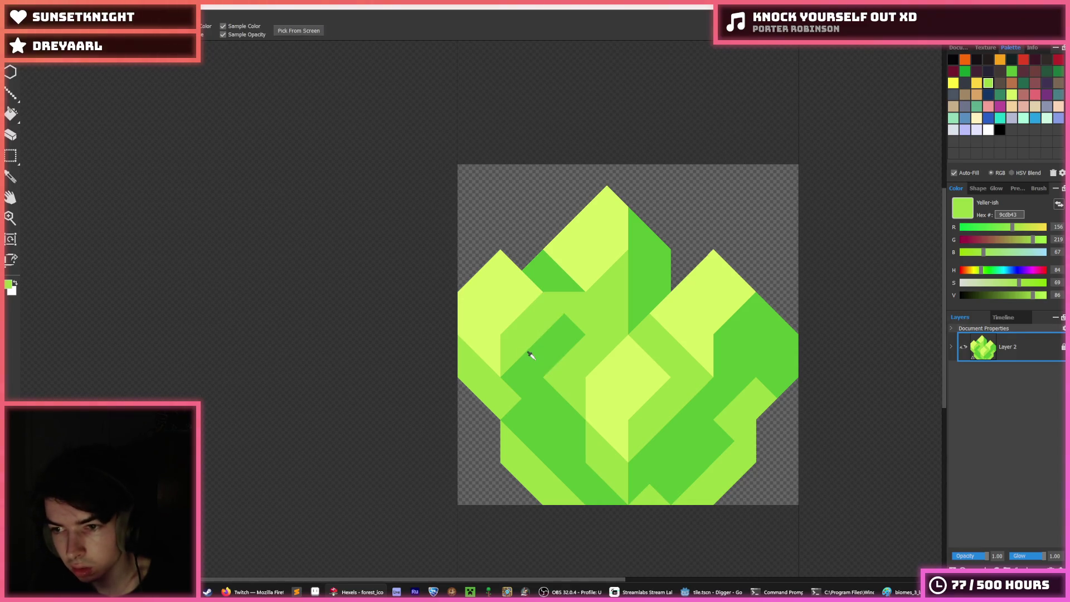
scroll(567, 355, "down", 2)
scroll(567, 355, "up", 2)
key("b")
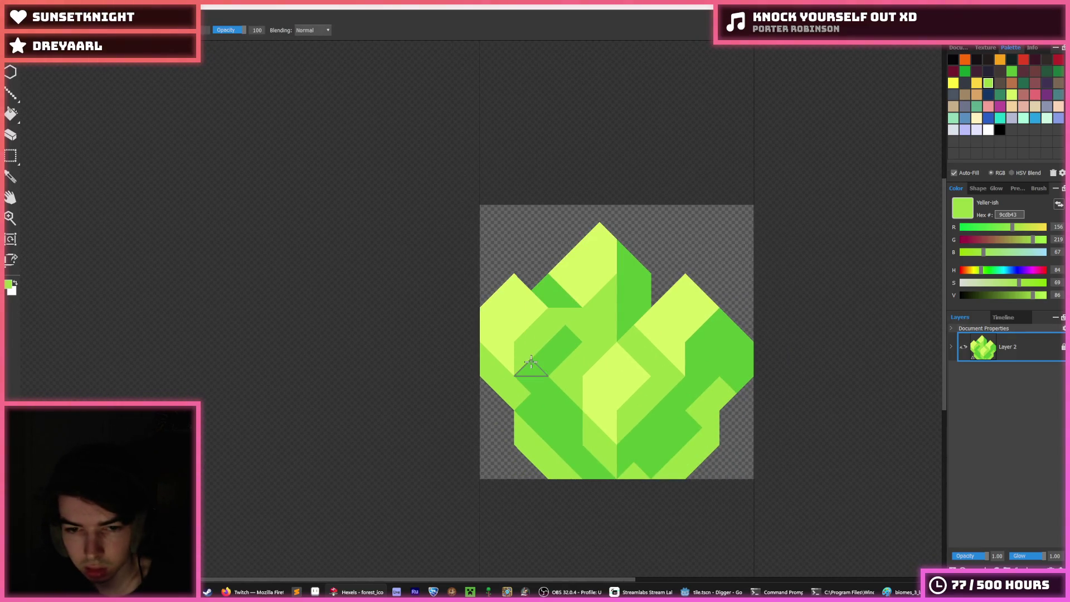
left_click_drag(518, 368, 534, 361)
Paint dark green into the empty left-edge trixel and trixels under the left peak
left_click(555, 329, "alt")
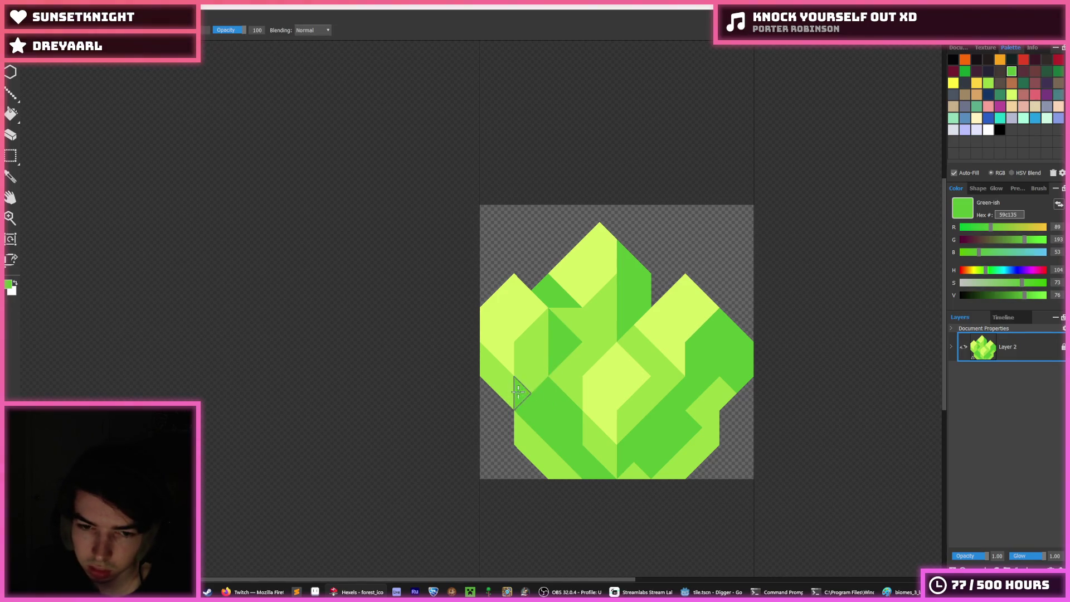
left_click(505, 388)
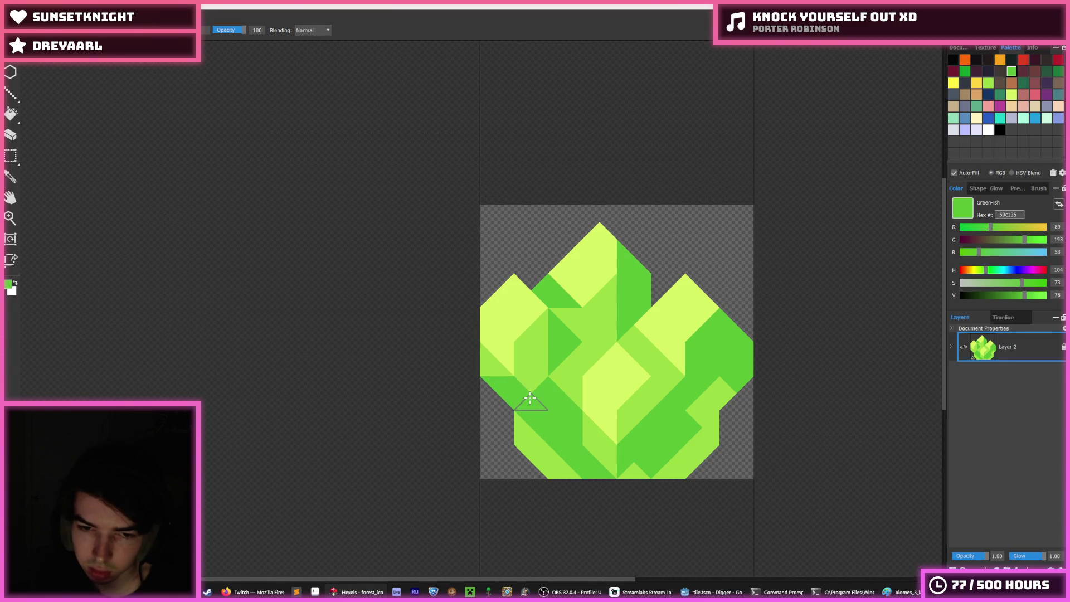
left_click(534, 365)
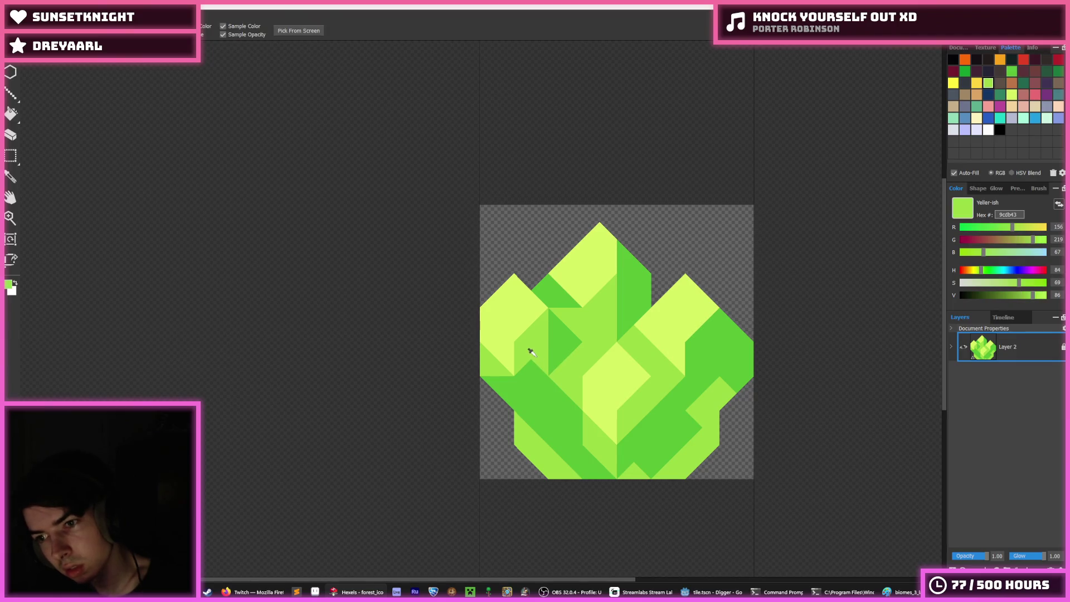
left_click(526, 370)
Bring the bush back into view and paint a row of trixels left of centre dark green
key("i")
scroll(552, 401, "down", 2)
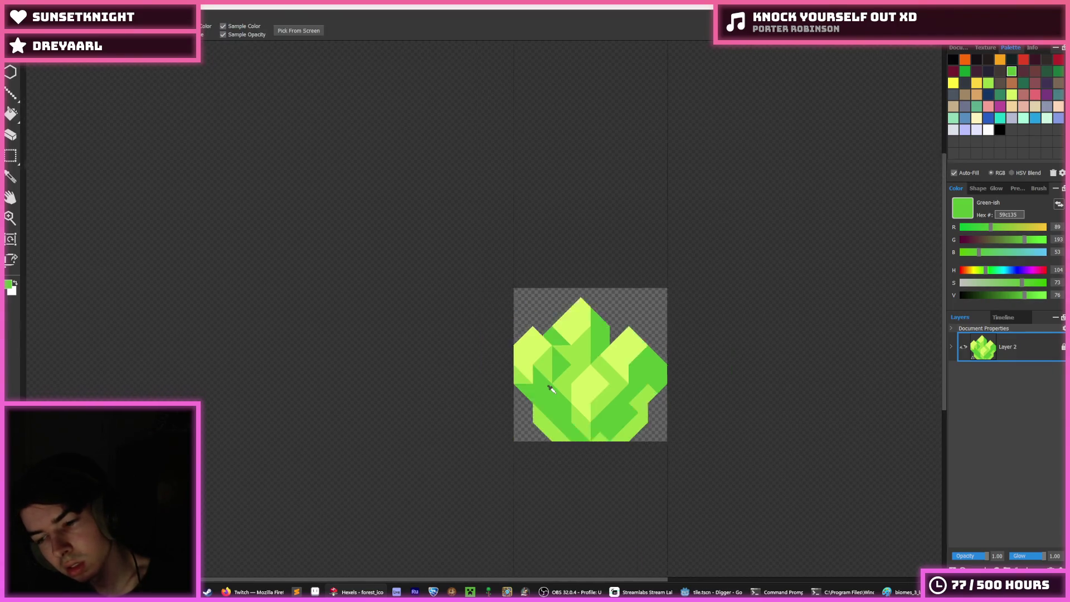
scroll(556, 390, "up", 4)
scroll(575, 387, "down", 3)
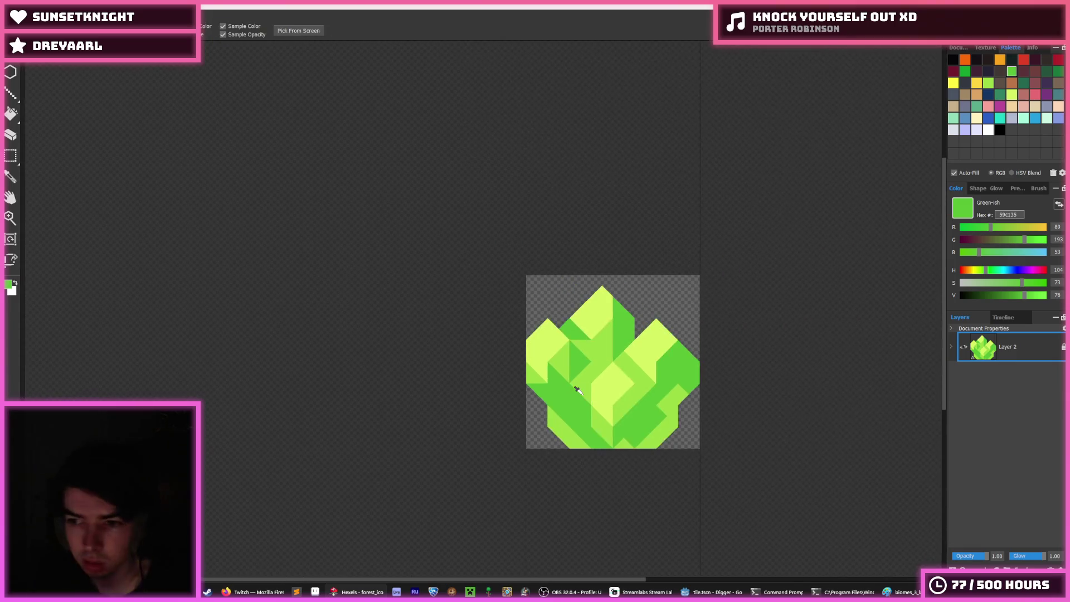
scroll(581, 394, "up", 2)
key("b")
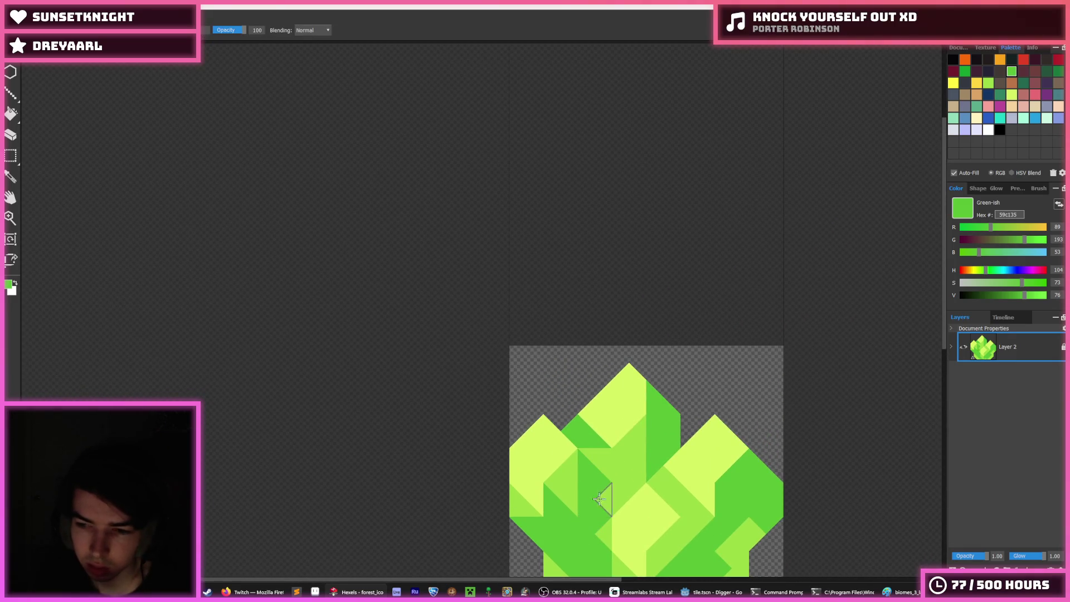
left_click_drag(606, 492, 574, 388)
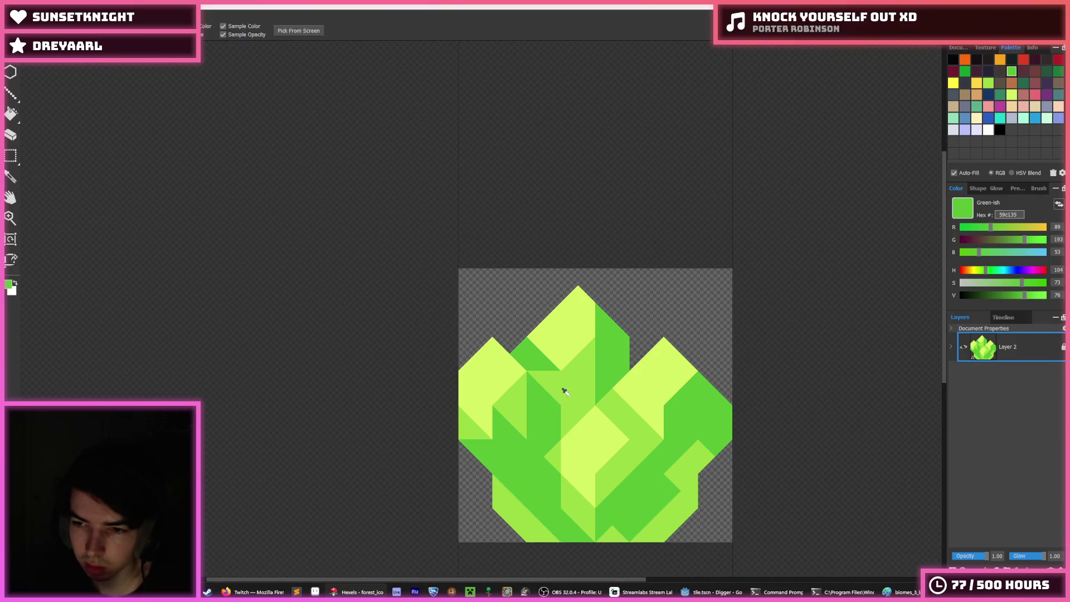
scroll(564, 390, "down", 3)
scroll(519, 471, "up", 4)
scroll(520, 473, "up", 1)
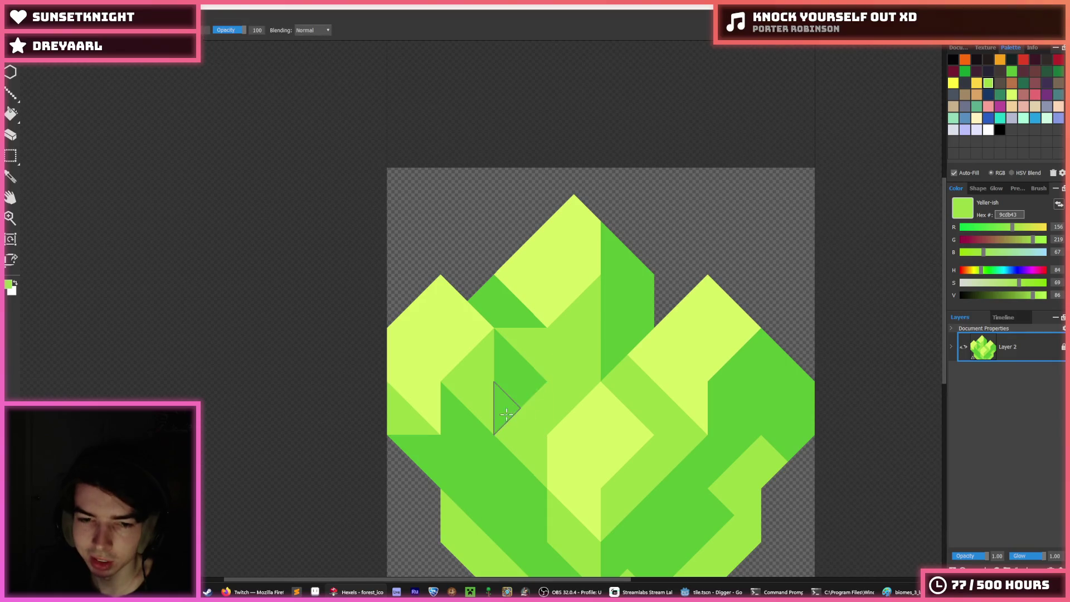
key("alt")
mouse_move(502, 401)
left_mouse_down()
mouse_move(485, 406)
mouse_move(519, 392)
left_mouse_up()
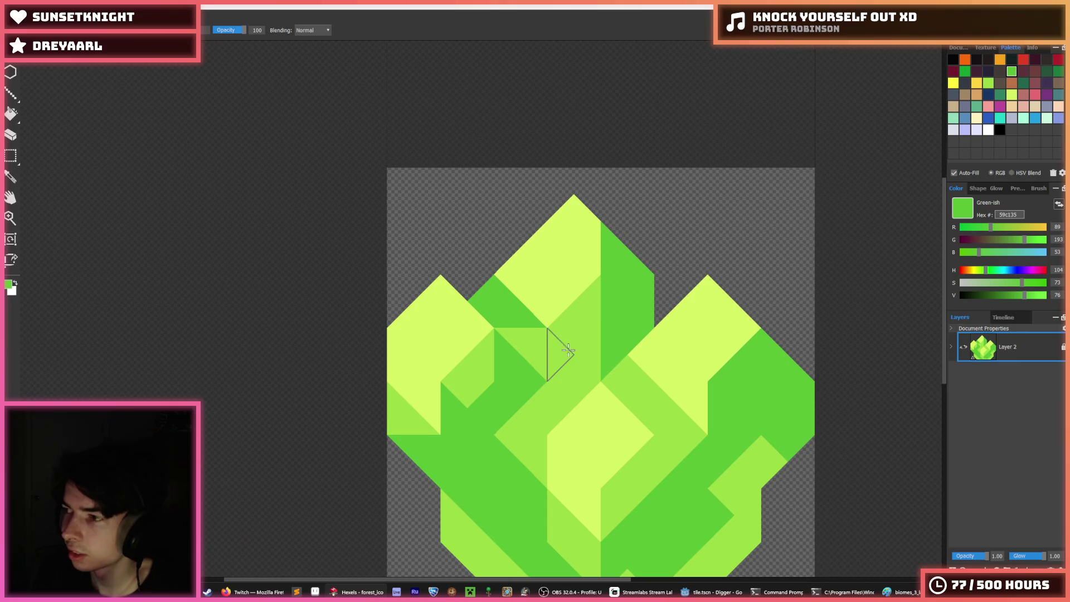